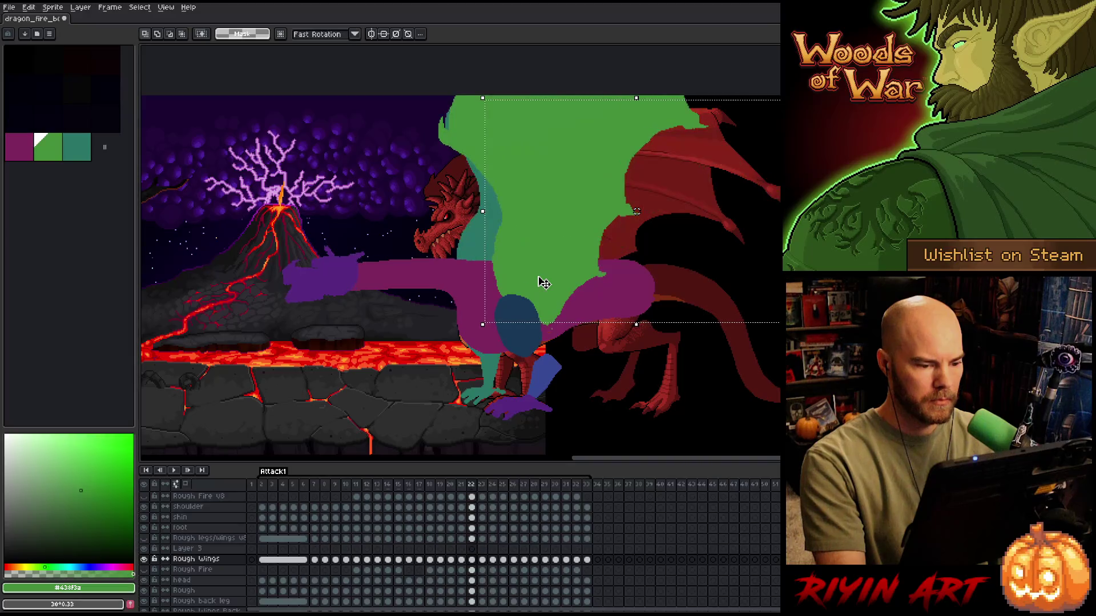
# - With the Move tool, nudge the green wing on frame 22 right, then slightly left and up
pyautogui.hotkey('ctrl', 'd')
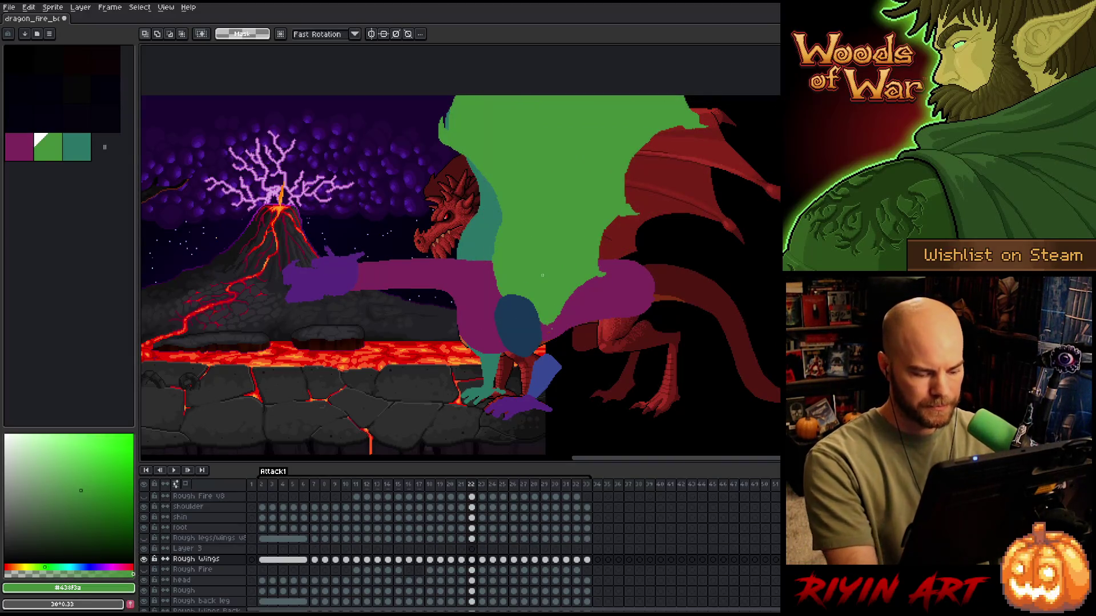
pyautogui.press('v')
pyautogui.moveTo(538, 268); pyautogui.dragTo(544, 270)
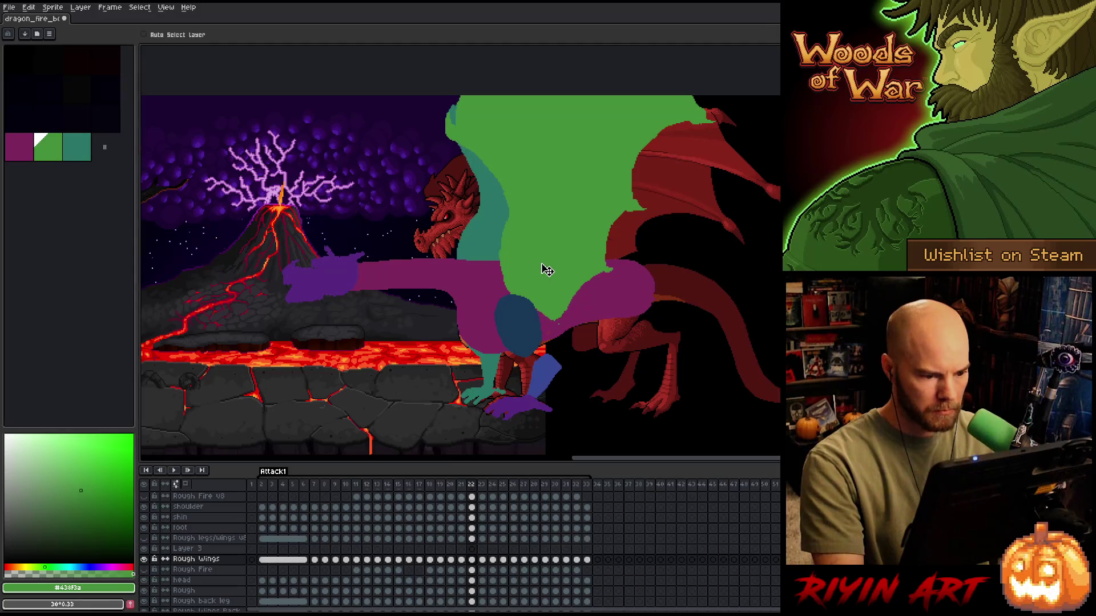
pyautogui.press('.')
pyautogui.press(',')
pyautogui.press('.')
pyautogui.press(',')
pyautogui.moveTo(545, 284); pyautogui.dragTo(542, 281)
# - Nudge the green wing on frame 21 and compare it against frames 22–23
pyautogui.press('.')
pyautogui.press(',')
pyautogui.press('.')
pyautogui.press(',')
pyautogui.press(',')
pyautogui.moveTo(543, 281); pyautogui.dragTo(541, 284)
pyautogui.press('.')
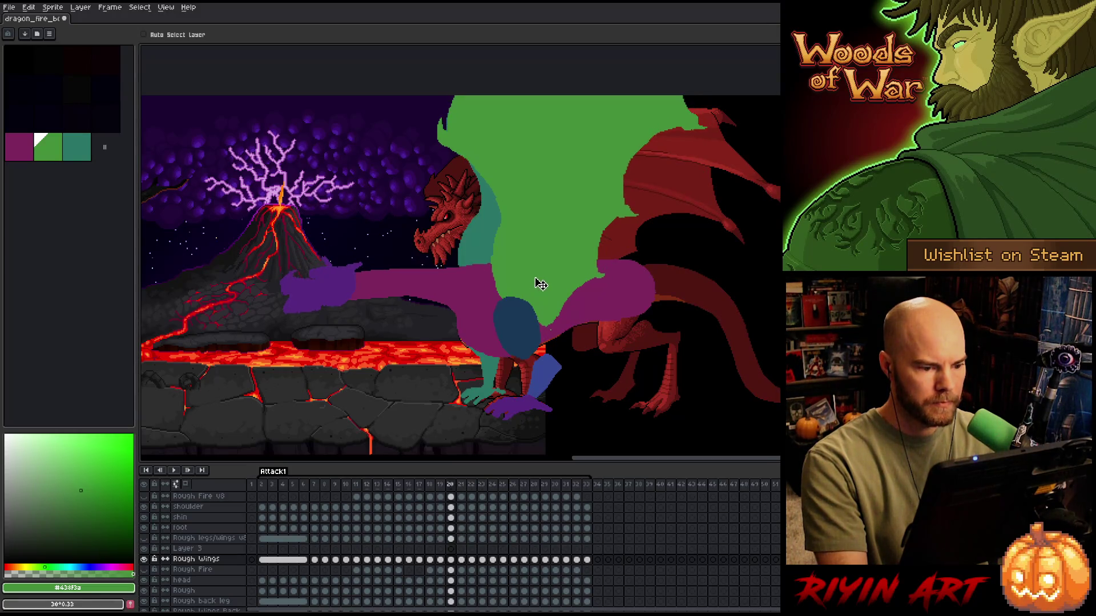
pyautogui.press(',')
pyautogui.press('.')
pyautogui.press(',')
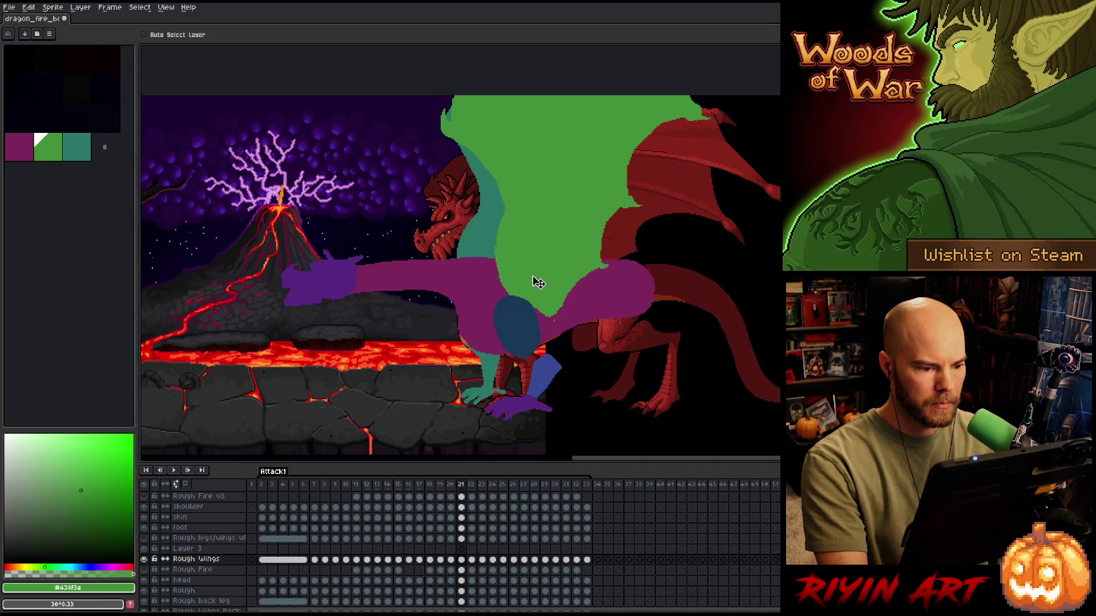
# - Flip between frames 20–22 to check the wing motion
pyautogui.press('.')
pyautogui.press('.')
pyautogui.press(',')
pyautogui.press(',')
pyautogui.press('.')
pyautogui.press(',')
pyautogui.press(',')
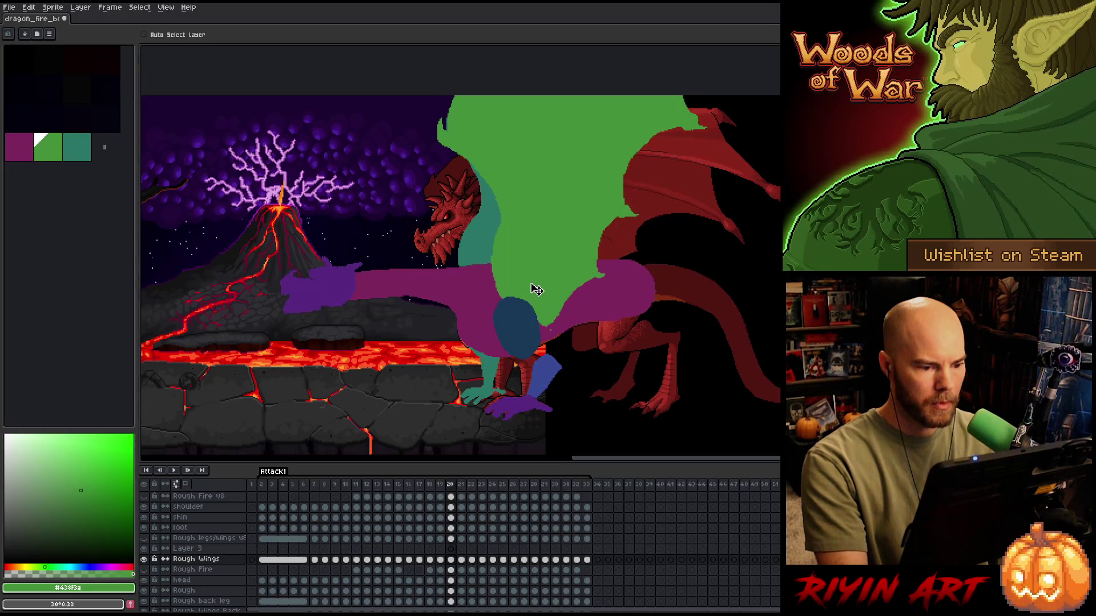
pyautogui.press(',')
pyautogui.press('.')
pyautogui.press('.')
pyautogui.press(',')
pyautogui.press('.')
pyautogui.press(',')
pyautogui.press(',')
pyautogui.press('.')
# - Compare the wing poses on frames 18, 19 and 20 by stepping back and forth
pyautogui.press(',')
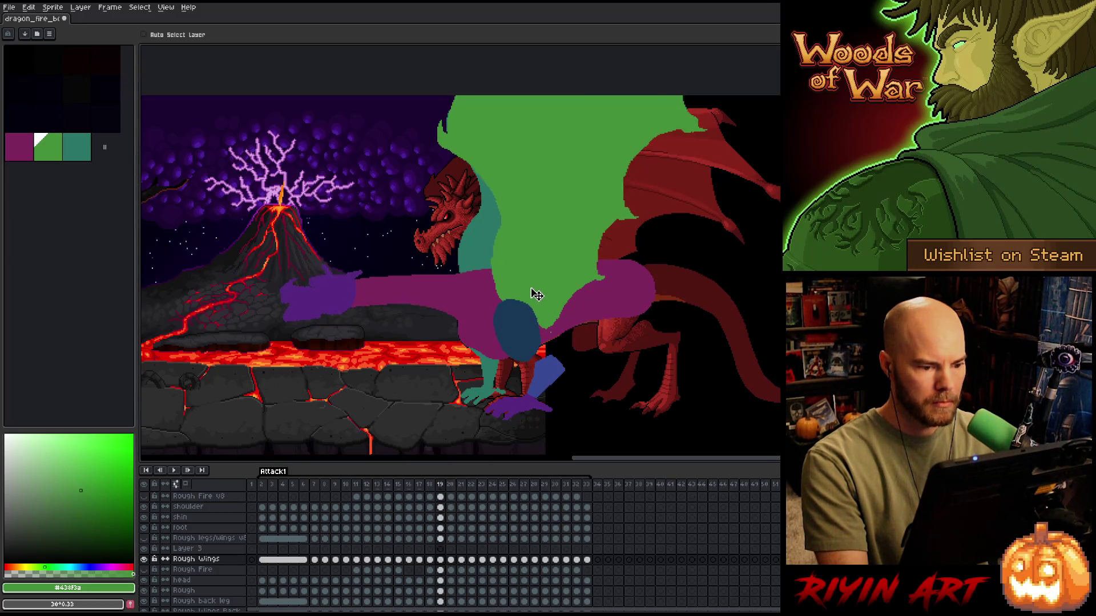
pyautogui.press(',')
pyautogui.press('.')
pyautogui.press('.')
pyautogui.press(',')
pyautogui.press('.')
pyautogui.press(',')
pyautogui.press('.')
pyautogui.press(',')
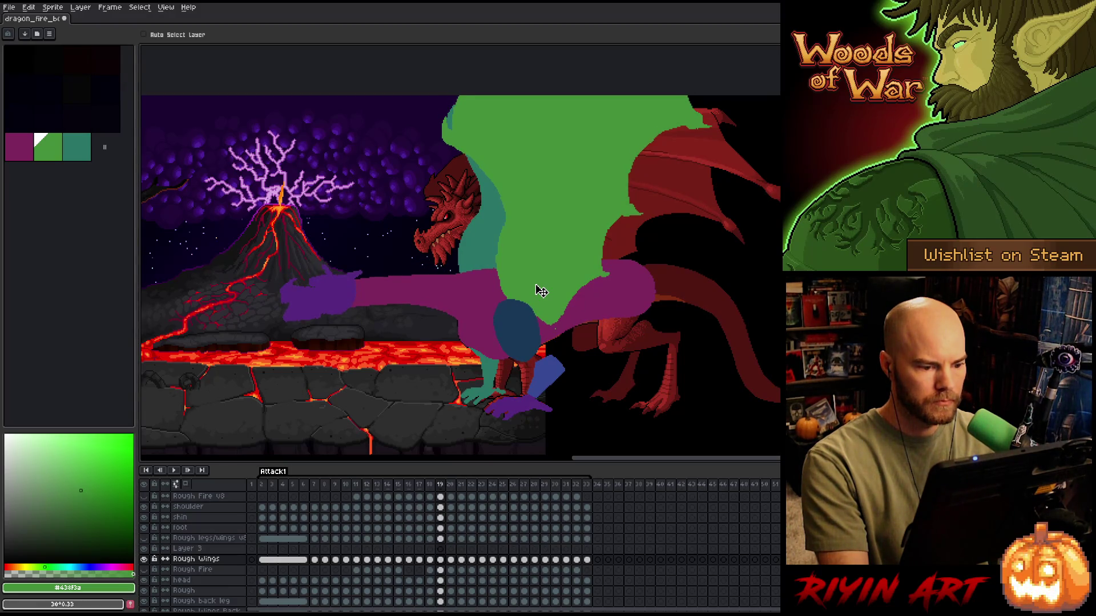
pyautogui.press('.')
pyautogui.press(',')
pyautogui.press('.')
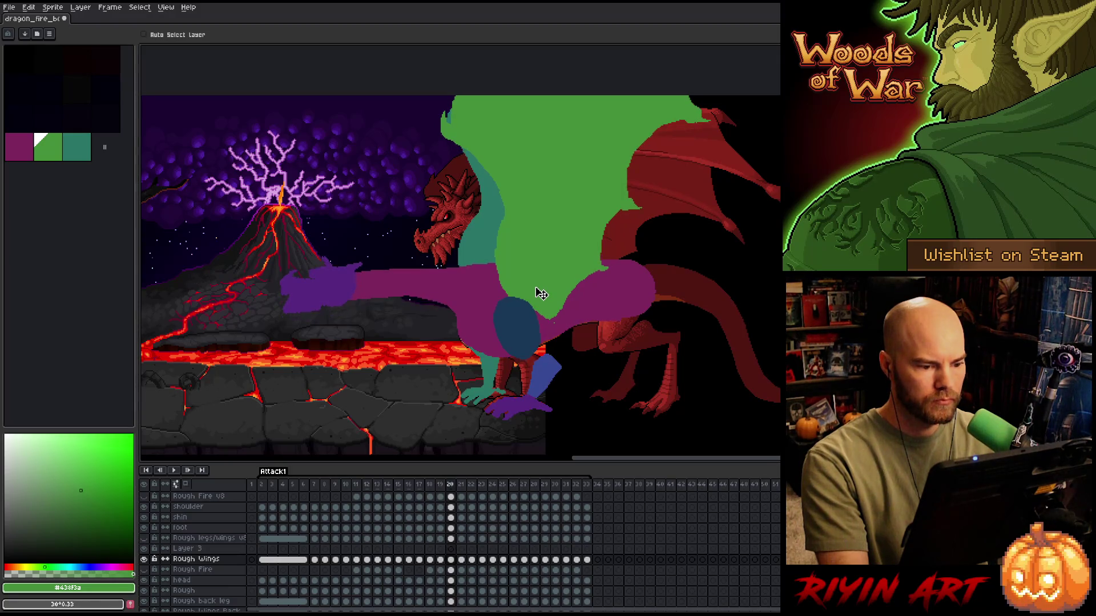
pyautogui.press(',')
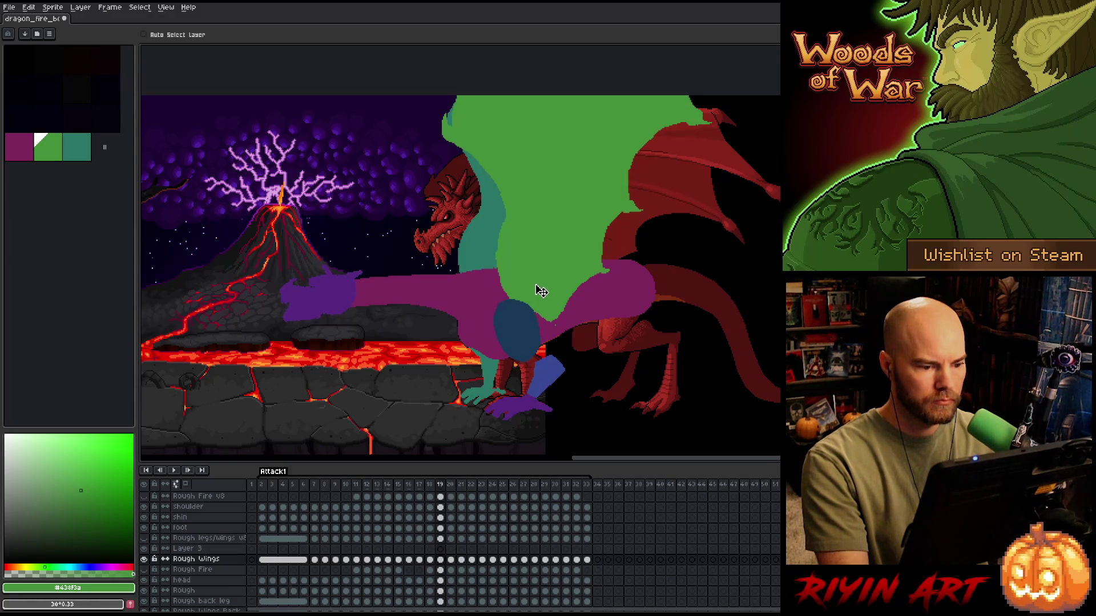
pyautogui.press('.')
pyautogui.press(',')
pyautogui.press('.')
pyautogui.press(',')
pyautogui.press('.')
pyautogui.press(',')
pyautogui.press('.')
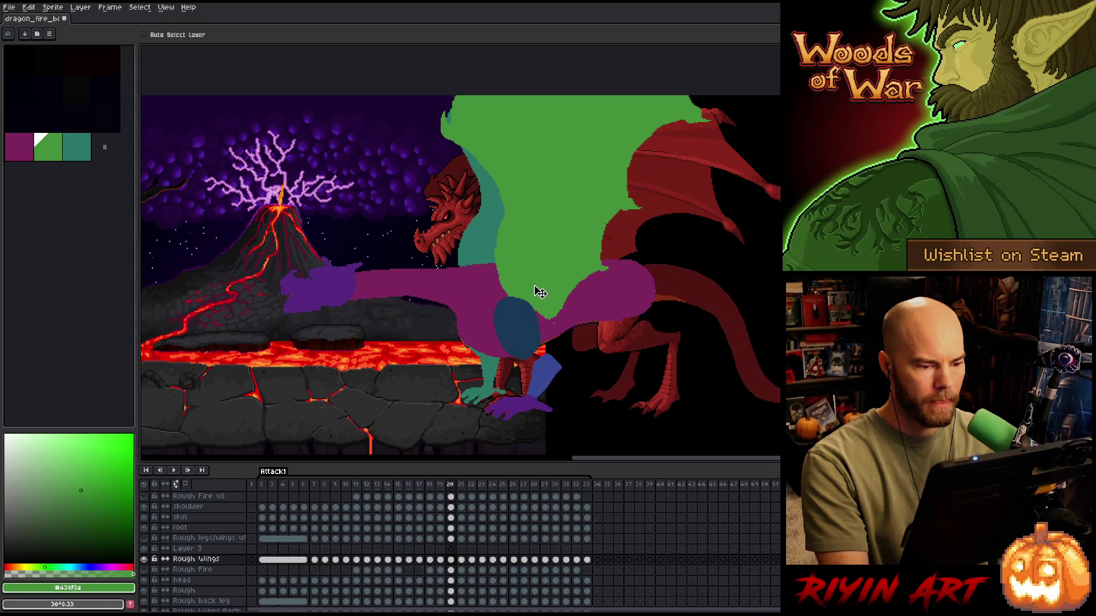
pyautogui.press(',')
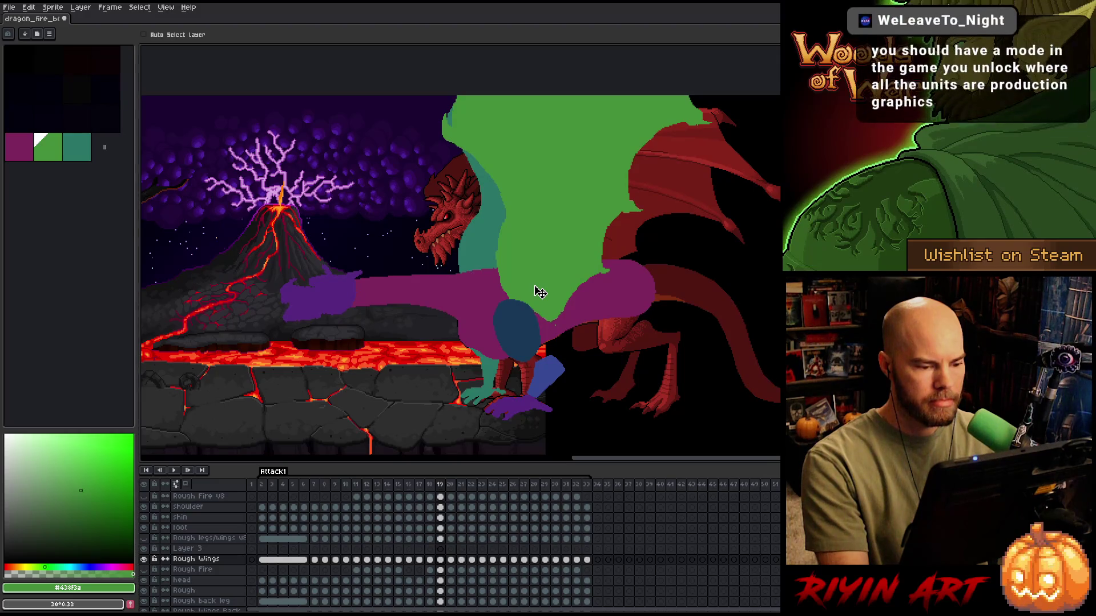
pyautogui.press('.')
pyautogui.press(',')
pyautogui.press('.')
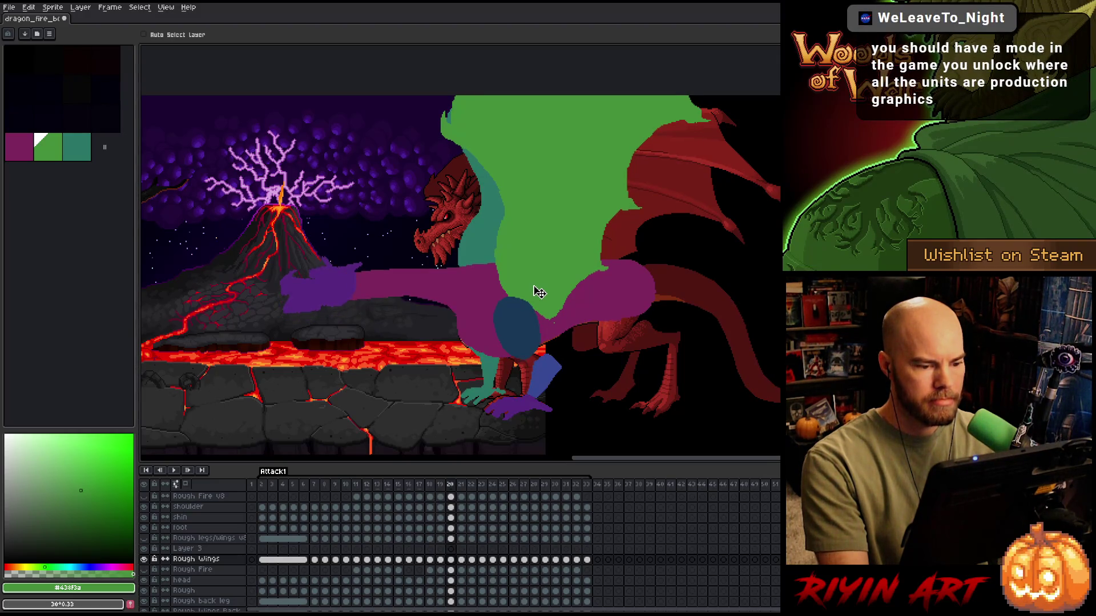
pyautogui.press(',')
pyautogui.press(',')
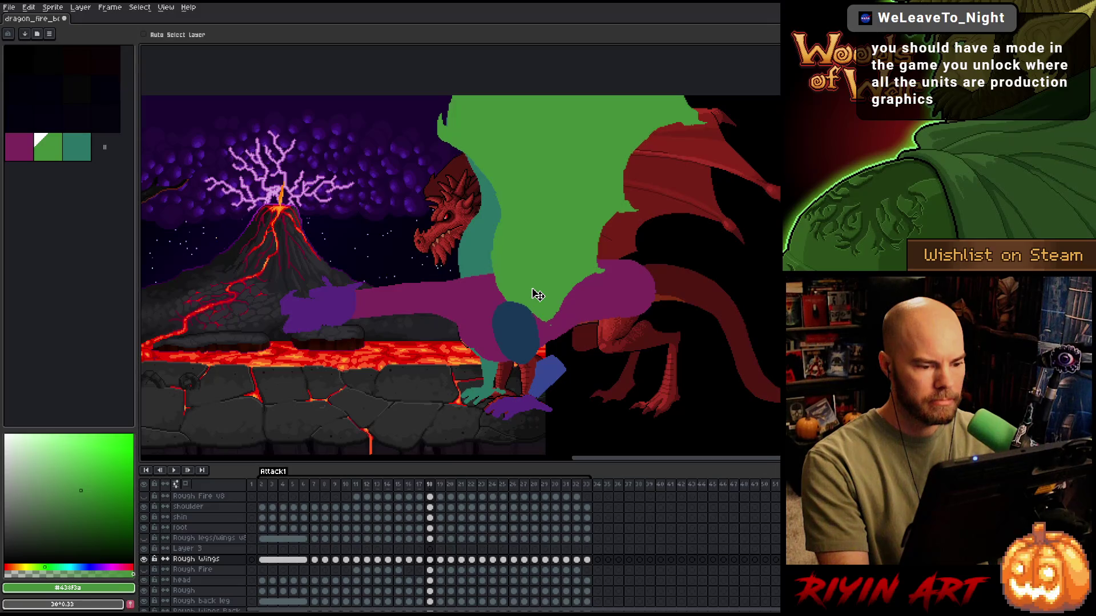
pyautogui.press('.')
pyautogui.press(',')
pyautogui.press('.')
pyautogui.press(',')
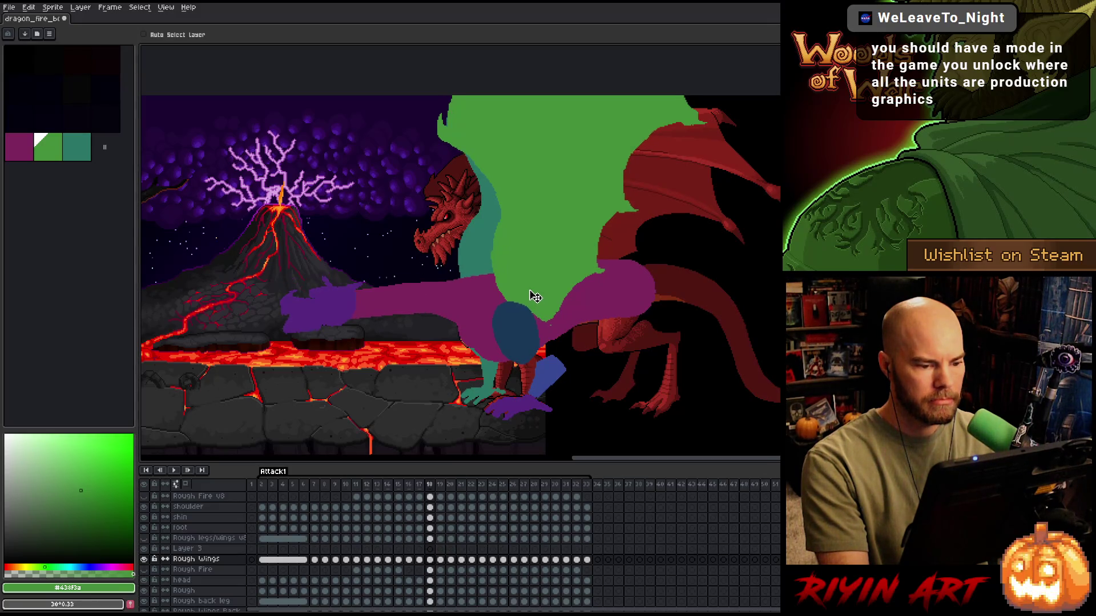
pyautogui.press('.')
pyautogui.press(',')
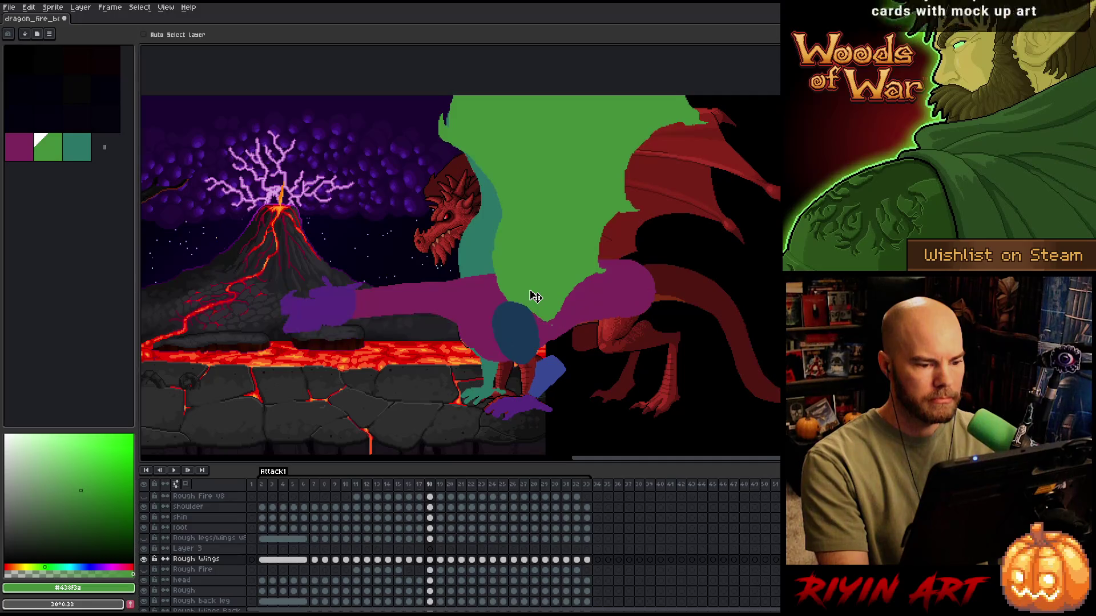
pyautogui.press('.')
pyautogui.press(',')
pyautogui.press('.')
pyautogui.press(',')
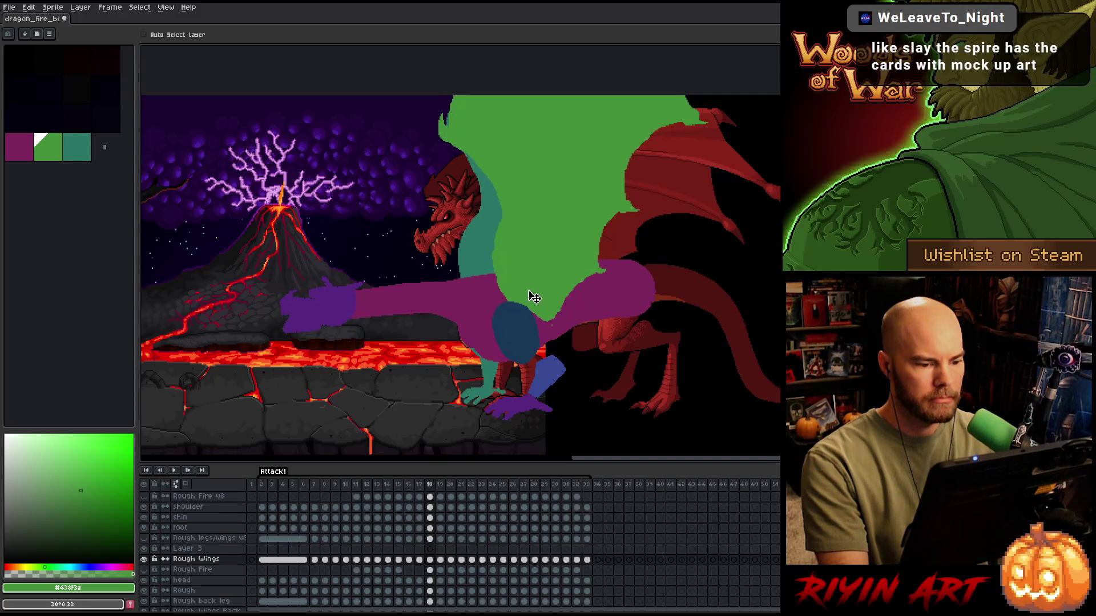
pyautogui.press('.')
# - Nudge the green wing up and slightly right on frame 19, comparing with frames 18 and 20
pyautogui.moveTo(533, 298); pyautogui.dragTo(532, 294)
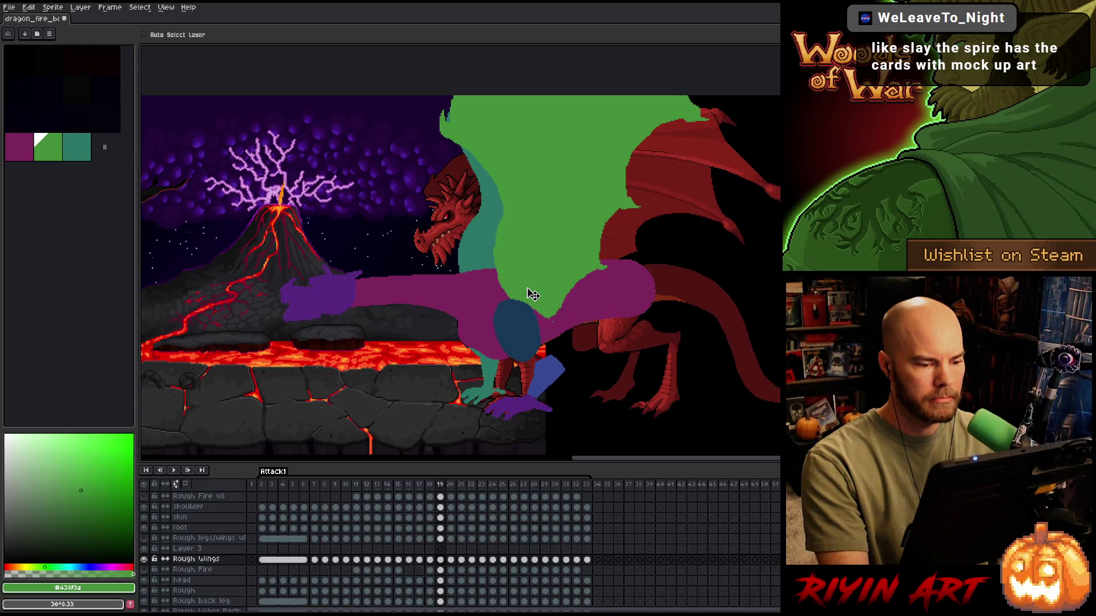
pyautogui.moveTo(533, 294); pyautogui.dragTo(534, 293)
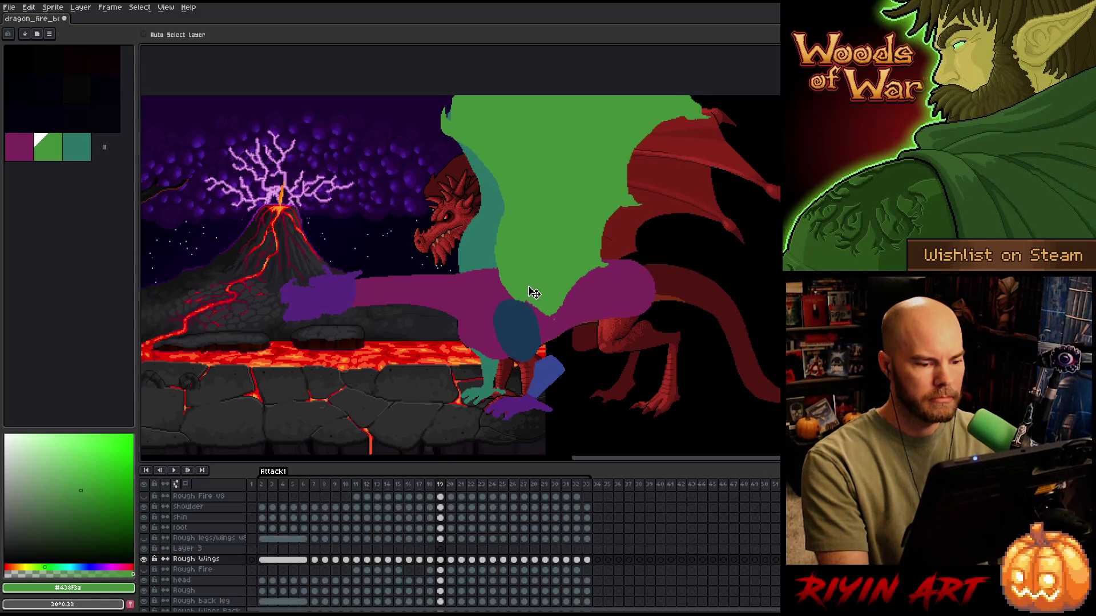
pyautogui.press('Right')
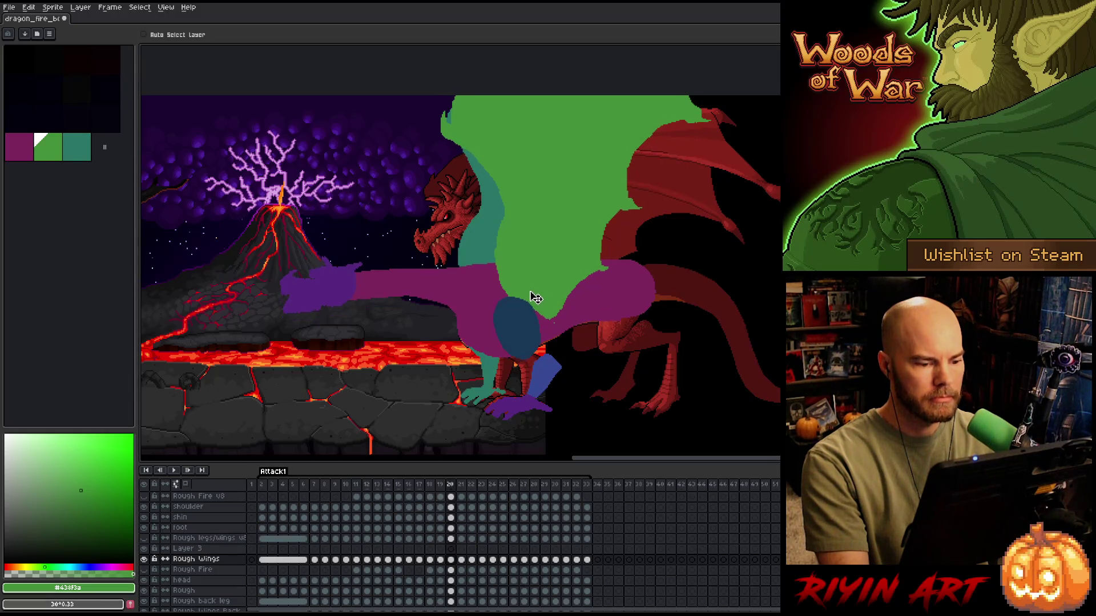
pyautogui.press('Left')
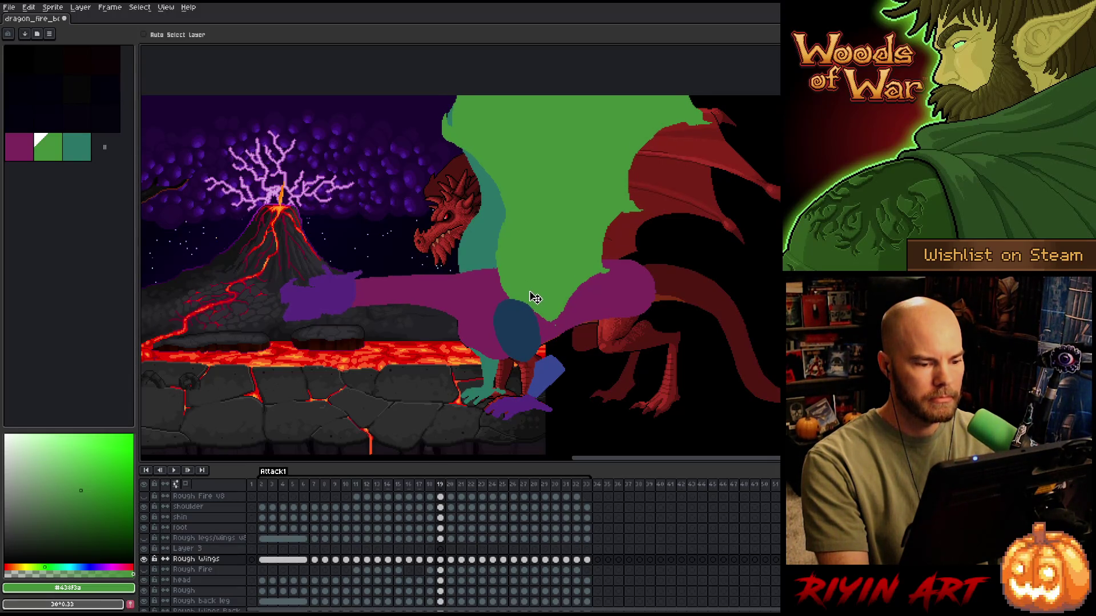
pyautogui.press('Right')
pyautogui.press('Left')
pyautogui.press('Left')
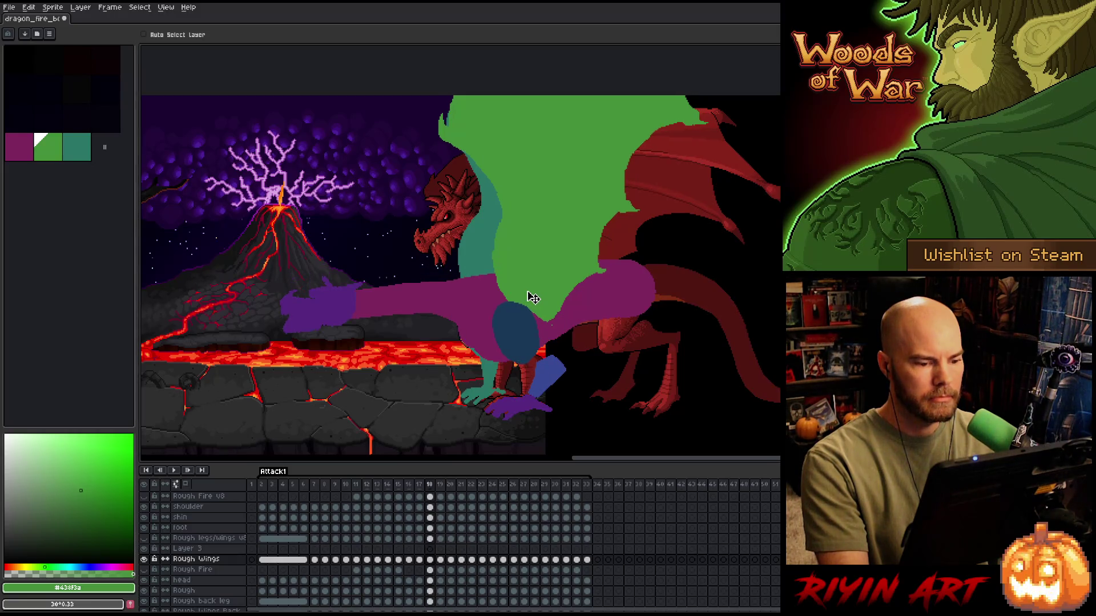
pyautogui.press('Right')
pyautogui.press('Left')
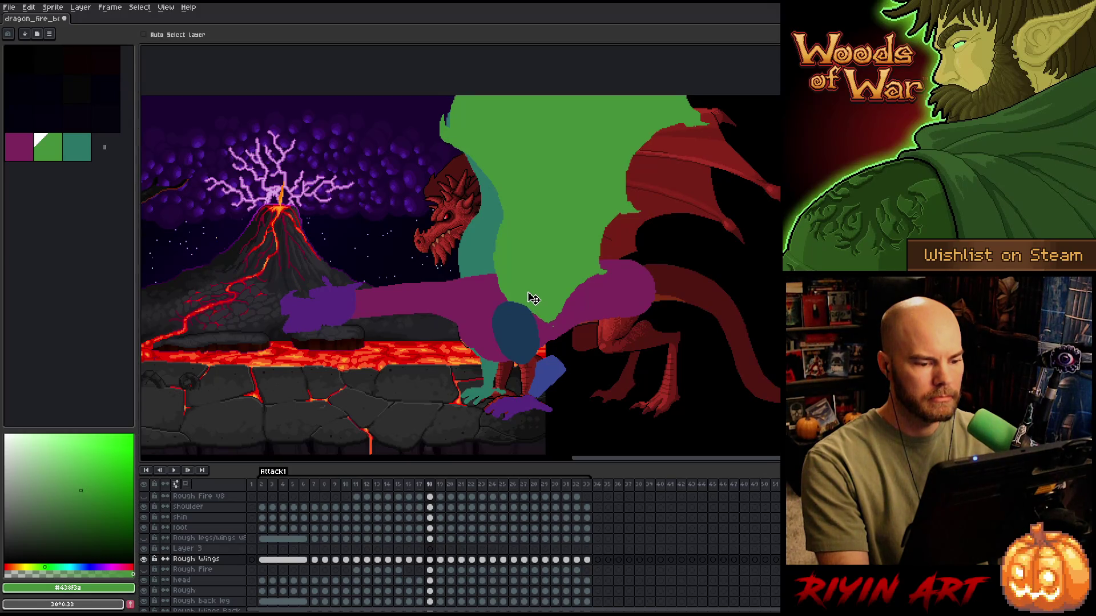
# - Shift the green wing right on frame 17 after comparing frames 17–19
pyautogui.press('Right')
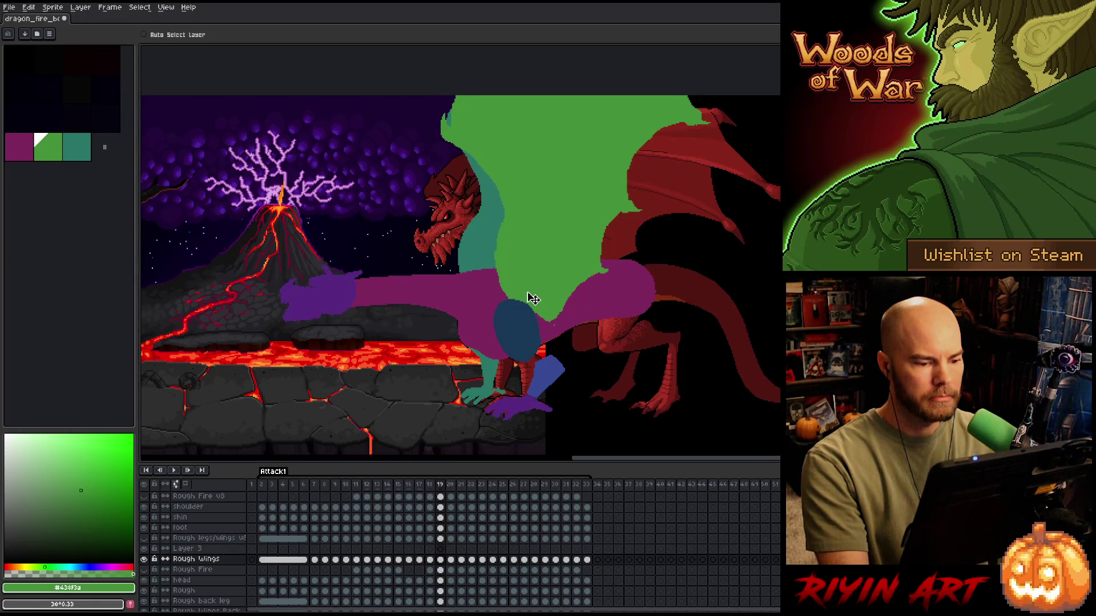
pyautogui.press('Left')
pyautogui.press('Right')
pyautogui.press('Left')
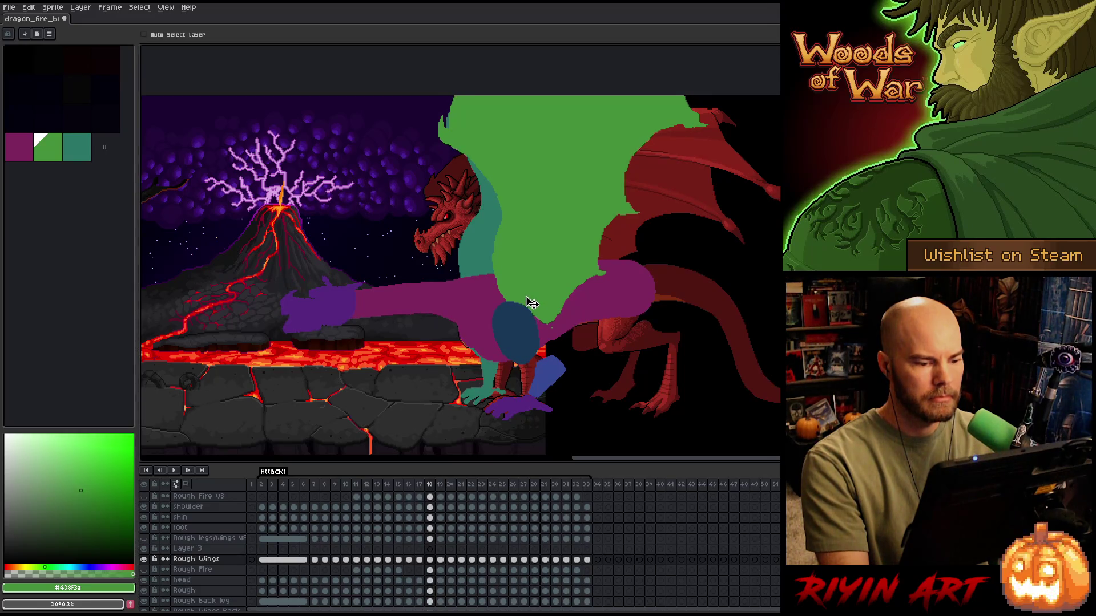
pyautogui.press('Left')
pyautogui.press('Left')
pyautogui.press('Right')
pyautogui.press('Left')
pyautogui.press('Right')
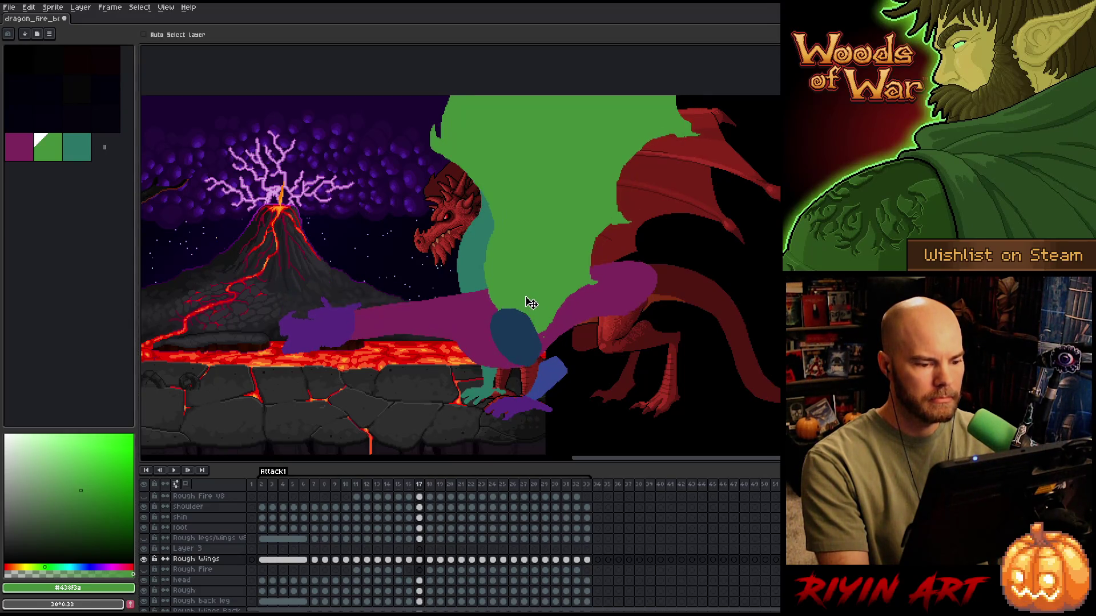
pyautogui.moveTo(530, 306); pyautogui.dragTo(536, 302)
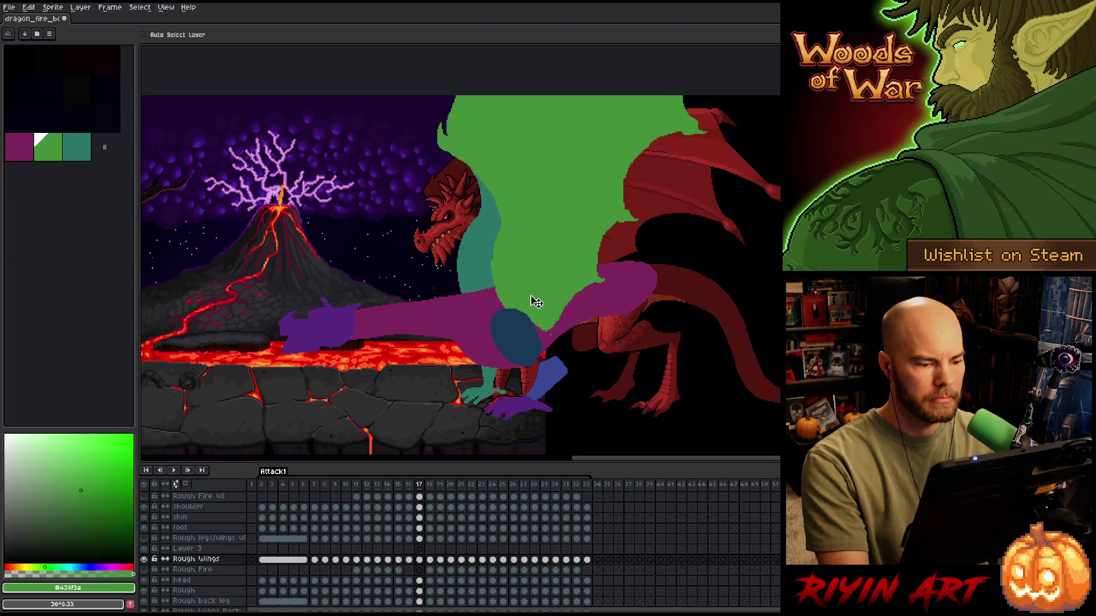
# - Flip between frames 16 and 17 to compare the wing placement
pyautogui.press('Left')
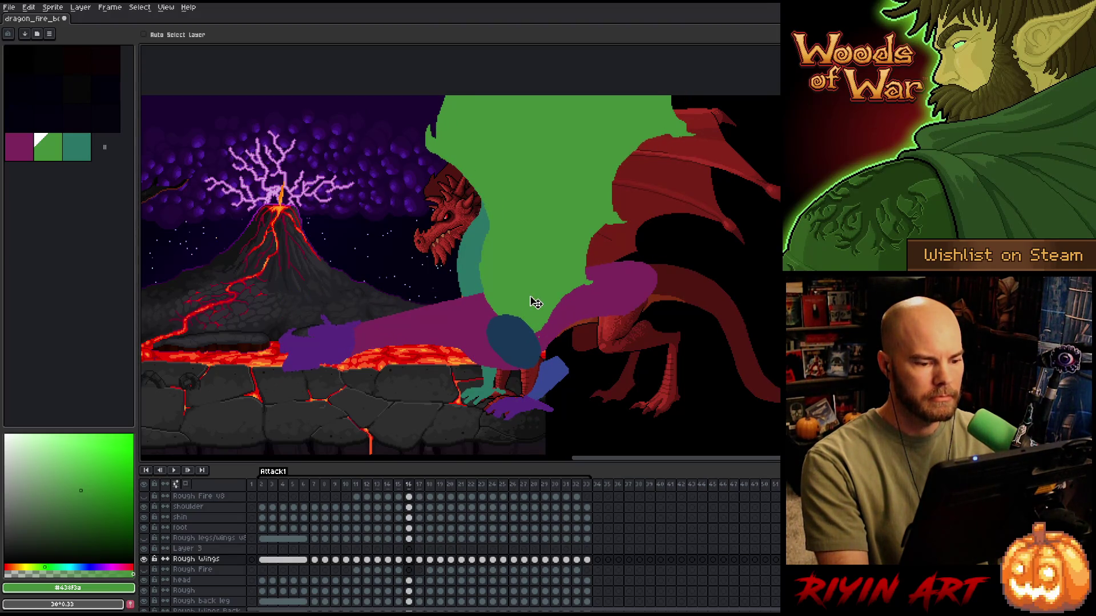
pyautogui.press('Right')
pyautogui.press('Left')
pyautogui.press('Right')
pyautogui.press('Left')
pyautogui.press('Right')
pyautogui.press('Left')
pyautogui.press('Right')
# - Recheck frames 16–17, then play the animation from an earlier frame
pyautogui.press('Left')
pyautogui.press('Right')
pyautogui.press('Left')
pyautogui.press('Right')
pyautogui.press('Left')
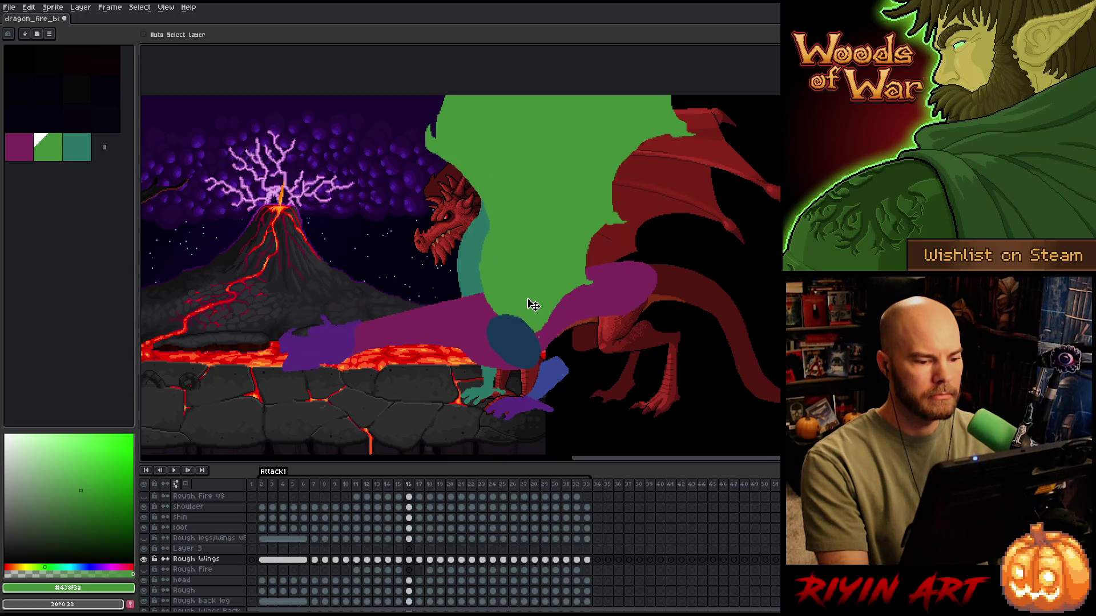
pyautogui.press('Right')
pyautogui.press('Left')
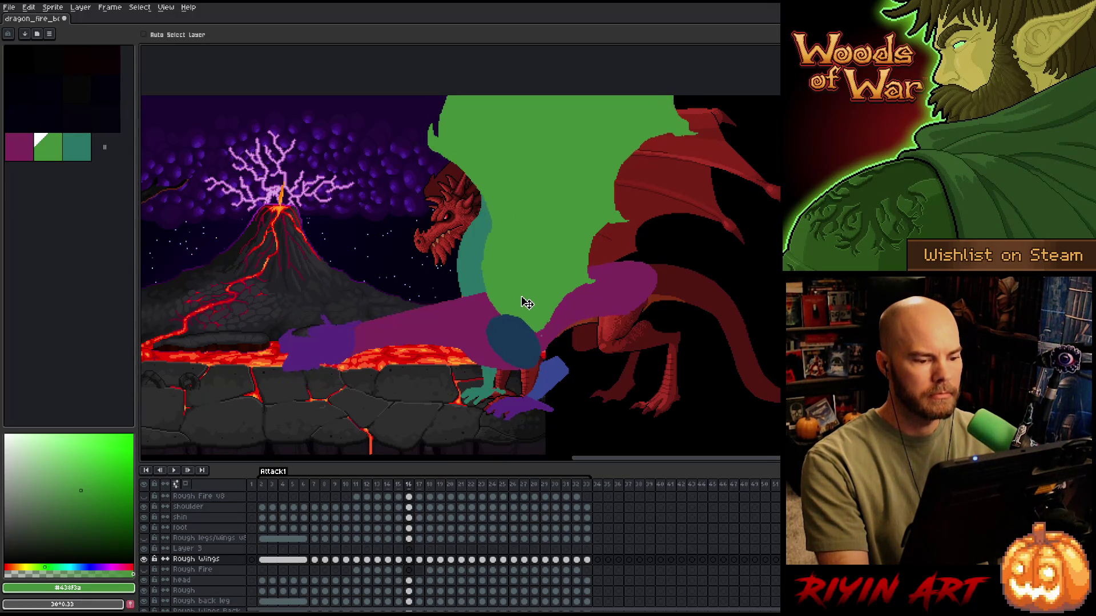
pyautogui.press('Right')
pyautogui.press('Right')
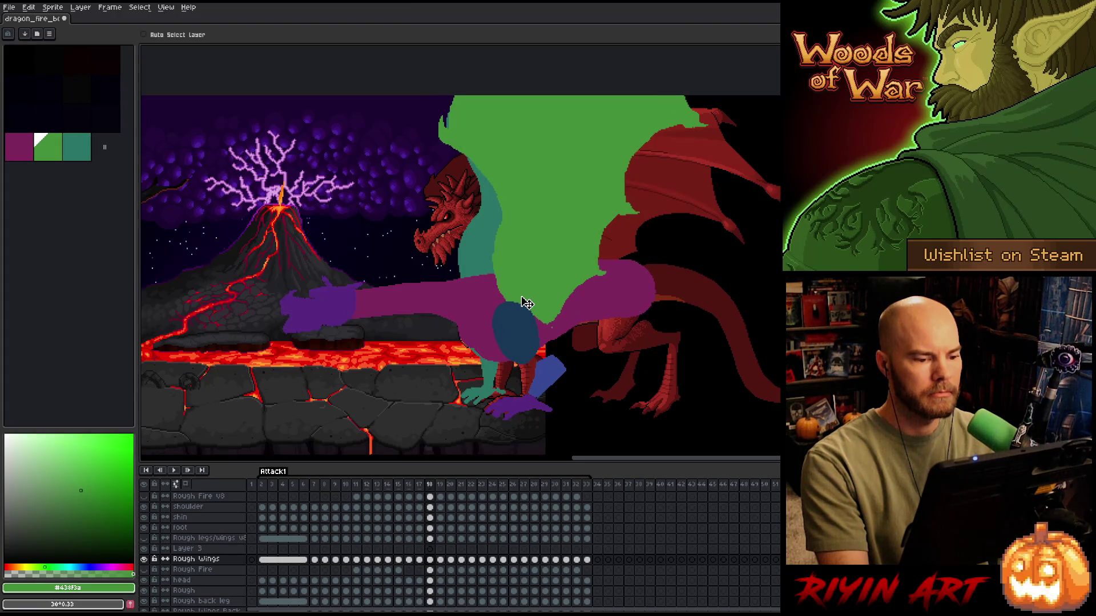
pyautogui.press('Left')
pyautogui.press('Left')
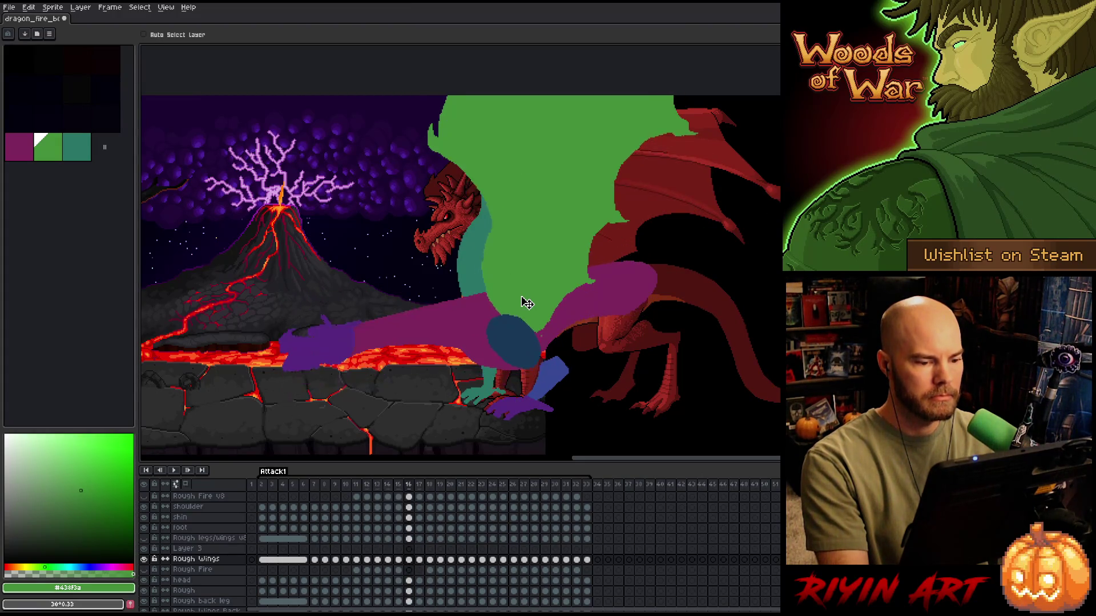
pyautogui.press('Return')
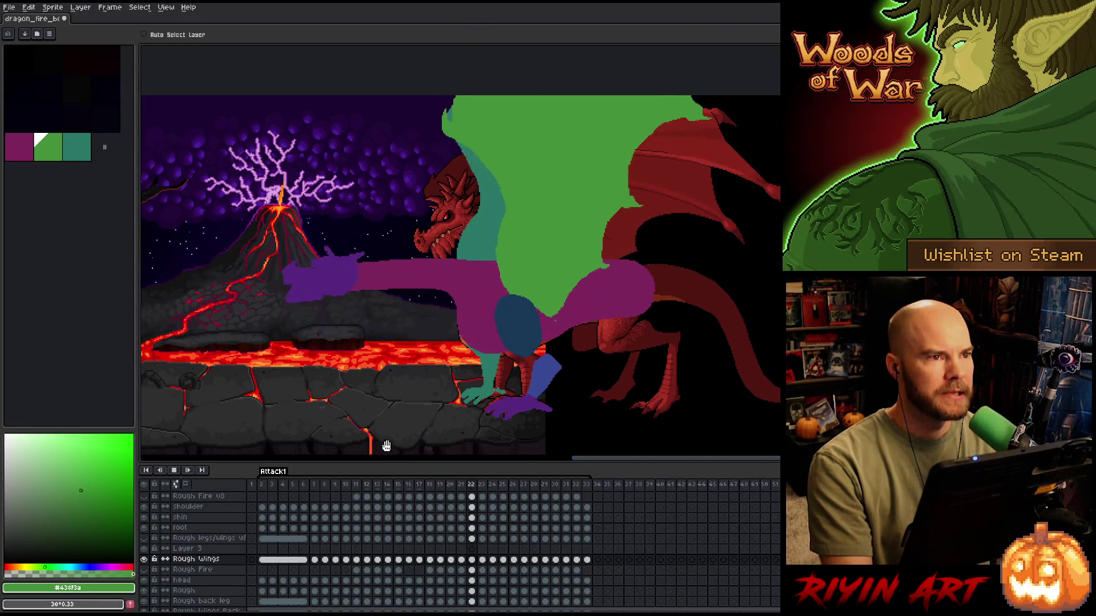
pyautogui.press('Return')
pyautogui.scroll(2, 443, 512)
pyautogui.scroll(-1, 443, 512)
pyautogui.press('Return')
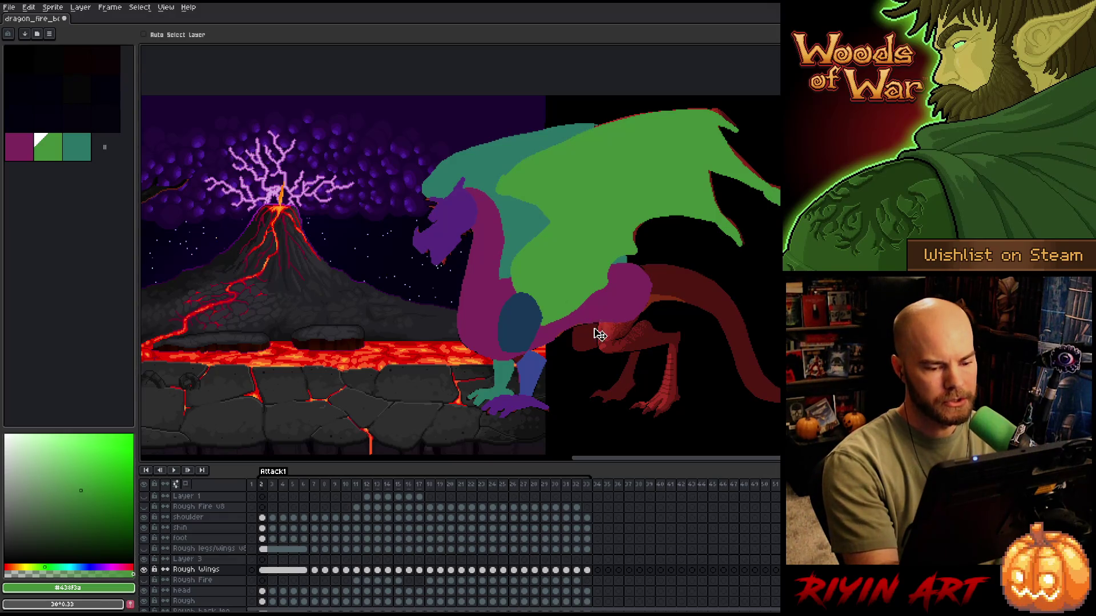
pyautogui.press('b')
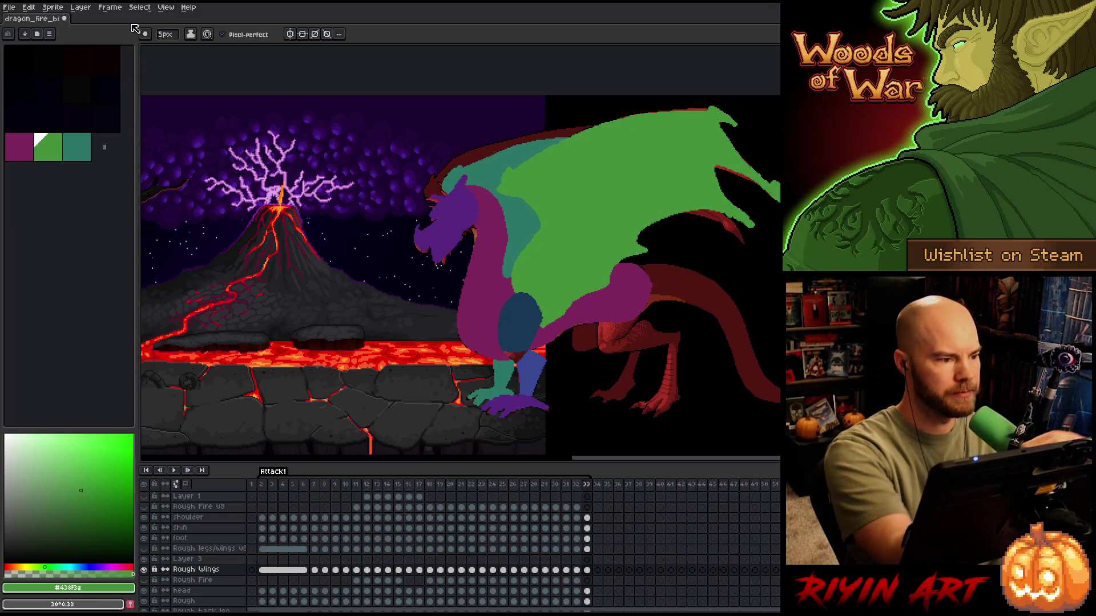
# - Set the pencil brush size to 4 px for the wing-edge touch-ups
pyautogui.click(167, 34)
pyautogui.write('4')
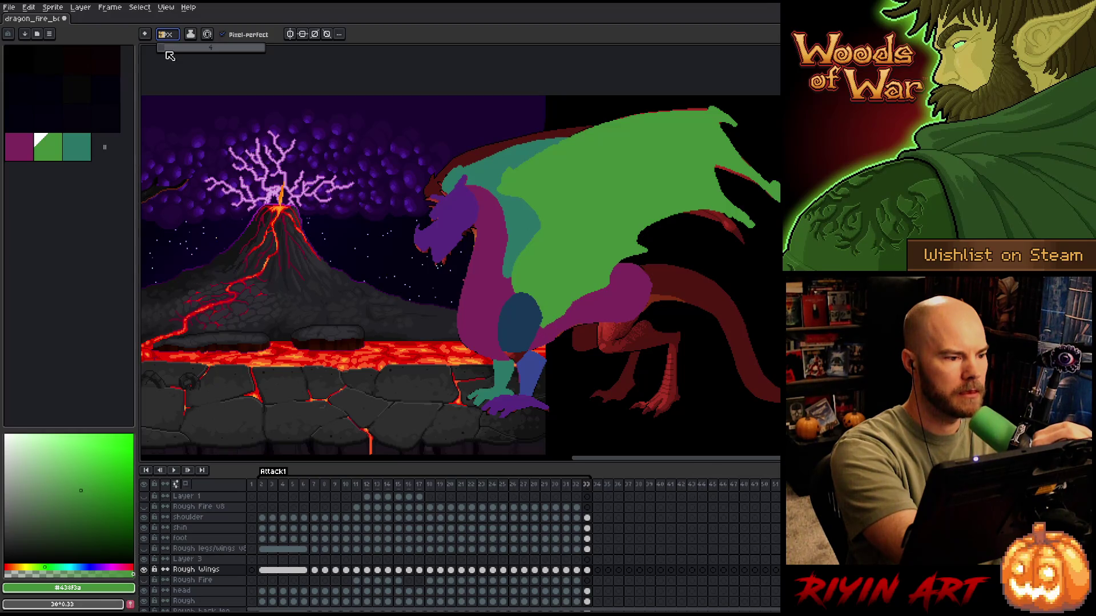
pyautogui.press('Return')
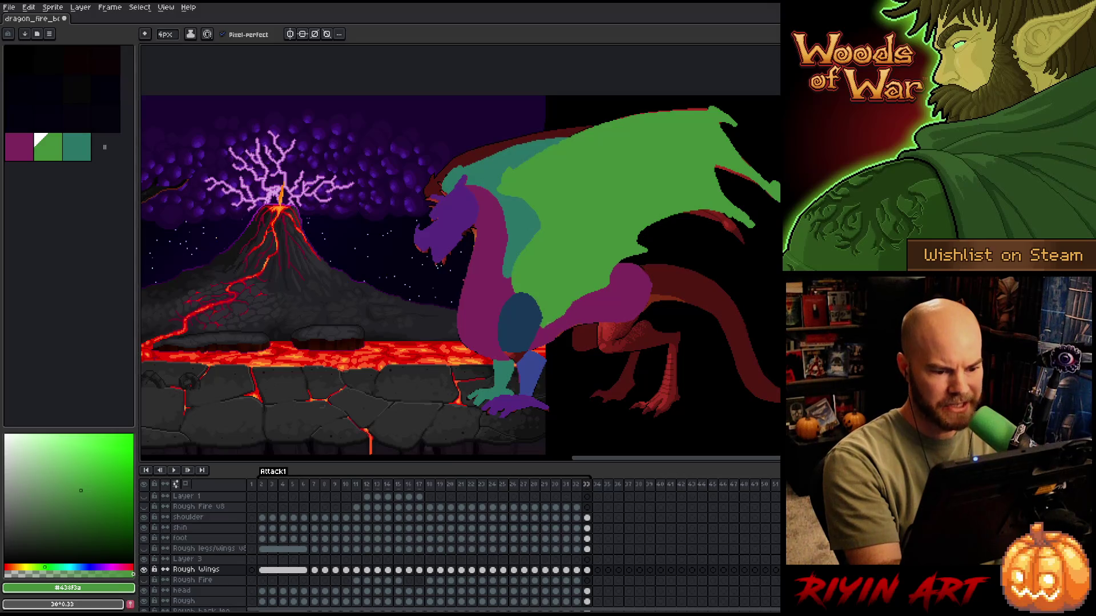
pyautogui.press('e')
pyautogui.press('b')
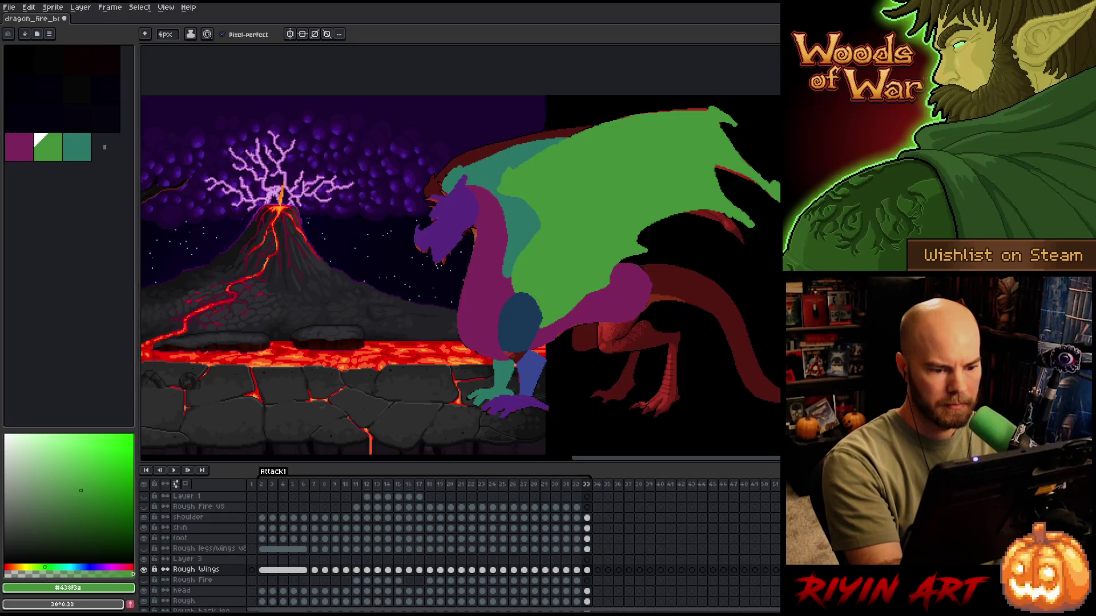
# - Touch up the green wing edges on the last frame, checking them against the neighbouring frame
pyautogui.press('Left')
pyautogui.press('Right')
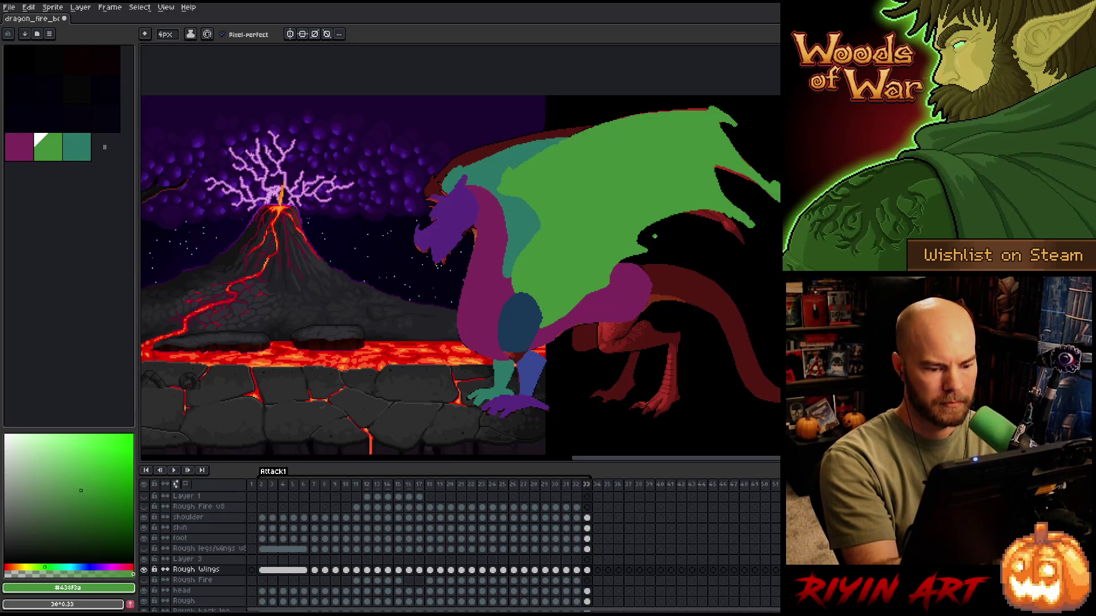
pyautogui.press('Left')
pyautogui.press('Right')
pyautogui.press('Left')
pyautogui.press('Right')
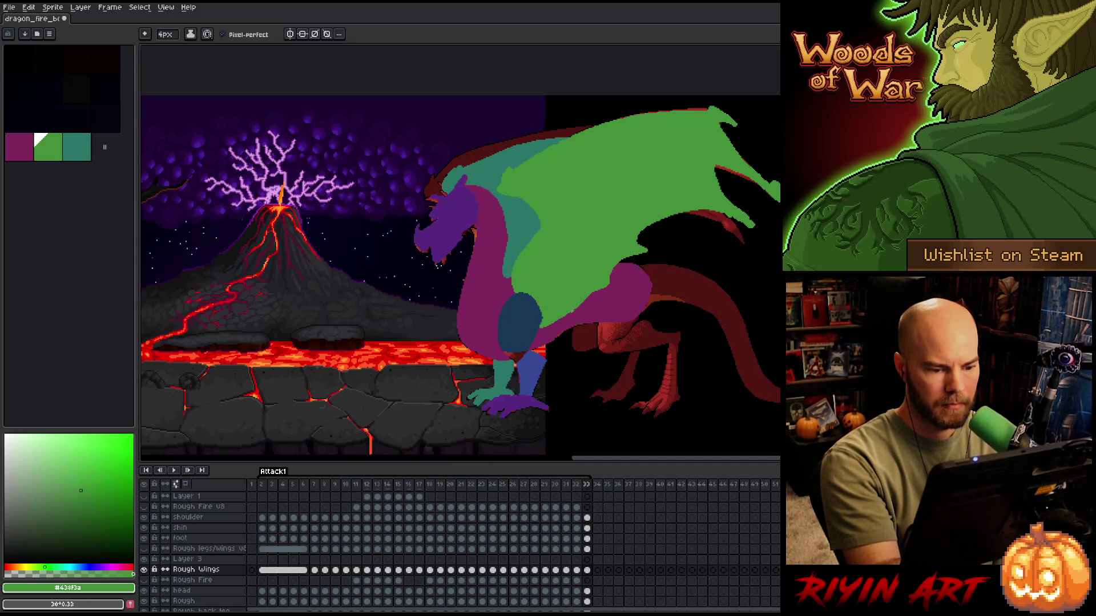
pyautogui.press('e')
pyautogui.press('Left')
pyautogui.press('Right')
# - Clean the wing edges on frames 32 back through 29 with the pencil
pyautogui.press('Left')
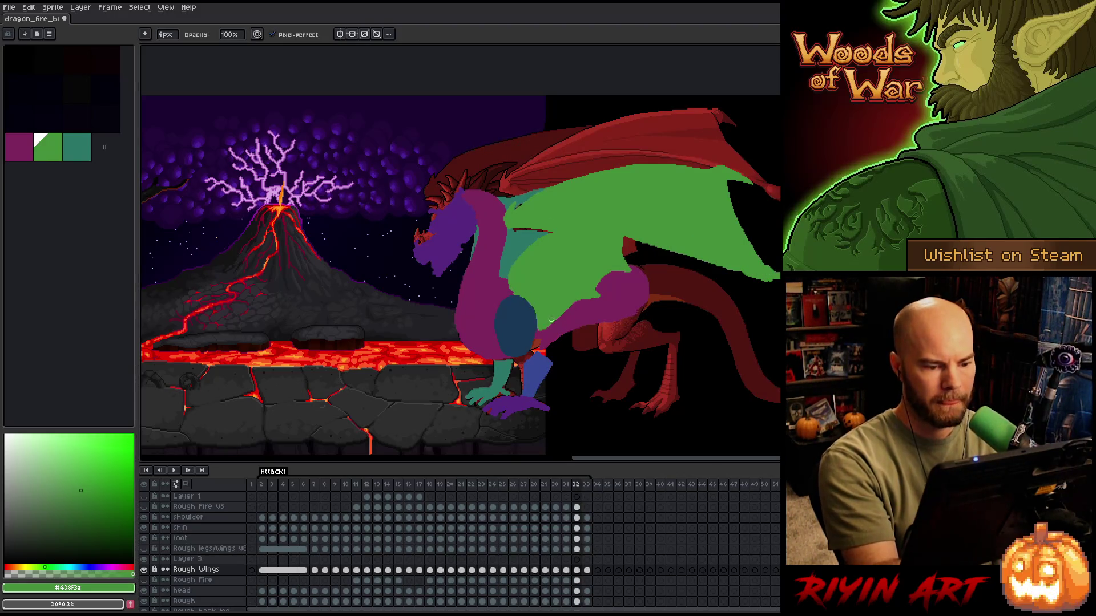
pyautogui.press('b')
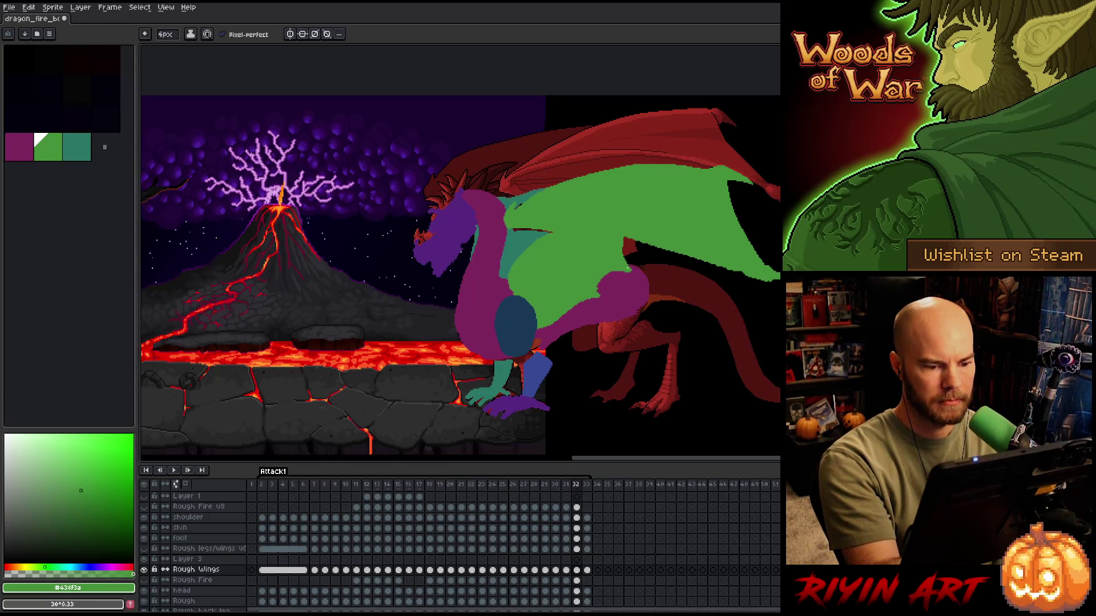
pyautogui.press(',')
pyautogui.press('.')
pyautogui.press(',')
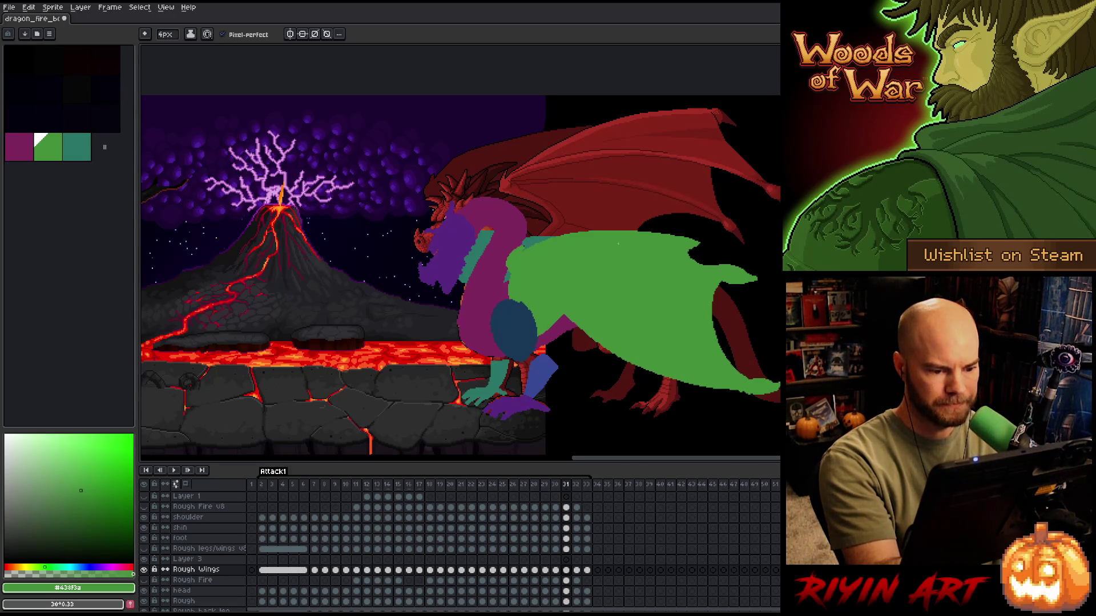
pyautogui.press('Left')
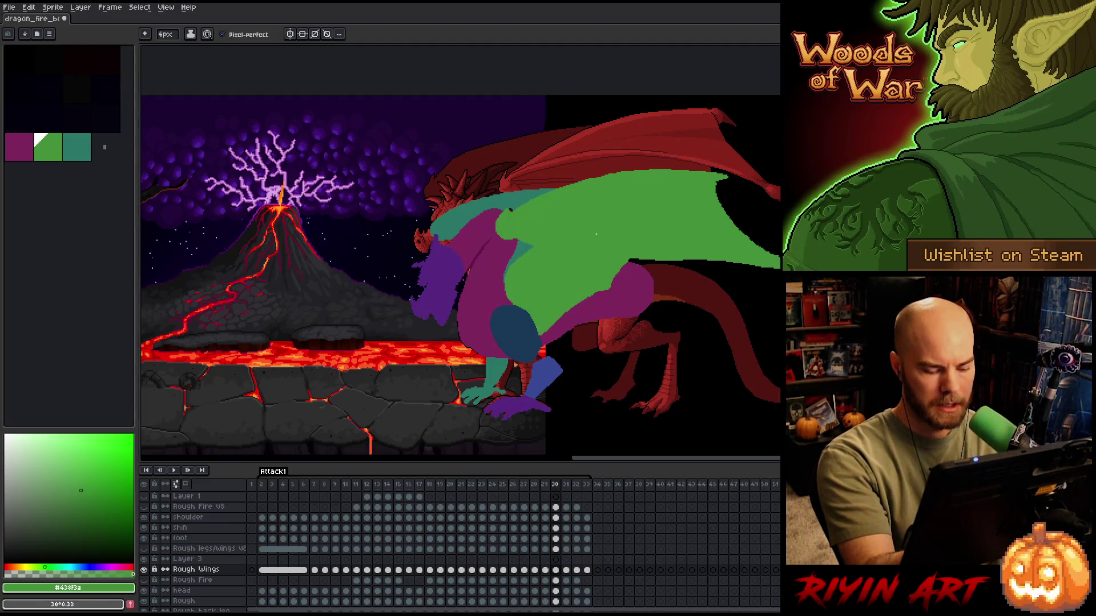
pyautogui.press('Left')
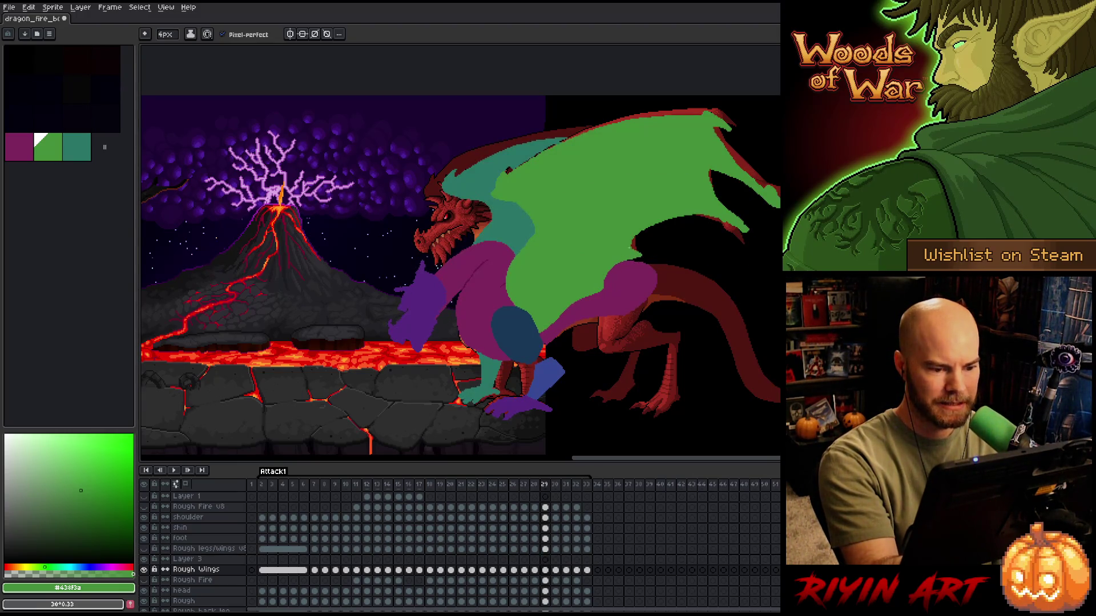
pyautogui.press('Left')
# - Touch up the wing edges on frames 28 and 27 using pencil and eraser
pyautogui.press('e')
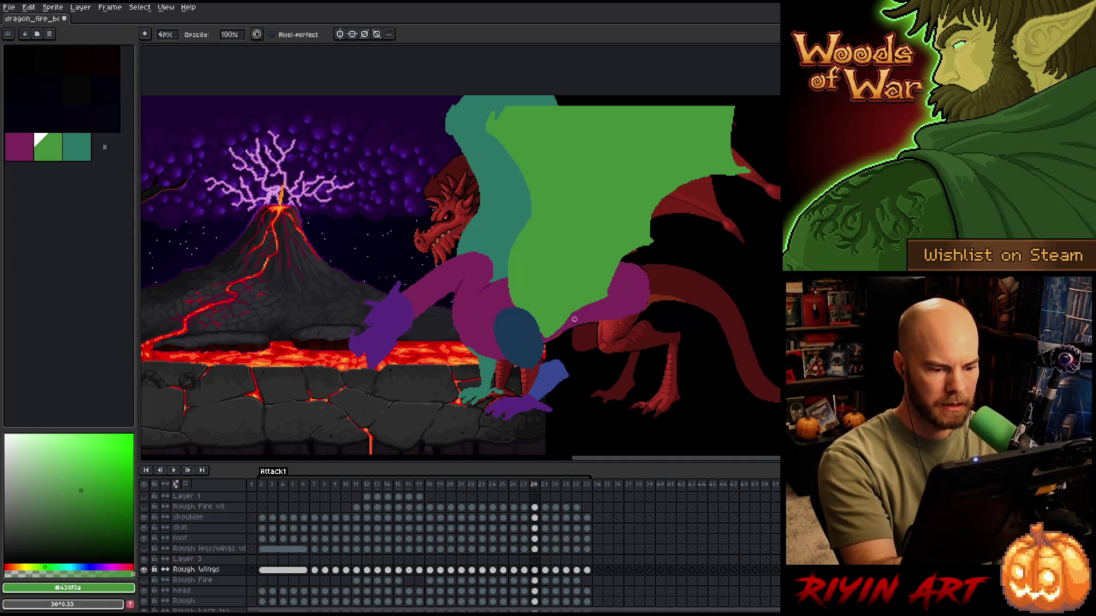
pyautogui.press('b')
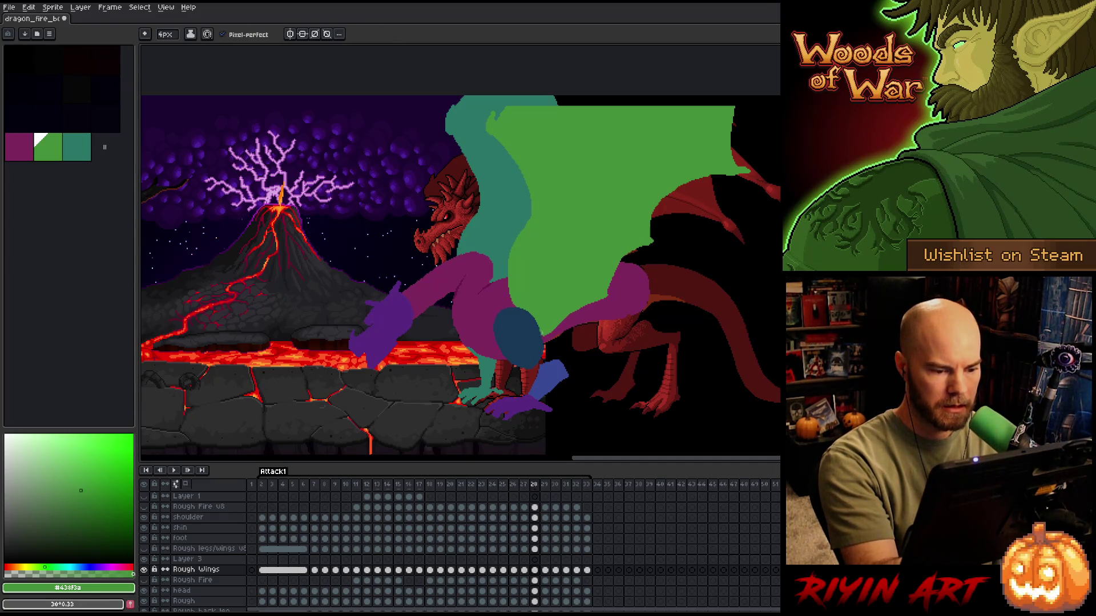
pyautogui.press('Right')
pyautogui.press('Left')
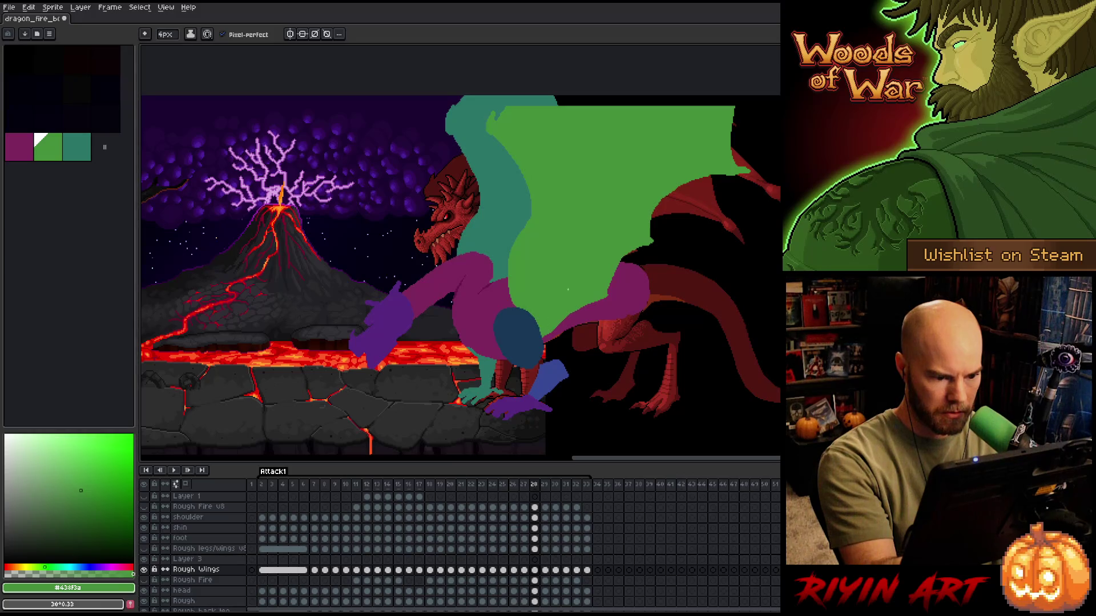
pyautogui.press('b')
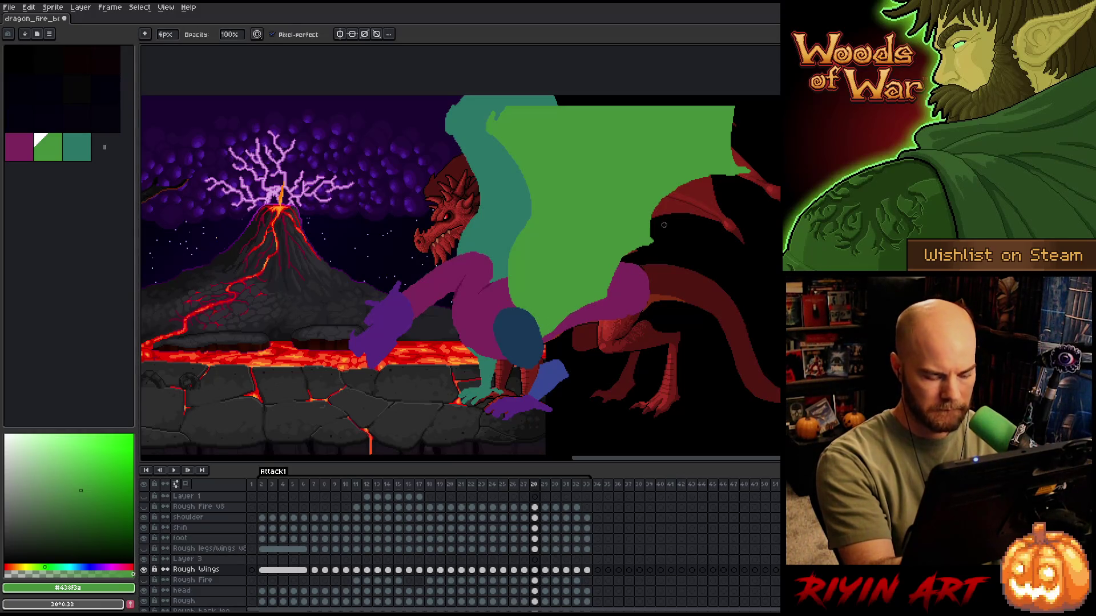
pyautogui.press(',')
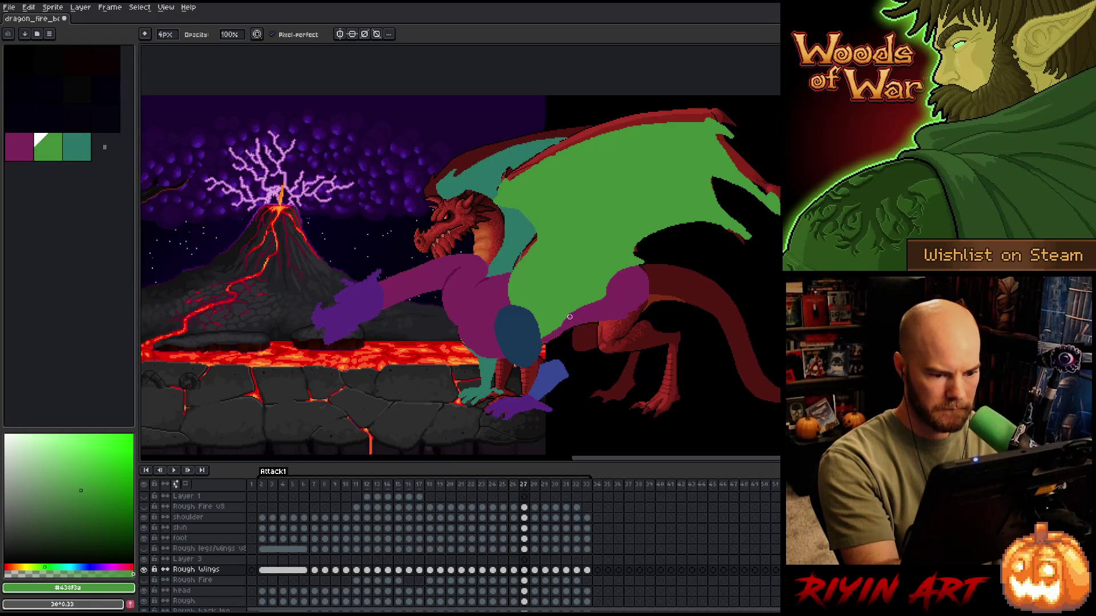
pyautogui.press(',')
pyautogui.press('.')
pyautogui.press(',')
pyautogui.press('.')
pyautogui.press('.')
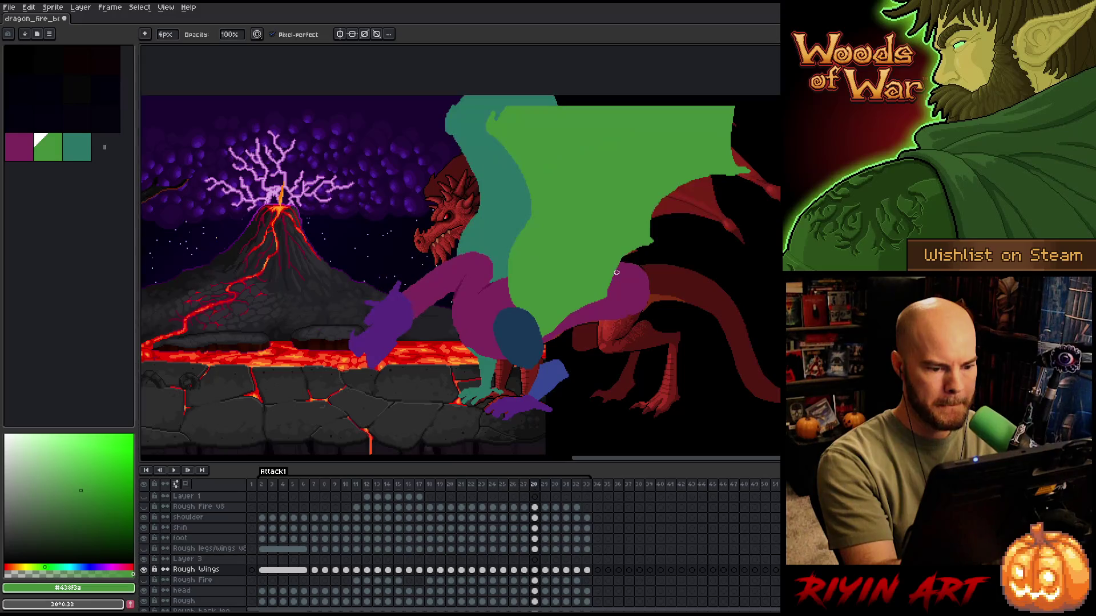
pyautogui.press(',')
# - Erase and tidy the wing edges on frames 27 back through 23
pyautogui.press('e')
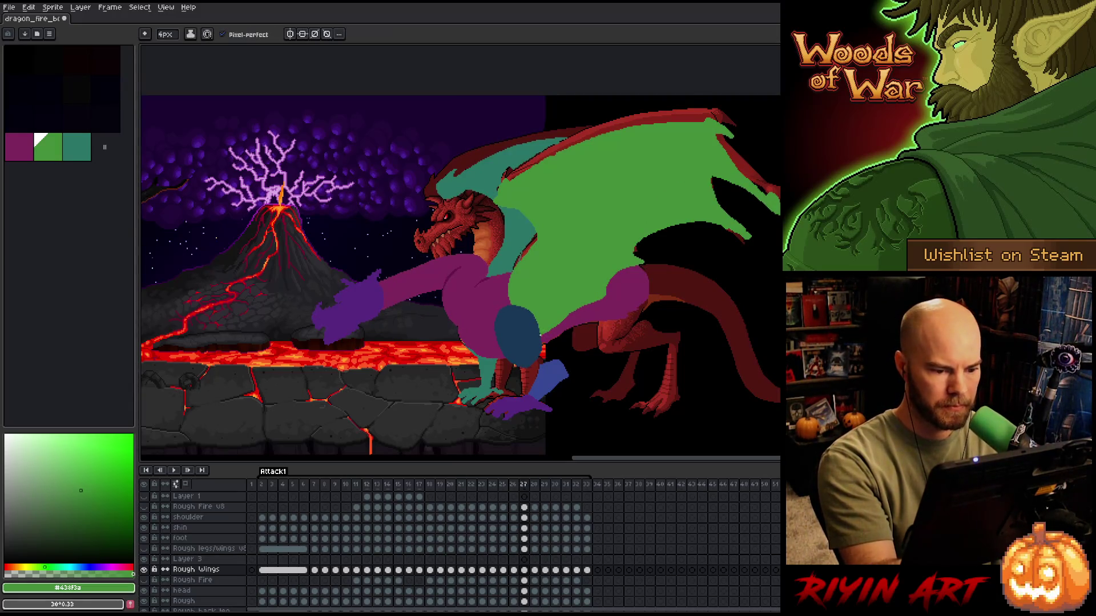
pyautogui.press('.')
pyautogui.press(',')
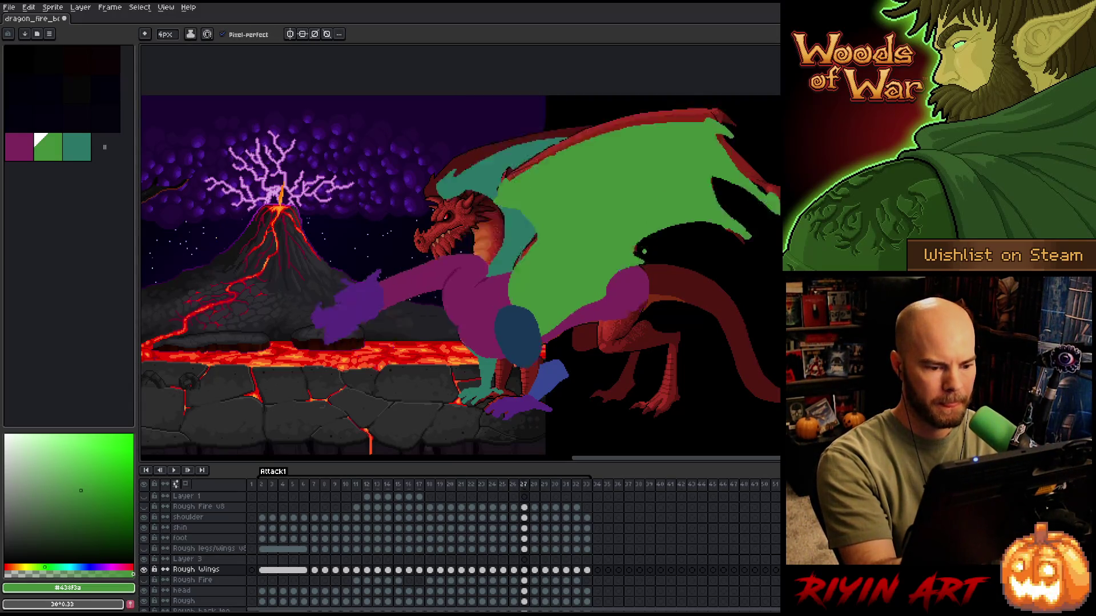
pyautogui.press(',')
pyautogui.press('.')
pyautogui.press(',')
pyautogui.press(',')
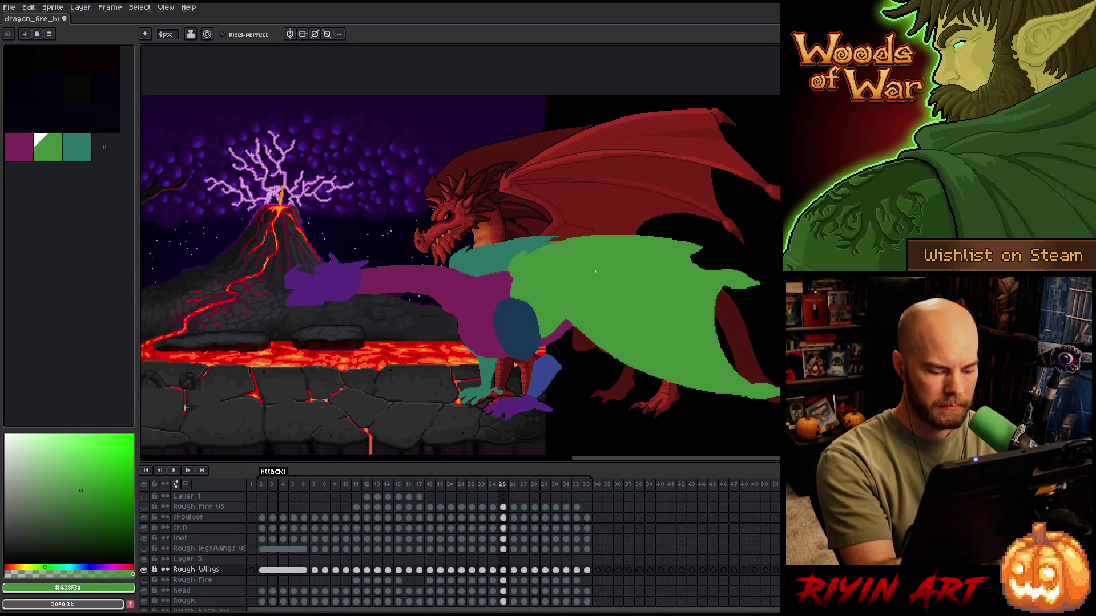
pyautogui.press(',')
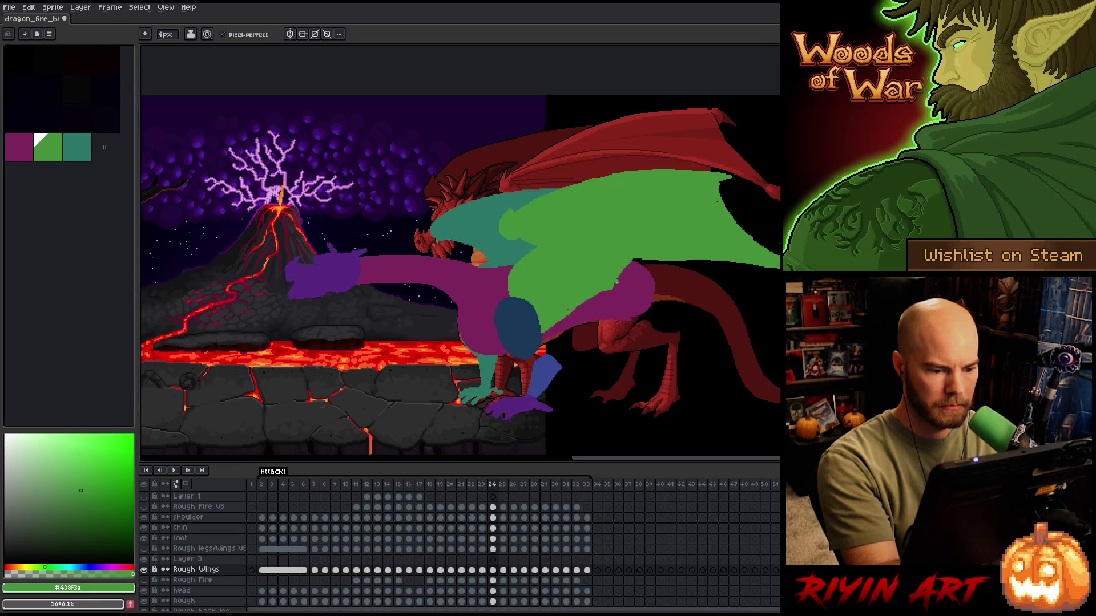
pyautogui.press(',')
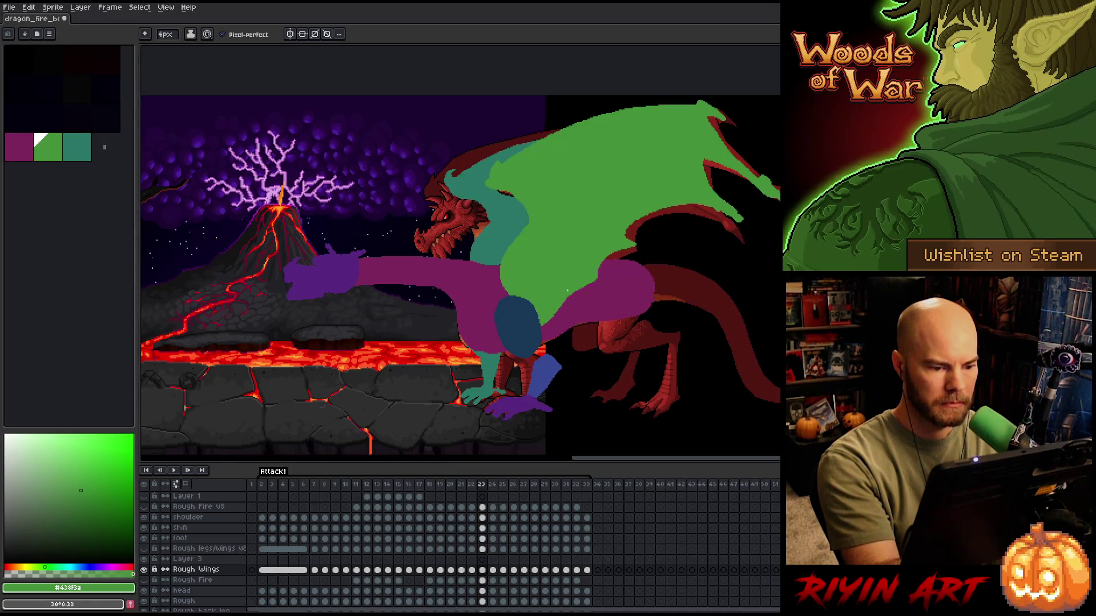
pyautogui.press(',')
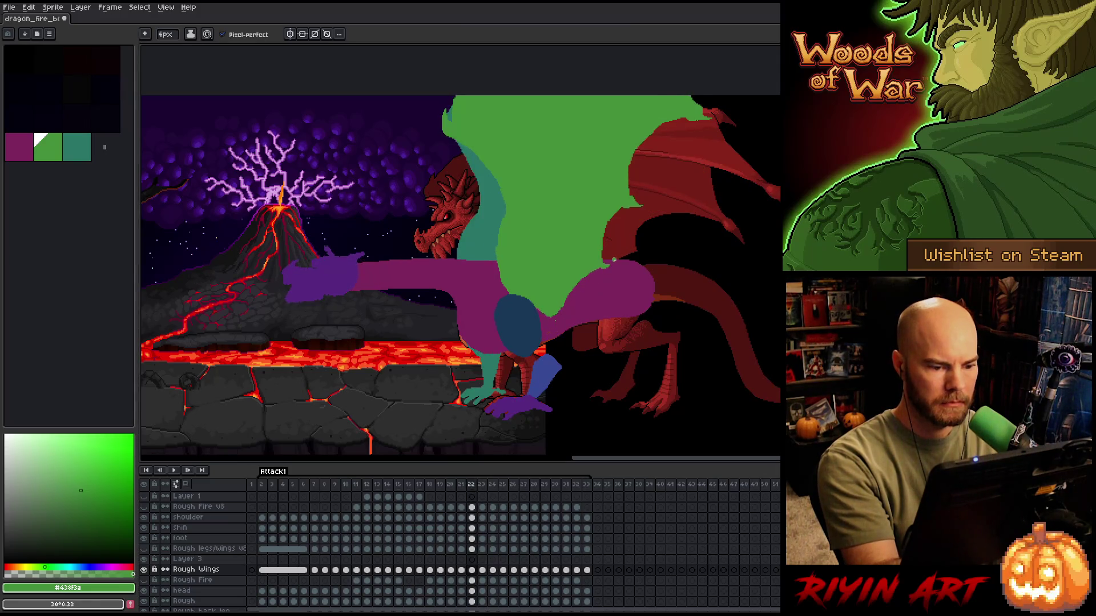
# - On frame 22, draw a thin green edge where wing meets purple body and erase stray pixels
pyautogui.press('.')
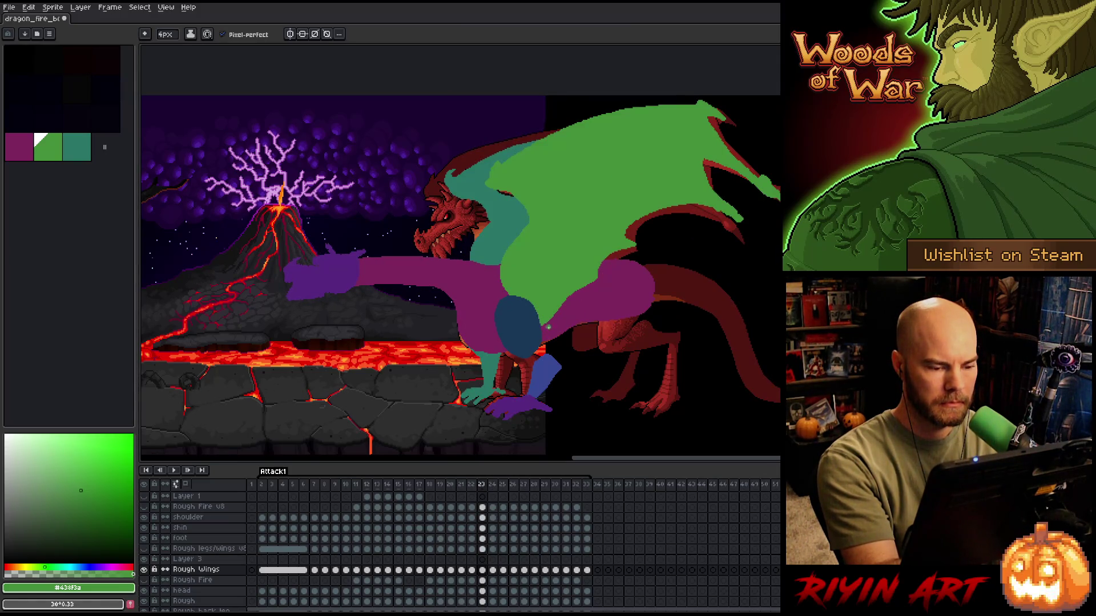
pyautogui.press('.')
pyautogui.press(',')
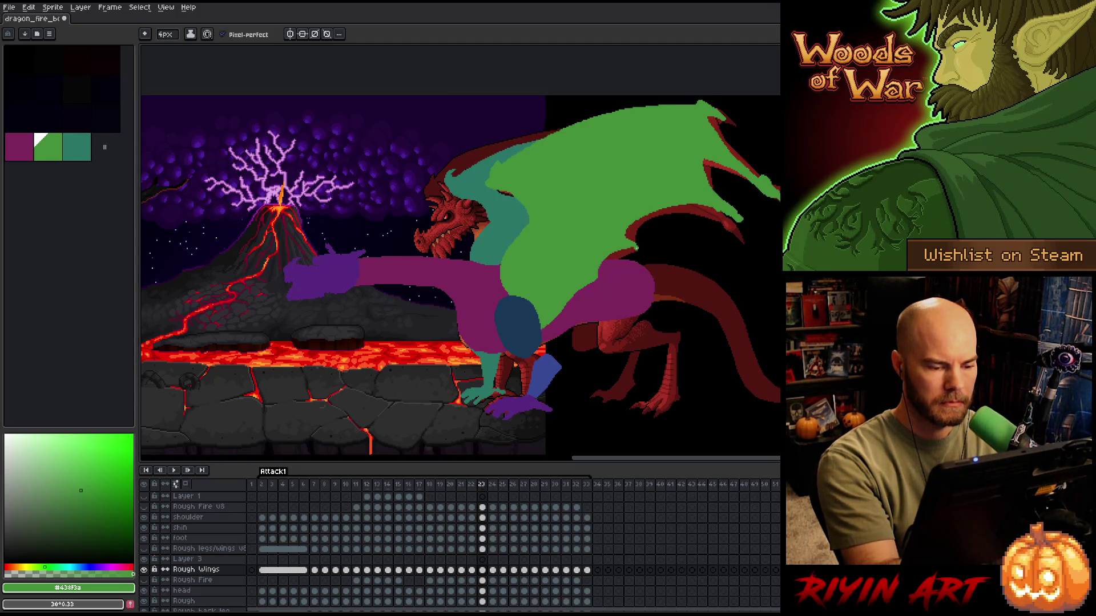
pyautogui.press(',')
pyautogui.moveTo(583, 275); pyautogui.dragTo(543, 330)
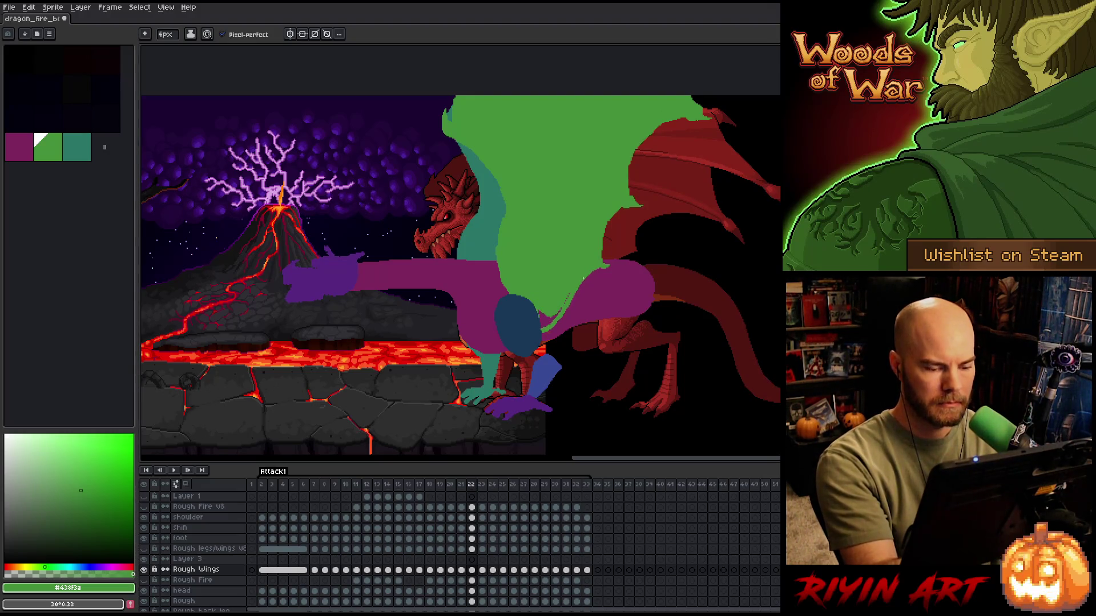
pyautogui.press('.')
pyautogui.press(',')
pyautogui.press('b')
pyautogui.press('e')
pyautogui.moveTo(541, 325)
pyautogui.mouseDown()
pyautogui.moveTo(552, 318)
pyautogui.moveTo(540, 314)
pyautogui.mouseUp()
# - Reshape the frame-22 green wing outline on Rough Wings with alternating pencil and eraser strokes
pyautogui.press('b')
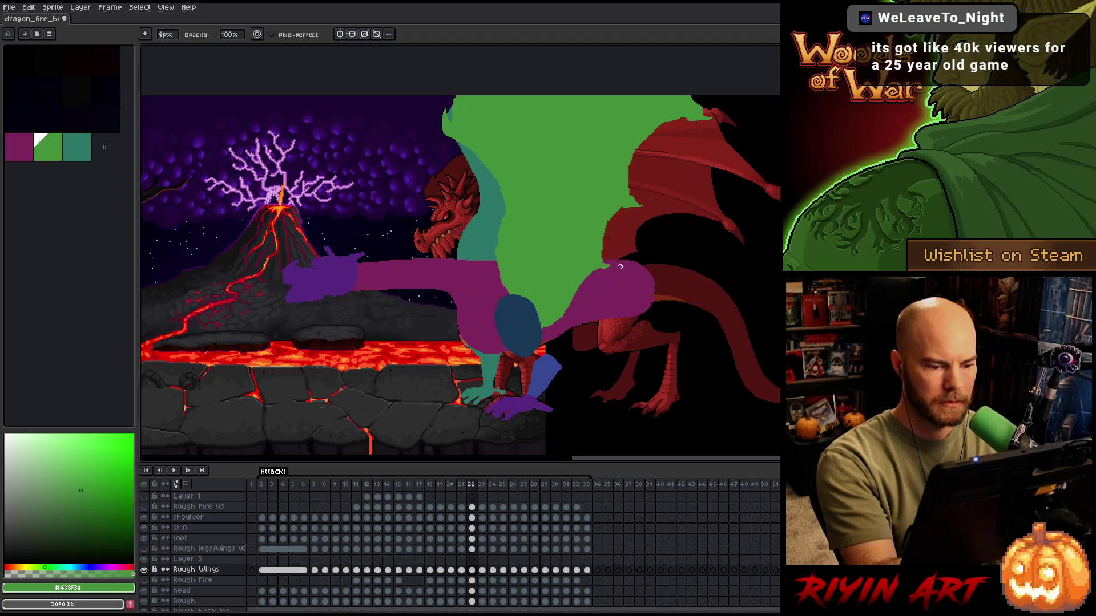
pyautogui.press('w')
pyautogui.press('b')
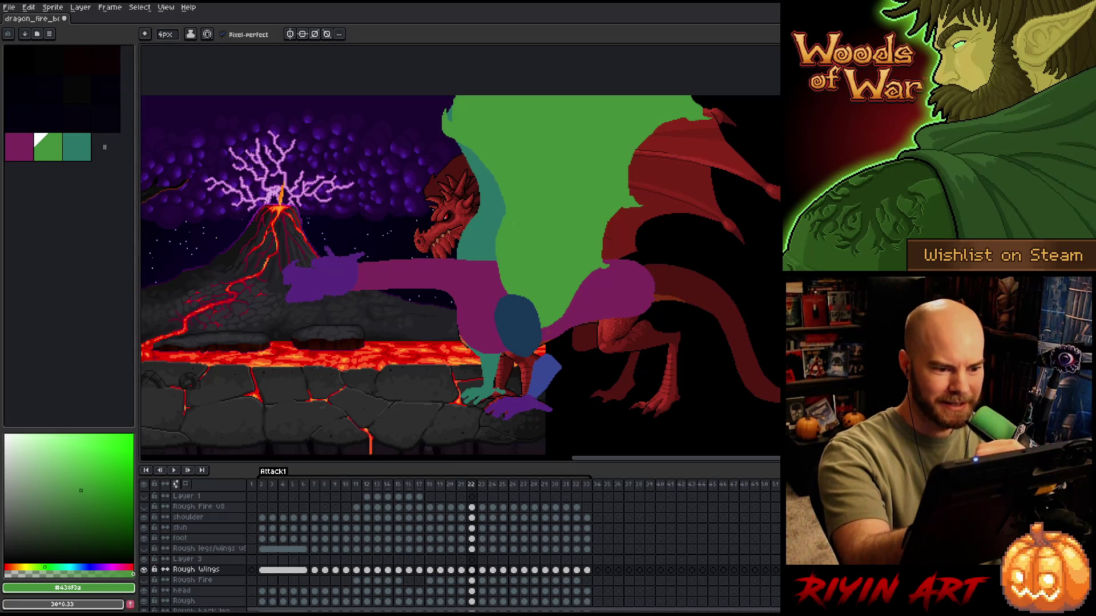
pyautogui.press('b')
pyautogui.press('e')
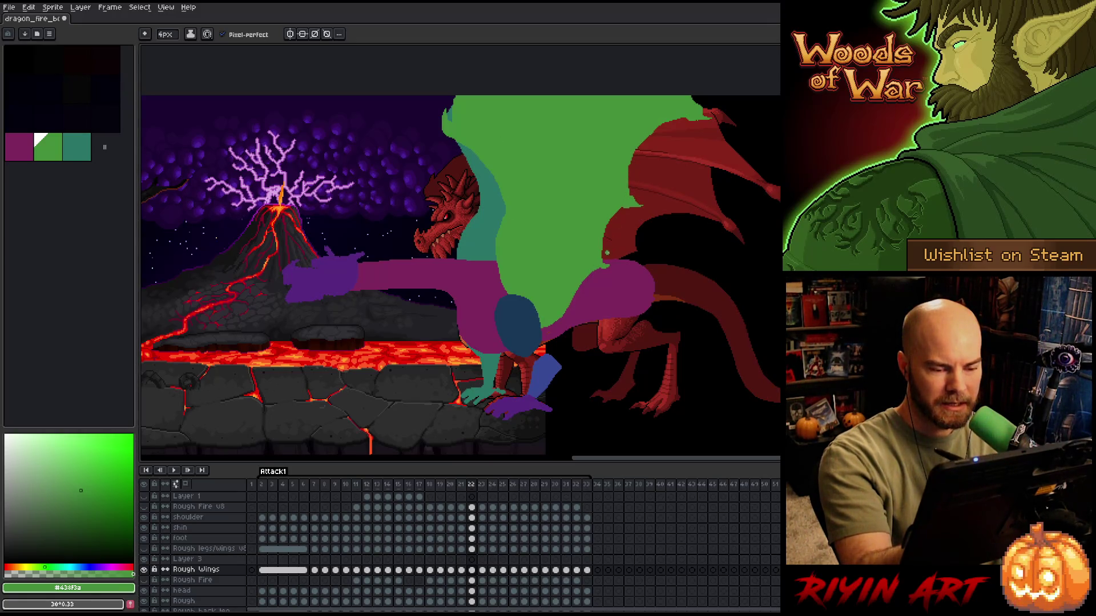
pyautogui.press('b')
pyautogui.press('e')
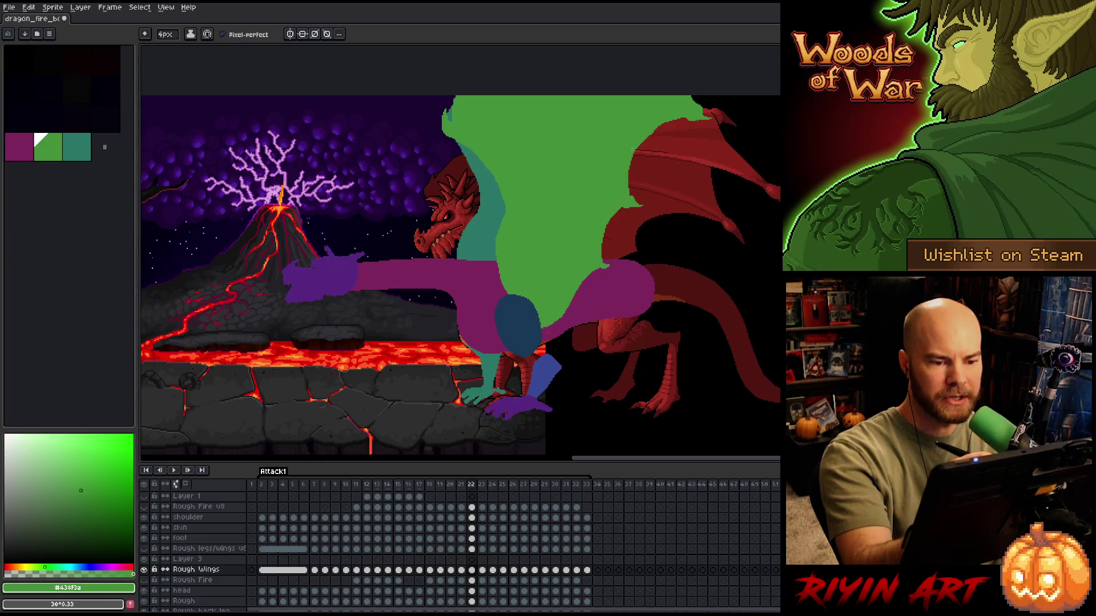
pyautogui.press('b')
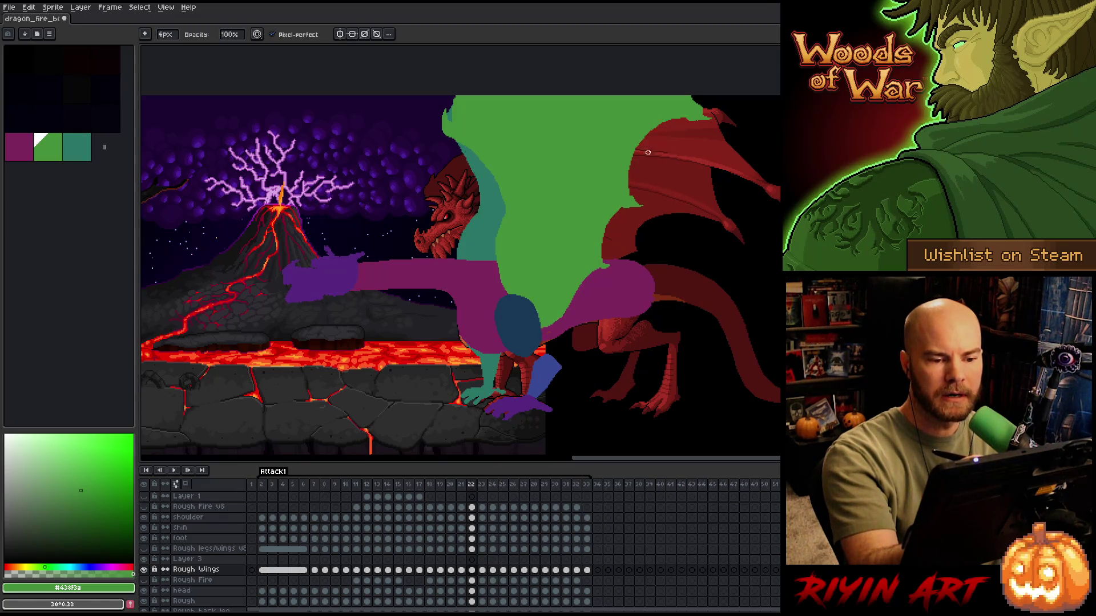
pyautogui.press('e')
pyautogui.press('b')
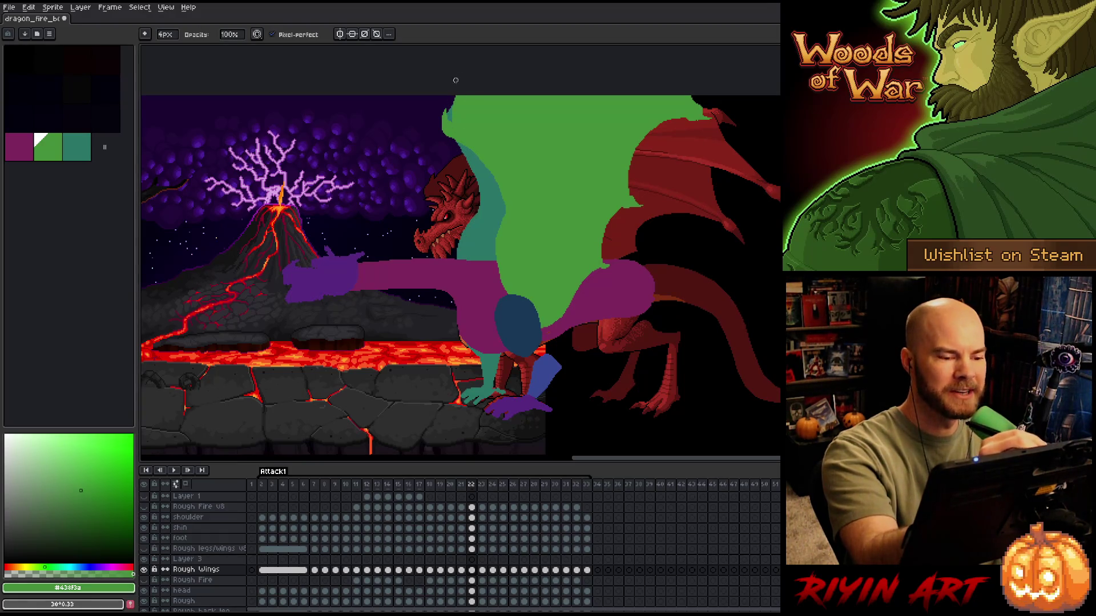
pyautogui.press('e')
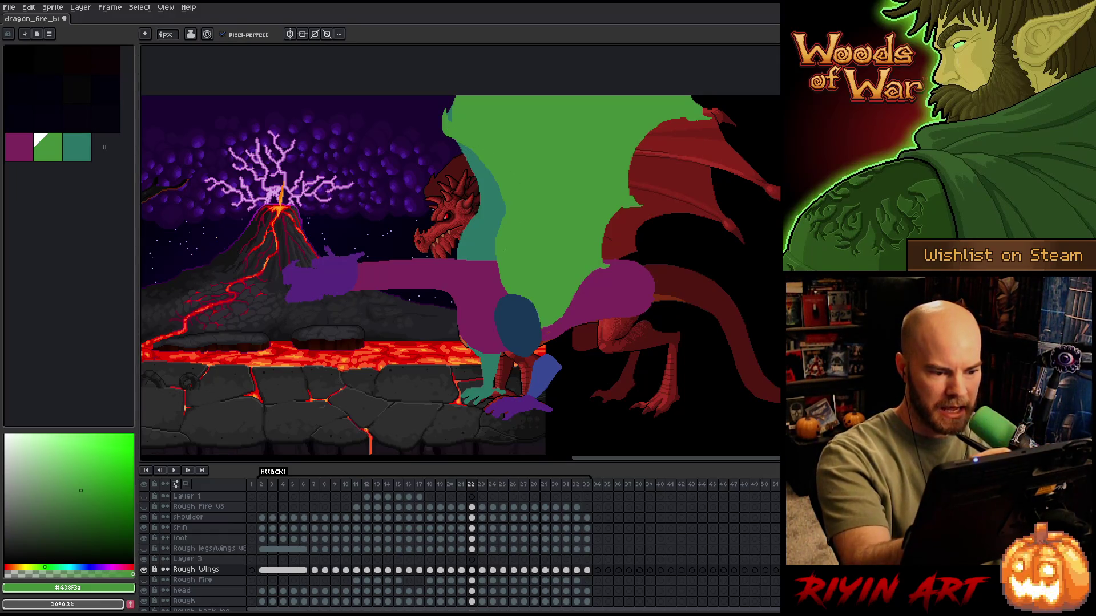
pyautogui.press('b')
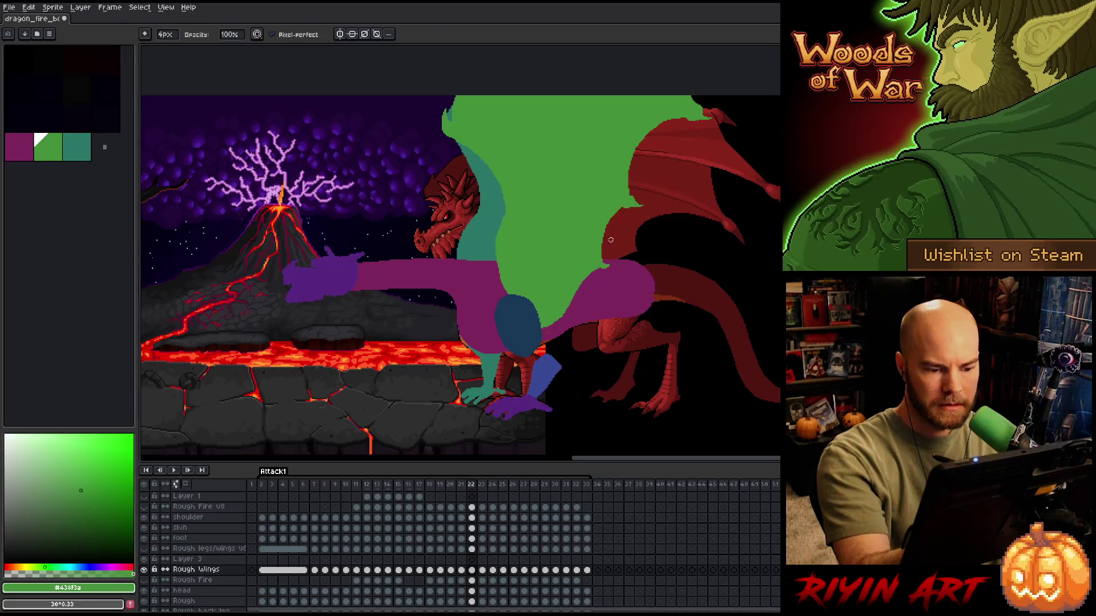
pyautogui.press('e')
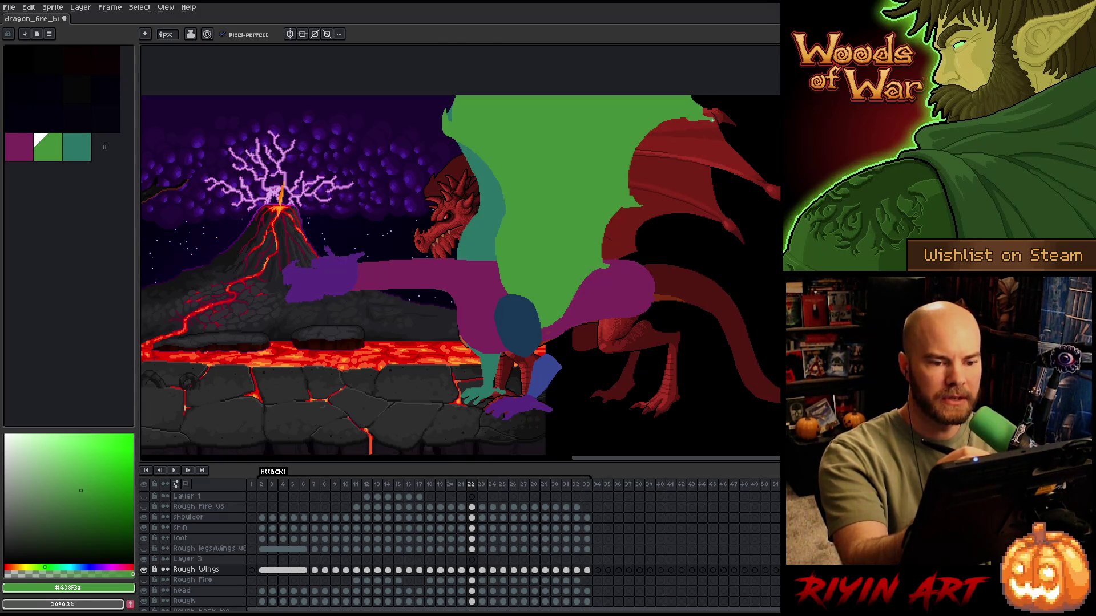
# - Marquee-select and delete the stray patch at the wing's top tip, then tidy the edge
pyautogui.press('m')
pyautogui.moveTo(681, 93); pyautogui.dragTo(731, 114)
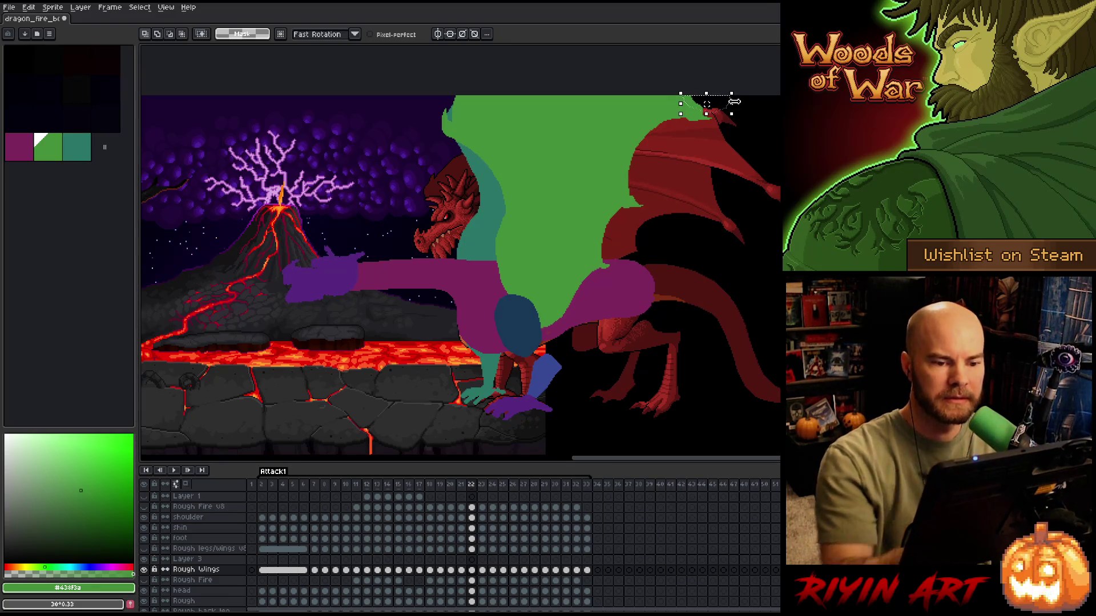
pyautogui.press('Delete')
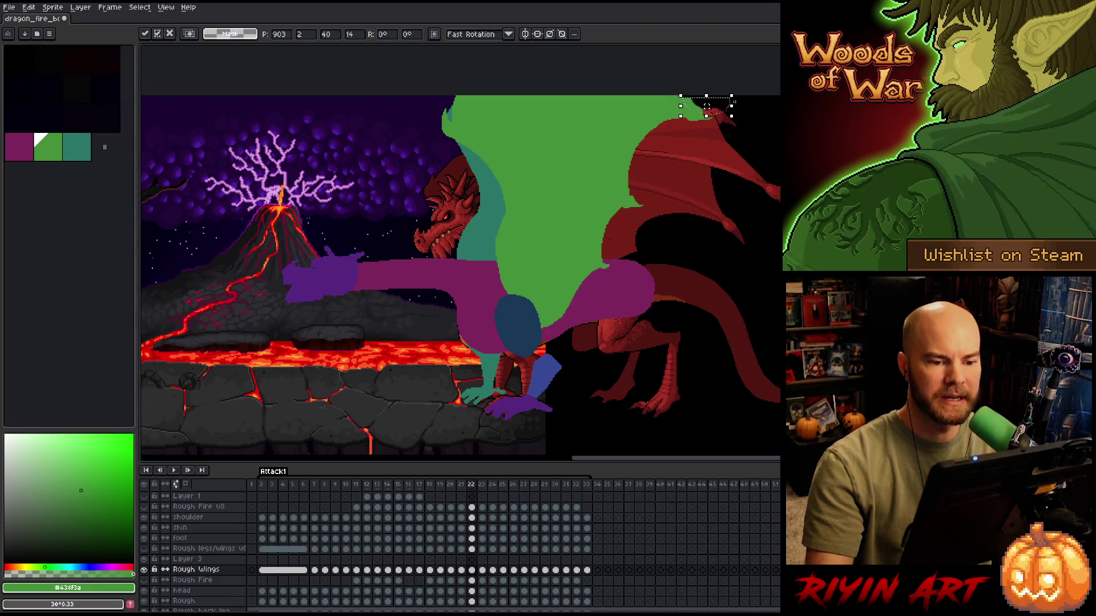
pyautogui.press('b')
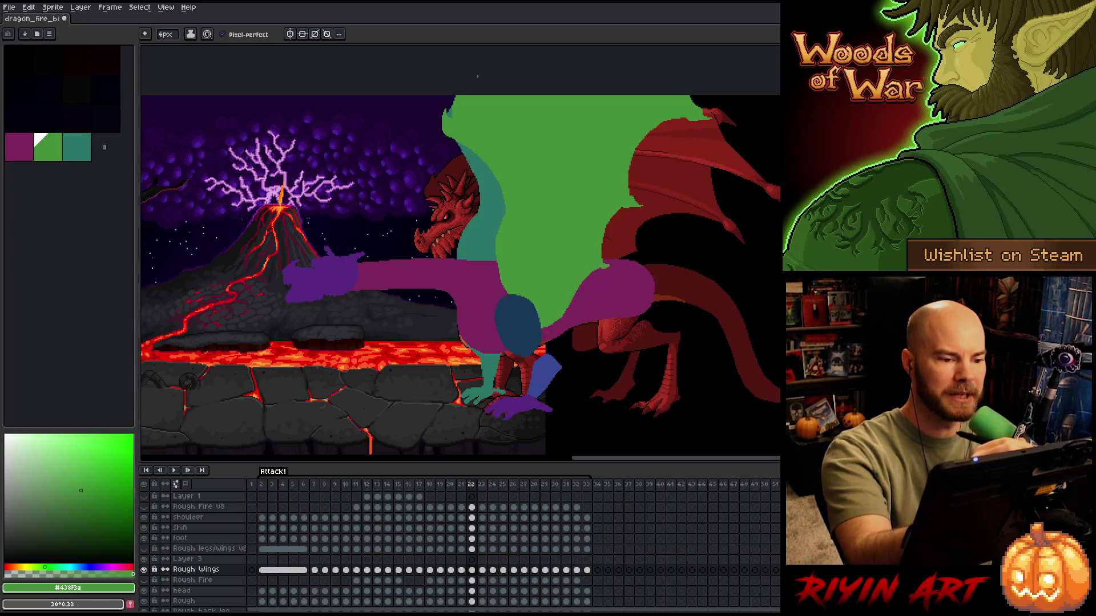
pyautogui.press('e')
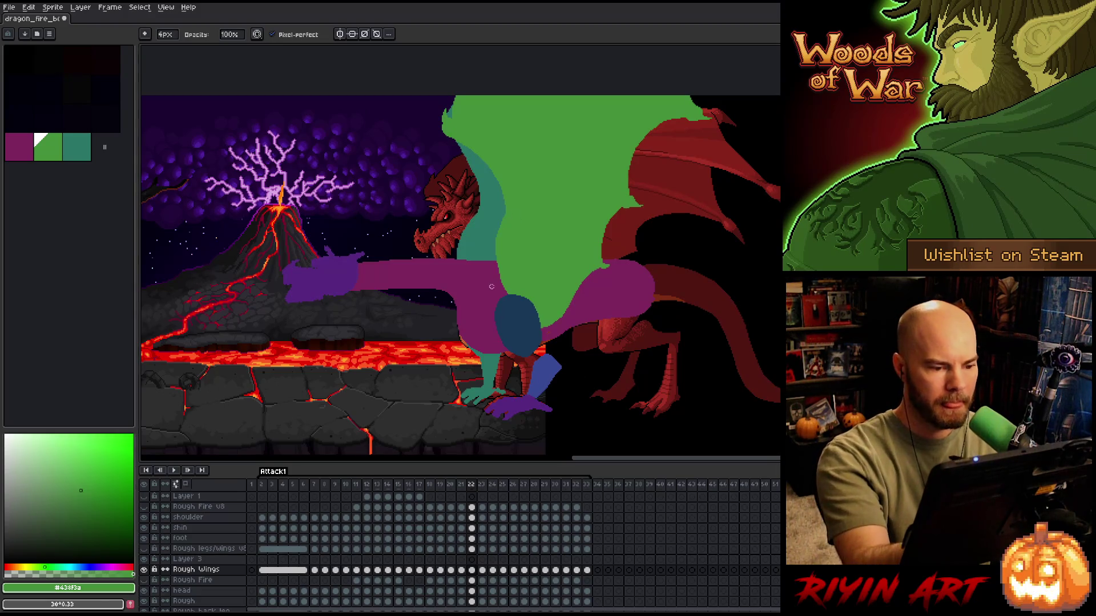
pyautogui.press('e')
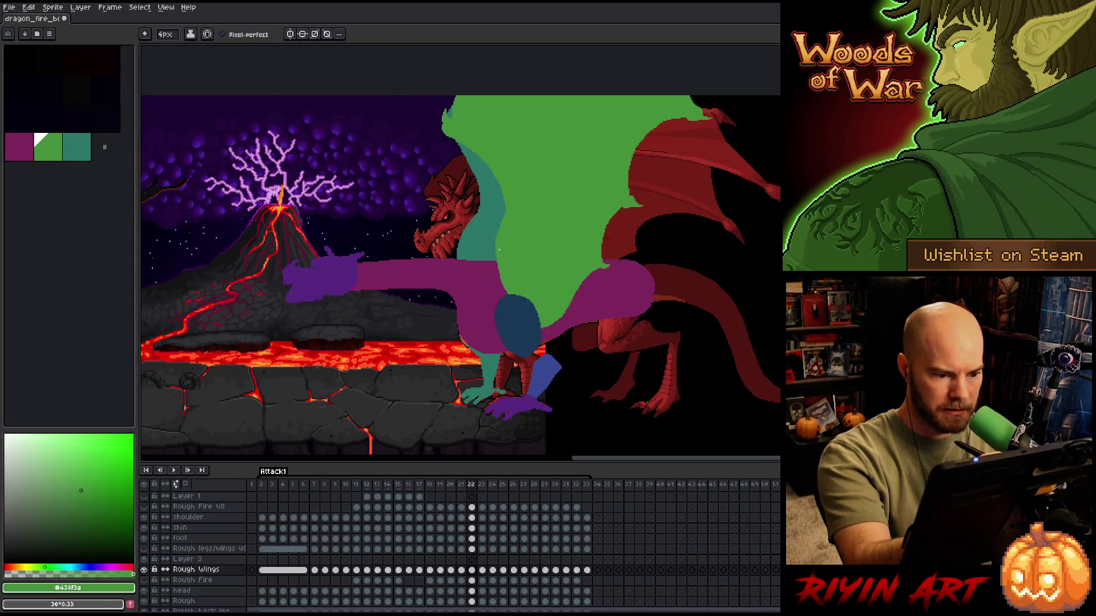
# - Make the Rough Wings layer semi-transparent through its layer properties
pyautogui.click(472, 569)
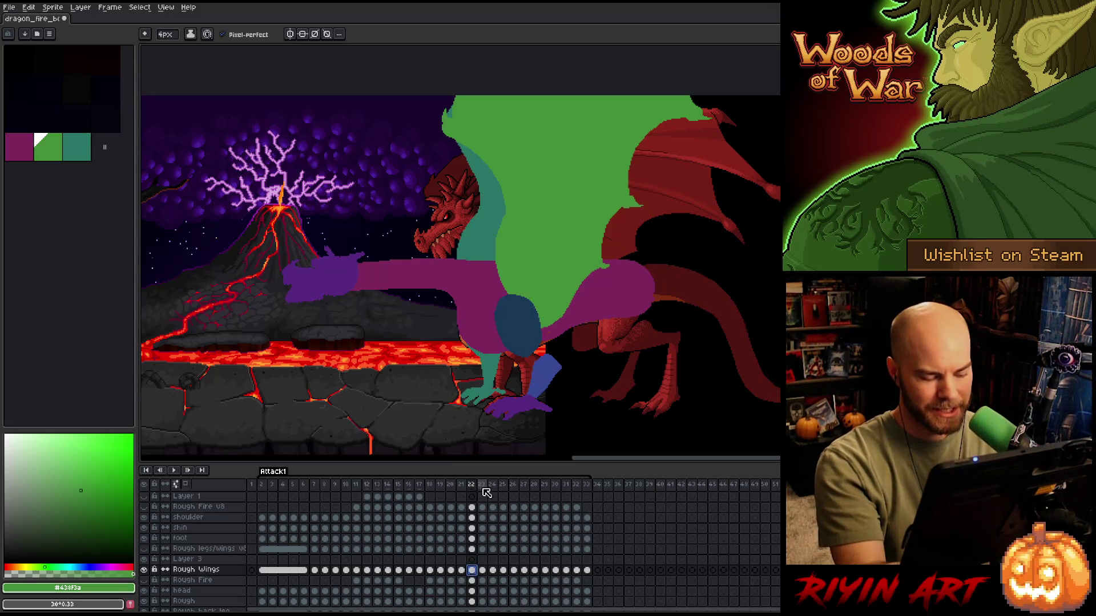
pyautogui.doubleClick(205, 561)
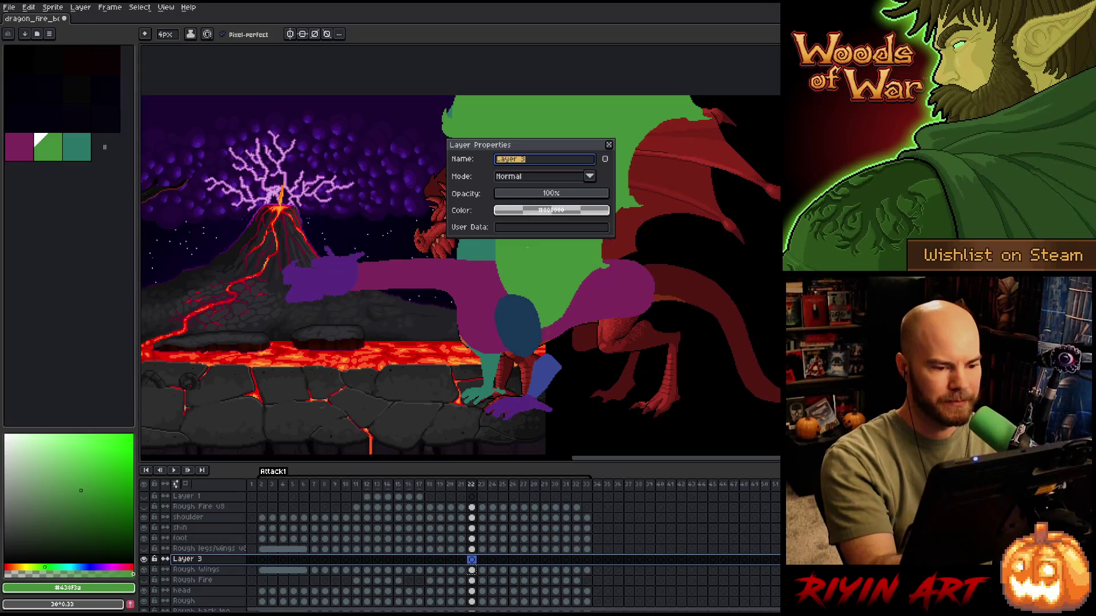
pyautogui.click(608, 145)
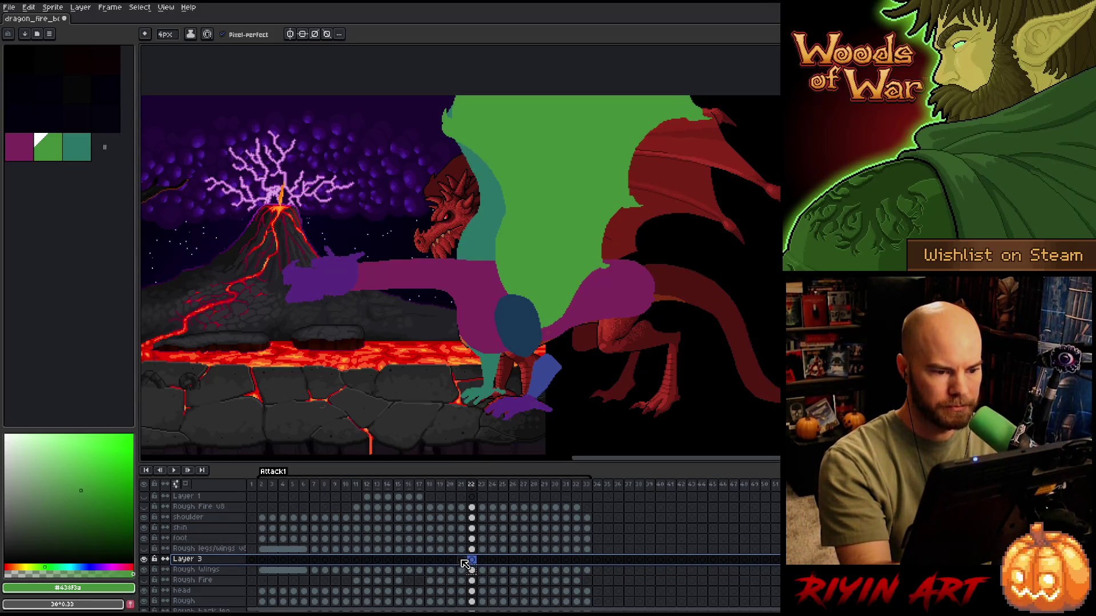
pyautogui.doubleClick(211, 570)
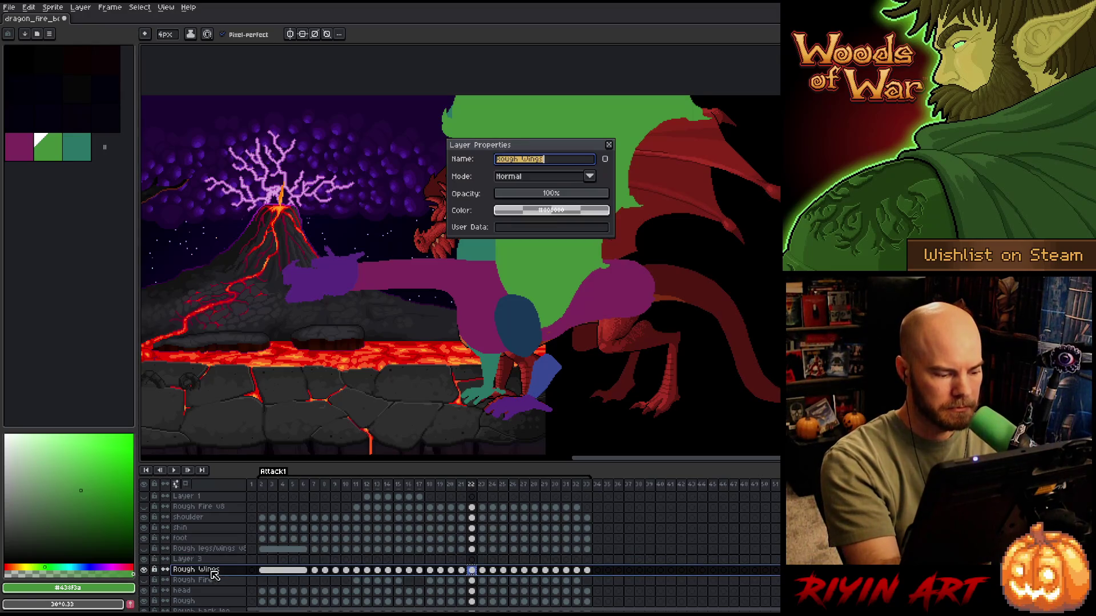
pyautogui.click(608, 144)
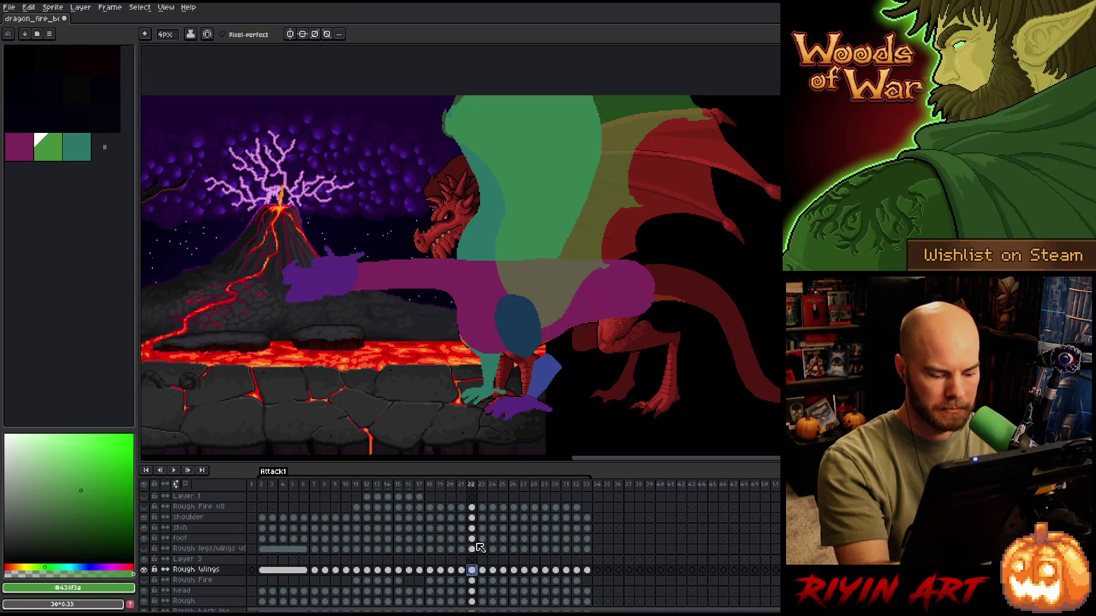
# - Paste the green wing onto Layer 3 at frames 21 and 20
pyautogui.click(461, 558)
pyautogui.hotkey('ctrl', 'v')
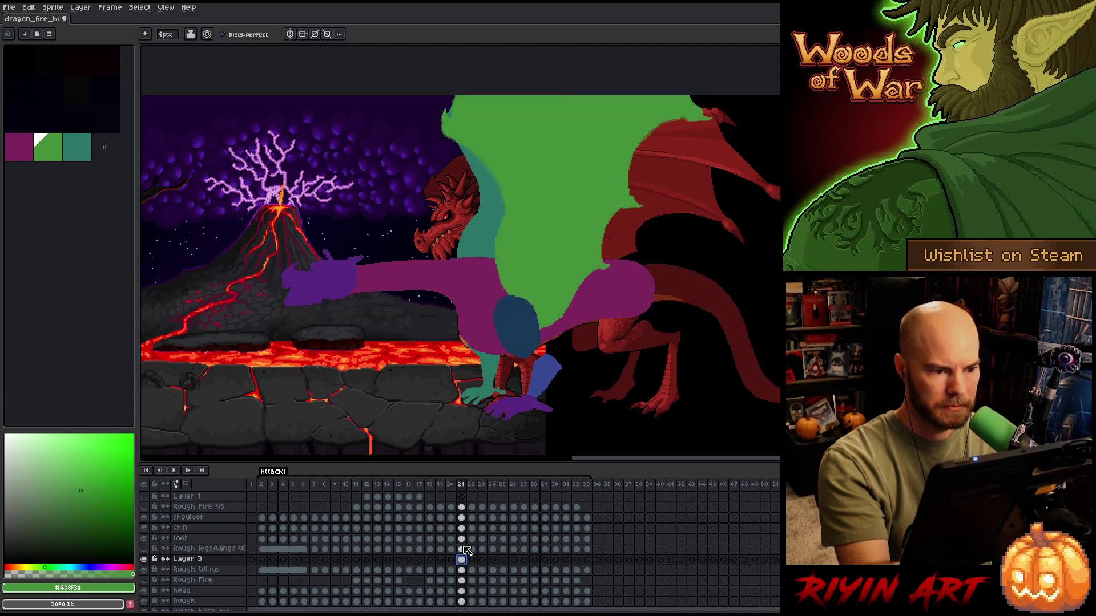
pyautogui.hotkey('ctrl', 't')
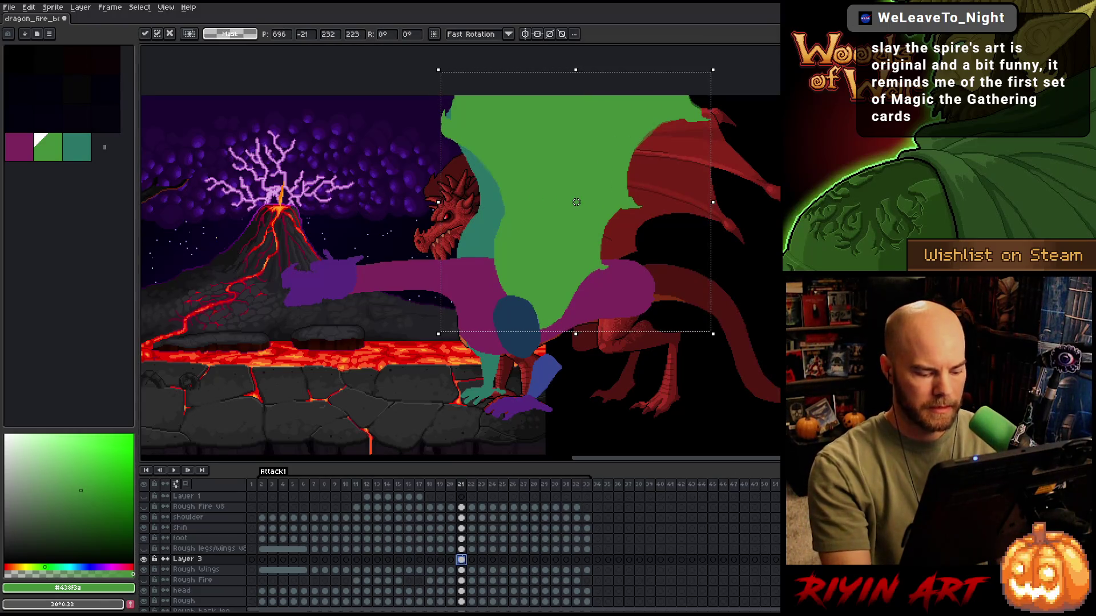
pyautogui.click(465, 559)
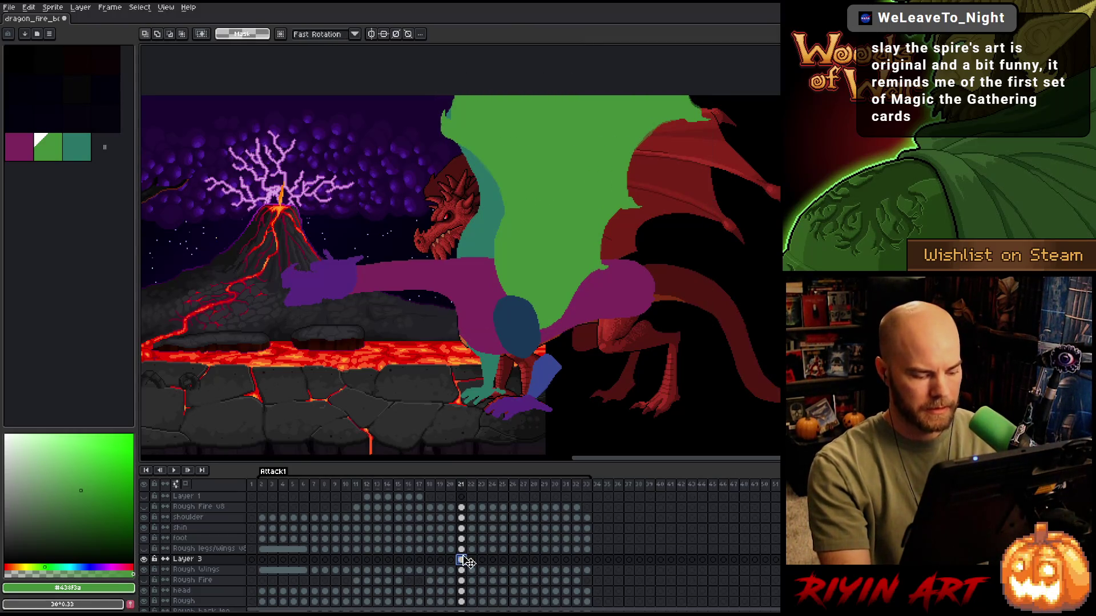
pyautogui.press('Left')
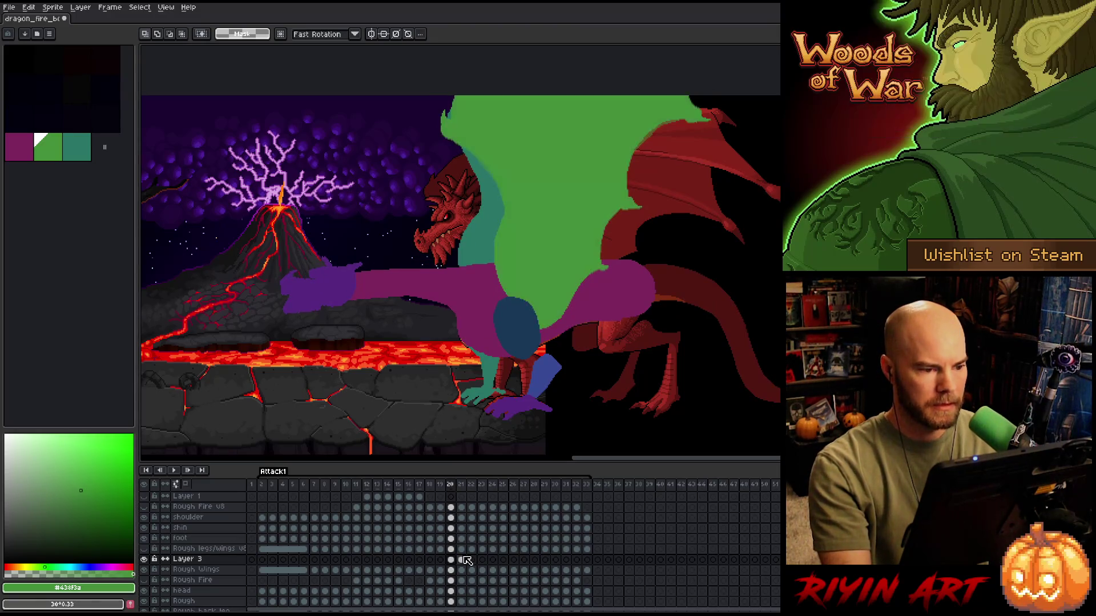
pyautogui.hotkey('ctrl', 'v')
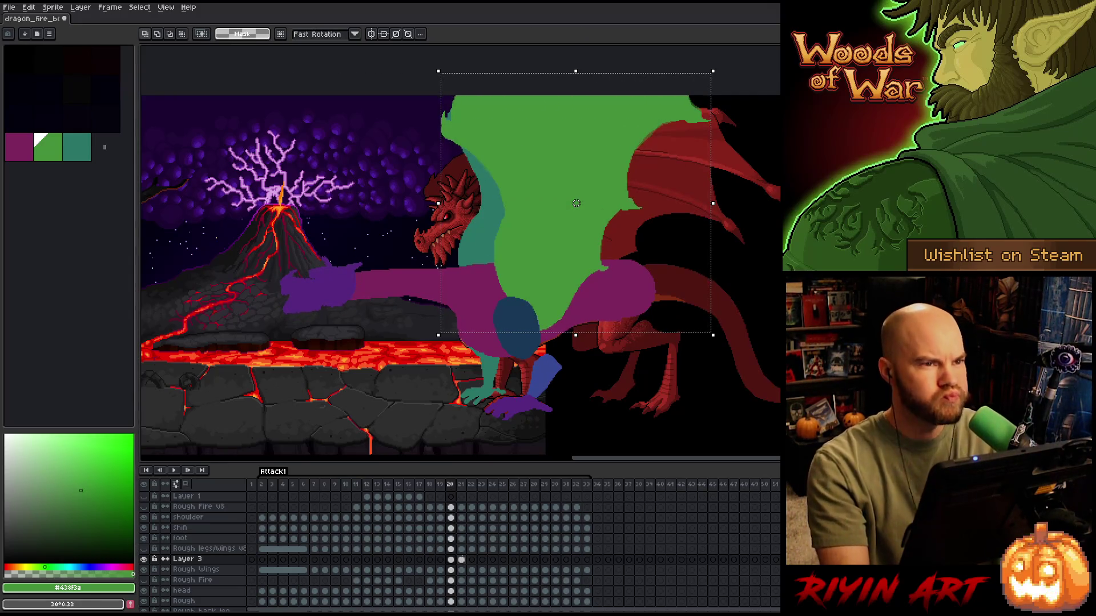
pyautogui.press('Left')
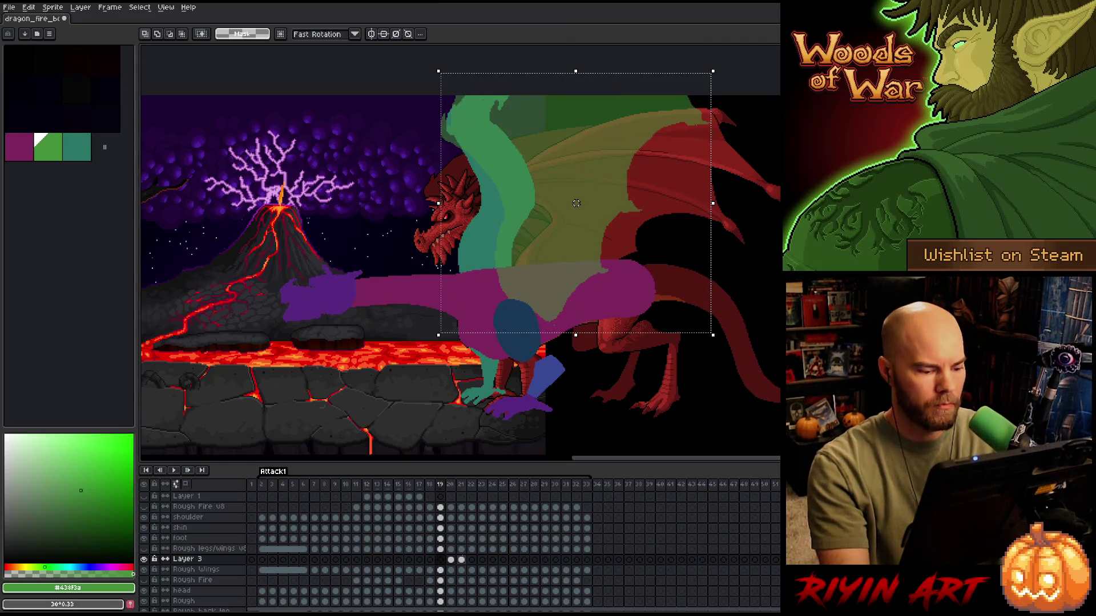
pyautogui.press('Return')
# - Paste the wing onto frames 19 and 18, nudging it slightly left and down on 18
pyautogui.hotkey('ctrl', 'v')
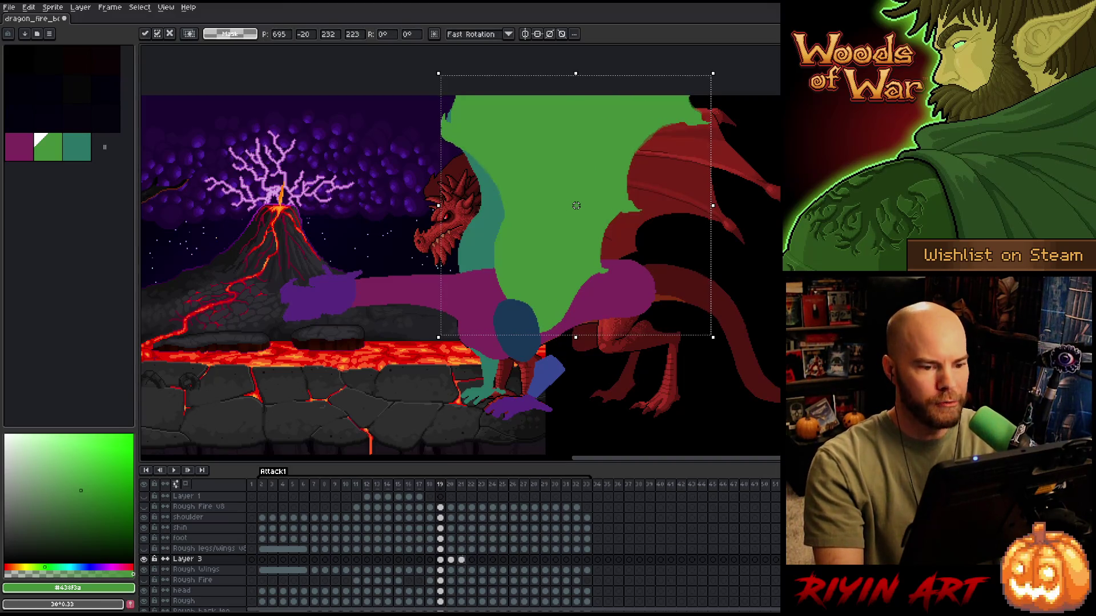
pyautogui.press('Return')
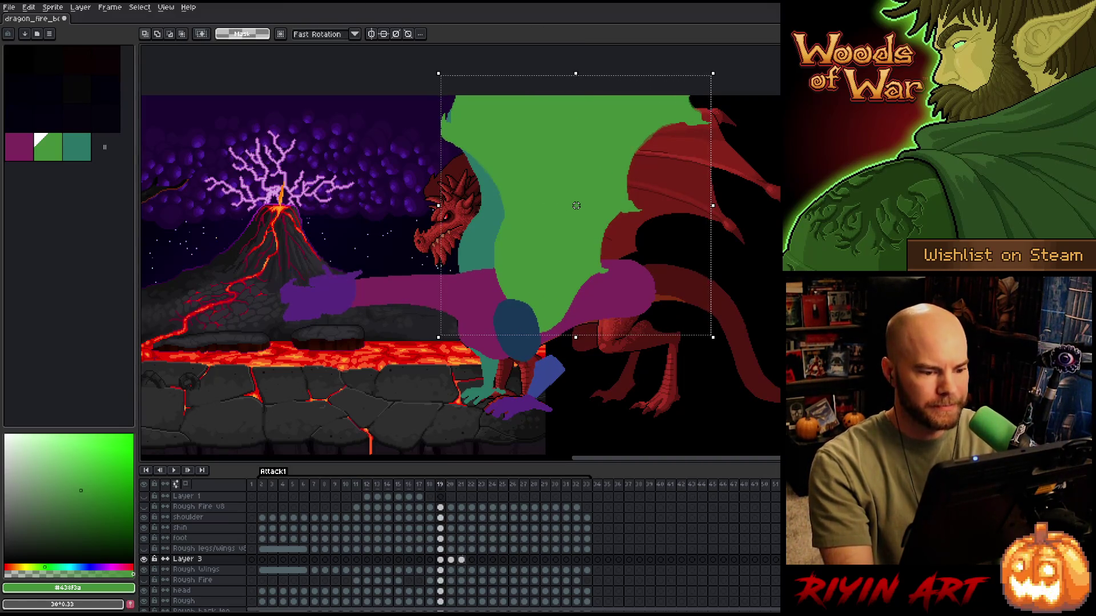
pyautogui.press('Left')
pyautogui.hotkey('ctrl', 'v')
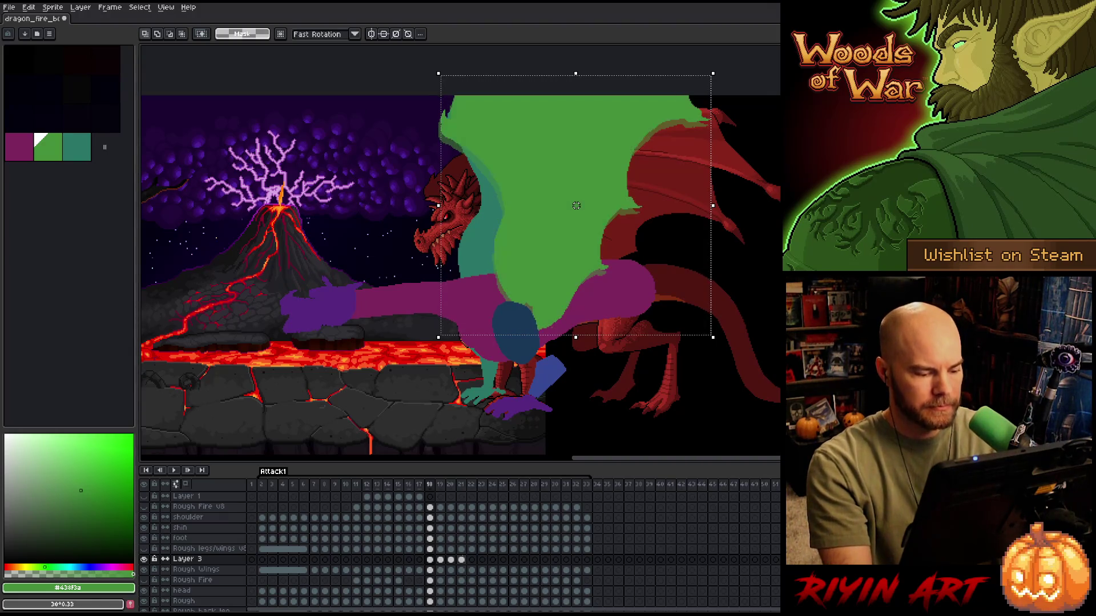
pyautogui.moveTo(576, 202); pyautogui.dragTo(573, 208)
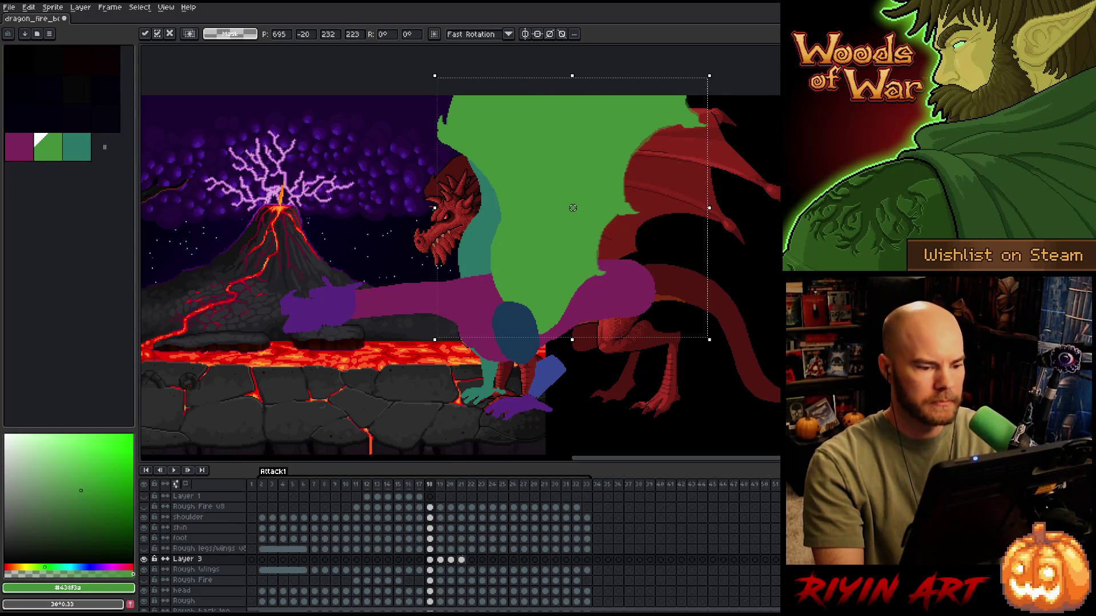
pyautogui.press('Return')
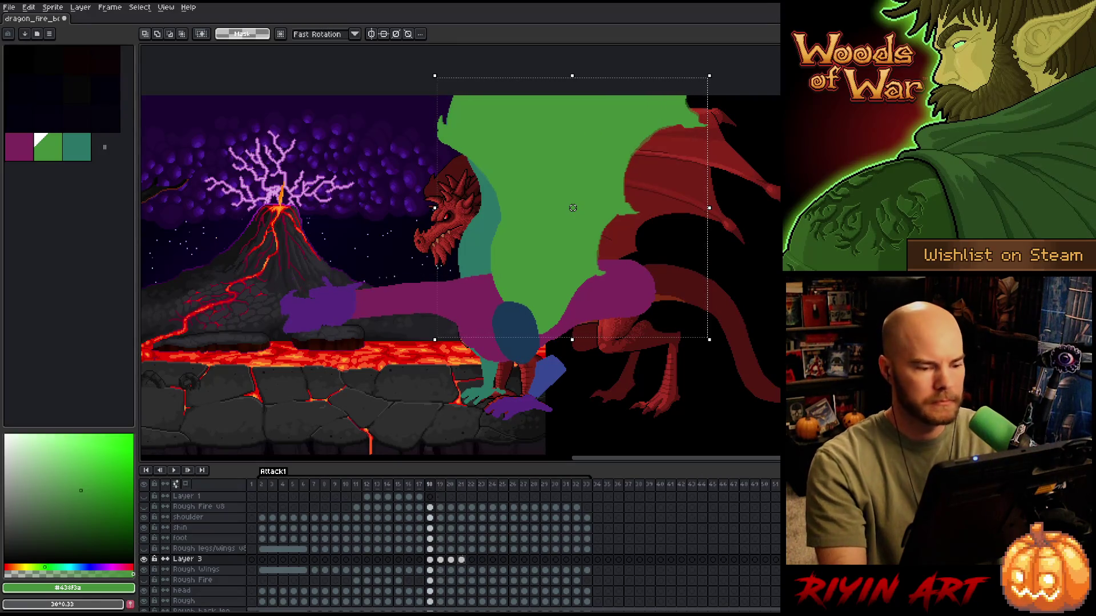
# - Paste the wing onto frame 17, nudge it down, and enlarge it up and right
pyautogui.press('Left')
pyautogui.press('Right')
pyautogui.press('Right')
pyautogui.press('Left')
pyautogui.press('Right')
pyautogui.press('Left')
pyautogui.press('Left')
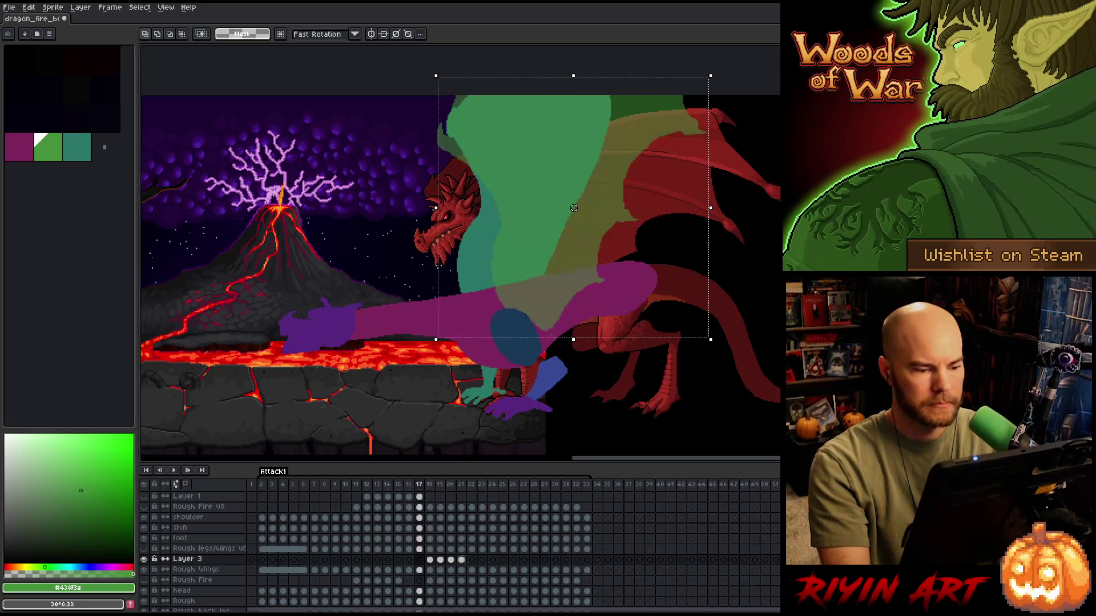
pyautogui.hotkey('ctrl', 'v')
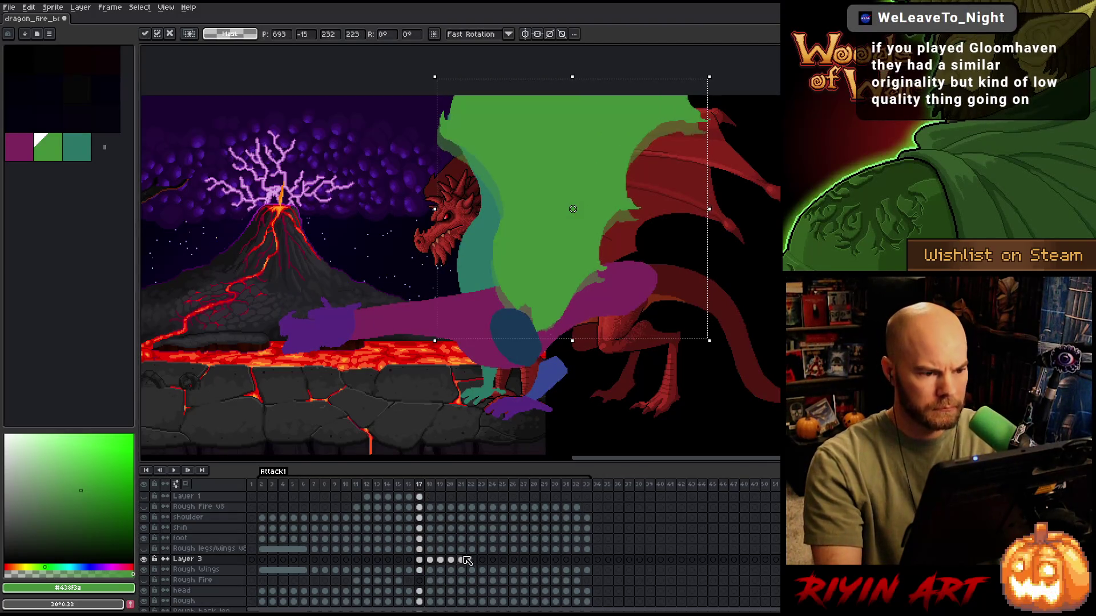
pyautogui.press('Down')
pyautogui.press('Down')
pyautogui.press('Down')
pyautogui.press('Left')
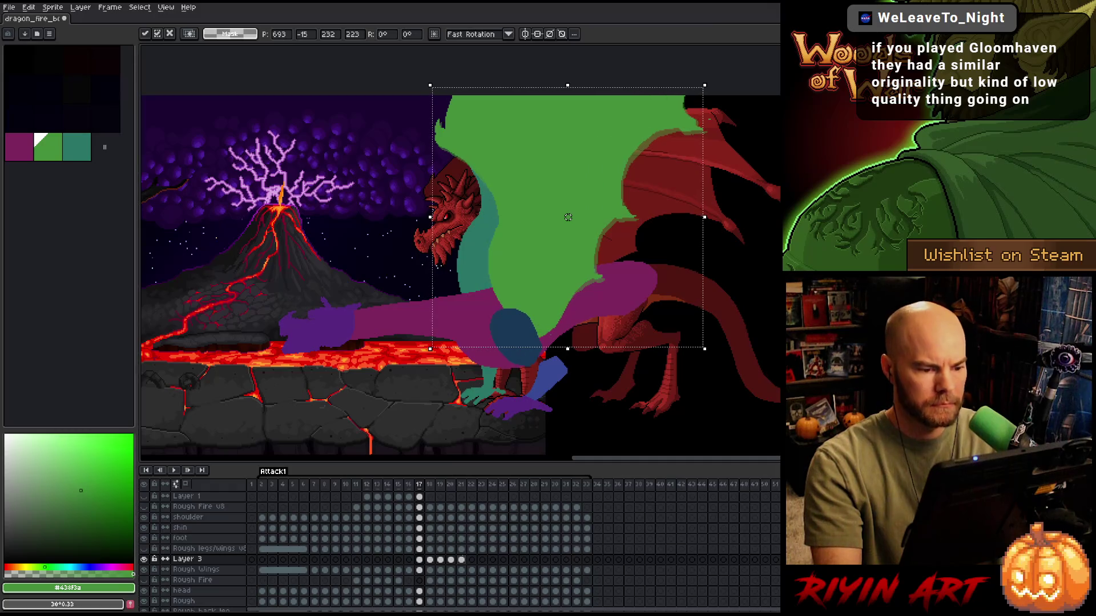
pyautogui.press('Down')
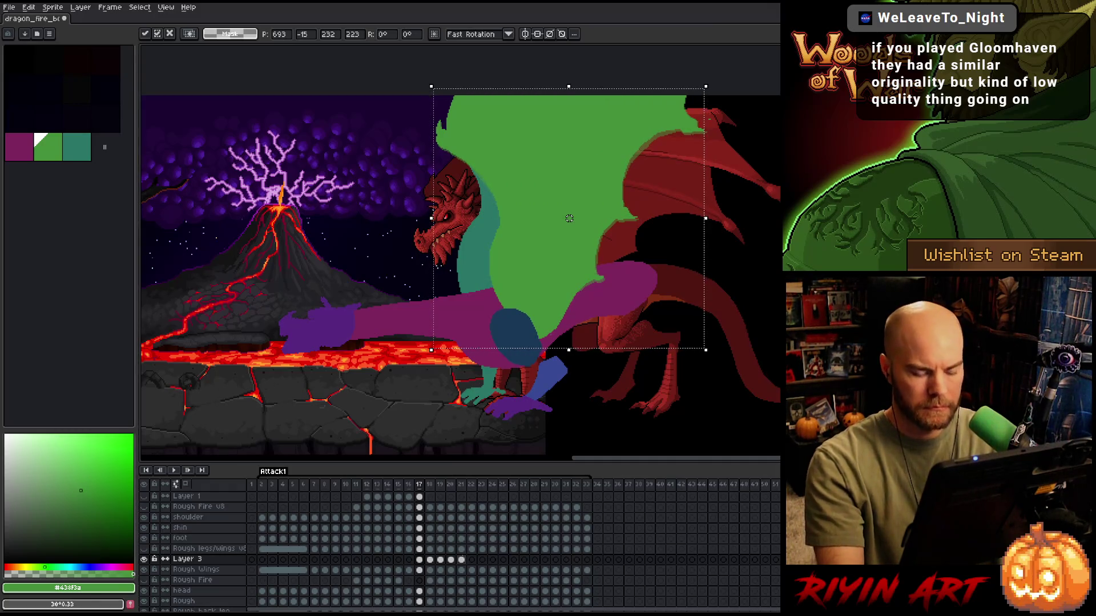
pyautogui.press(',')
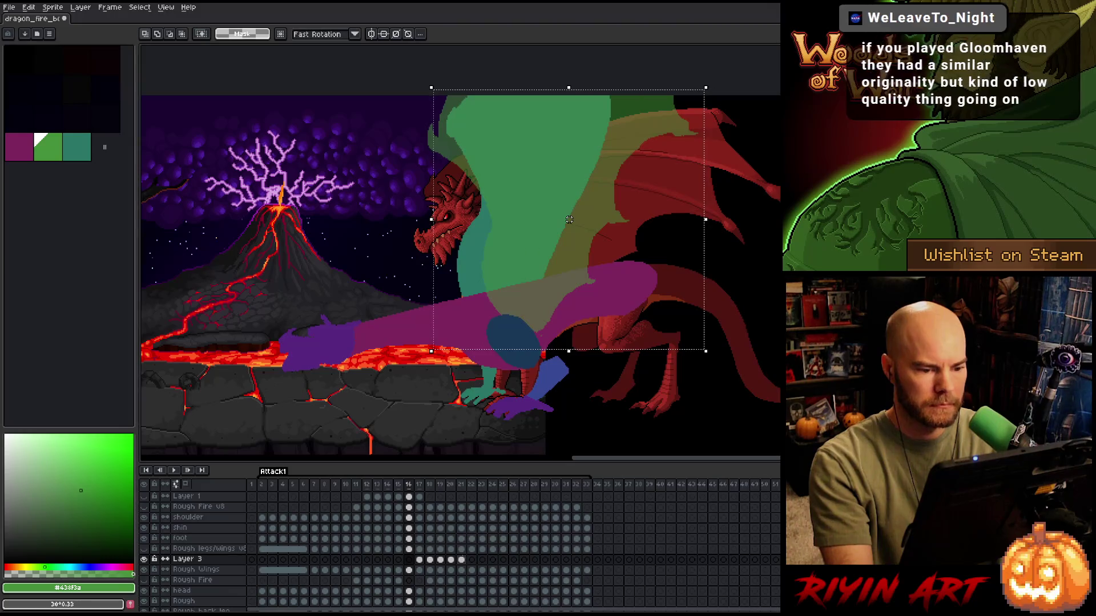
pyautogui.press('.')
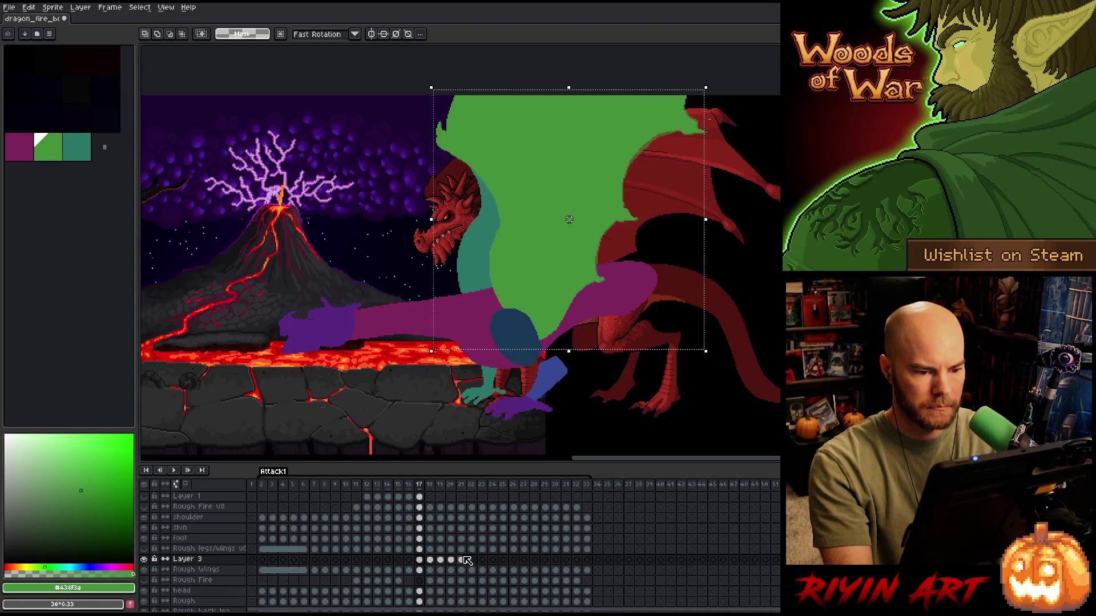
pyautogui.moveTo(705, 88); pyautogui.dragTo(712, 71)
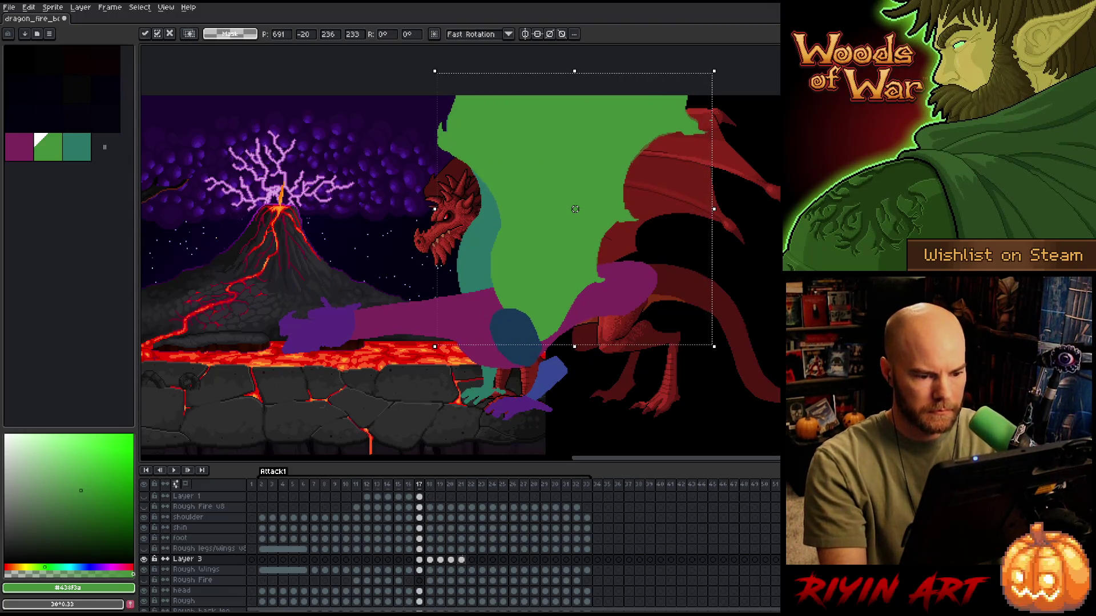
# - Paste the wing onto frame 16 and shift it left and down over the dragon
pyautogui.press(',')
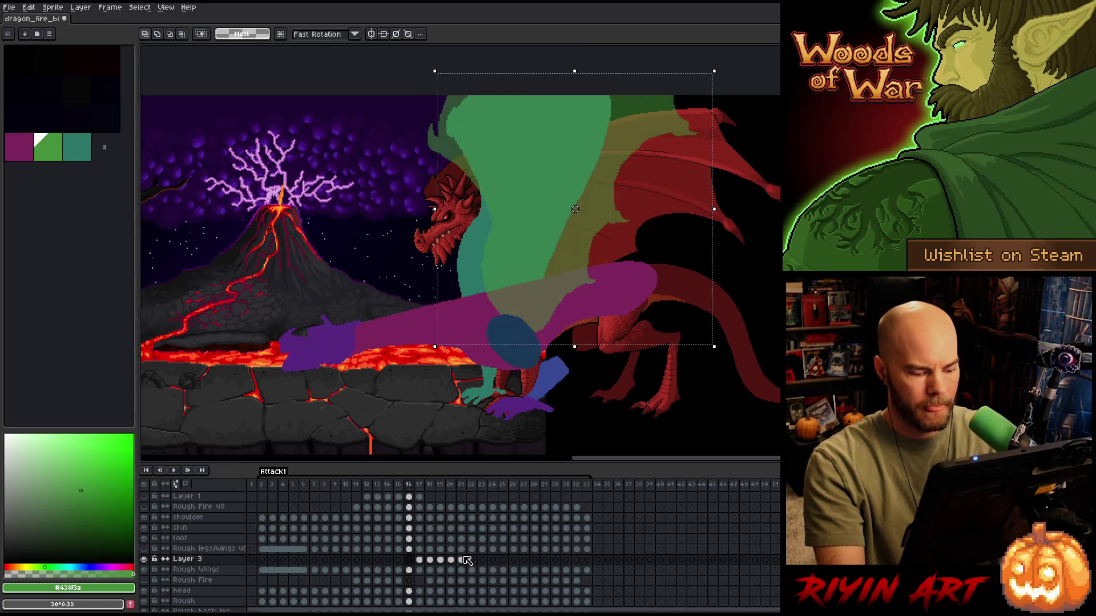
pyautogui.hotkey('ctrl', 'v')
pyautogui.moveTo(575, 209); pyautogui.dragTo(562, 224)
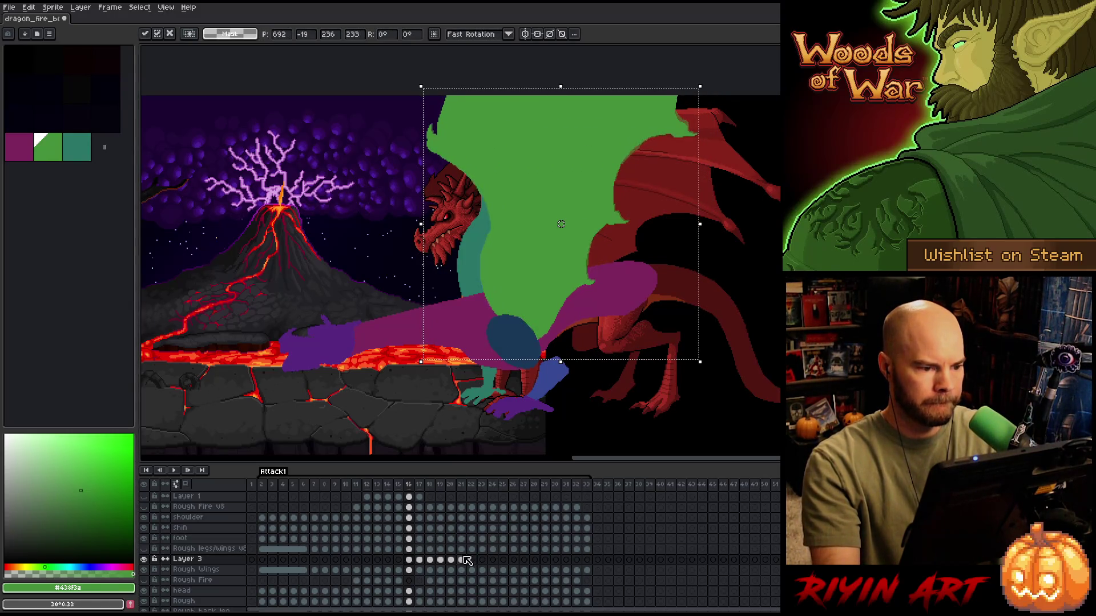
pyautogui.press('.')
pyautogui.press(',')
pyautogui.press('.')
pyautogui.press(',')
pyautogui.press('.')
pyautogui.press(',')
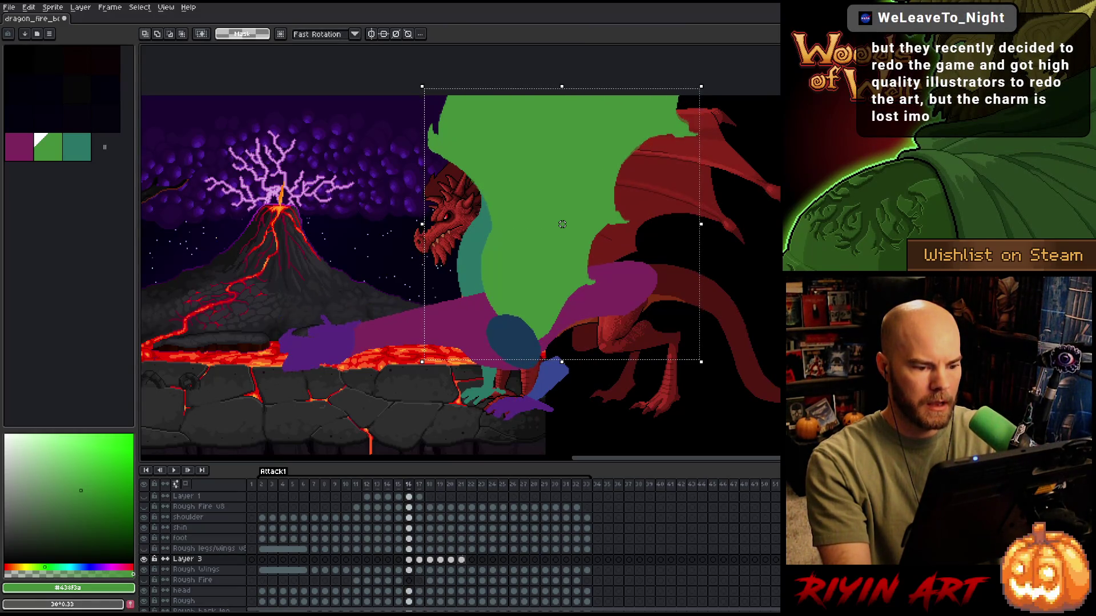
# - Review the motion across frames 14–17 and select the Rough Wings cels for frames 16–21
pyautogui.press(',')
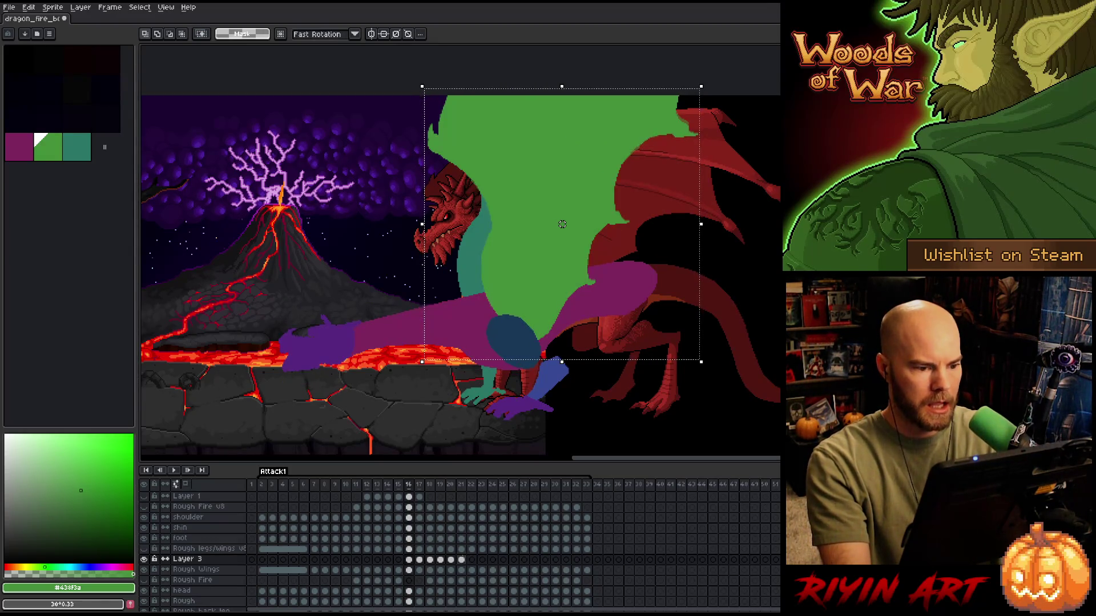
pyautogui.press(',')
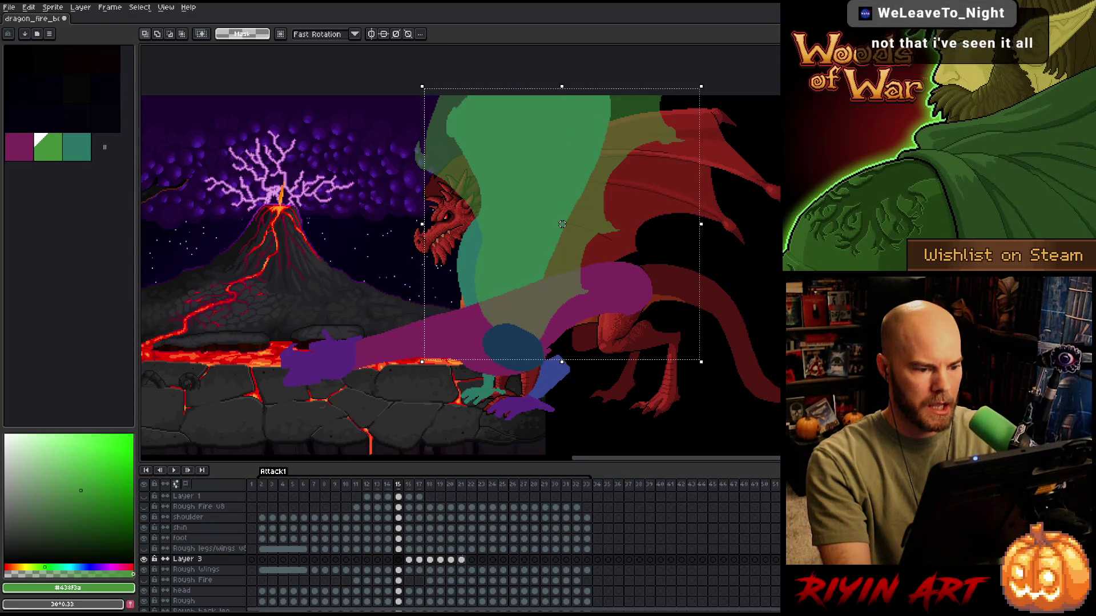
pyautogui.press('.')
pyautogui.press('.')
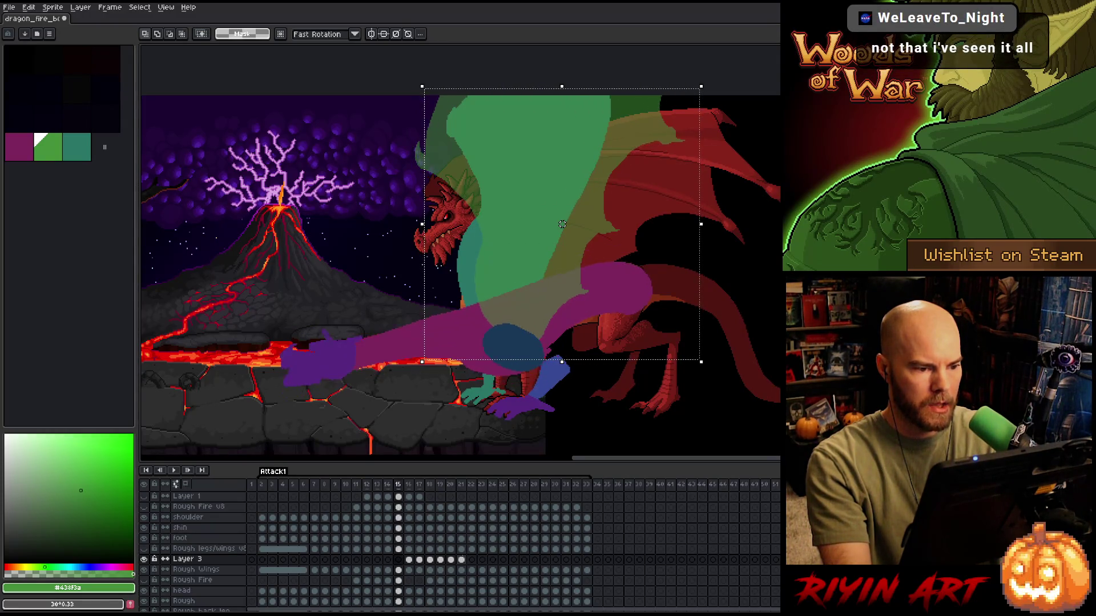
pyautogui.press(',')
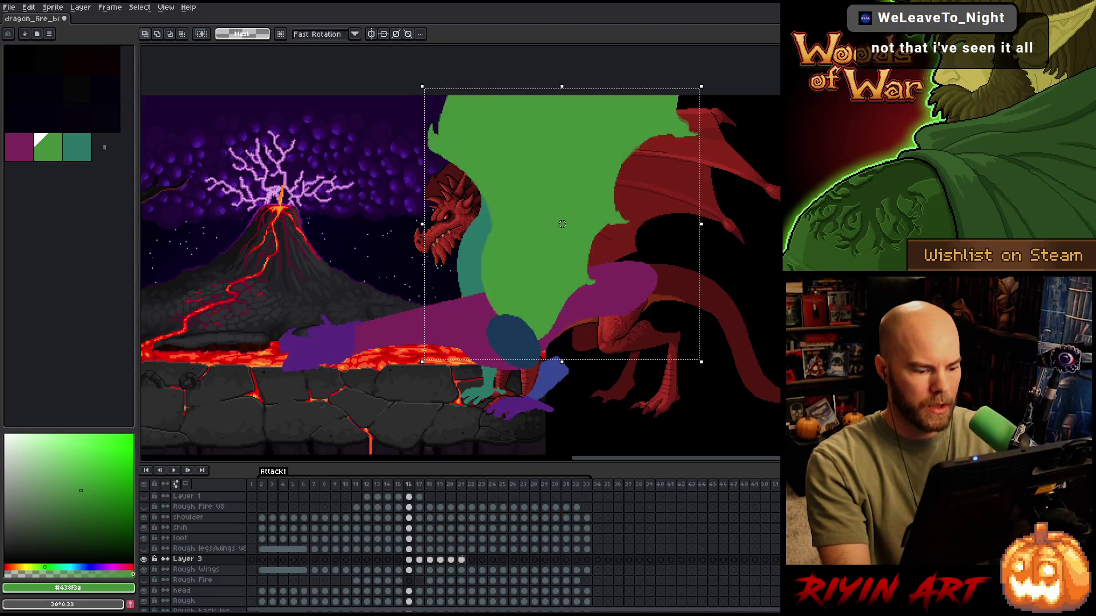
pyautogui.press('.')
pyautogui.moveTo(409, 570); pyautogui.dragTo(461, 570)
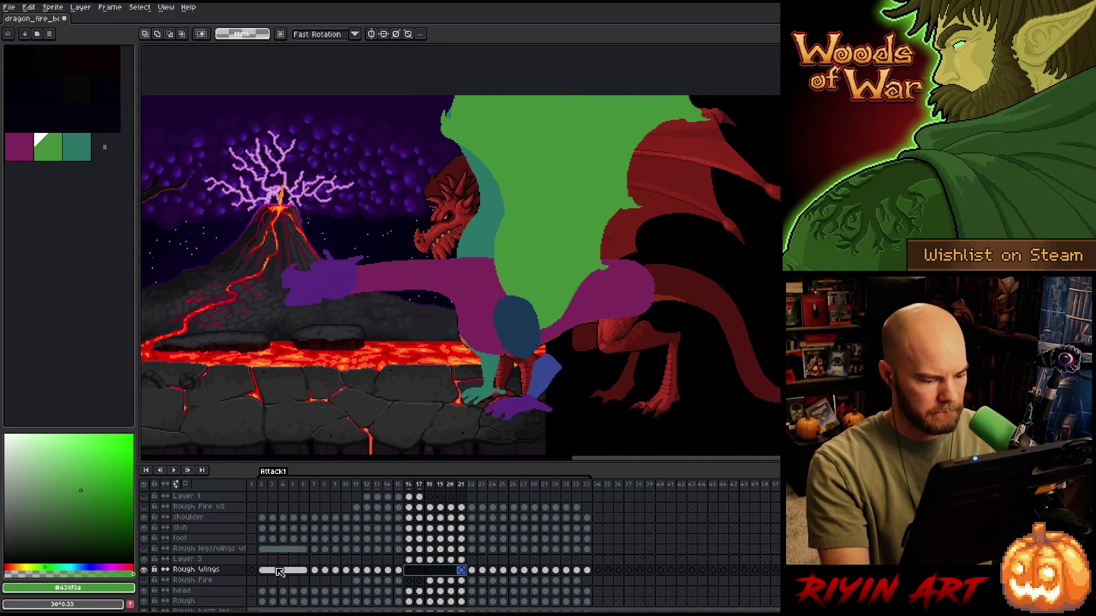
# - Merge Layer 3 down into the Rough Wings layer with Ctrl+E
pyautogui.click(221, 561)
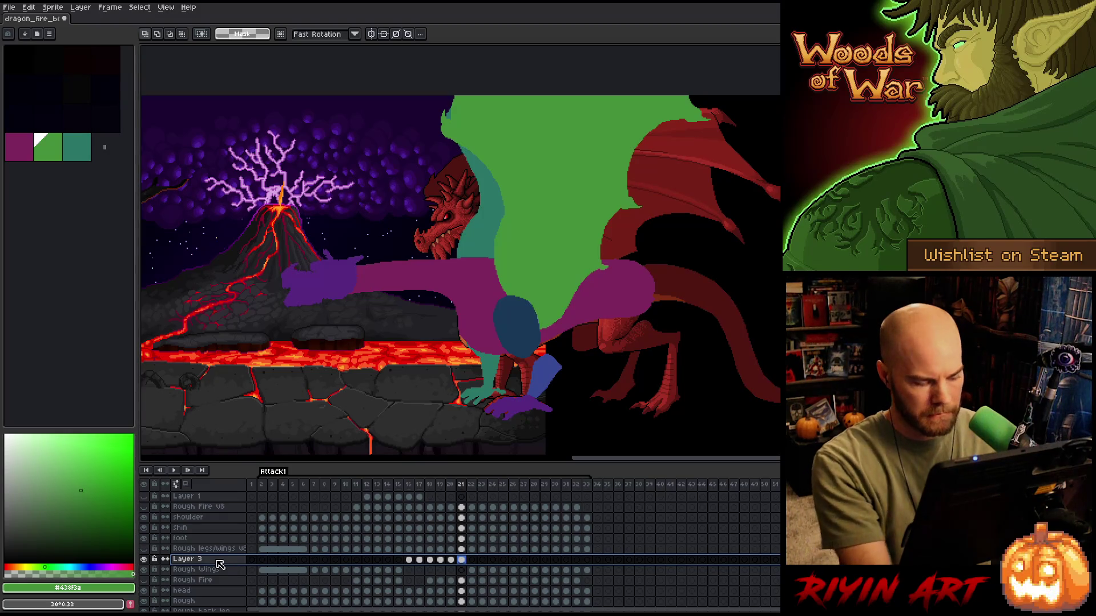
pyautogui.hotkey('ctrl', 'e')
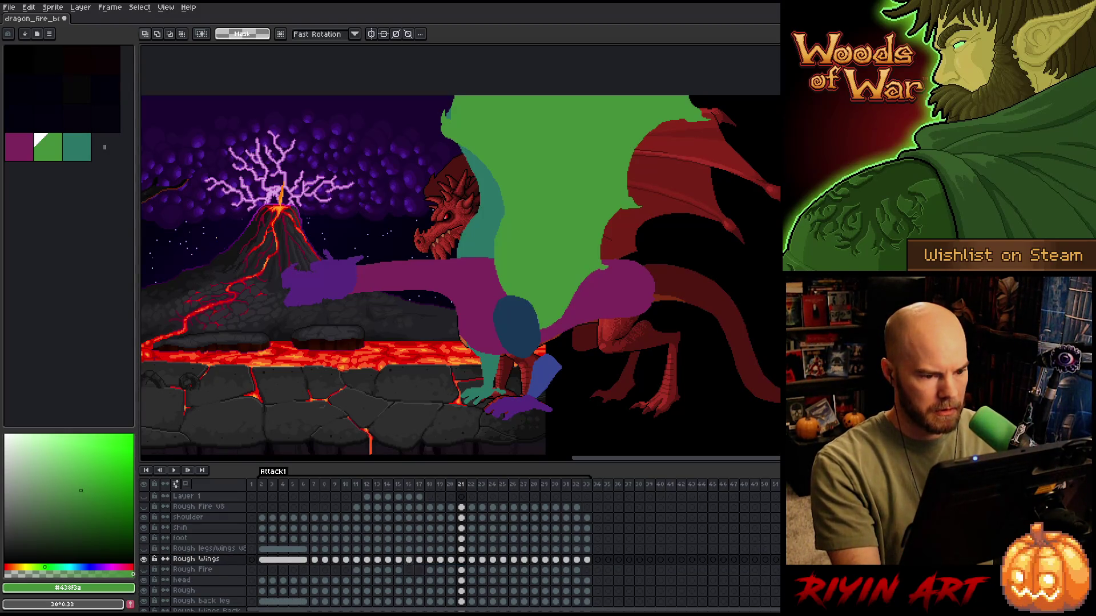
pyautogui.click(411, 562)
# - Compare frames 15 and 16, then step back to frame 7's Rough Wings cel
pyautogui.press('Left')
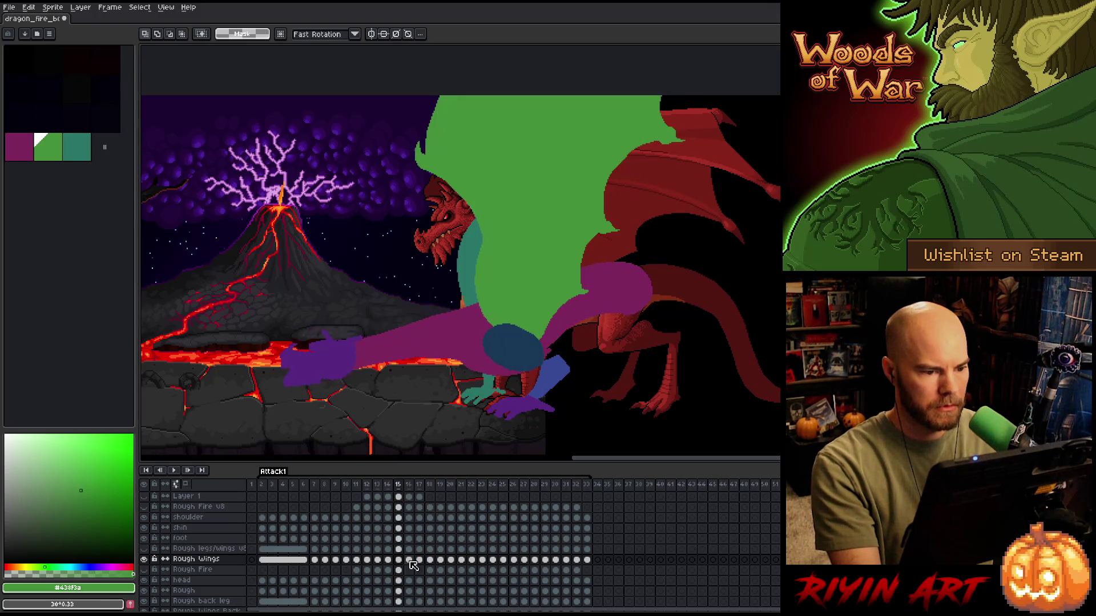
pyautogui.press('Right')
pyautogui.press('Left')
pyautogui.press('Right')
pyautogui.press('Left')
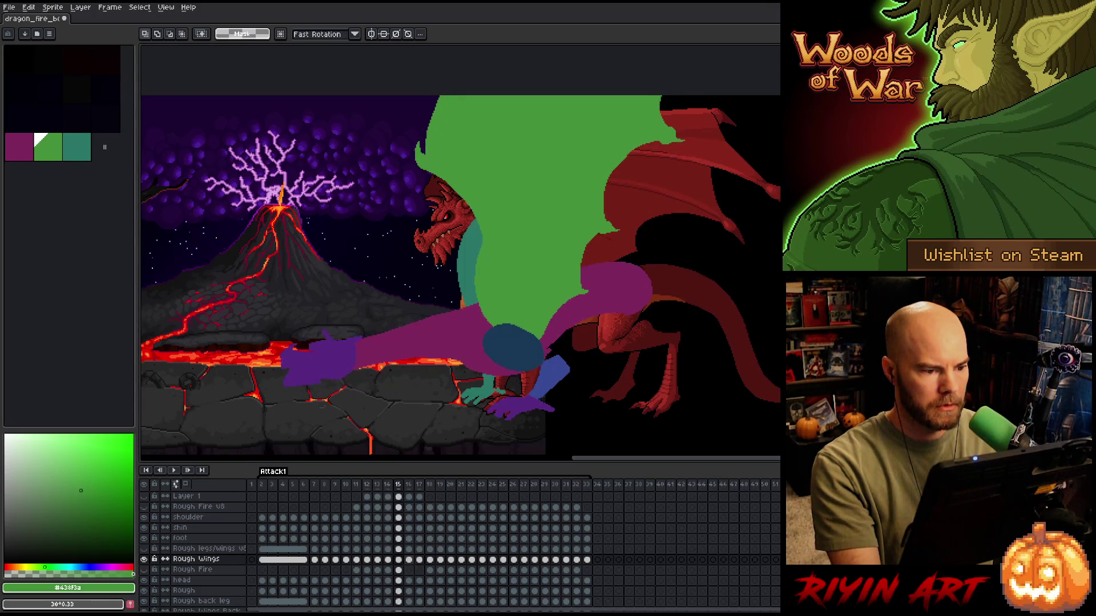
pyautogui.press('Right')
pyautogui.press('Left')
pyautogui.press('Left')
pyautogui.press('Left')
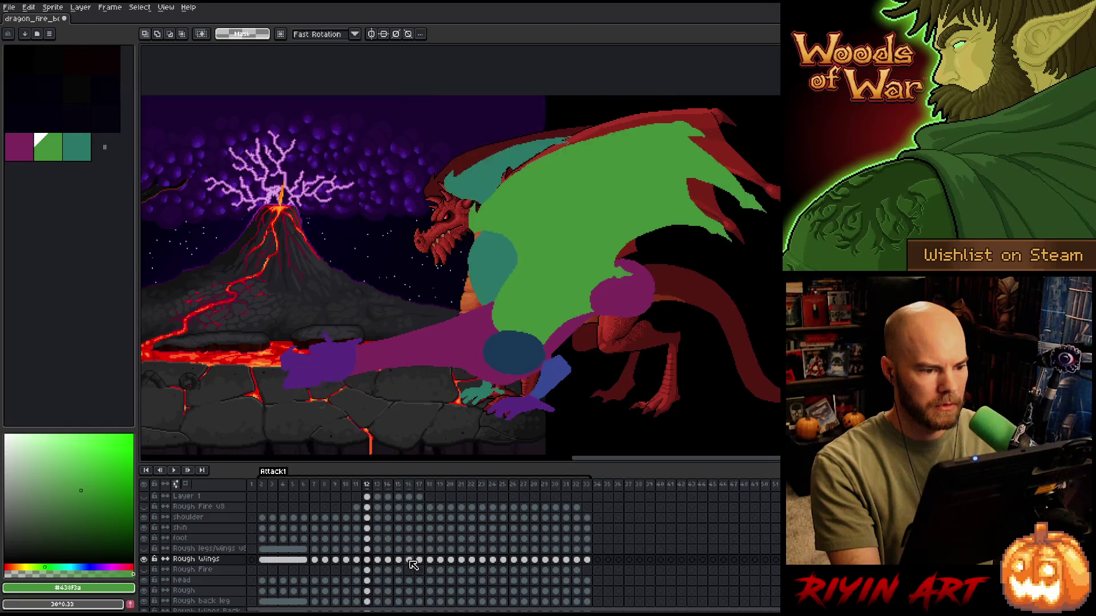
pyautogui.press('Left')
pyautogui.press('Left')
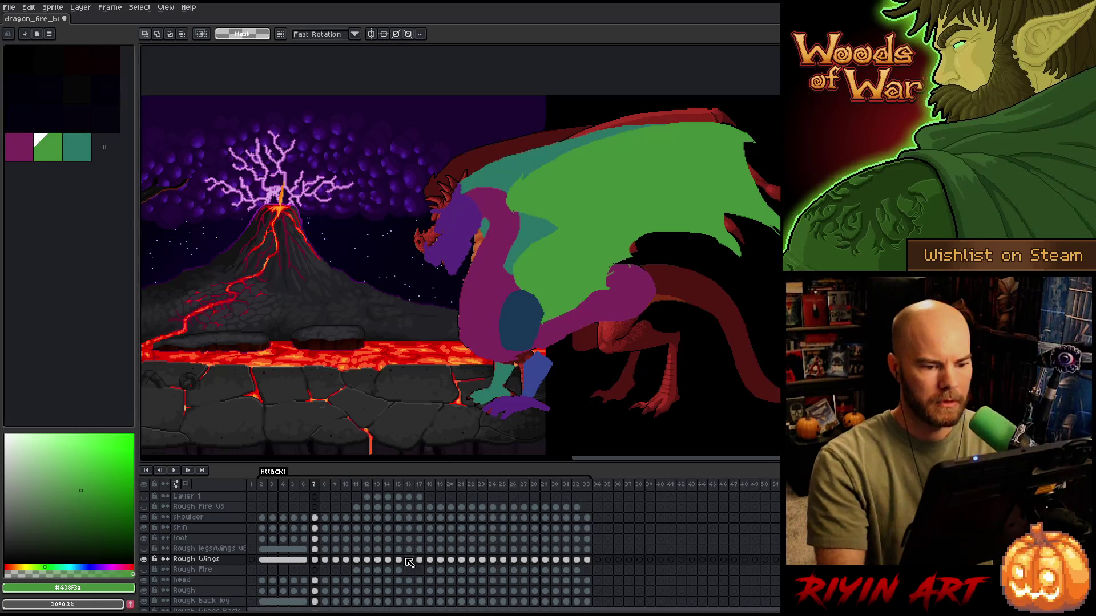
pyautogui.click(315, 560)
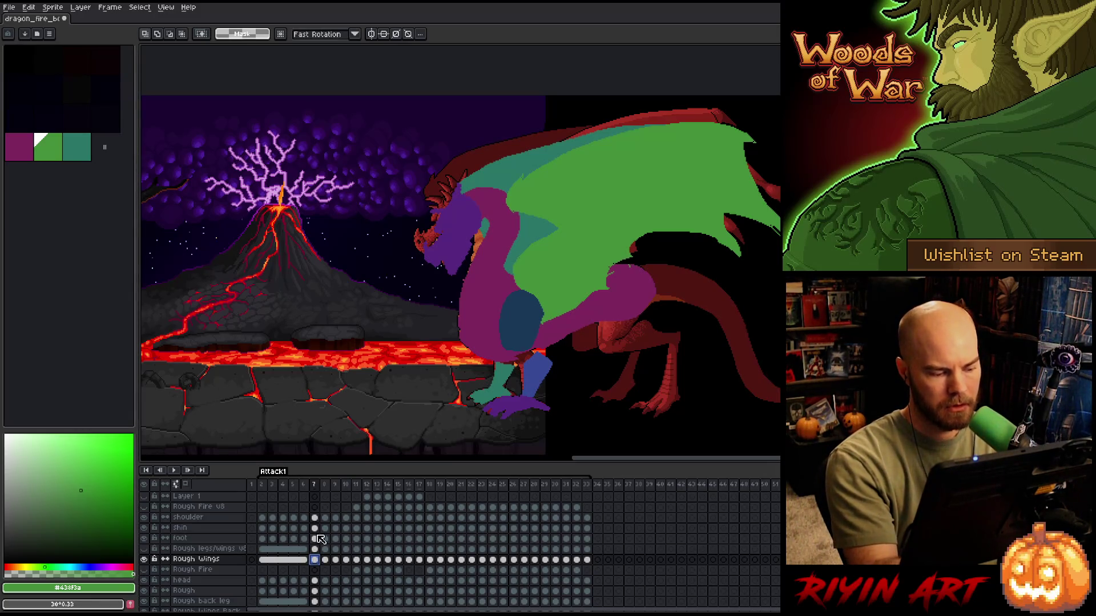
# - Touch up the green wing's right tip, alternating pencil and eraser
pyautogui.press('b')
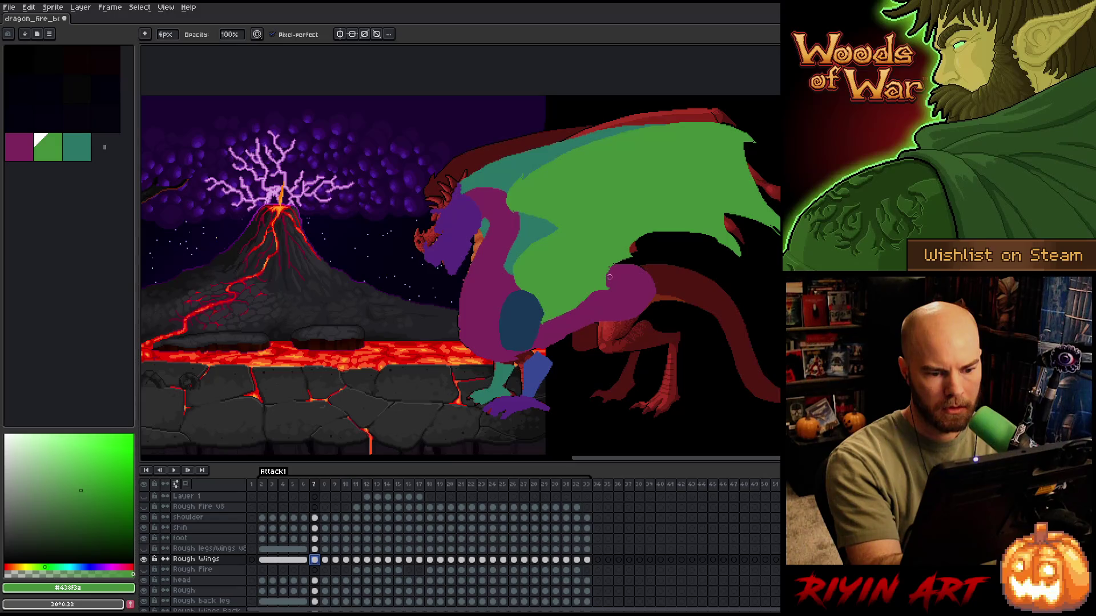
pyautogui.press('e')
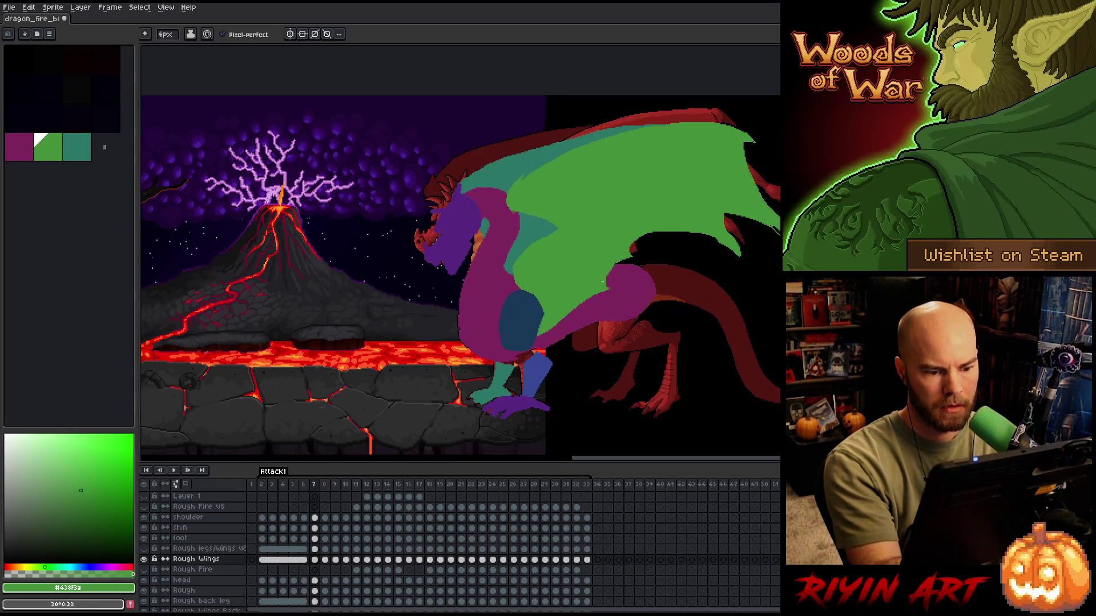
pyautogui.press('b')
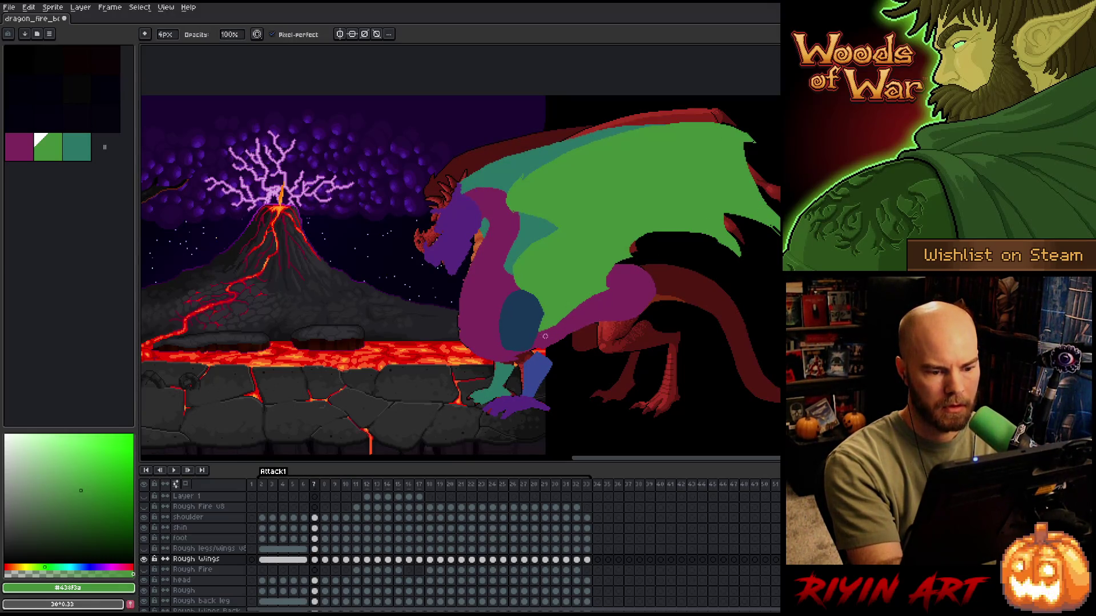
pyautogui.press('e')
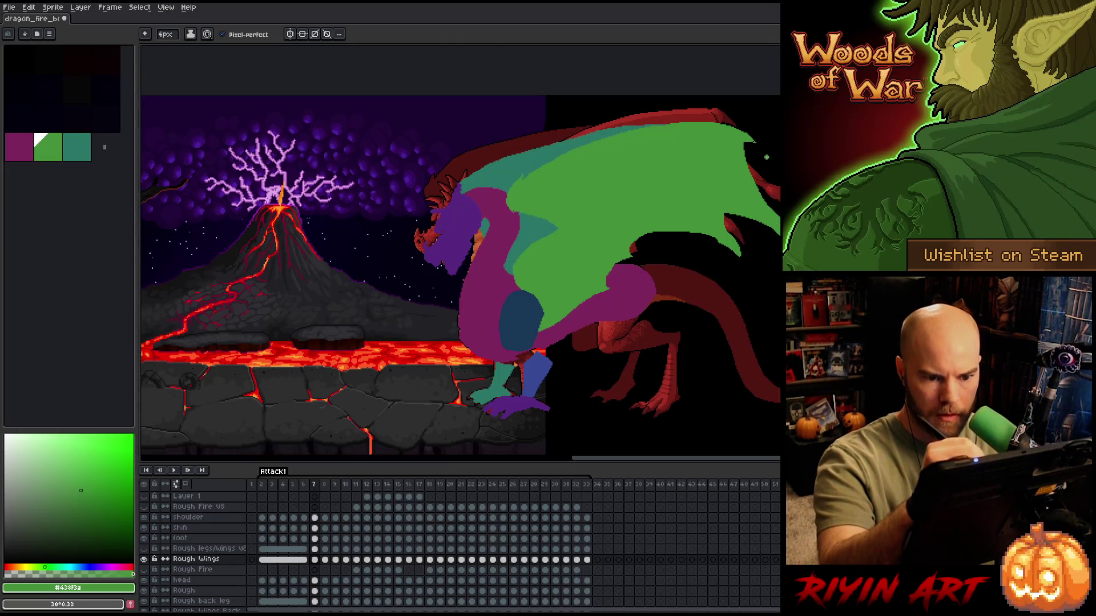
pyautogui.press('m')
pyautogui.moveTo(766, 214); pyautogui.dragTo(822, 268)
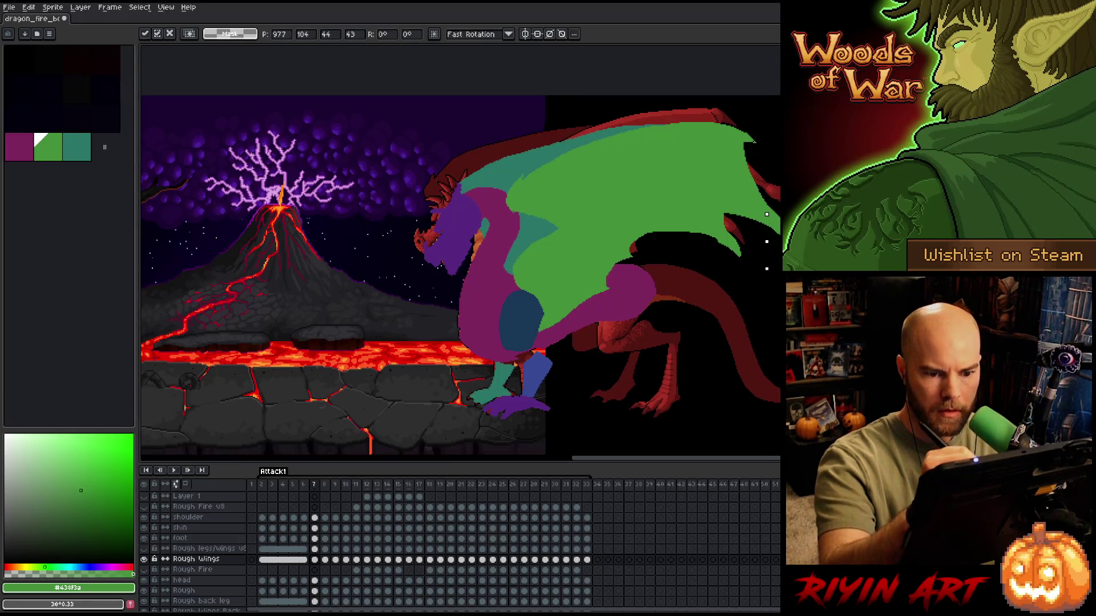
pyautogui.press('b')
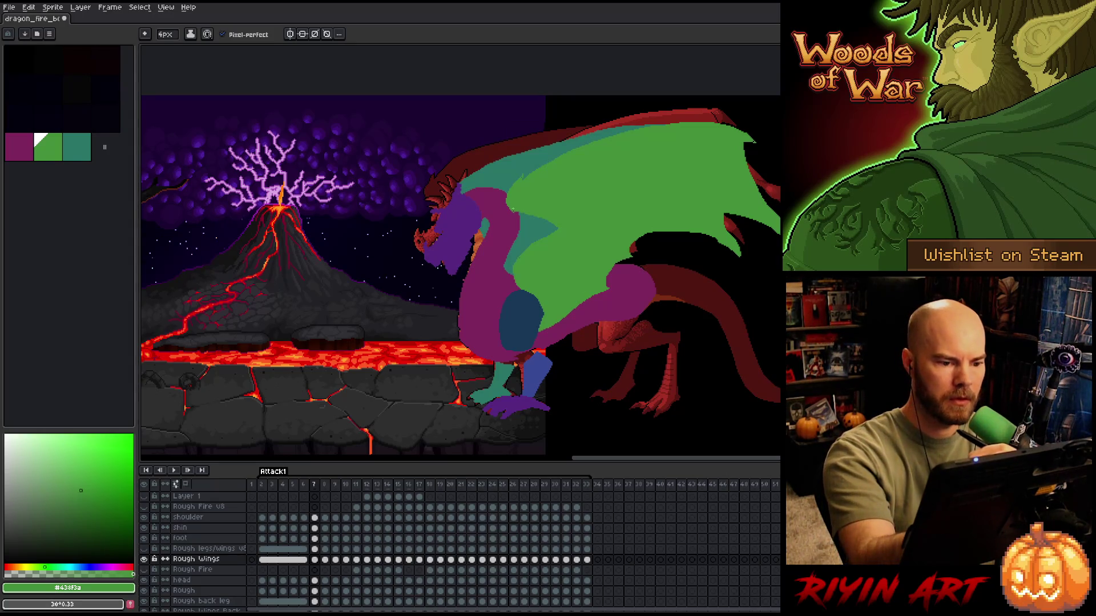
pyautogui.press('e')
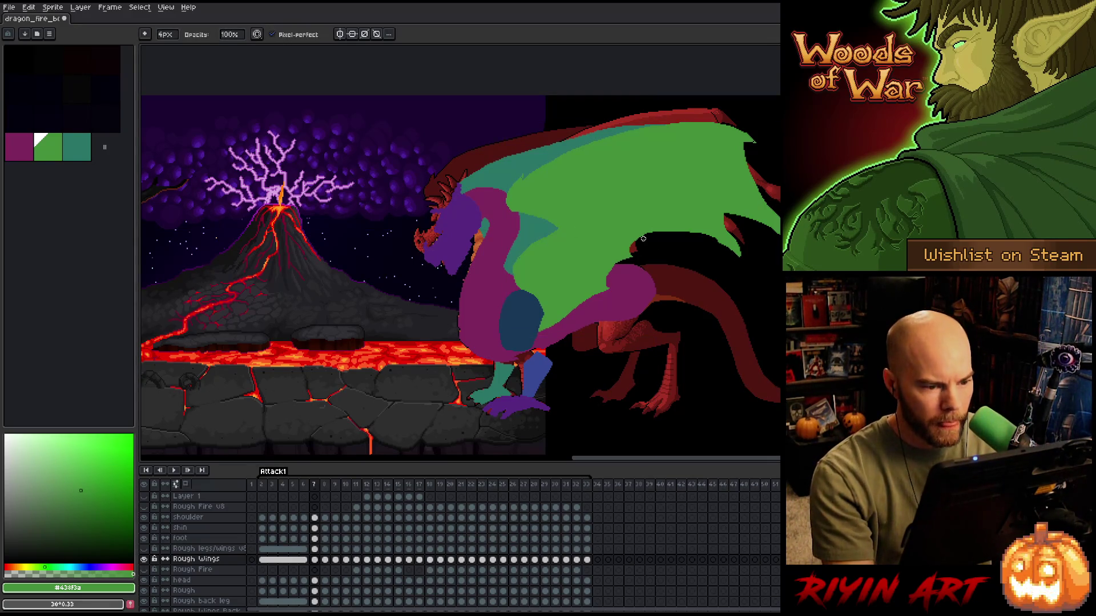
pyautogui.press('b')
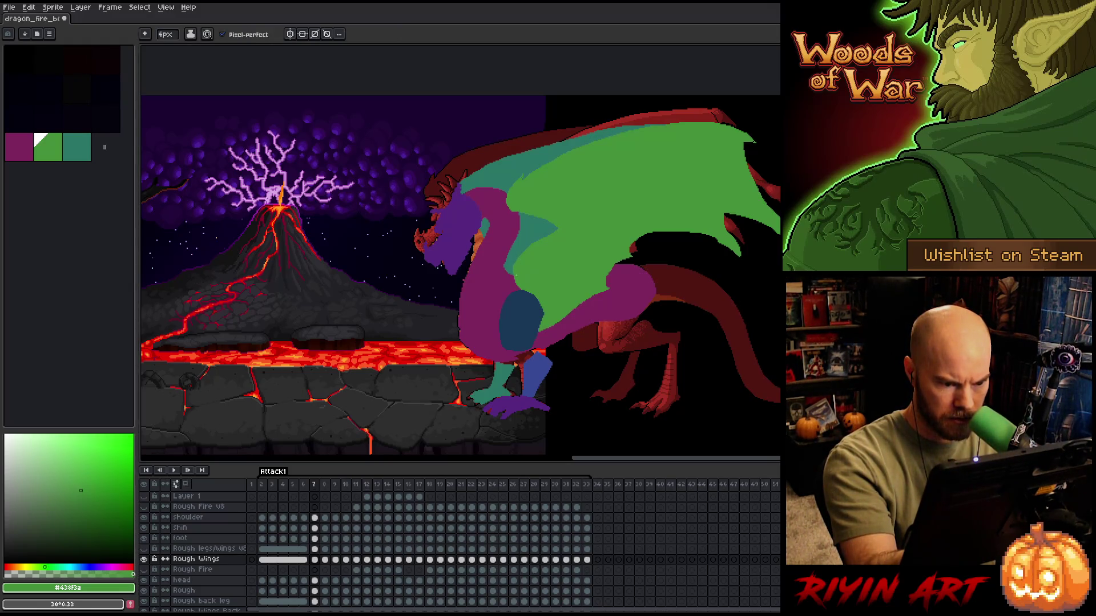
# - Flip back and forth between neighbouring frames to check the wing
pyautogui.press('Right')
pyautogui.press('Left')
pyautogui.press('Right')
pyautogui.press('Left')
pyautogui.press('Right')
pyautogui.press('Left')
# - Make final pencil and eraser touch-ups and save the animation file
pyautogui.press('b')
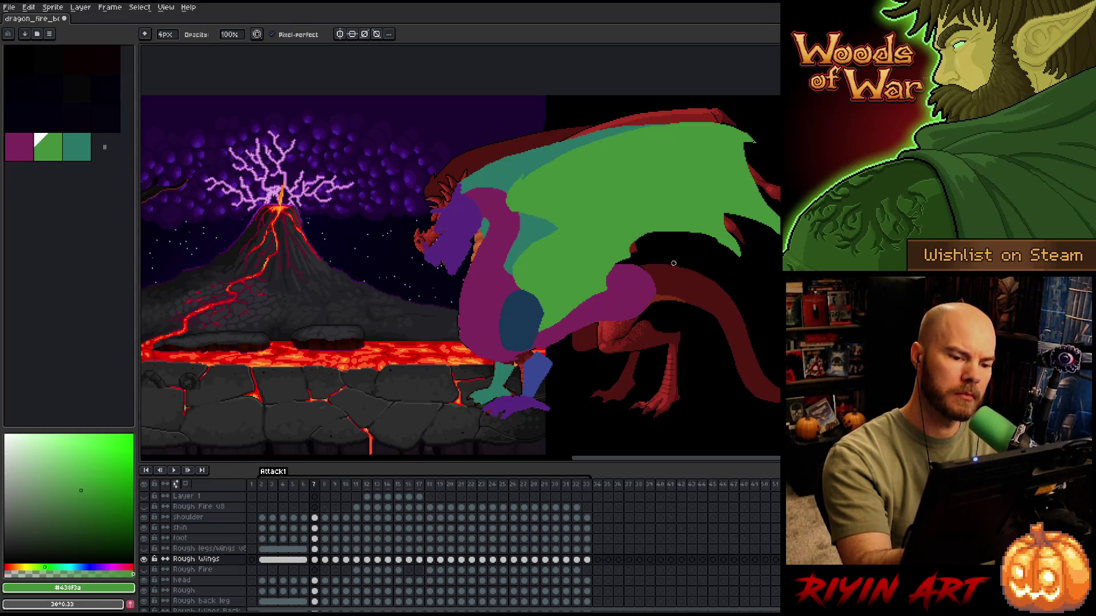
pyautogui.press('e')
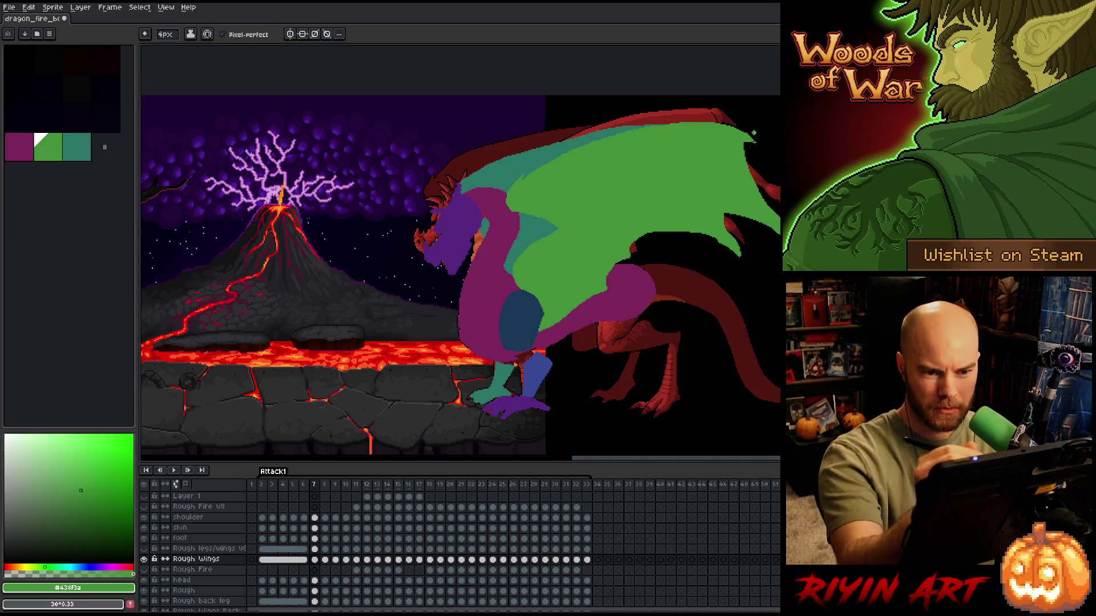
pyautogui.press('b')
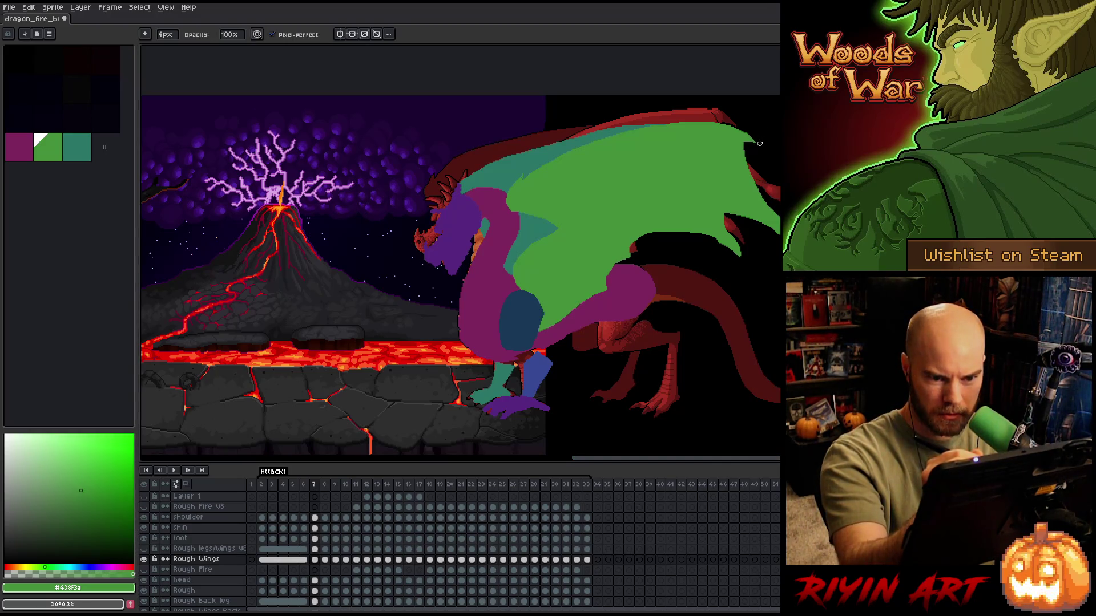
pyautogui.hotkey('ctrl', 's')
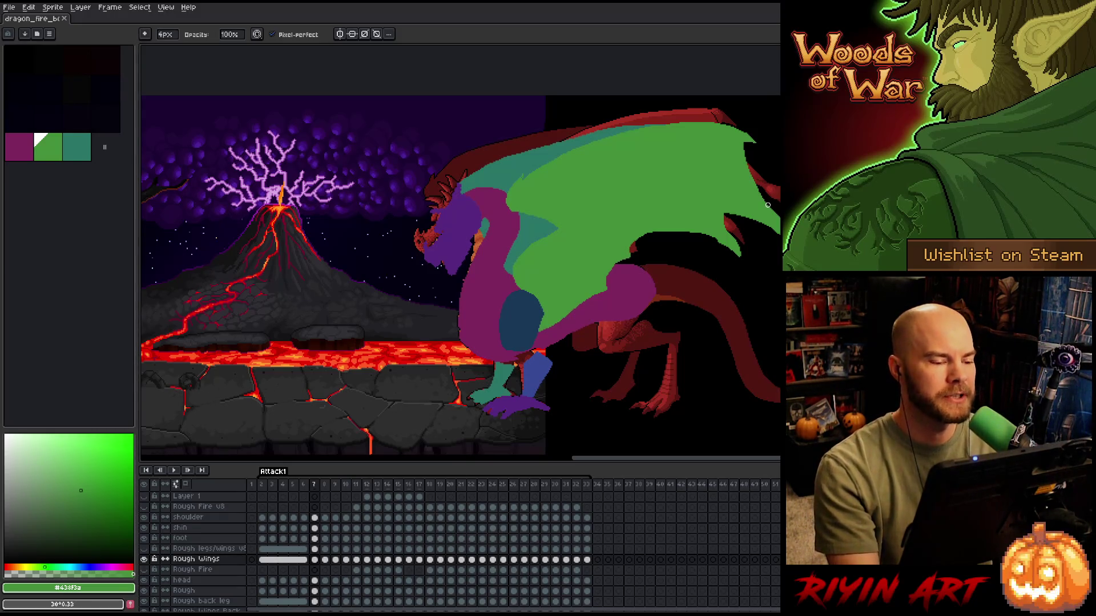
# - Check the wing on the previous and next frames, ending with the pencil active
pyautogui.rightClick(528, 279)
pyautogui.press('Escape')
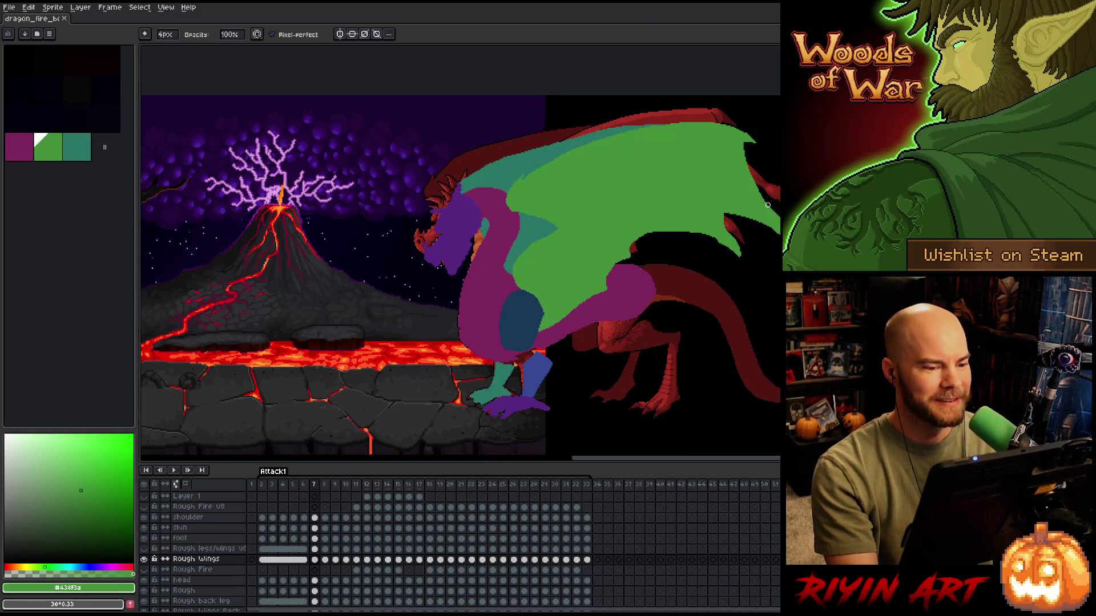
pyautogui.press('e')
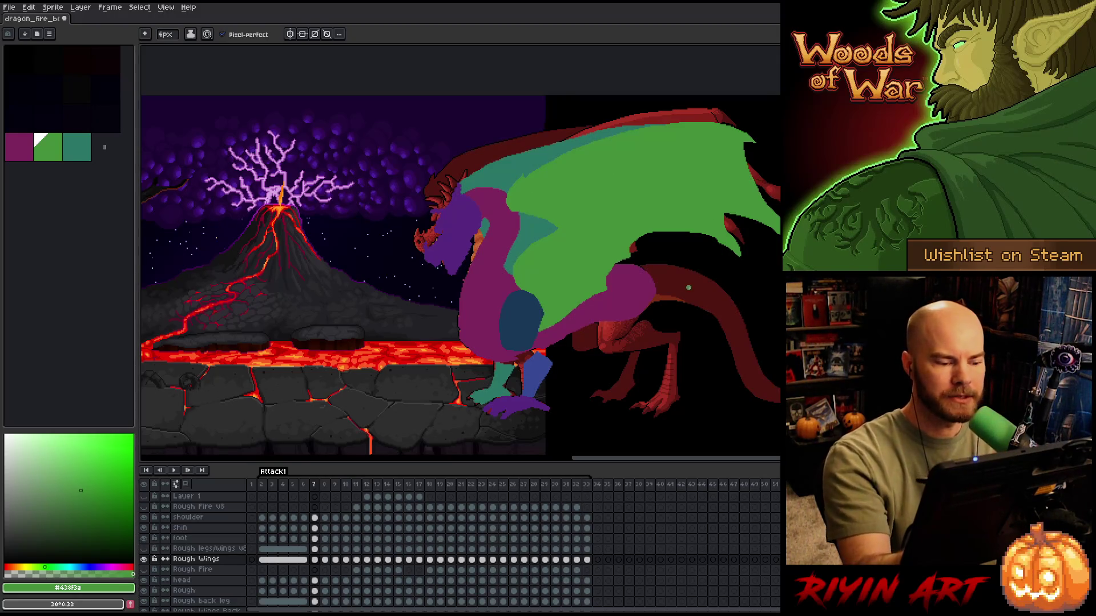
pyautogui.press(',')
pyautogui.press(',')
pyautogui.press(',')
pyautogui.press(',')
pyautogui.press(',')
pyautogui.press(',')
pyautogui.press('.')
pyautogui.press('.')
pyautogui.press('b')
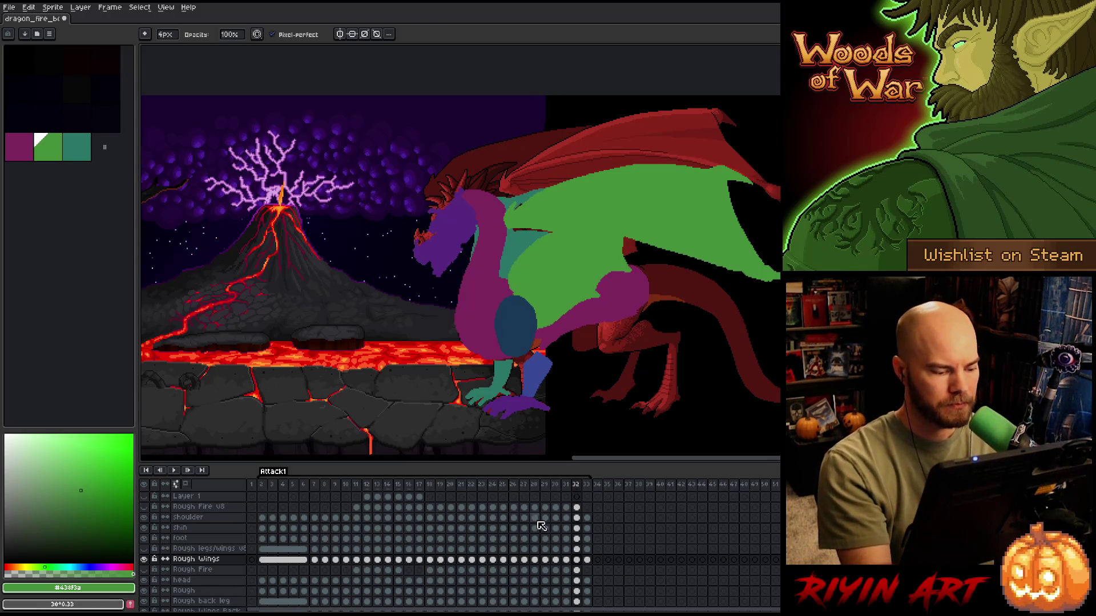
# - Select the Rough Wings Back layer, pick teal, and compare the early Attack1 frames
pyautogui.scroll(-2, 477, 566)
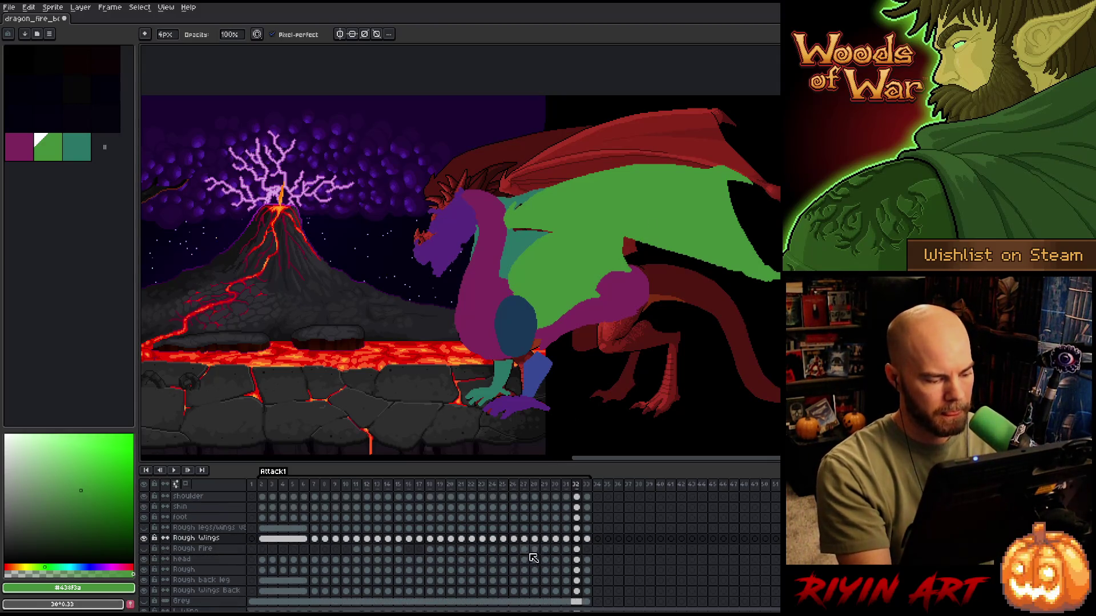
pyautogui.click(576, 591)
pyautogui.press('e')
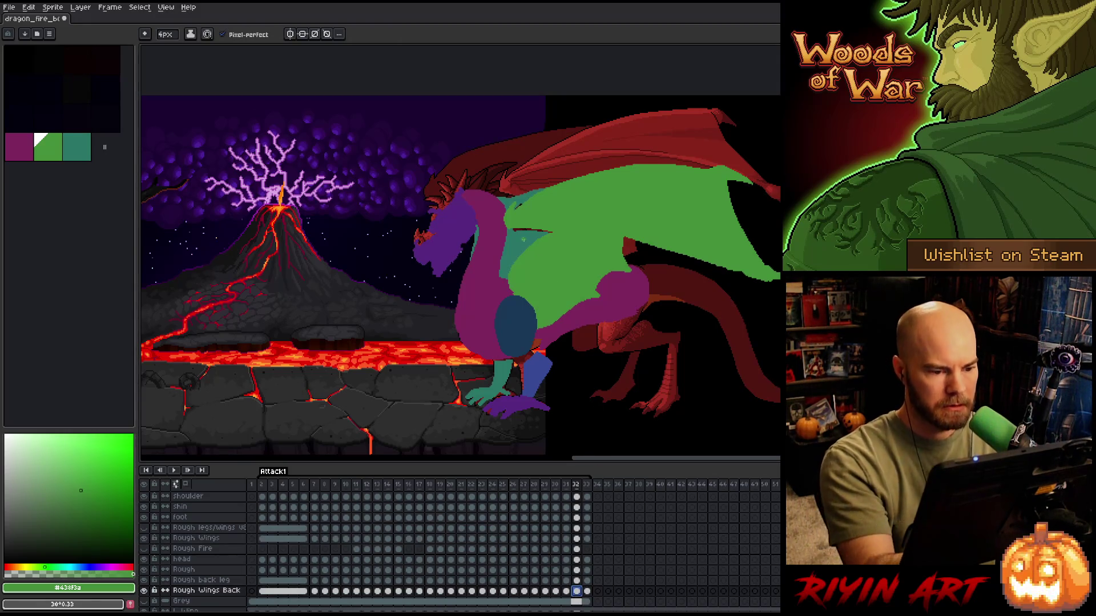
pyautogui.press(']')
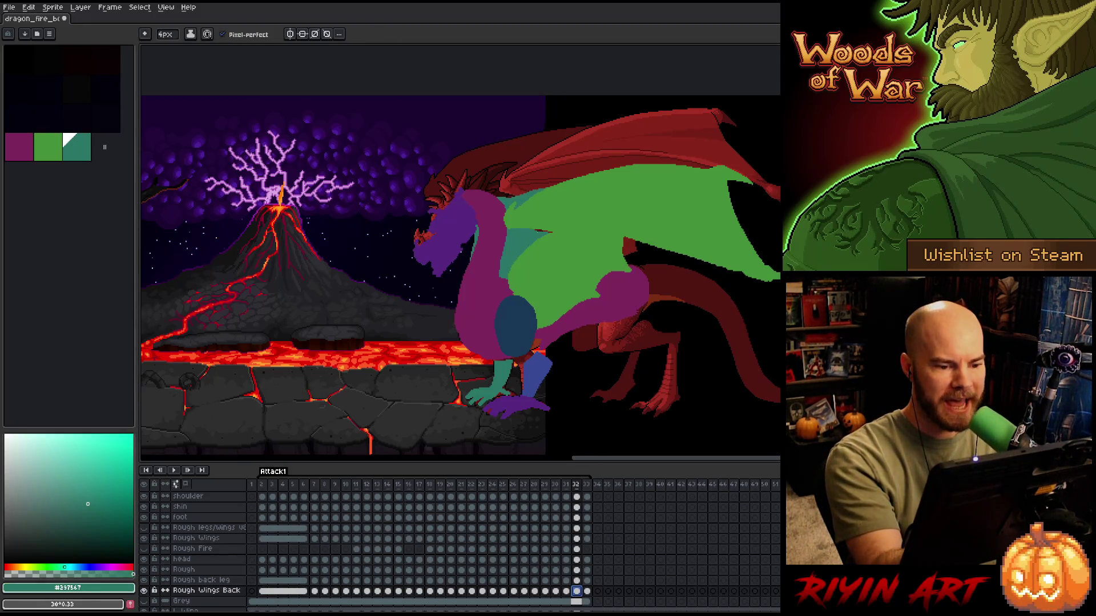
pyautogui.press('Return')
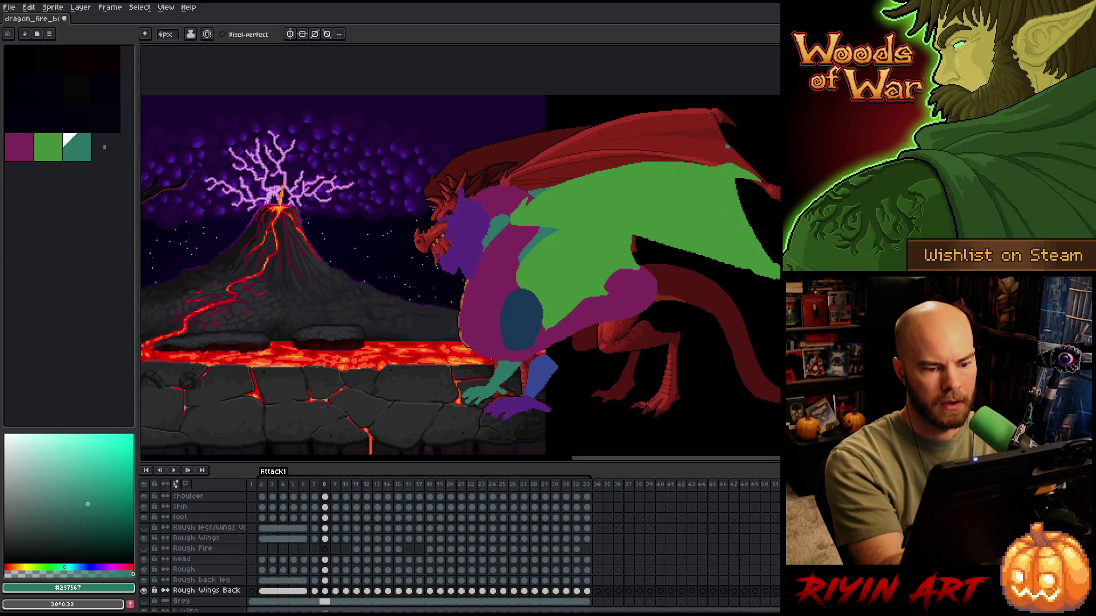
pyautogui.press('Left')
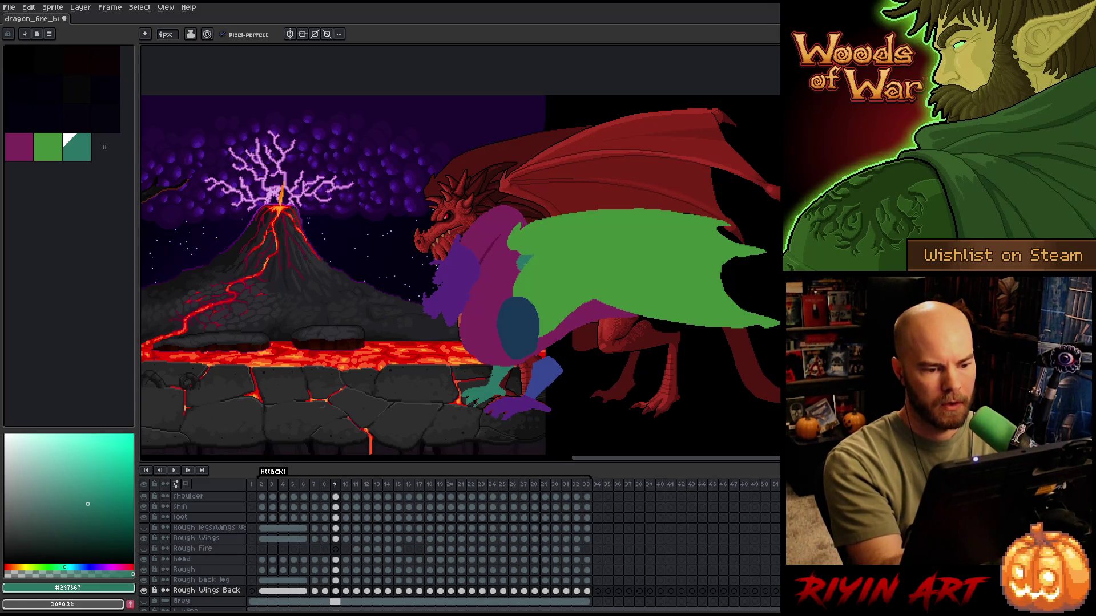
pyautogui.press('Right')
pyautogui.press('Left')
pyautogui.press('Right')
# - Paint teal above the purple shoulder and along the wing's top edge on frames 10–12
pyautogui.moveTo(525, 240); pyautogui.dragTo(514, 248)
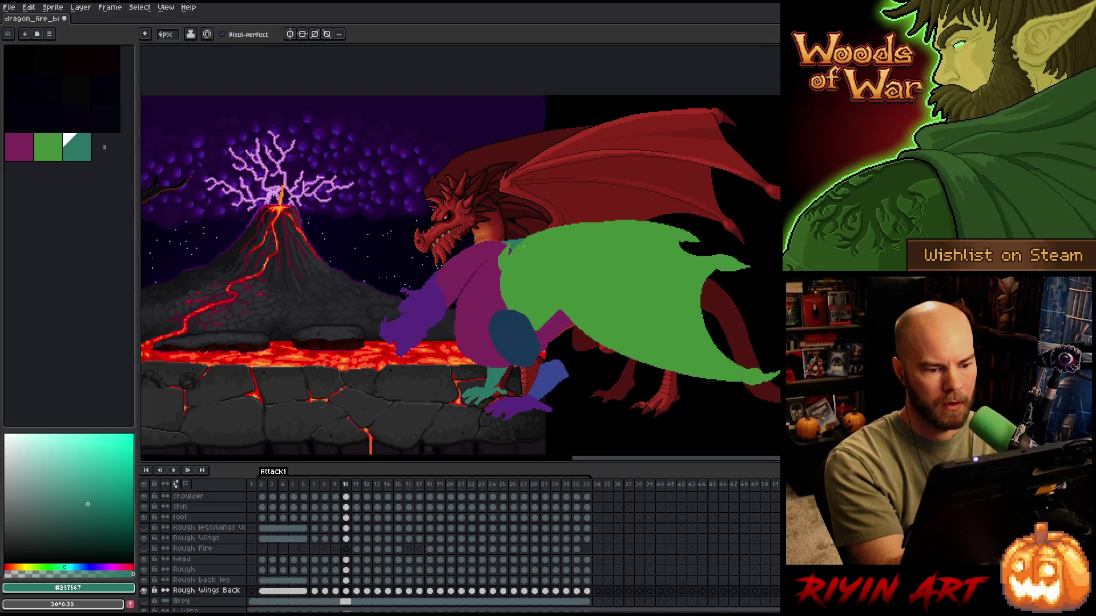
pyautogui.press('Right')
pyautogui.press('Right')
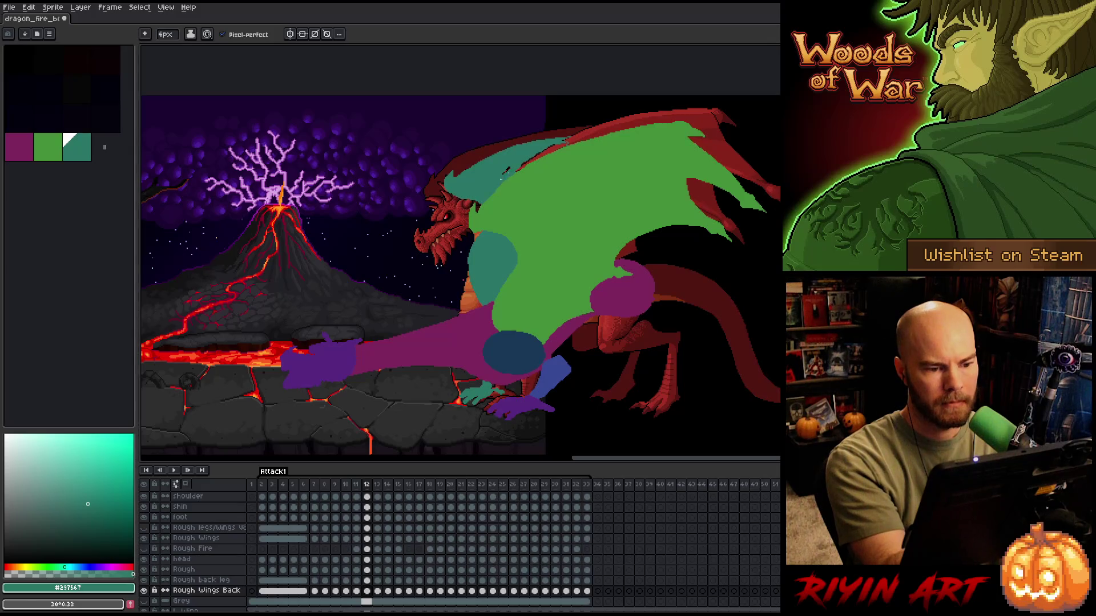
pyautogui.moveTo(562, 140)
pyautogui.mouseDown()
pyautogui.moveTo(600, 137)
pyautogui.moveTo(515, 172)
pyautogui.mouseUp()
pyautogui.press('.')
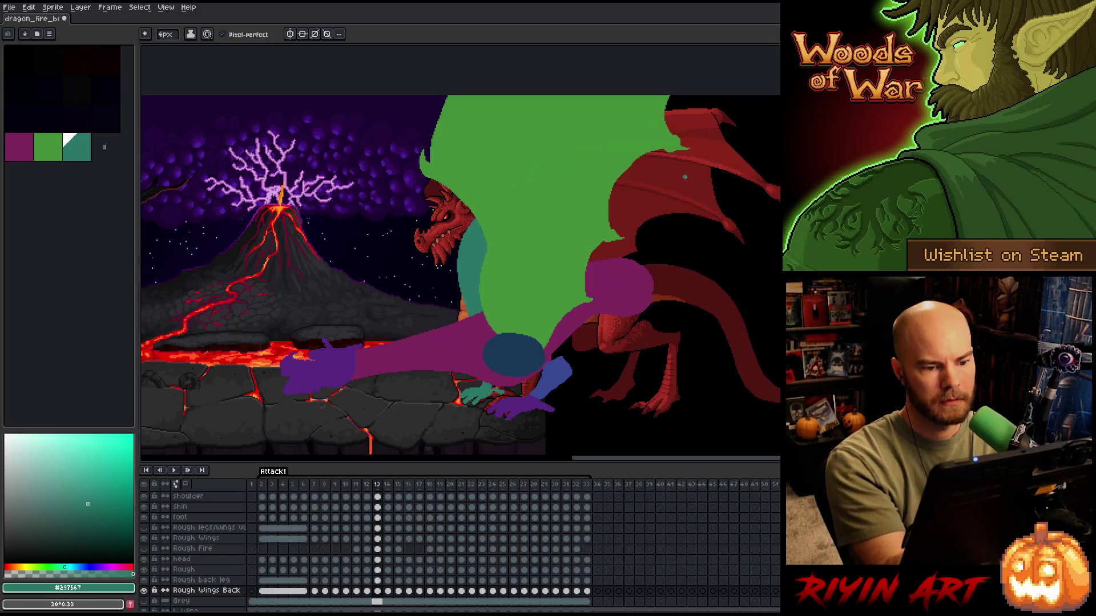
pyautogui.press(',')
pyautogui.press(',')
pyautogui.press('.')
pyautogui.press('.')
pyautogui.press('.')
pyautogui.press('.')
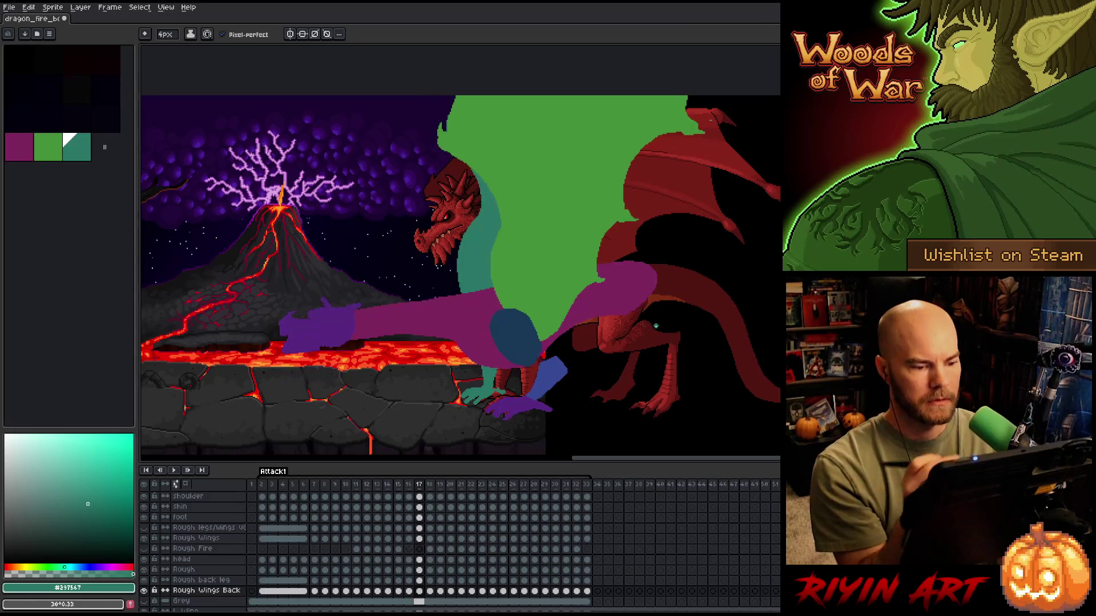
# - Step through frames 22–26 and paint teal back wing near the wing top on frame 26
pyautogui.press('.')
pyautogui.press('.')
pyautogui.press('.')
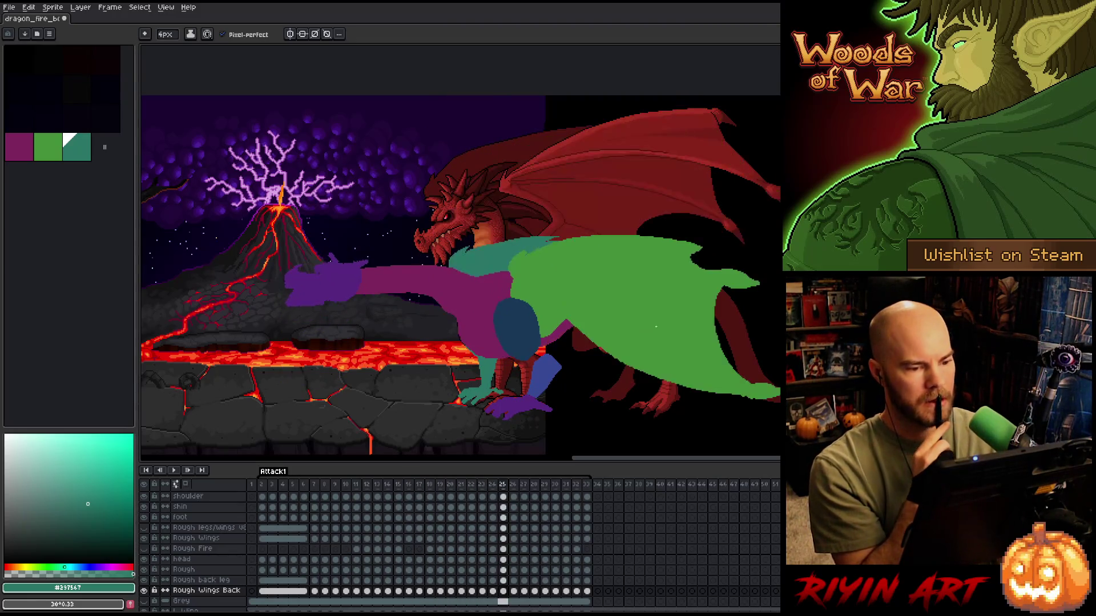
pyautogui.press(',')
pyautogui.press(',')
pyautogui.press(',')
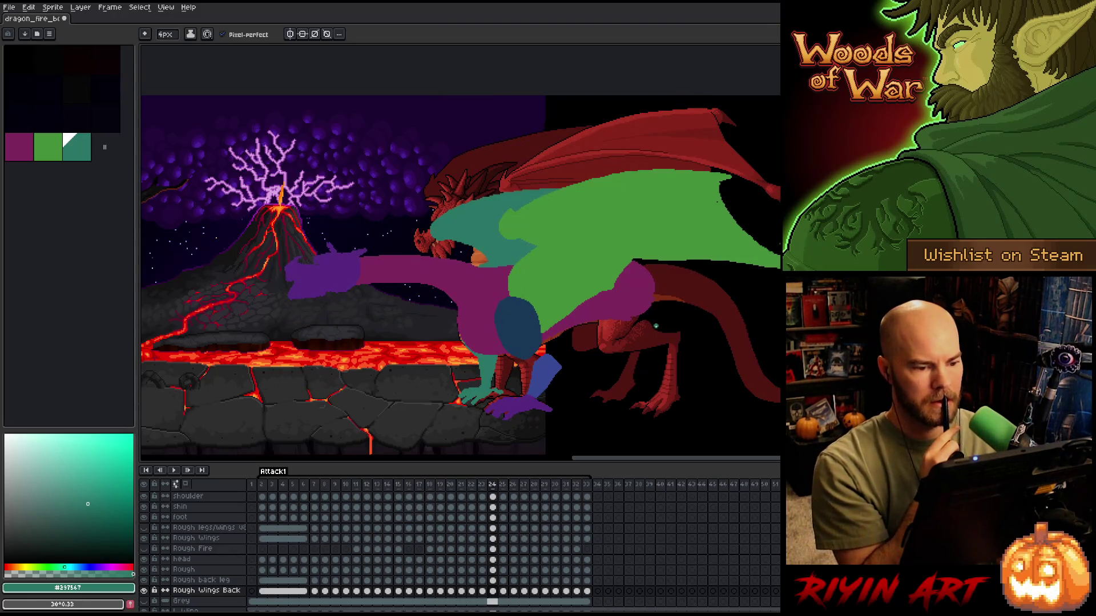
pyautogui.press(',')
pyautogui.press('.')
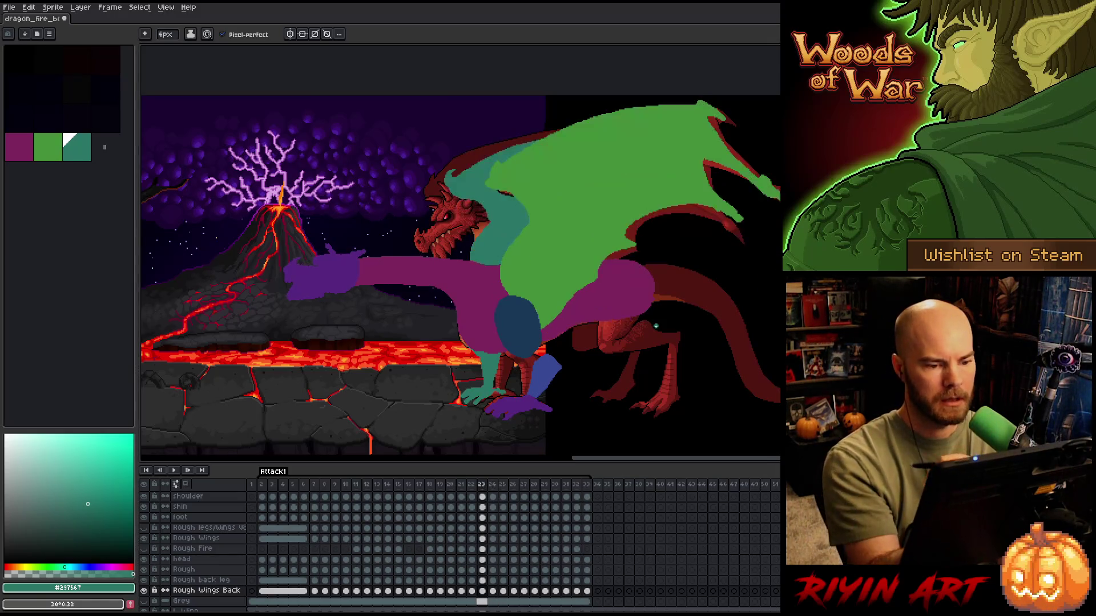
pyautogui.press(',')
pyautogui.press('.')
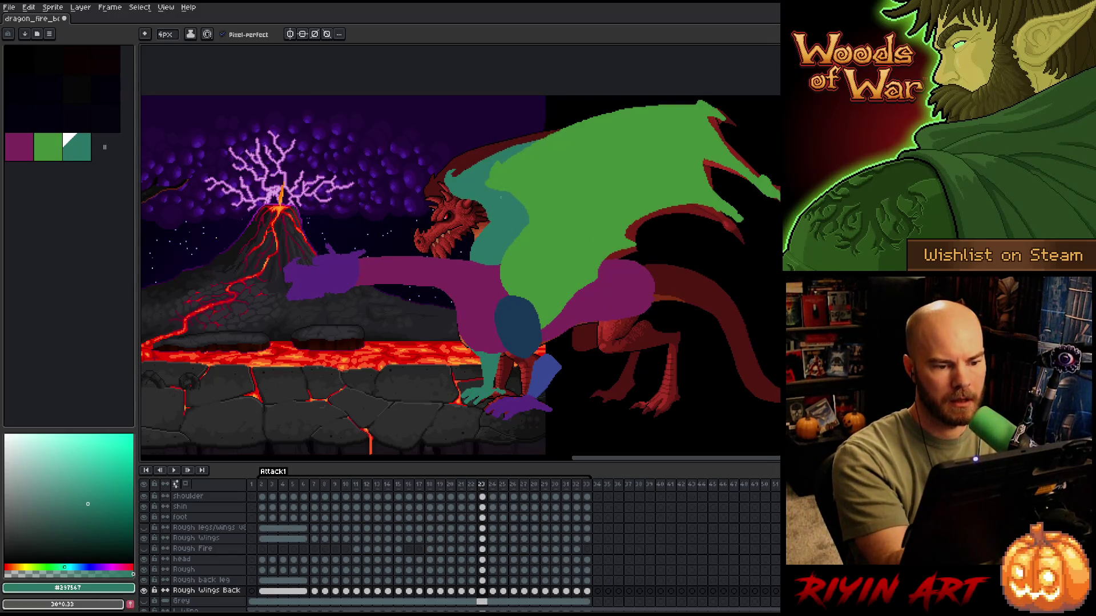
pyautogui.press('.')
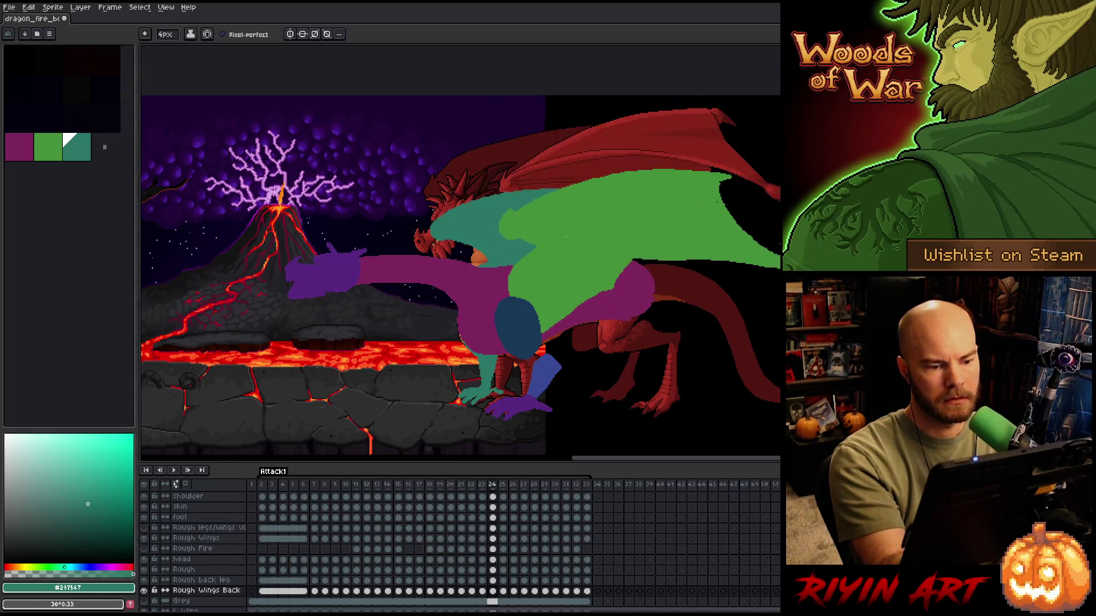
pyautogui.press('.')
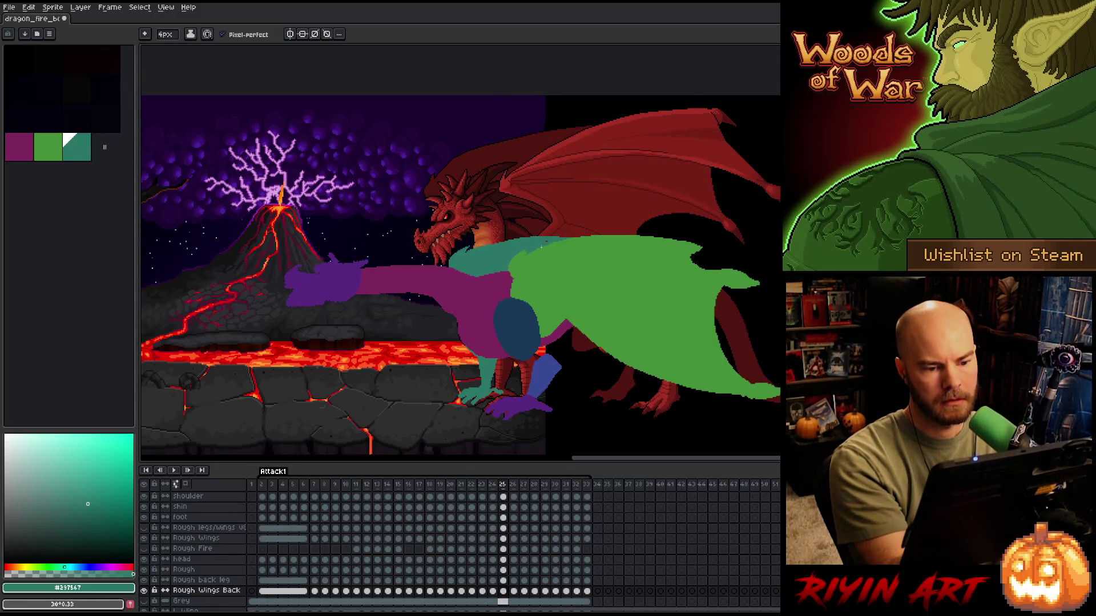
pyautogui.press('.')
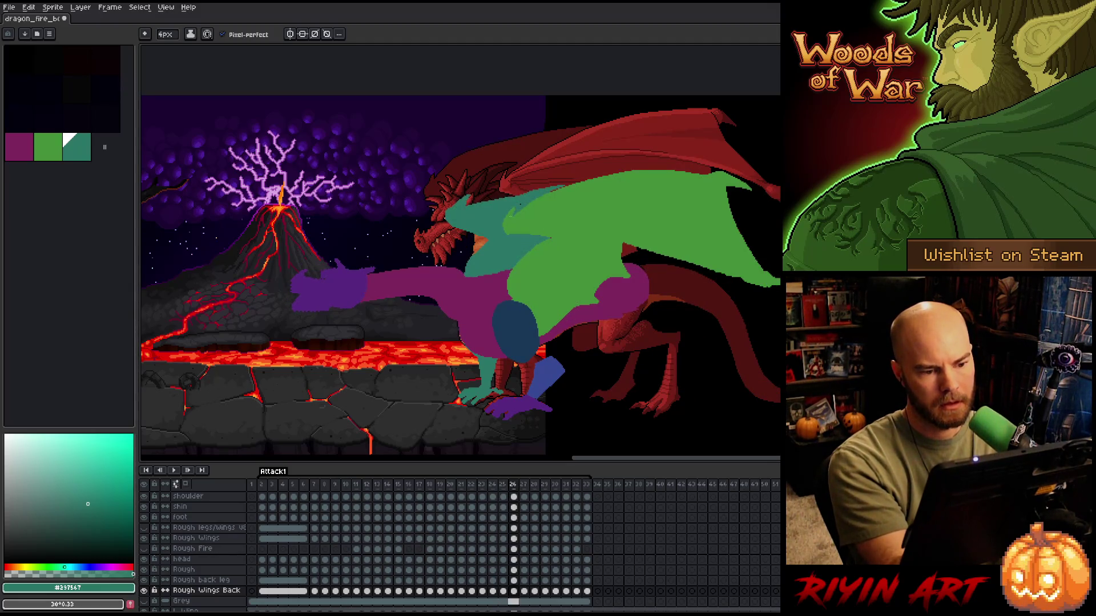
pyautogui.moveTo(467, 206); pyautogui.dragTo(551, 187)
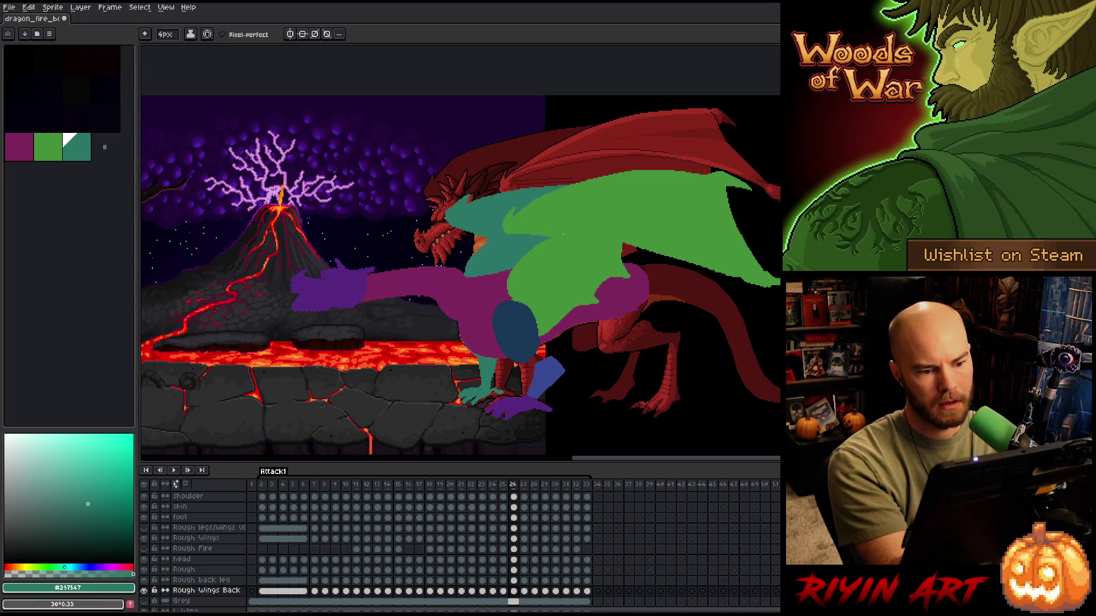
# - Touch up the green wing on frame 27, then paint and bucket-fill teal at the wing top on frame 28
pyautogui.press('.')
pyautogui.moveTo(514, 269); pyautogui.dragTo(536, 234)
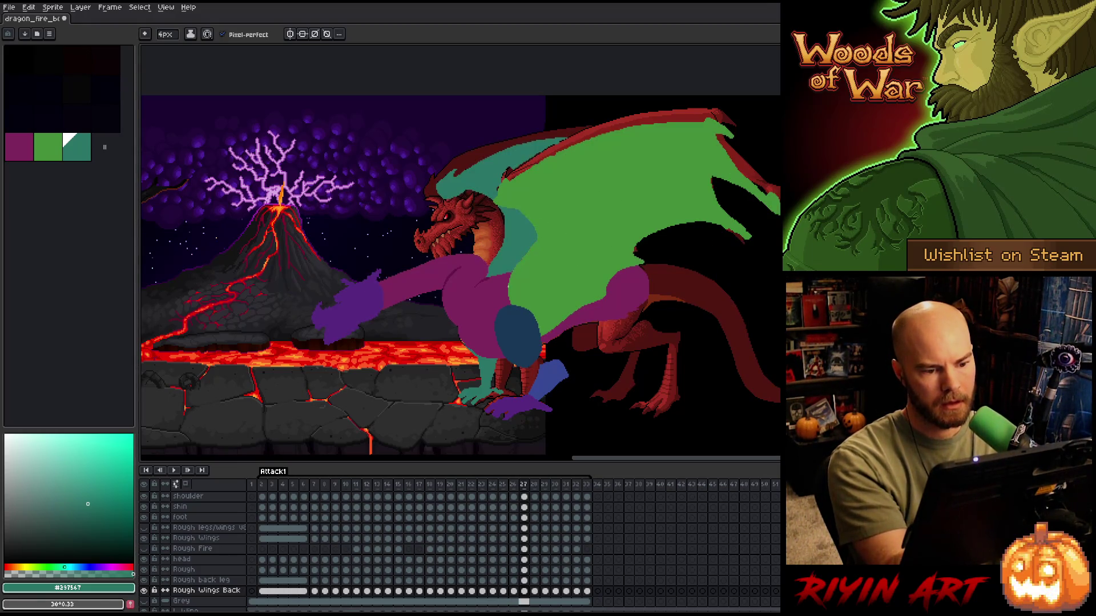
pyautogui.moveTo(559, 140); pyautogui.dragTo(596, 137)
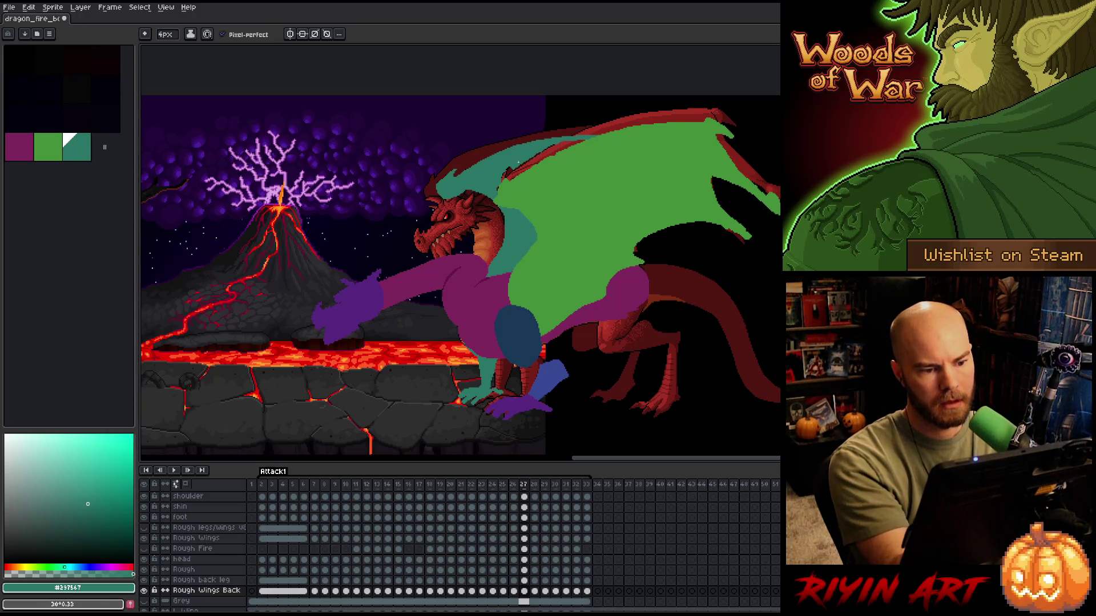
pyautogui.press('g')
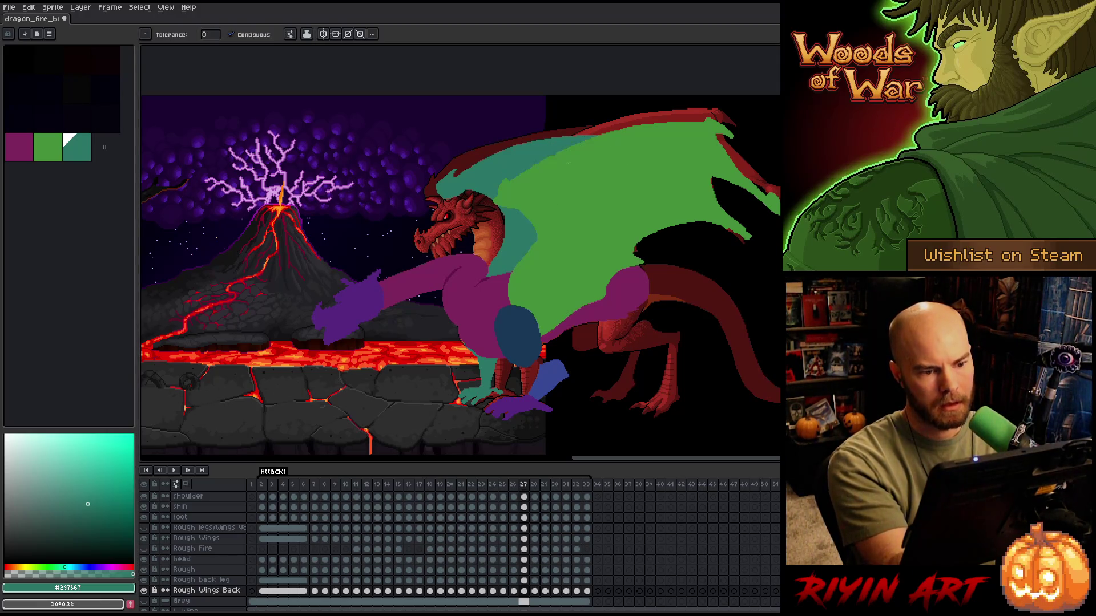
pyautogui.press('.')
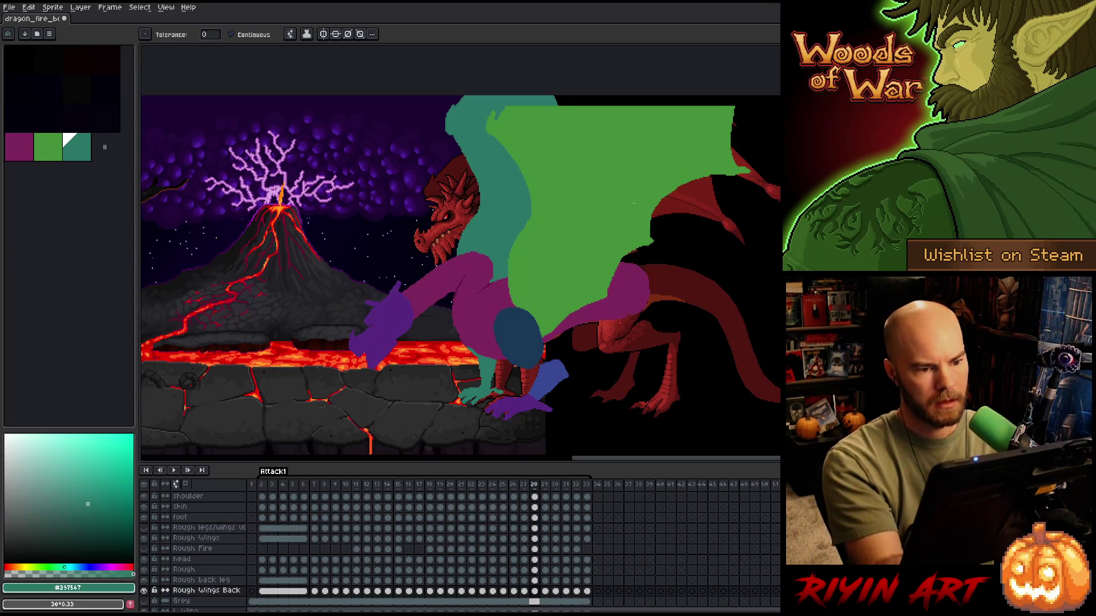
pyautogui.press('b')
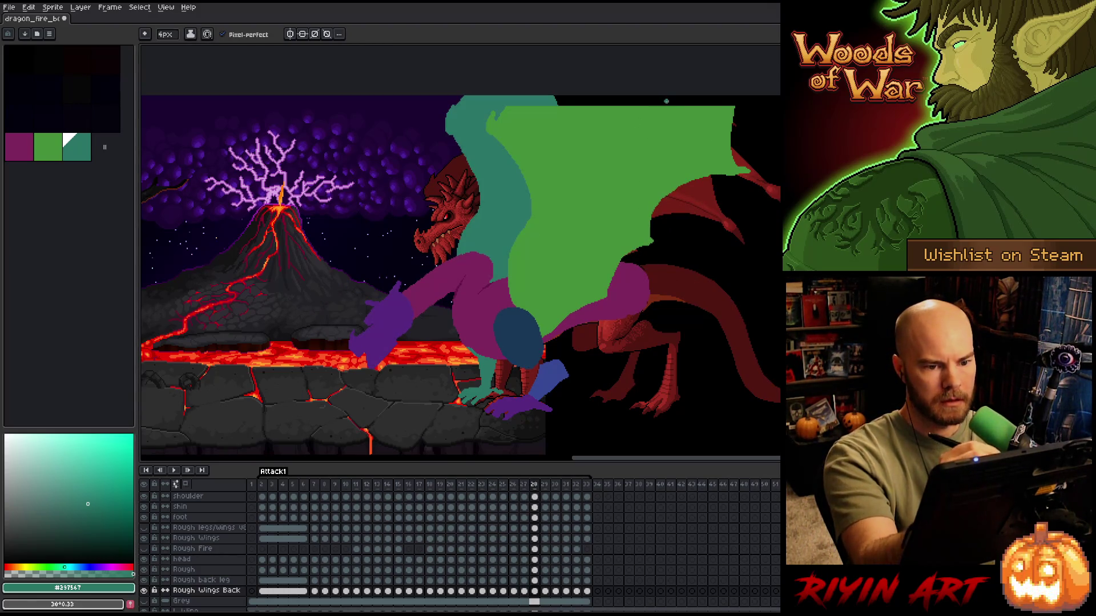
pyautogui.moveTo(628, 105); pyautogui.dragTo(628, 97)
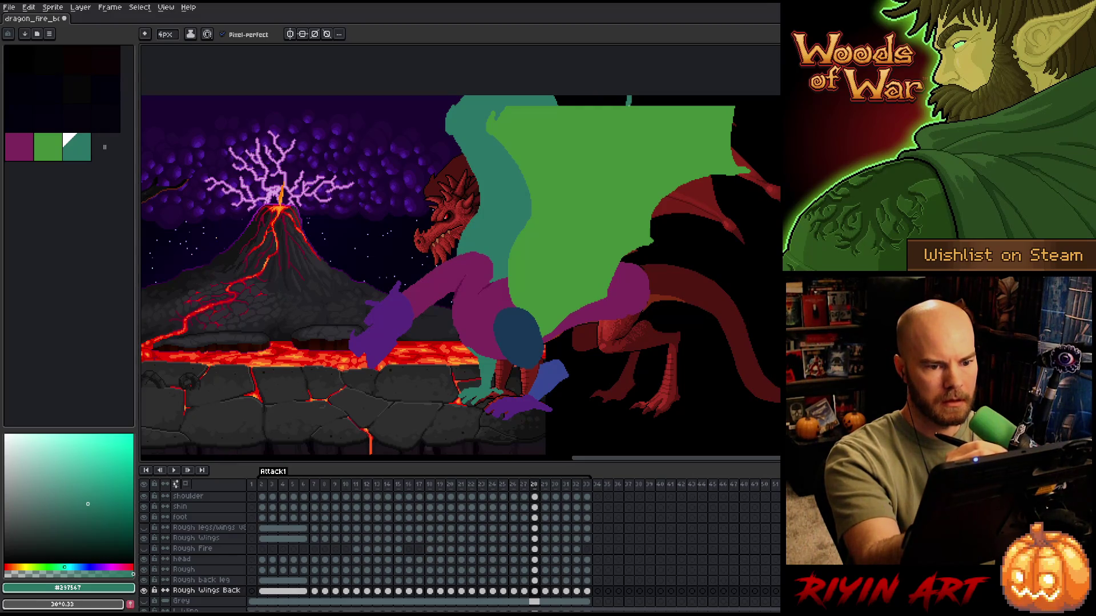
pyautogui.press('g')
pyautogui.click(594, 101)
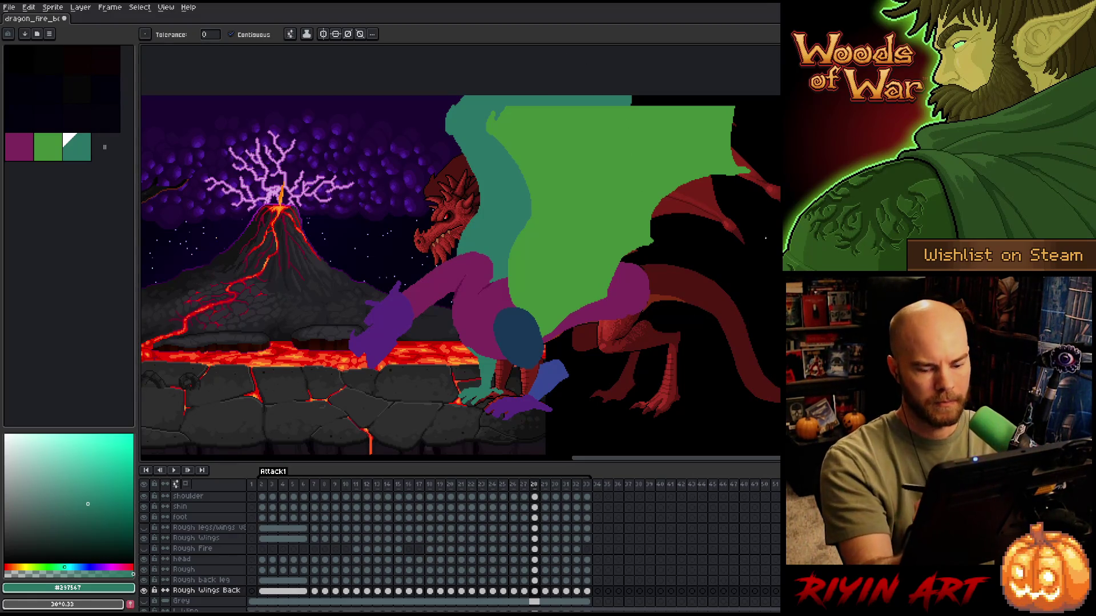
# - Paint teal strips along the green wing's top edge on later frames, comparing through frame 33
pyautogui.press('.')
pyautogui.press('b')
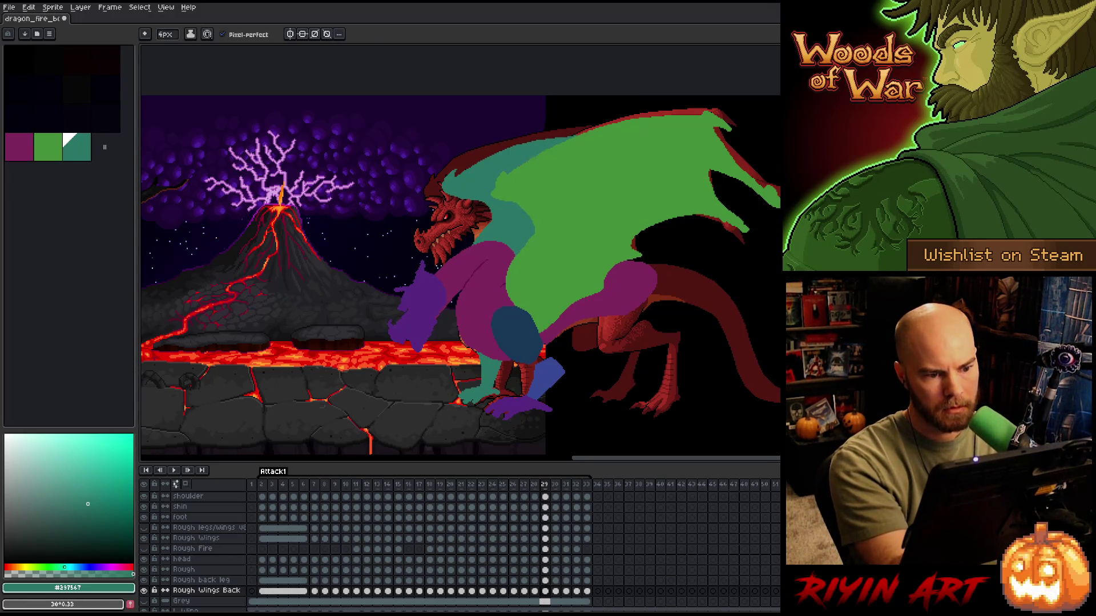
pyautogui.press('.')
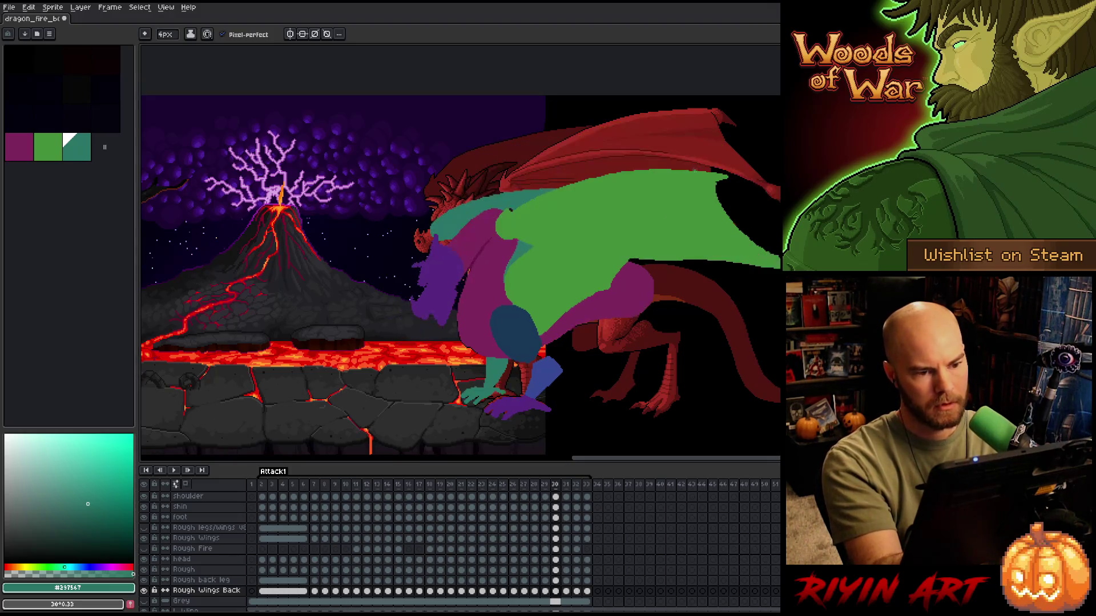
pyautogui.press('.')
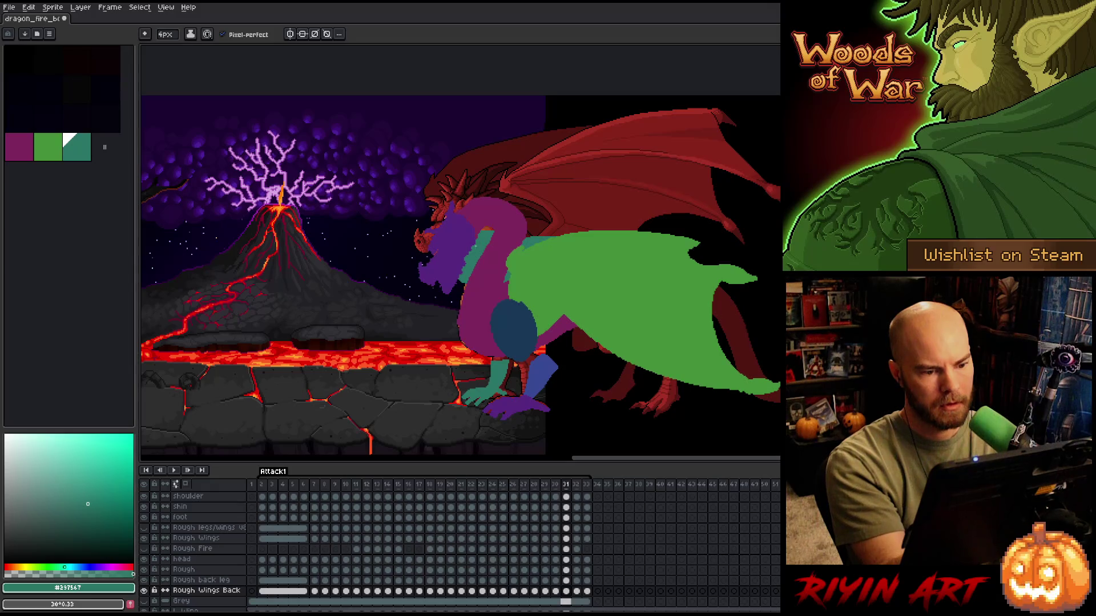
pyautogui.moveTo(584, 229); pyautogui.dragTo(527, 235)
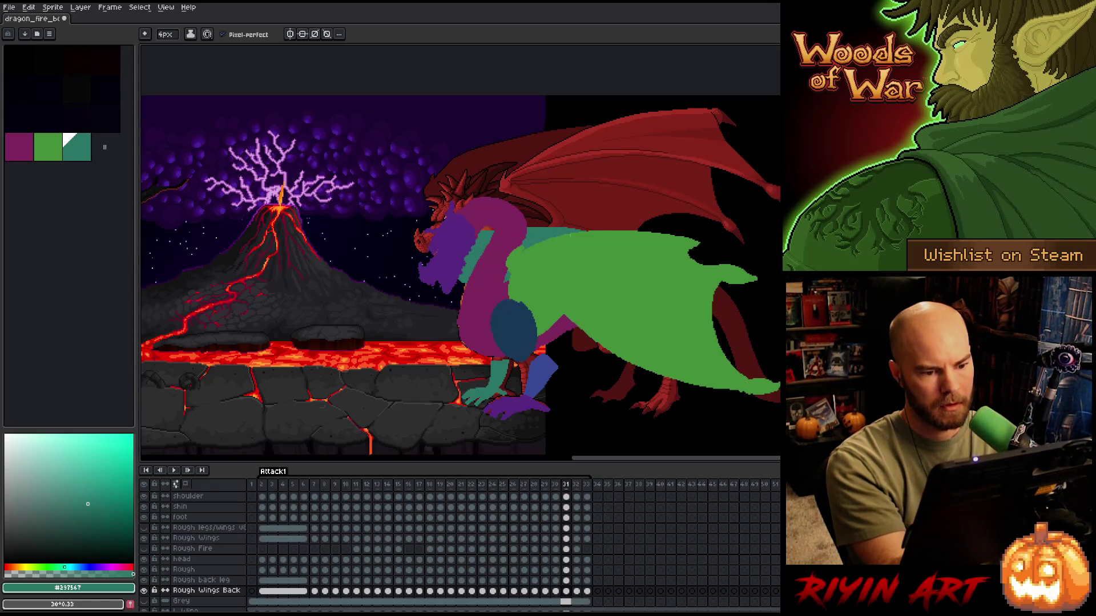
pyautogui.press('.')
pyautogui.press('.')
pyautogui.press('.')
pyautogui.press('.')
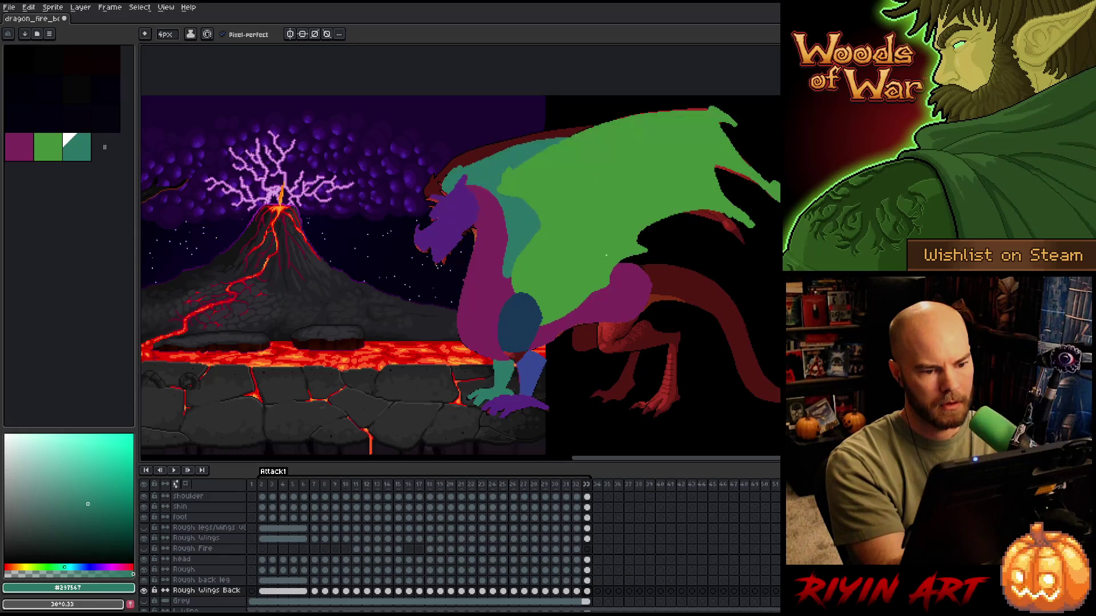
pyautogui.press(',')
pyautogui.press(',')
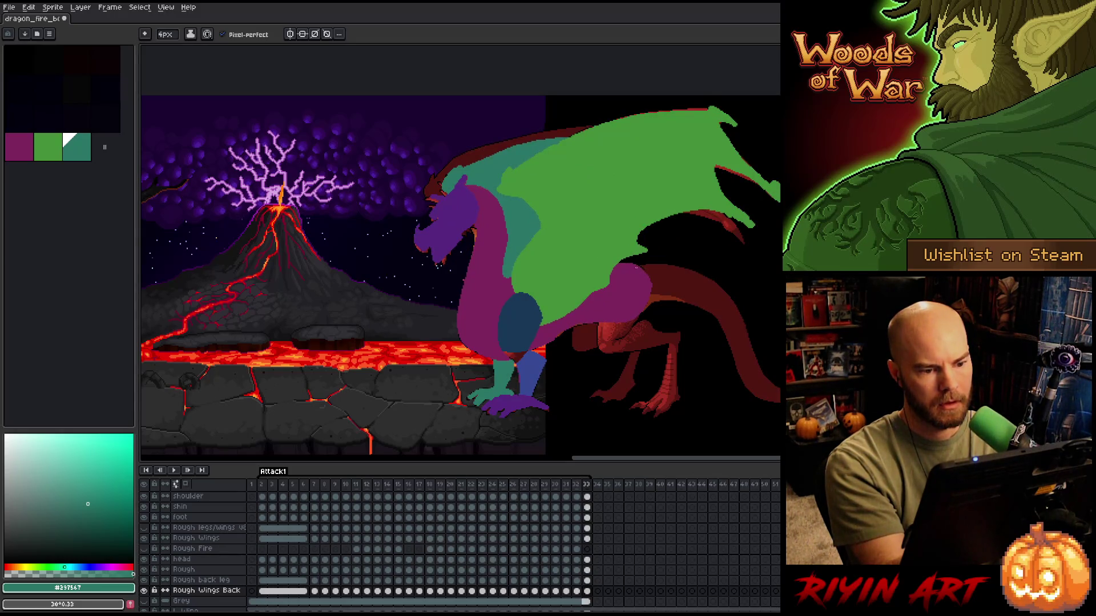
pyautogui.press(',')
pyautogui.press('.')
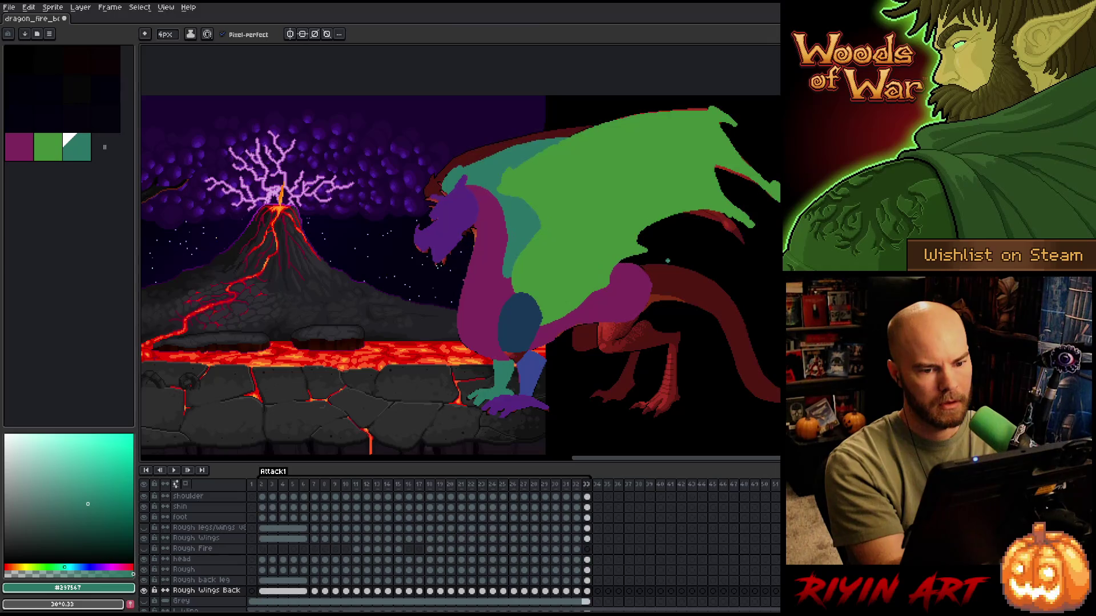
pyautogui.press(',')
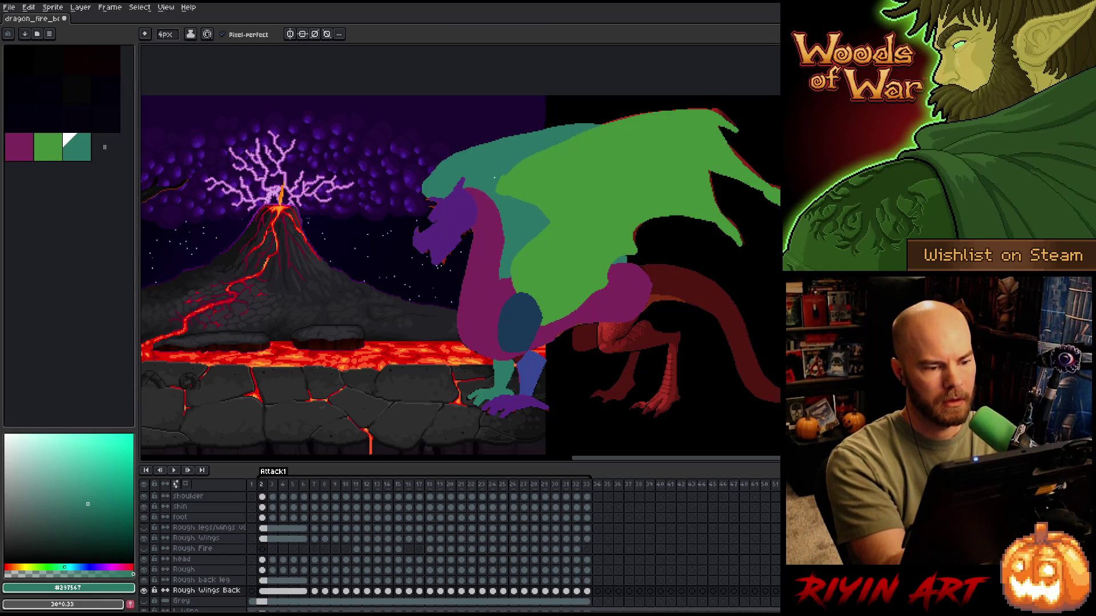
pyautogui.press('.')
# - Outline a teal strip along the neck and wing top and bucket-fill it
pyautogui.moveTo(430, 190)
pyautogui.mouseDown()
pyautogui.moveTo(446, 163)
pyautogui.moveTo(523, 132)
pyautogui.moveTo(585, 130)
pyautogui.moveTo(462, 166)
pyautogui.mouseUp()
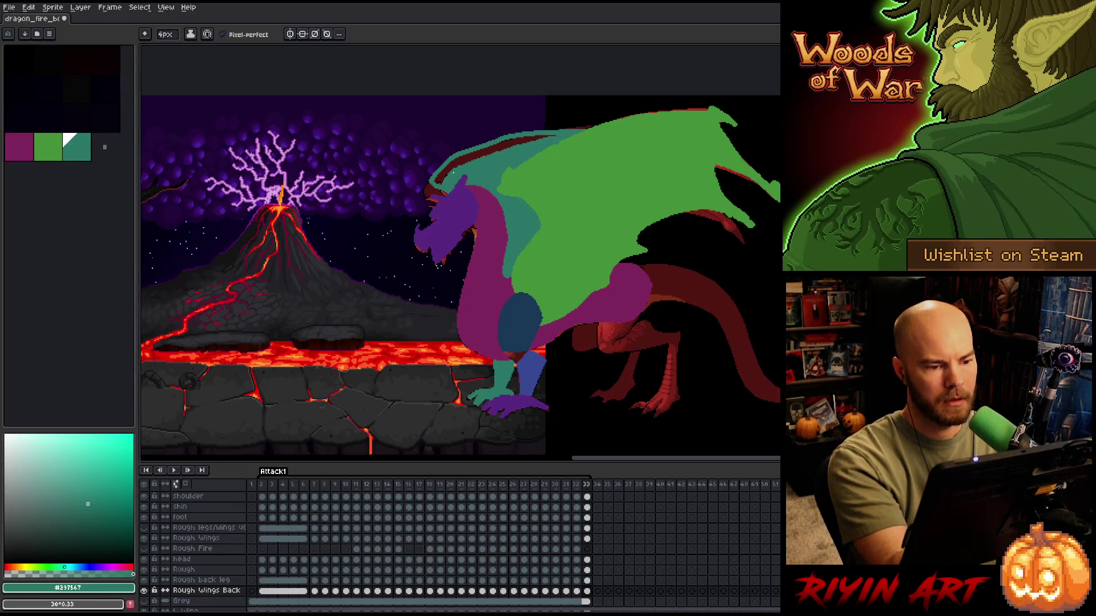
pyautogui.click(439, 179)
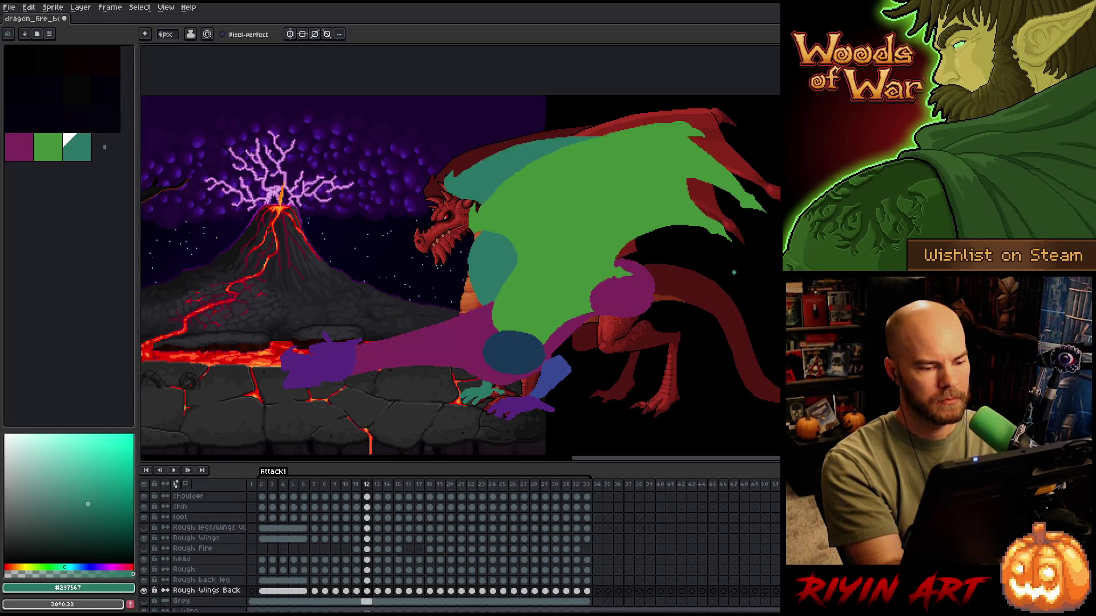
pyautogui.press('Left')
pyautogui.press('Left')
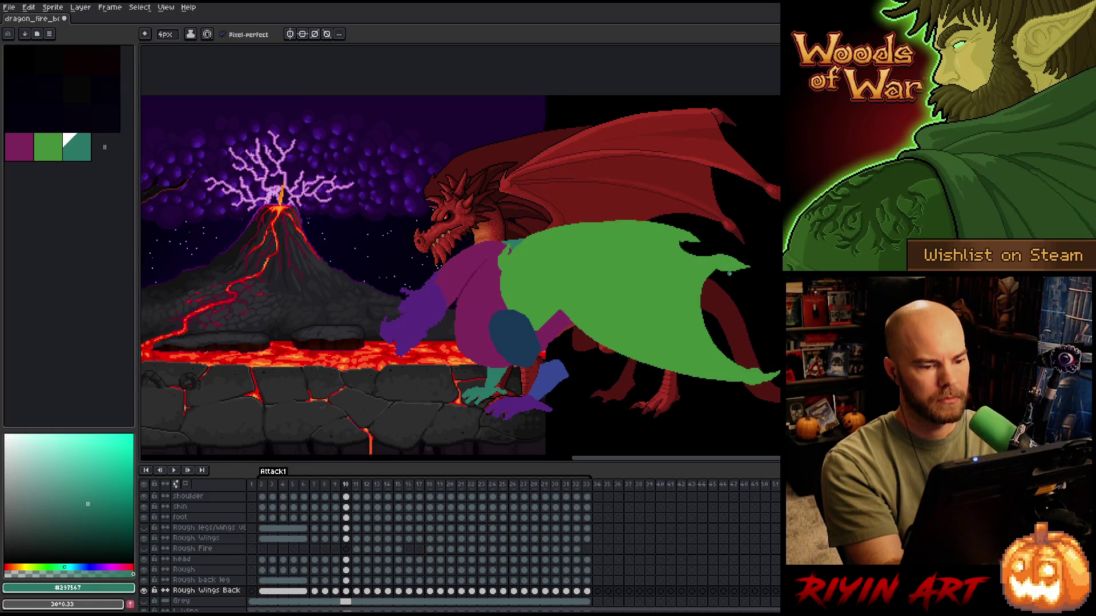
pyautogui.press('Left')
pyautogui.press('Right')
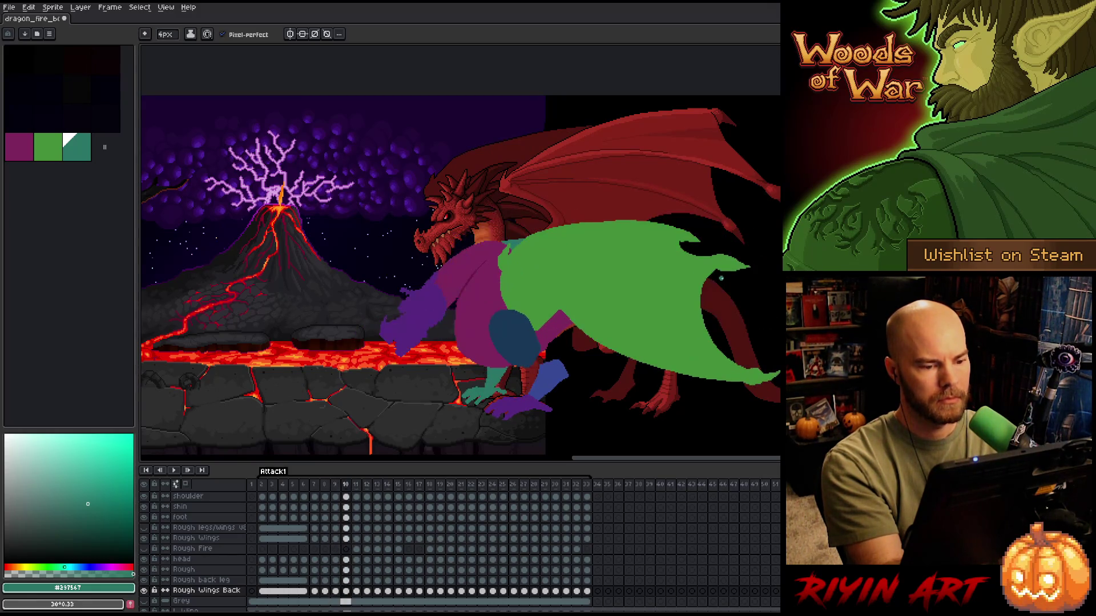
# - Try rotating the back wing about 8.6° on frame 10, then cancel the transform
pyautogui.doubleClick(346, 591)
pyautogui.press('v')
pyautogui.press('m')
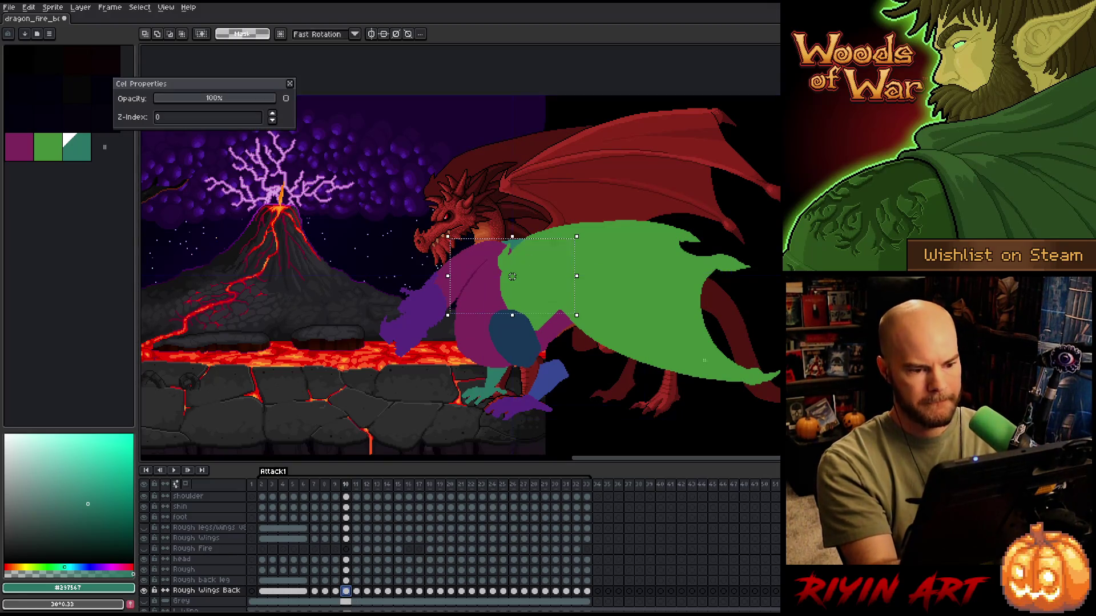
pyautogui.moveTo(588, 236); pyautogui.dragTo(574, 220)
pyautogui.moveTo(535, 257); pyautogui.dragTo(571, 245)
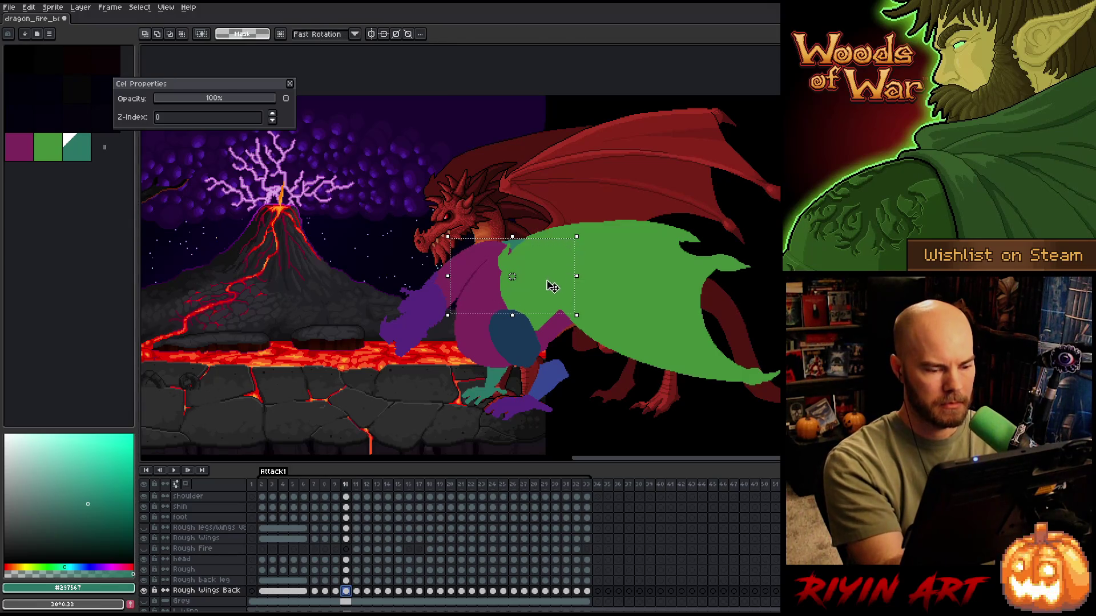
pyautogui.press('Escape')
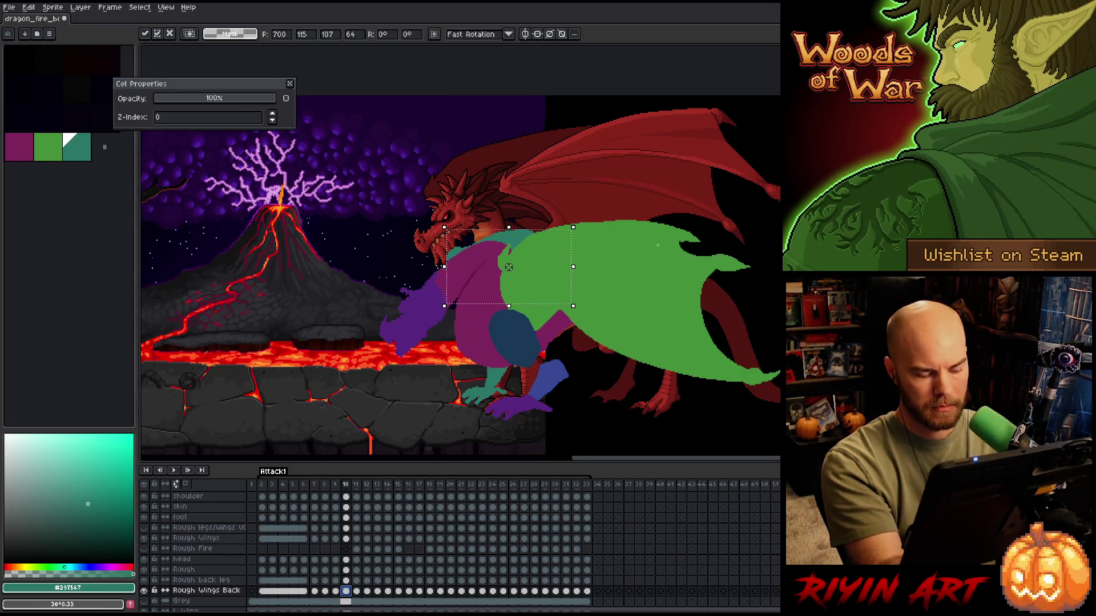
pyautogui.hotkey('ctrl', 'd')
# - On frame 11, select the back wing and rotate it about 17° counter-clockwise, committing it
pyautogui.press('Left')
pyautogui.press('Right')
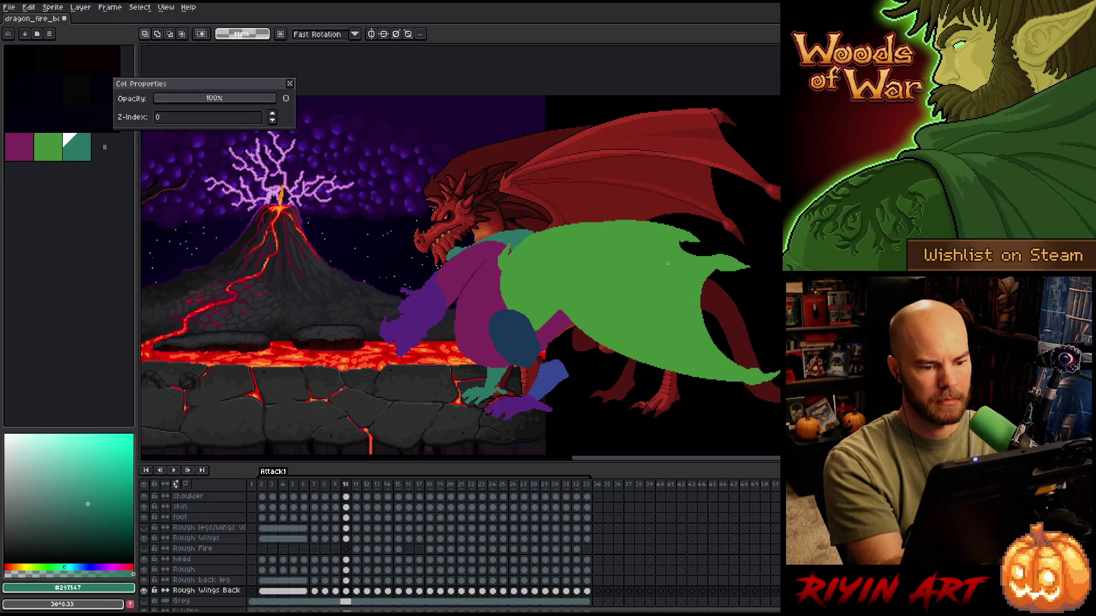
pyautogui.press('Right')
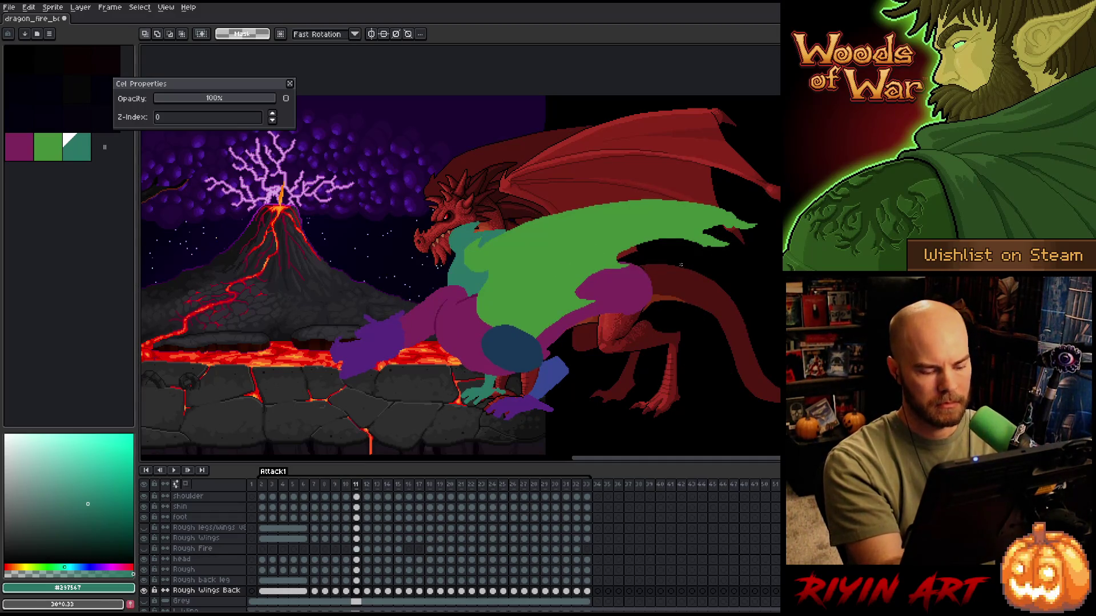
pyautogui.moveTo(446, 218); pyautogui.dragTo(572, 324)
pyautogui.moveTo(583, 220); pyautogui.dragTo(557, 206)
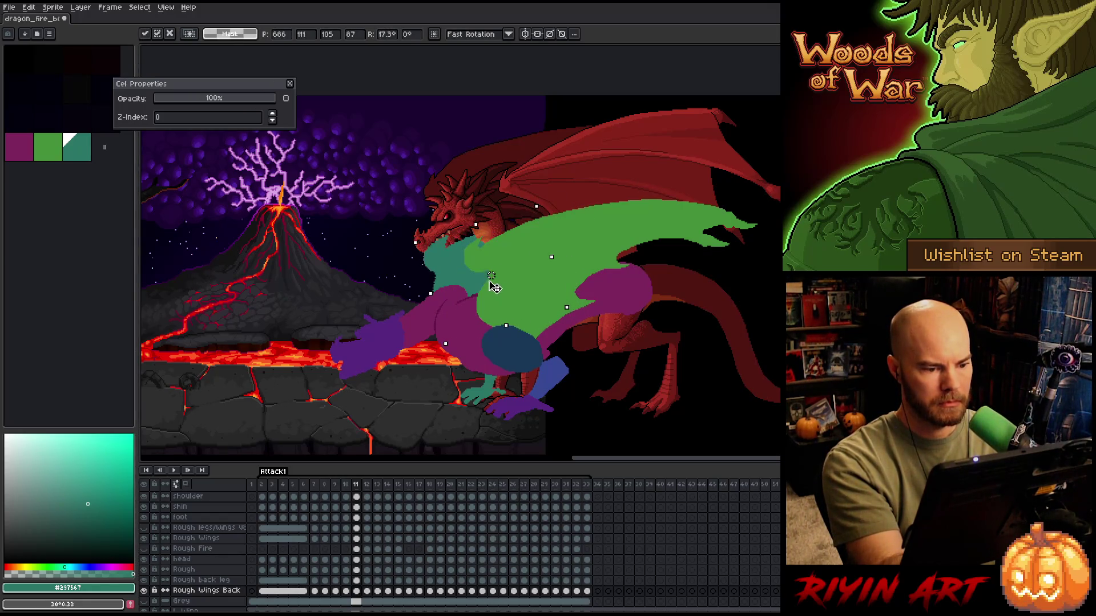
pyautogui.press('Return')
pyautogui.press('b')
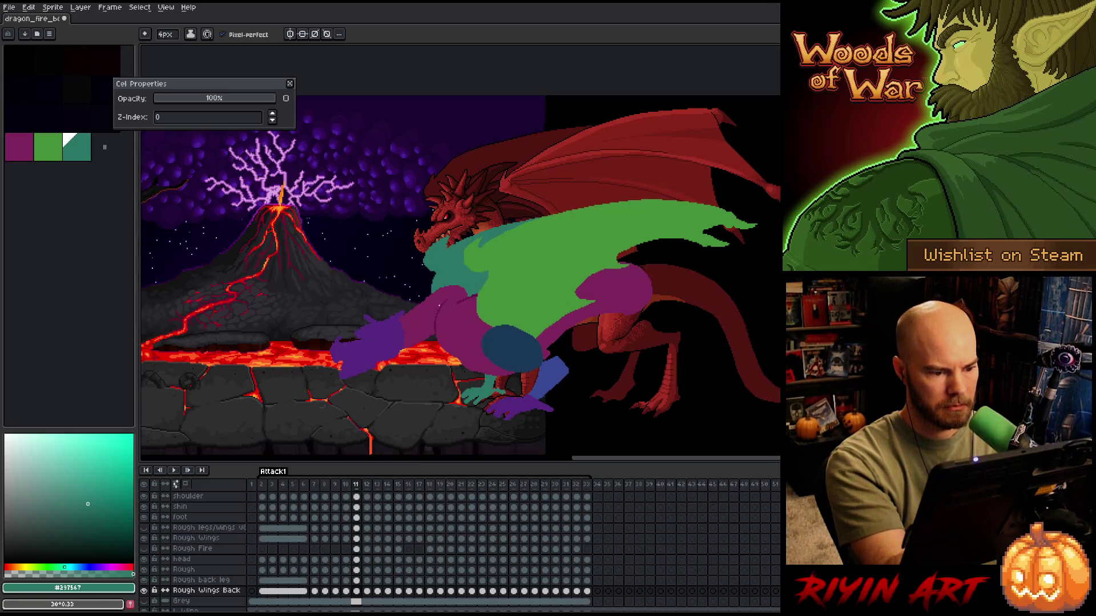
pyautogui.press('Right')
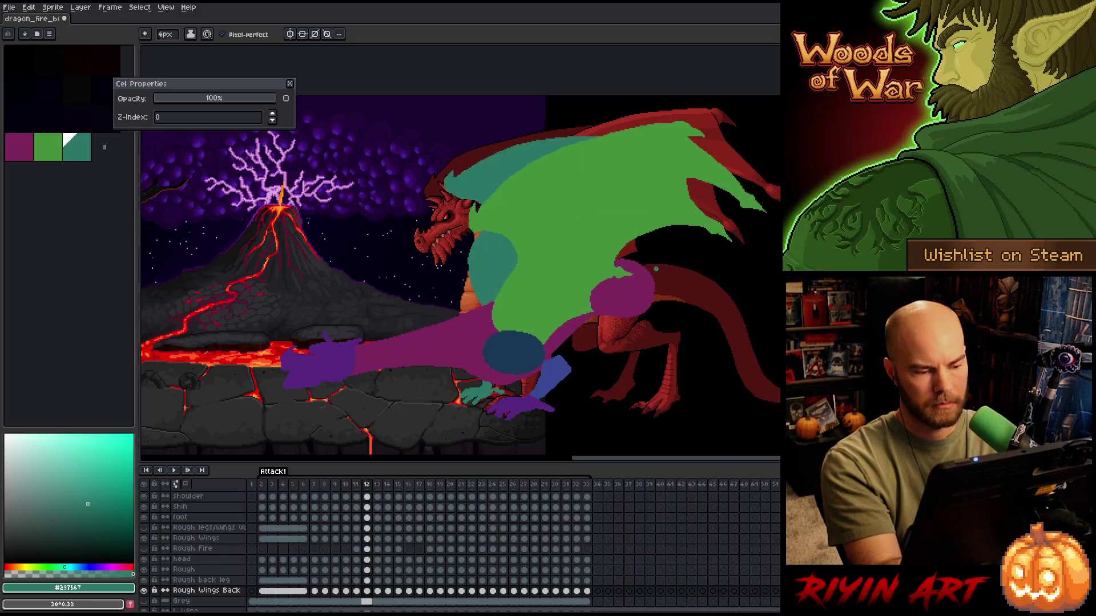
# - Rotate the selected wing 12° counter-clockwise, shift it left and down, and commit
pyautogui.press('m')
pyautogui.moveTo(442, 134); pyautogui.dragTo(670, 316)
pyautogui.moveTo(679, 128); pyautogui.dragTo(656, 106)
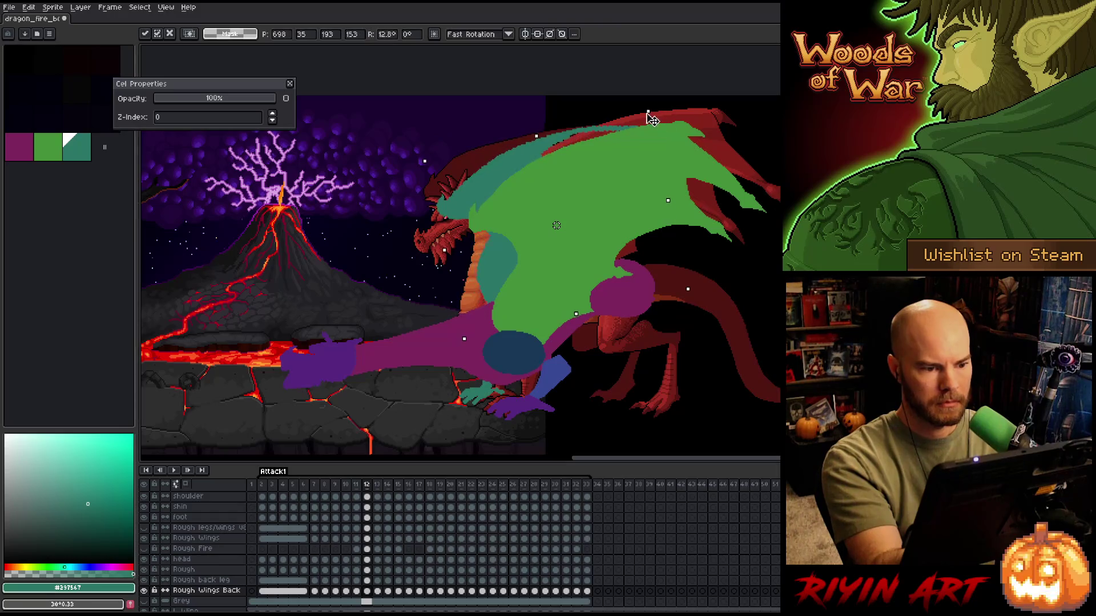
pyautogui.moveTo(506, 173); pyautogui.dragTo(486, 191)
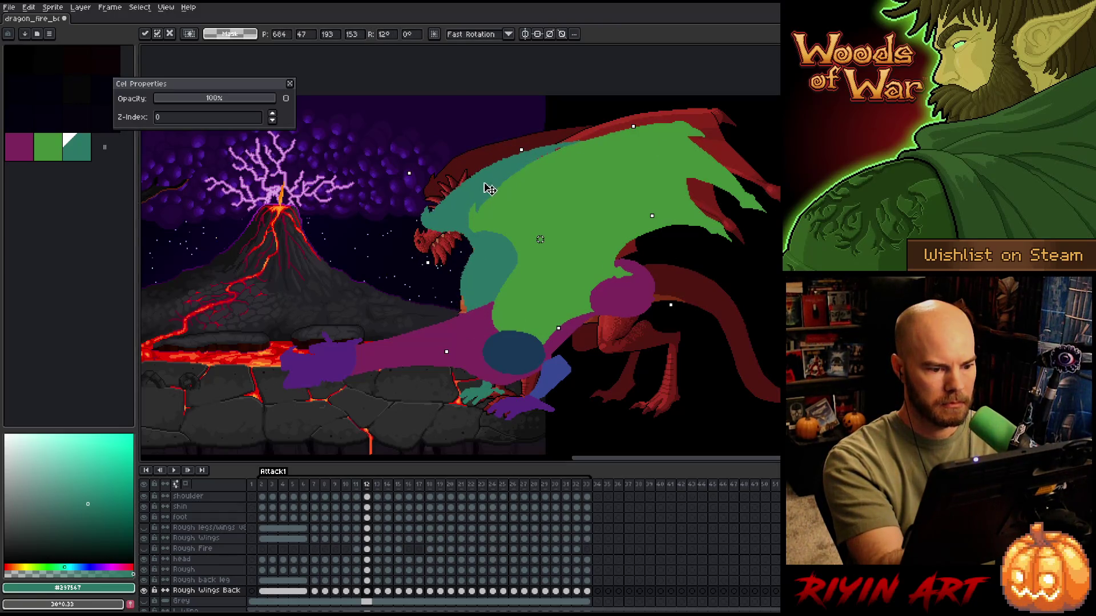
pyautogui.press('Return')
pyautogui.press('b')
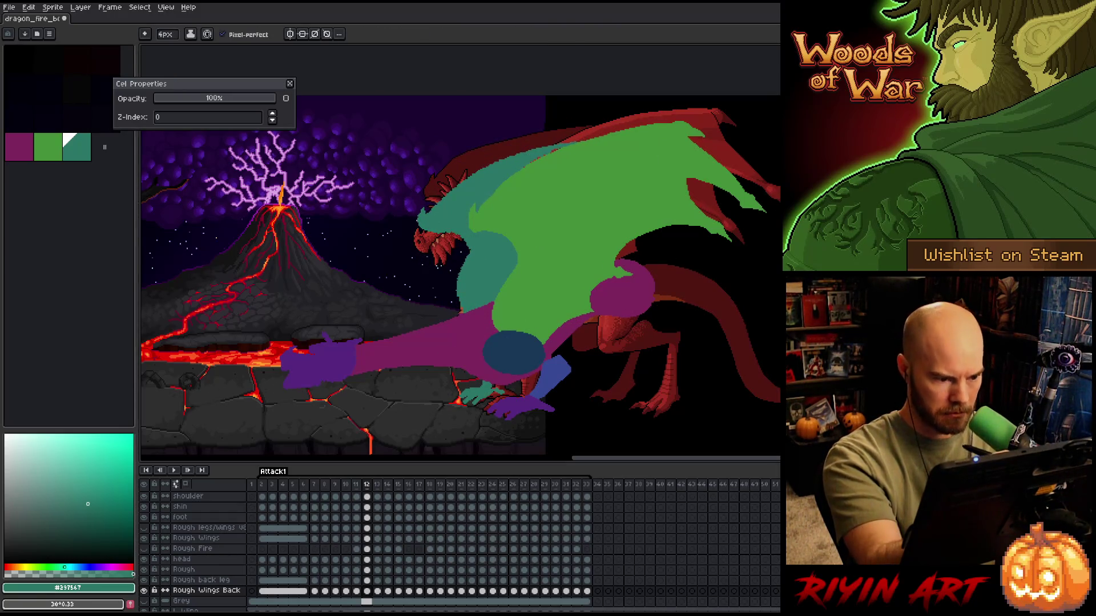
# - Tidy the teal wing's left edge with eraser and pencil touch-ups
pyautogui.press('e')
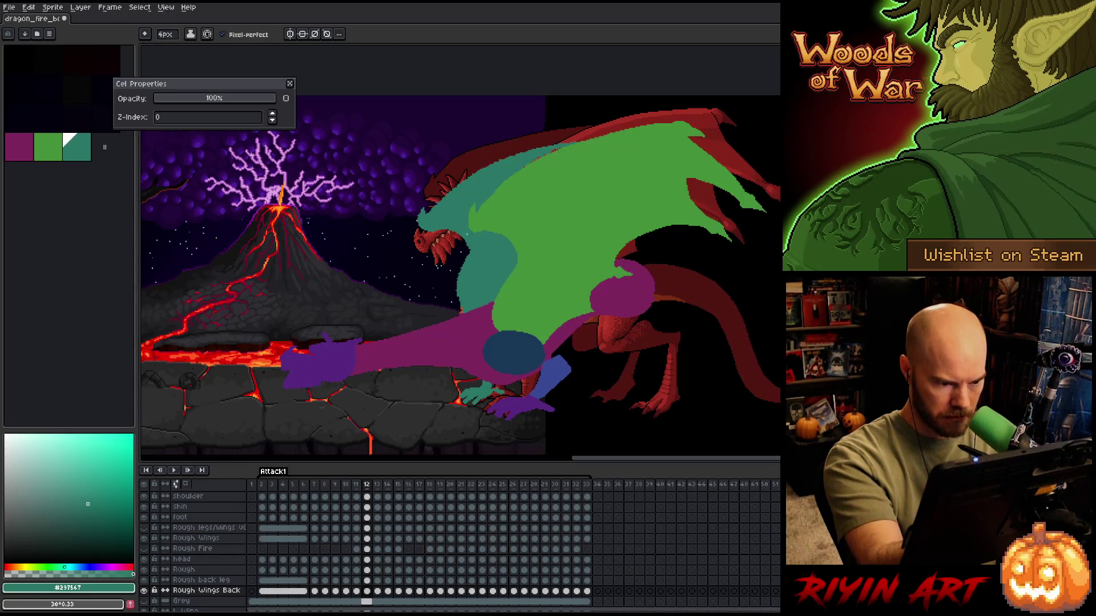
pyautogui.moveTo(459, 274); pyautogui.dragTo(460, 304)
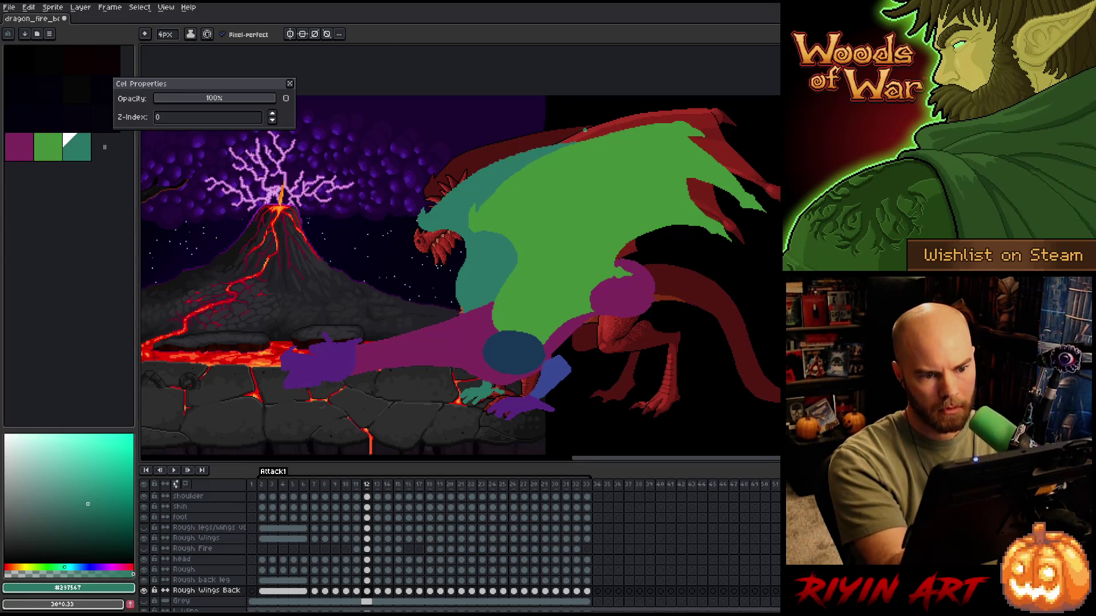
pyautogui.press('b')
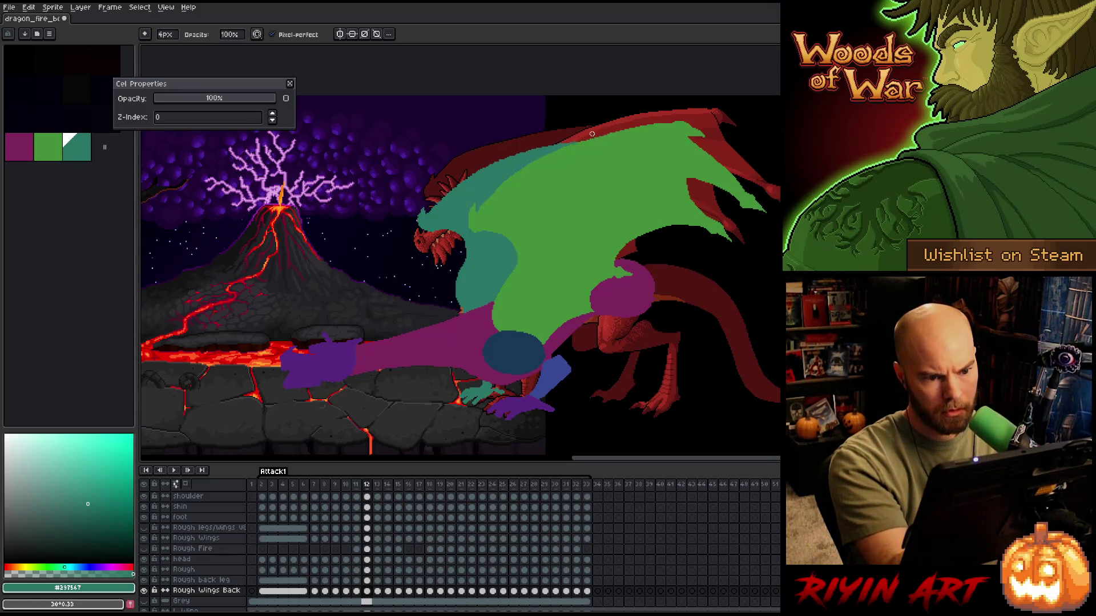
pyautogui.press('e')
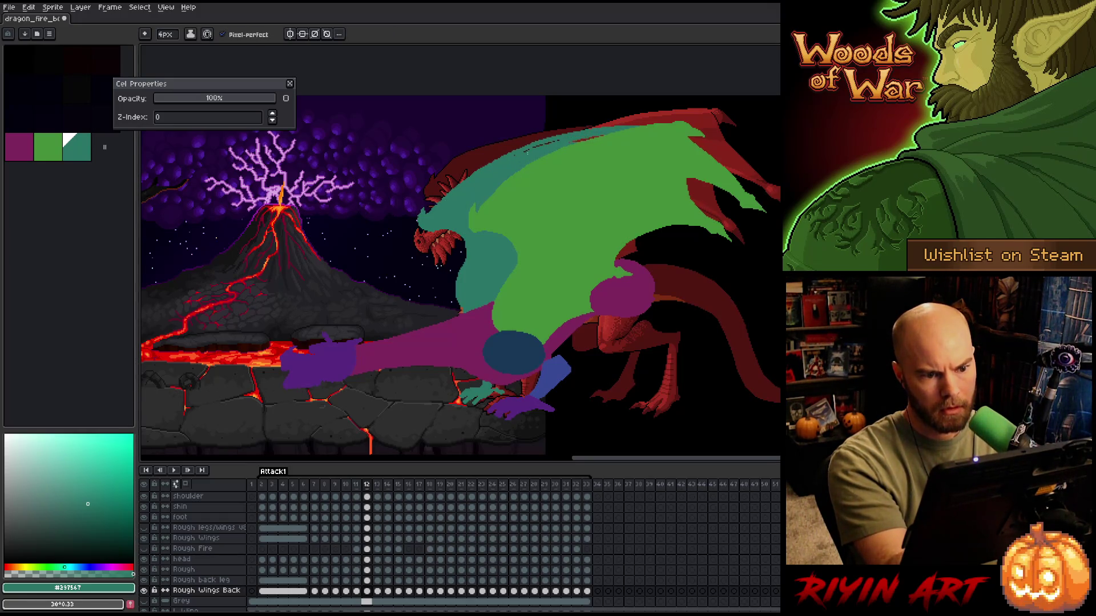
pyautogui.press('b')
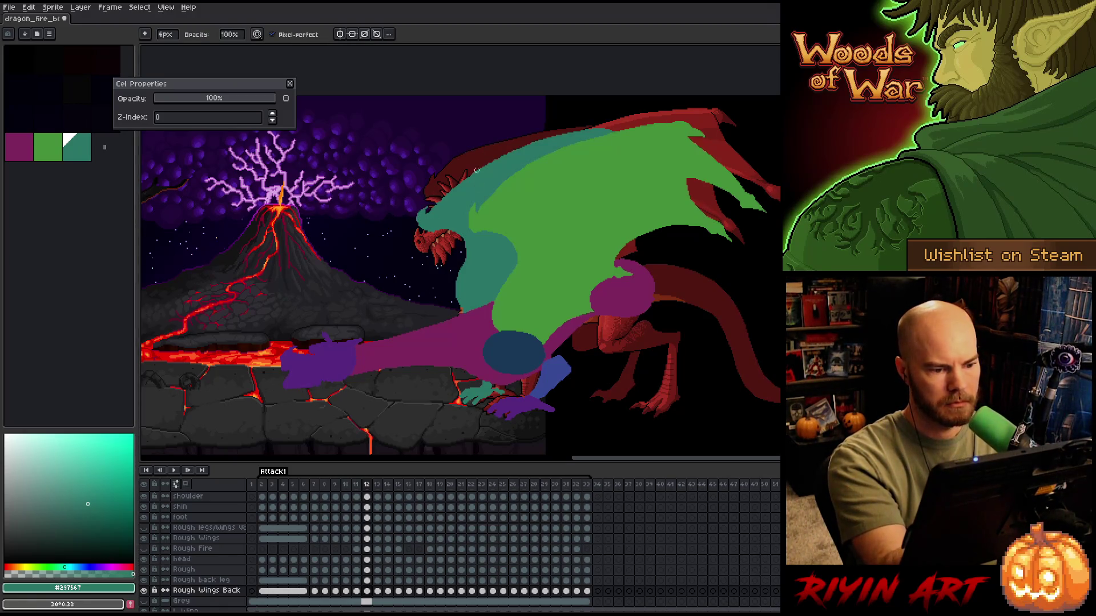
pyautogui.press('e')
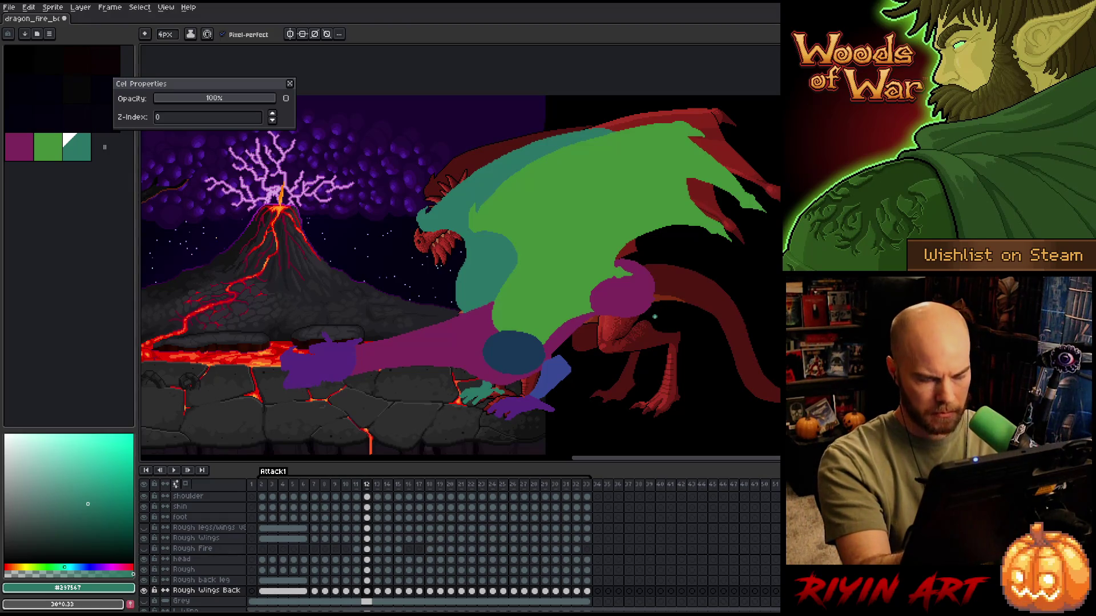
pyautogui.press('Right')
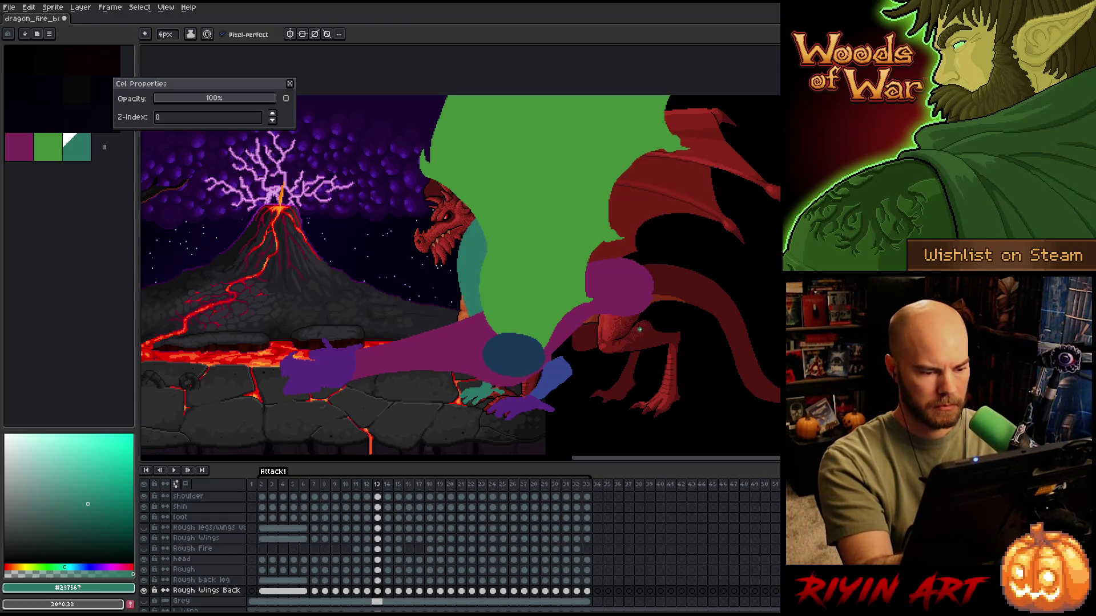
# - Magic-wand select the whole green wing on the Rough Wings layer at frame 13
pyautogui.press('w')
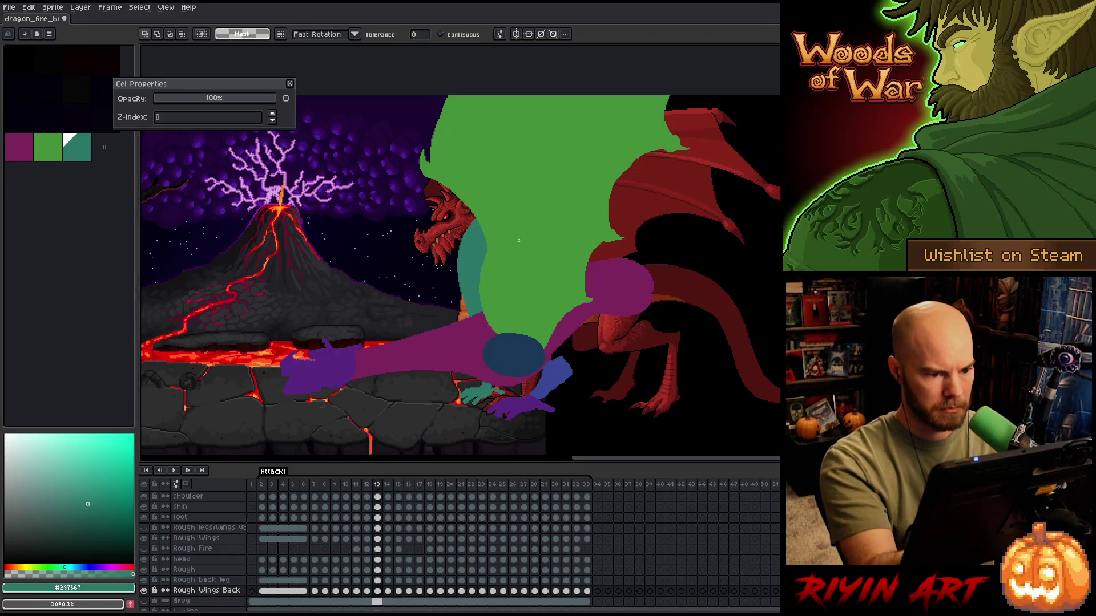
pyautogui.click(378, 528)
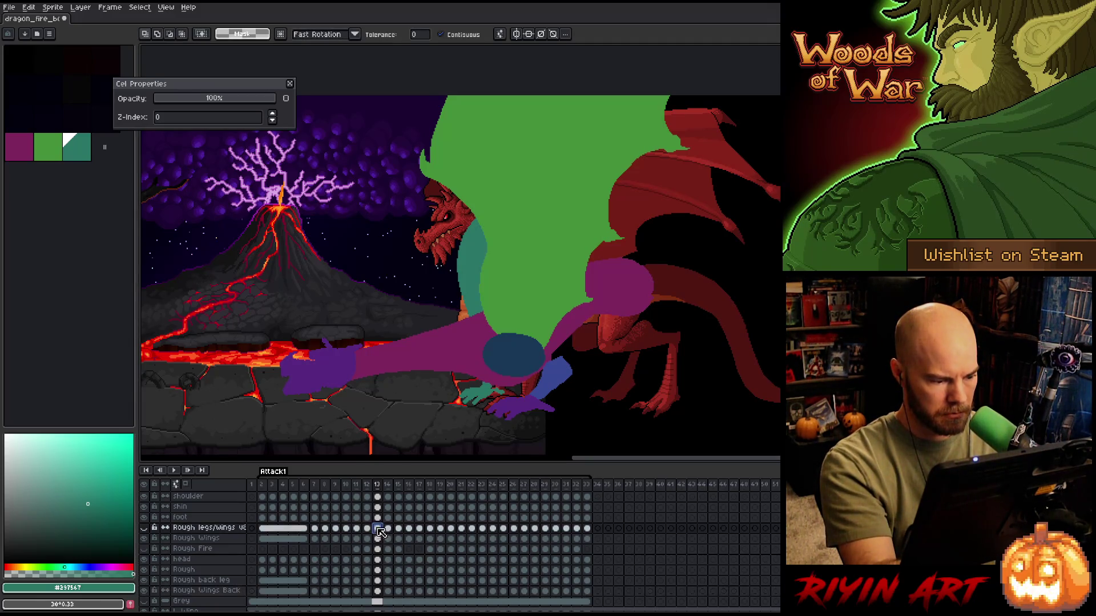
pyautogui.rightClick(526, 278)
pyautogui.click(548, 315)
pyautogui.click(555, 225)
# - Fill an offset copy of the wing selection with teal on Rough Wings Back, then deselect
pyautogui.click(377, 592)
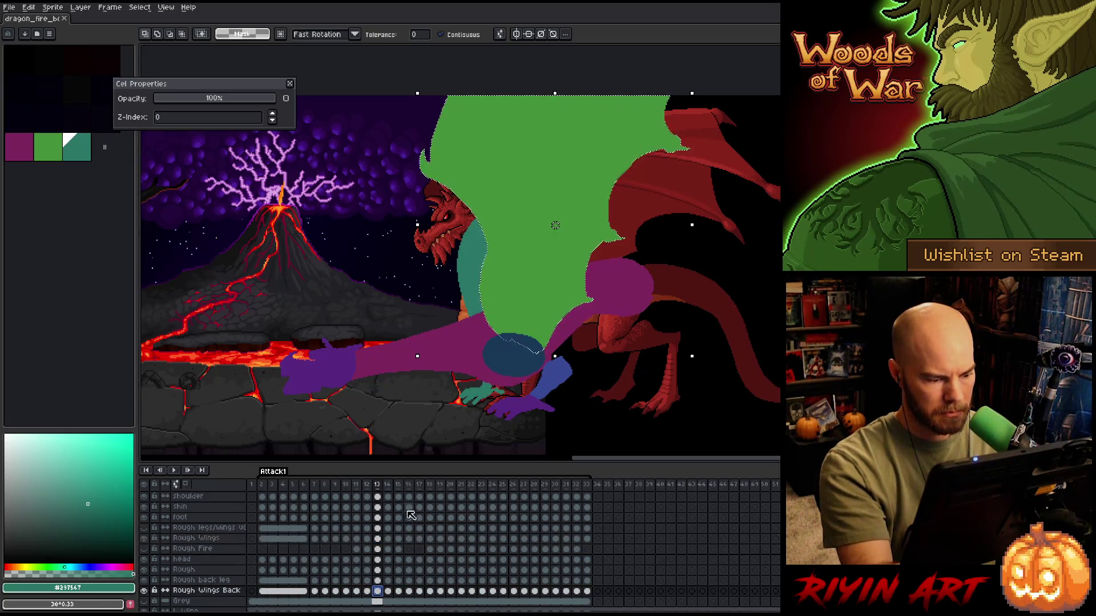
pyautogui.click(462, 280)
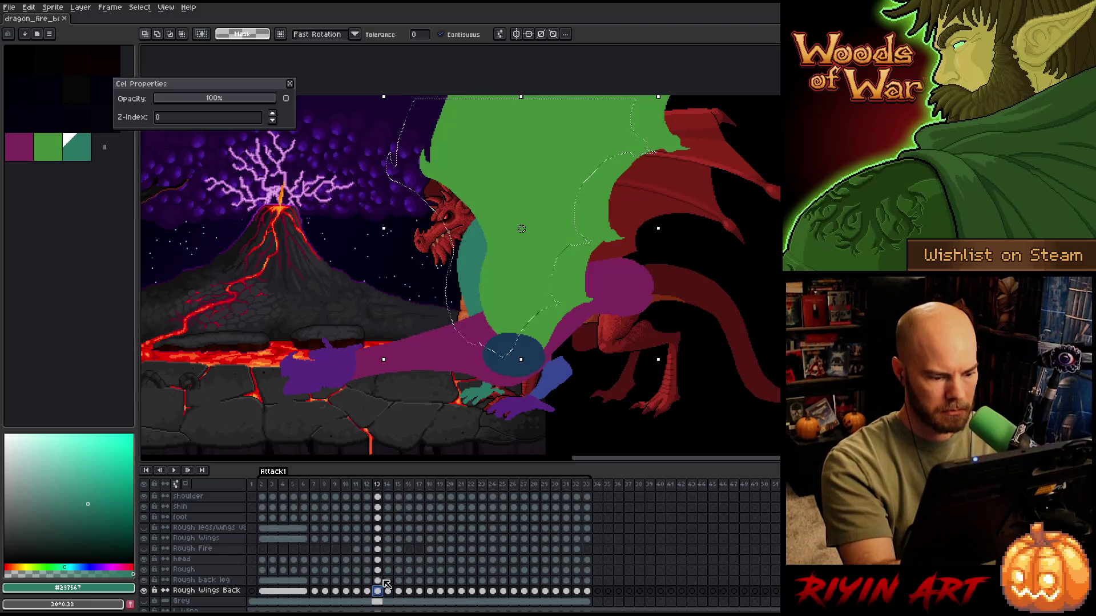
pyautogui.press('f')
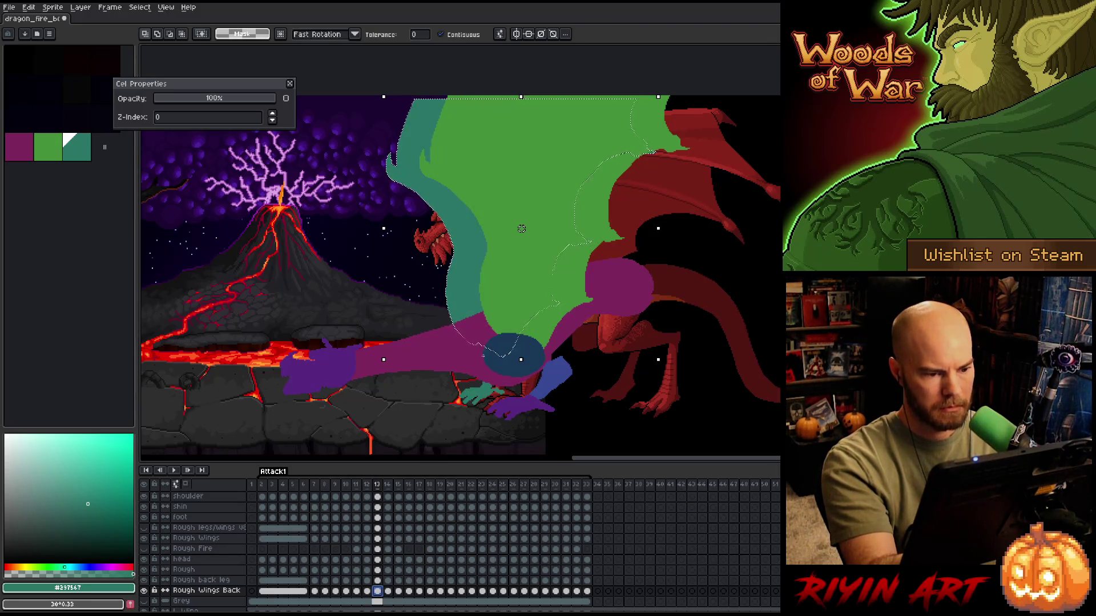
pyautogui.hotkey('ctrl', 'd')
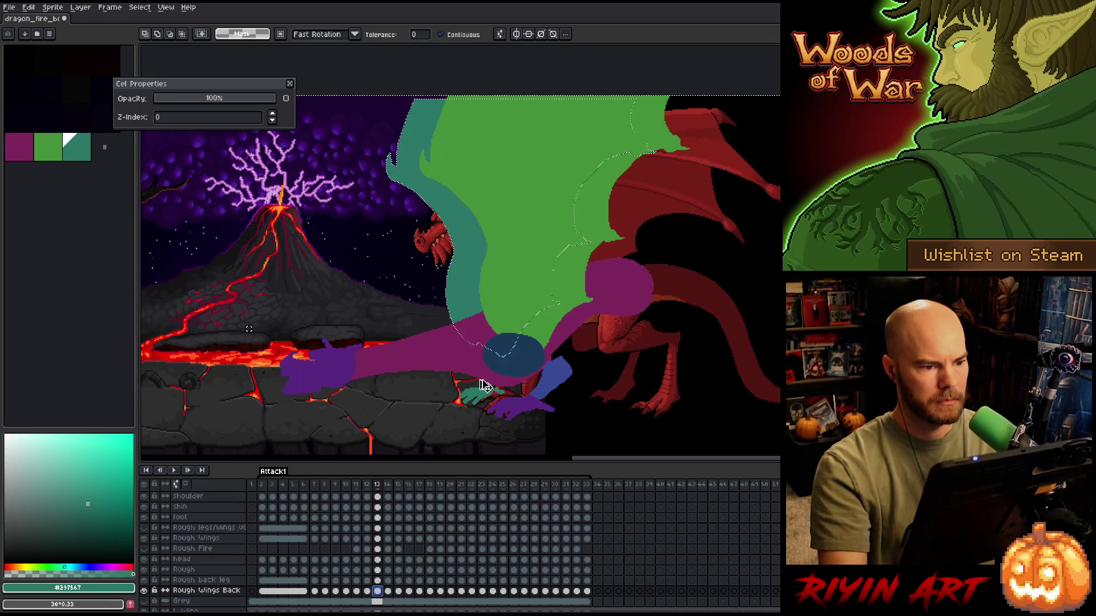
# - Shift the canvas view and return to the frame 13 Rough Wings Back cel with the Paint Bucket
pyautogui.press('b')
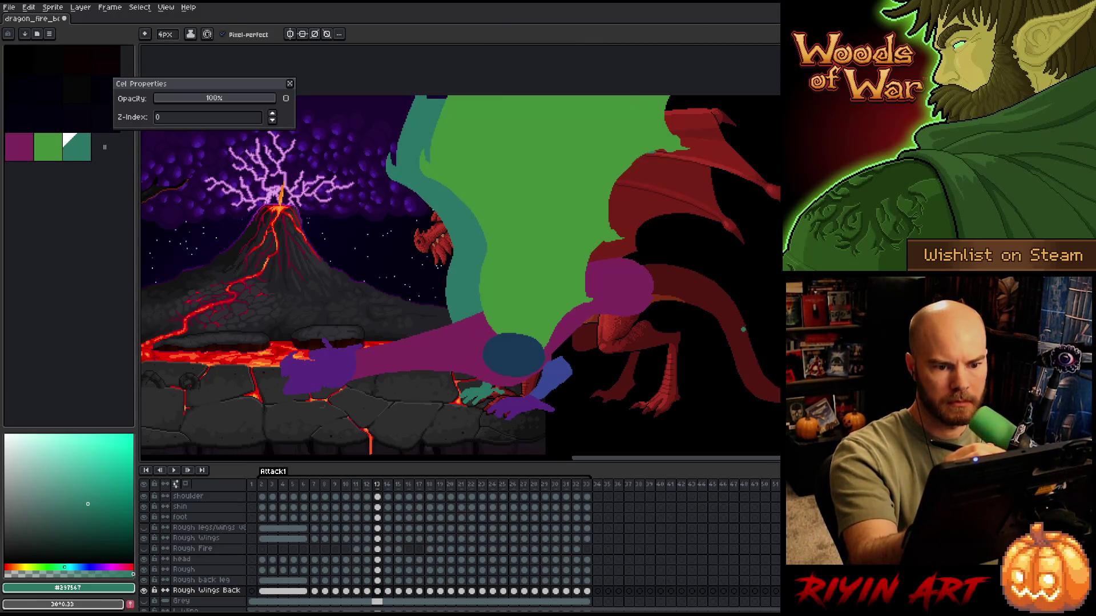
pyautogui.press('e')
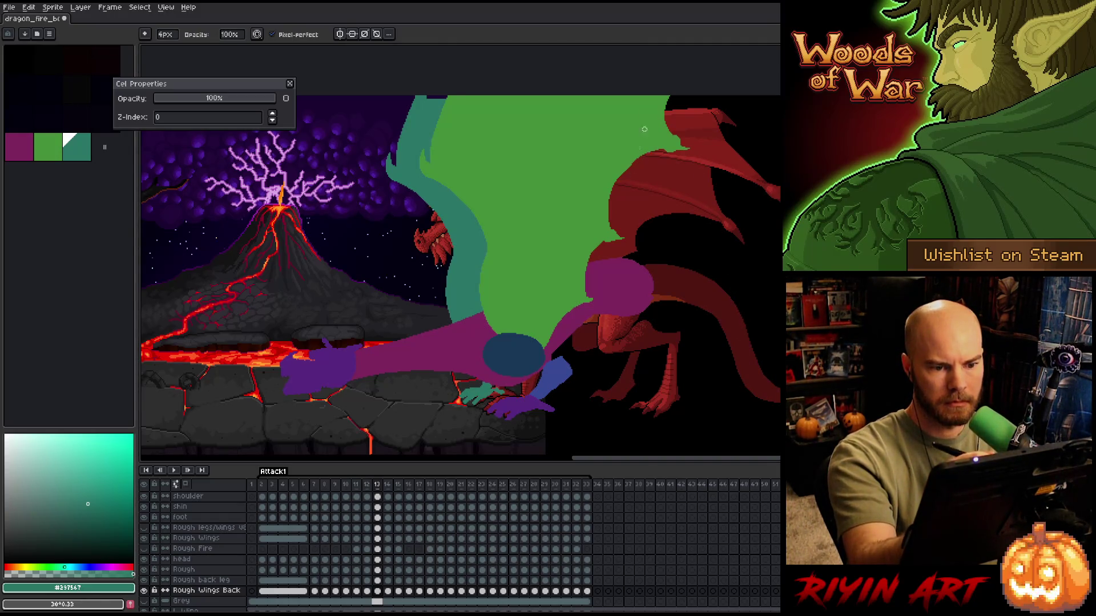
pyautogui.moveTo(559, 126); pyautogui.dragTo(562, 280)
pyautogui.moveTo(571, 325); pyautogui.dragTo(577, 172)
pyautogui.press('g')
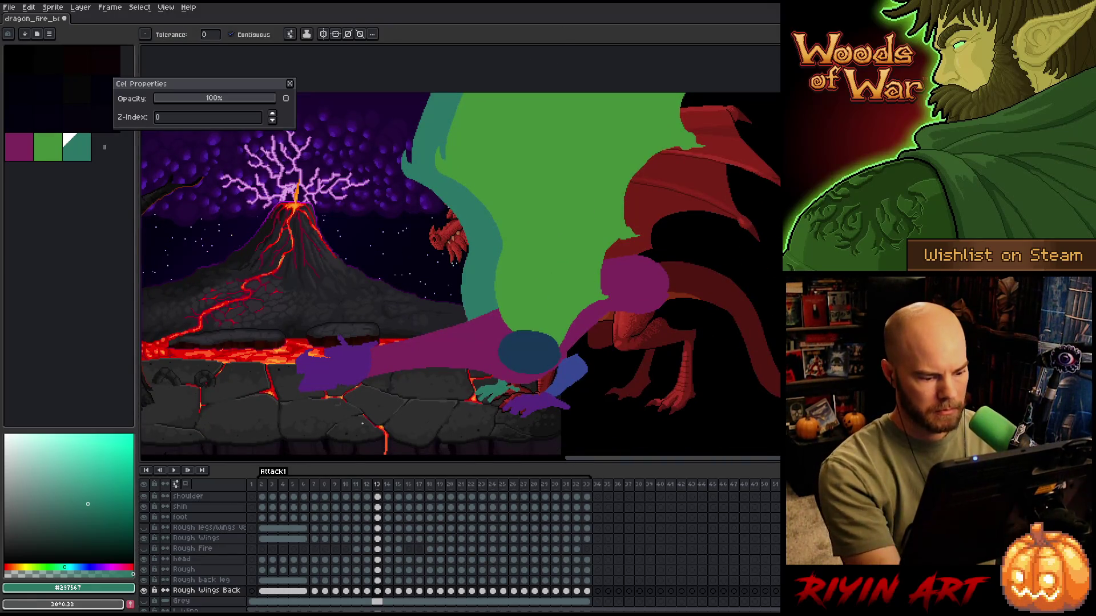
pyautogui.click(378, 593)
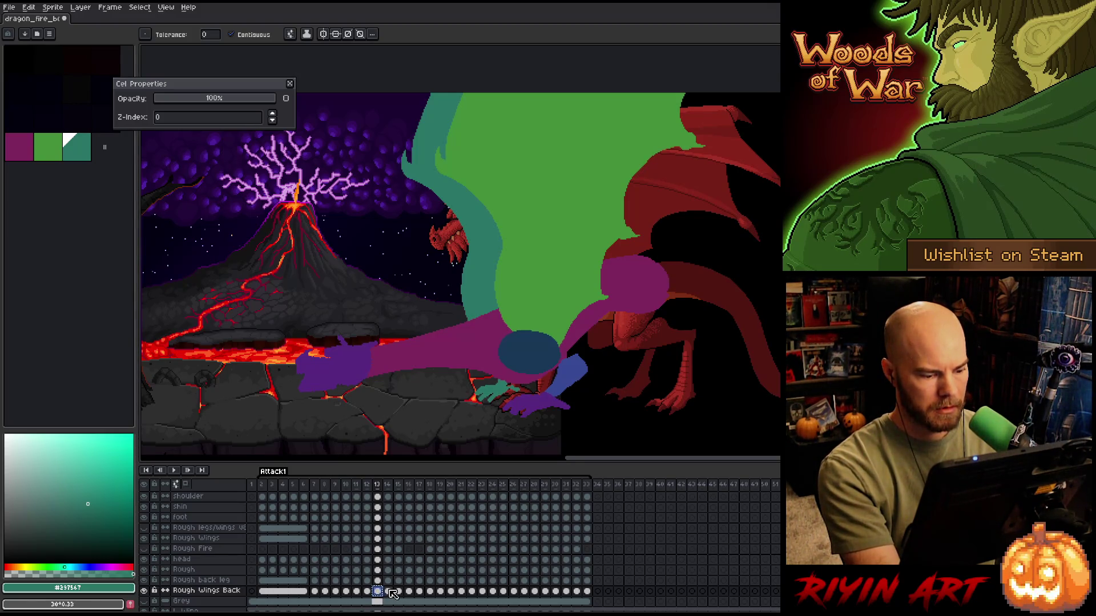
# - Carry the wing selection to frame 14, transforming it and comparing against frame 13
pyautogui.click(389, 591)
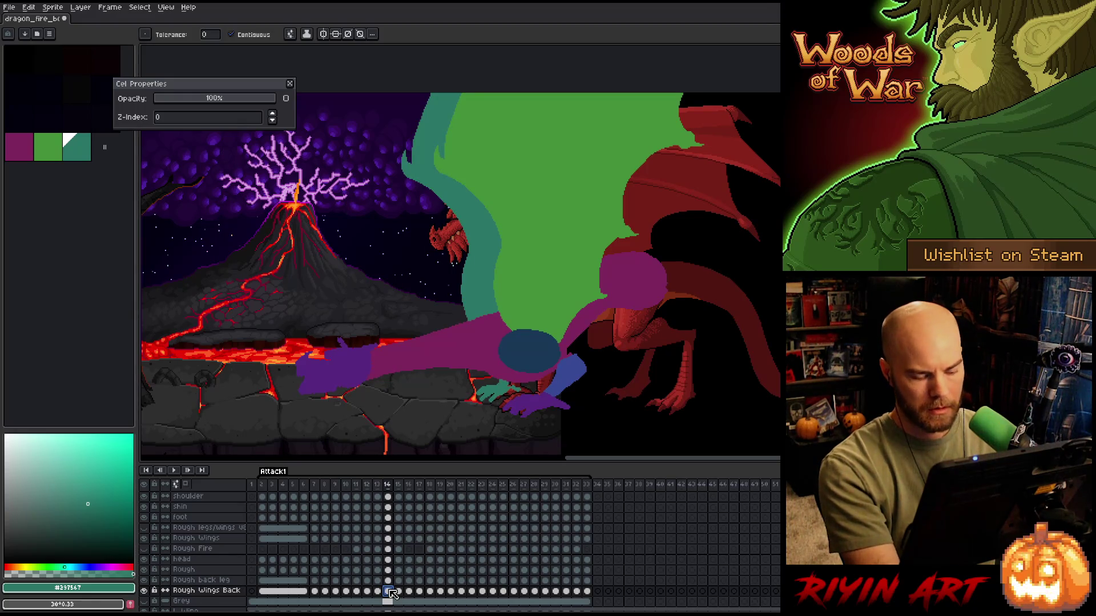
pyautogui.press('Left')
pyautogui.press('Right')
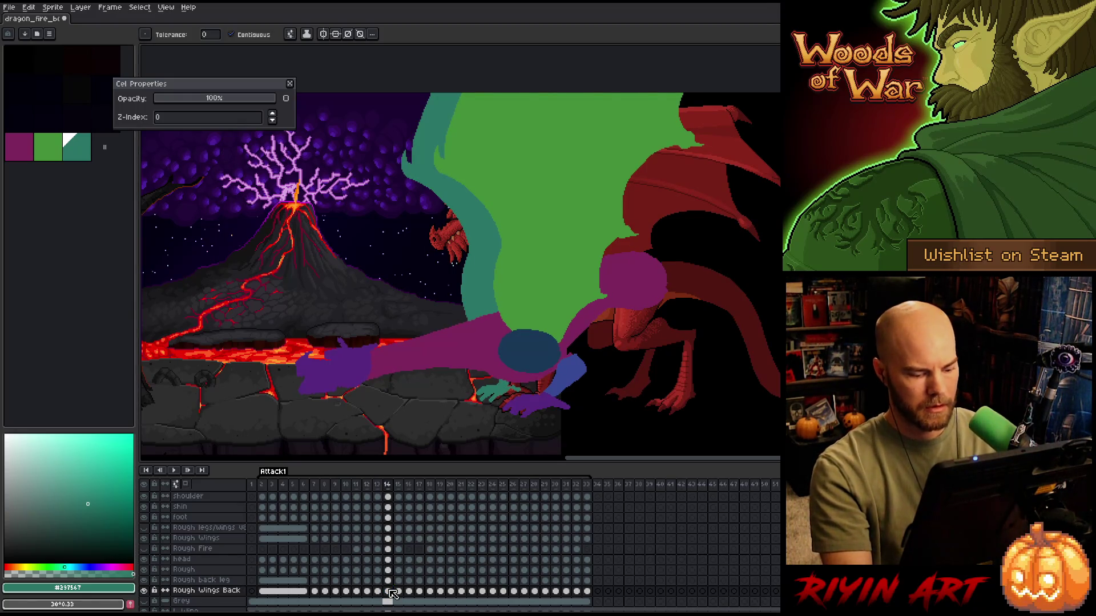
pyautogui.hotkey('ctrl', 't')
pyautogui.press('Return')
pyautogui.press('Left')
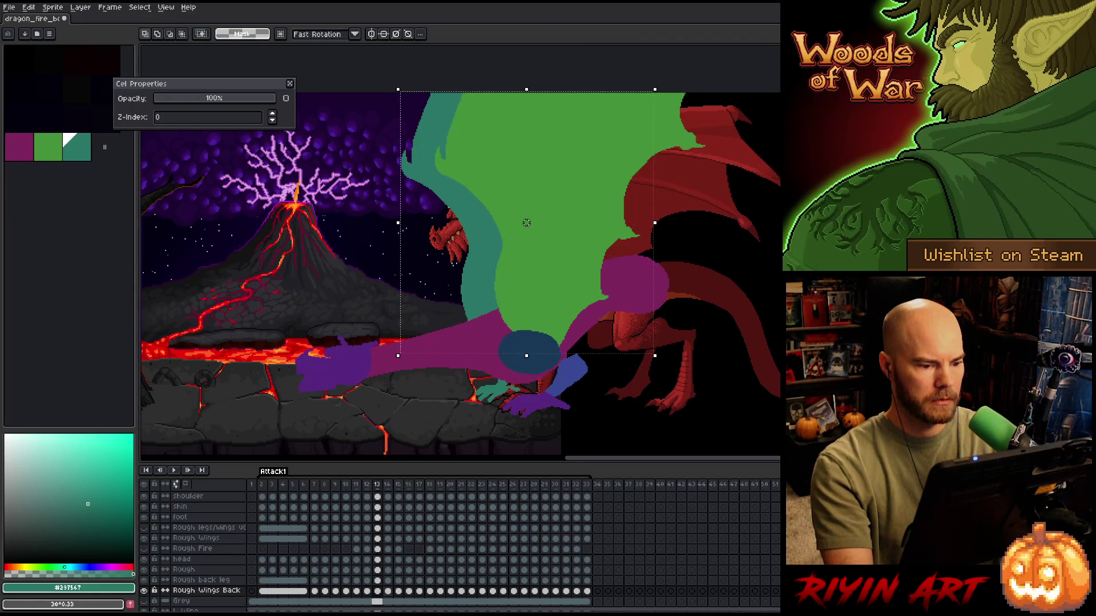
pyautogui.press('Right')
pyautogui.press('Right')
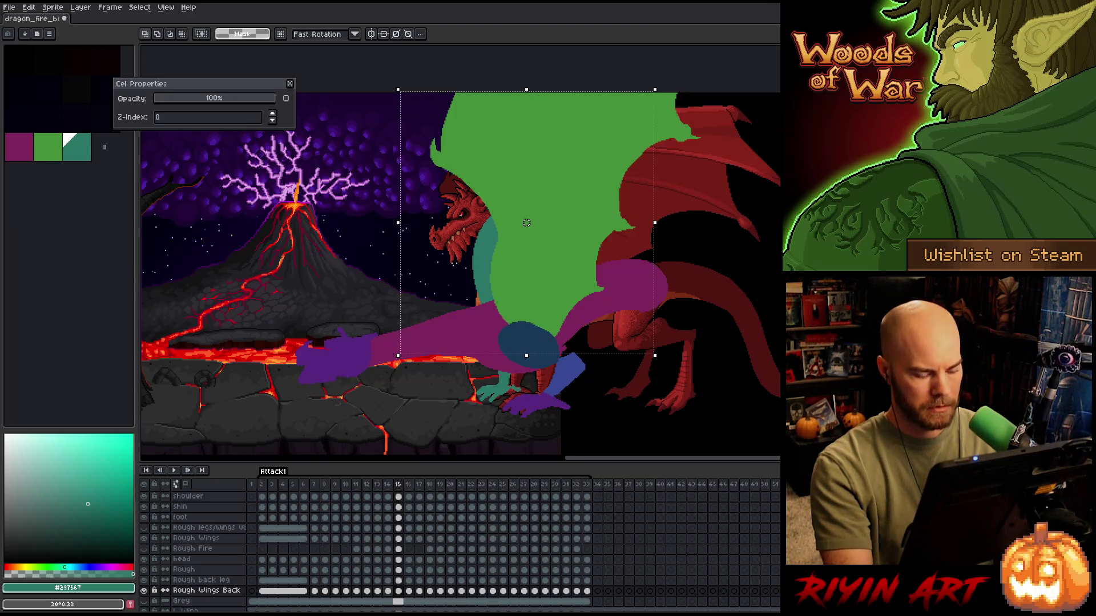
pyautogui.click(391, 591)
pyautogui.click(388, 592)
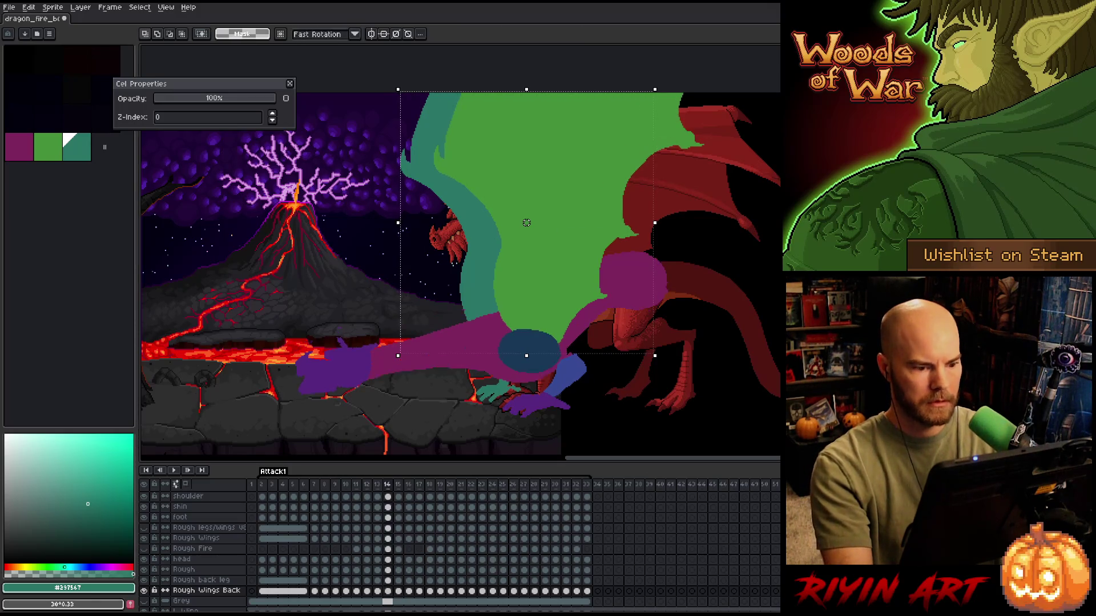
# - Nudge the wing selection up and left on frame 15 to match the pose
pyautogui.press('Right')
pyautogui.press('Up')
pyautogui.press('Up')
pyautogui.press('Up')
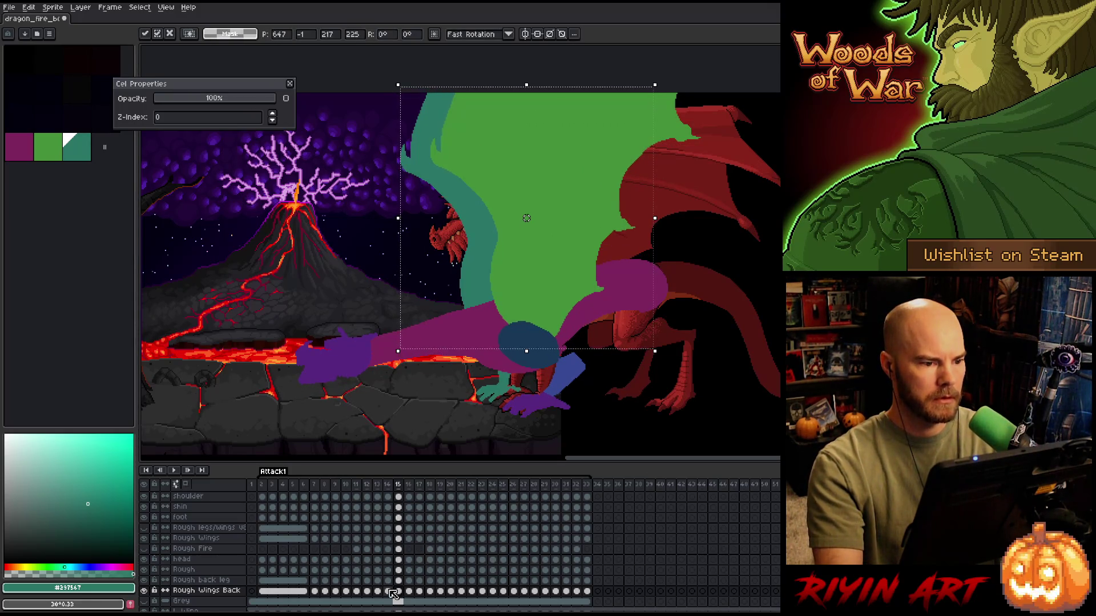
pyautogui.press('Left')
pyautogui.press('Right')
pyautogui.press('Left')
pyautogui.press('Right')
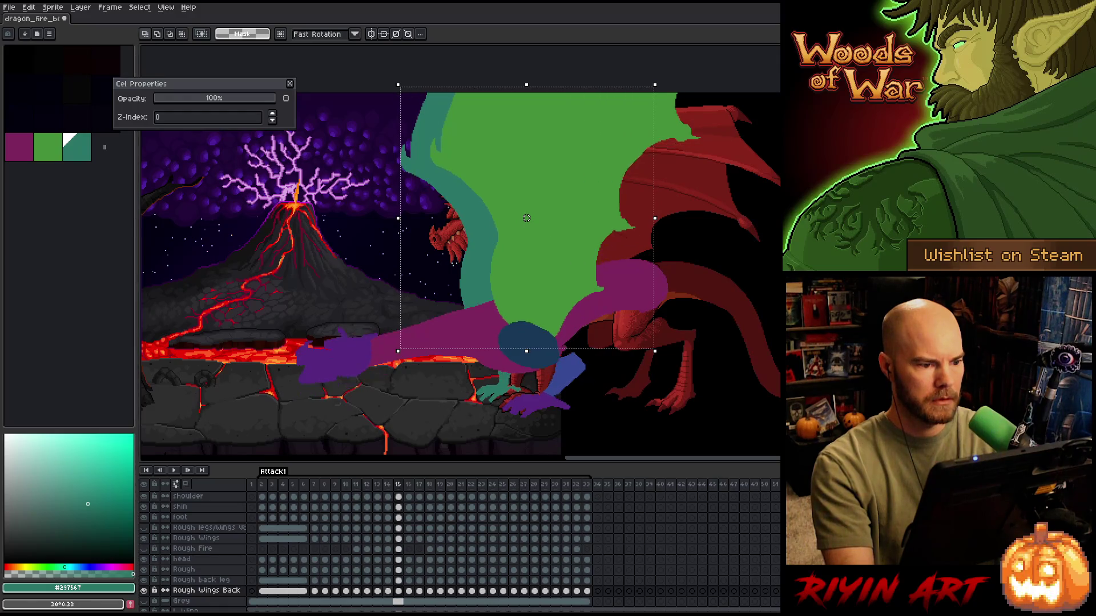
pyautogui.press('Up')
pyautogui.press('Left')
pyautogui.press('Left')
pyautogui.press('Right')
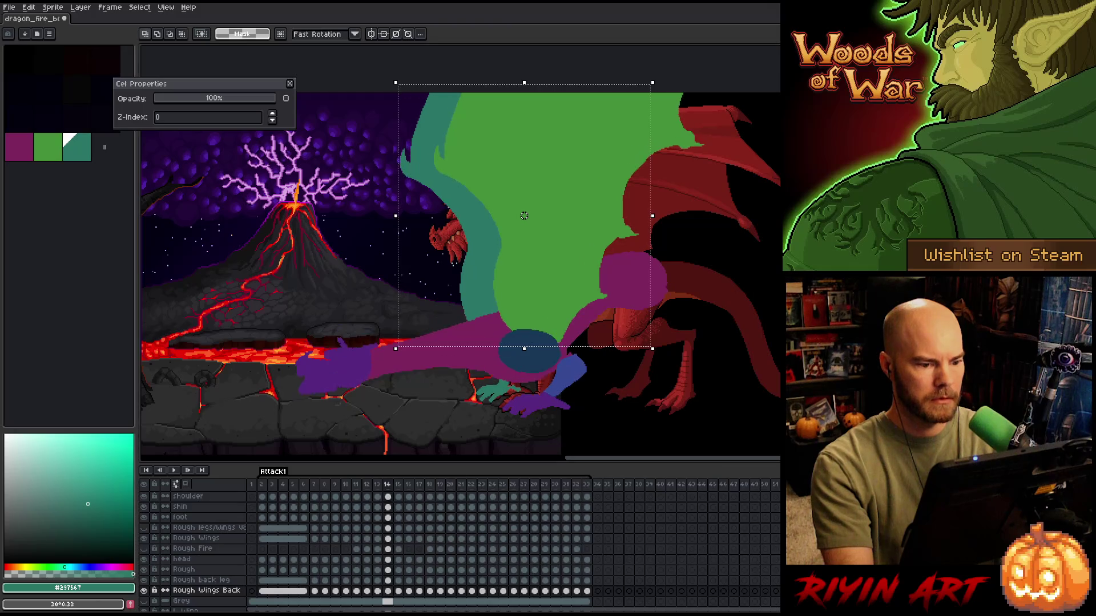
# - Compare the wing across frames 15 and 16, then clear the selection
pyautogui.press('.')
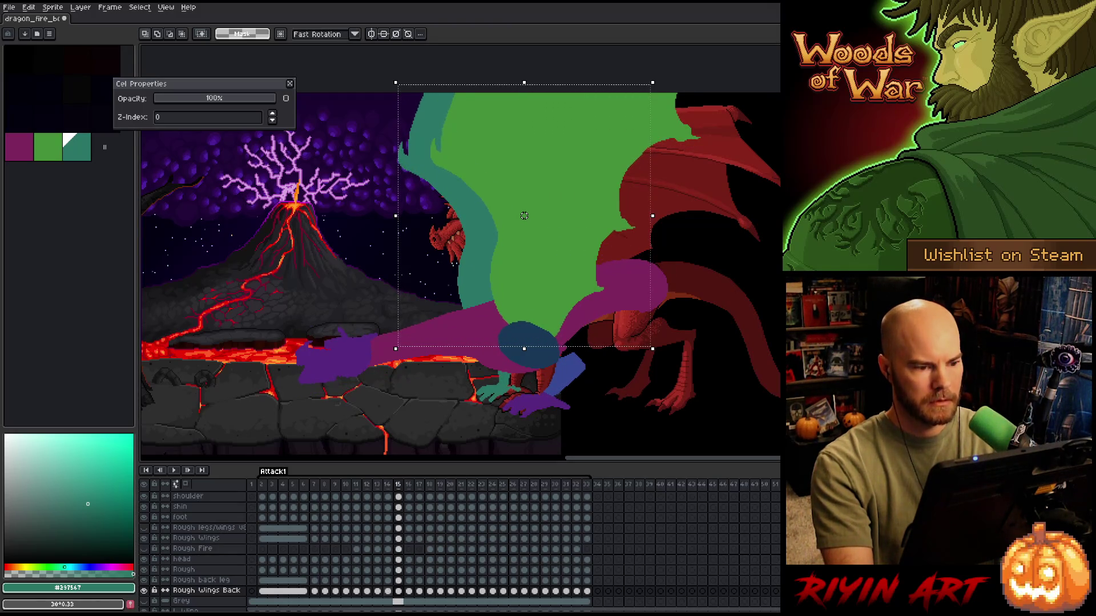
pyautogui.press('.')
pyautogui.press(',')
pyautogui.press('.')
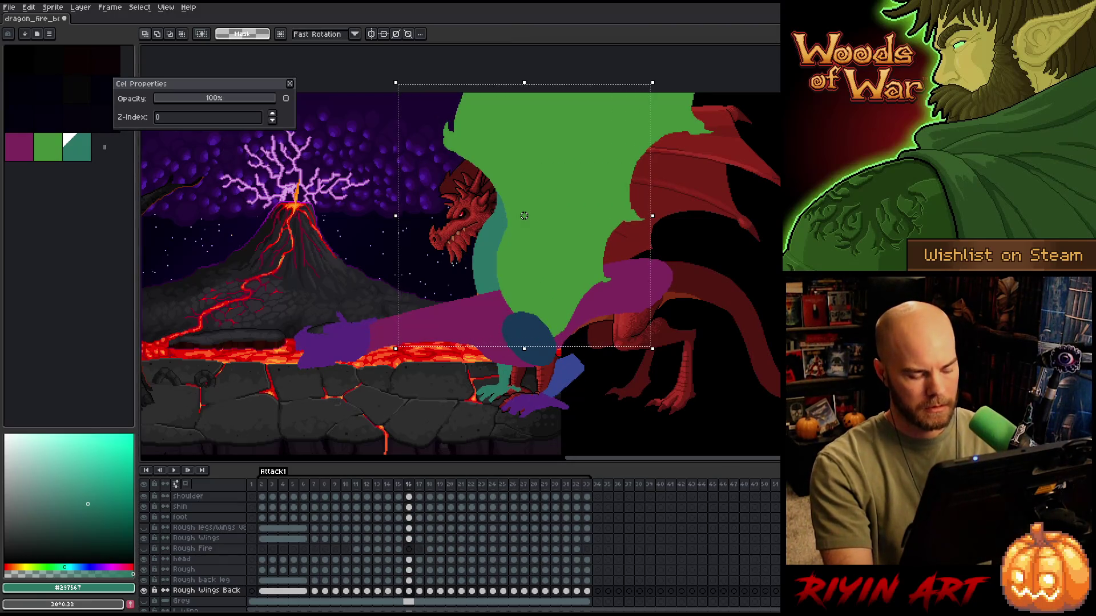
pyautogui.hotkey('ctrl', 'd')
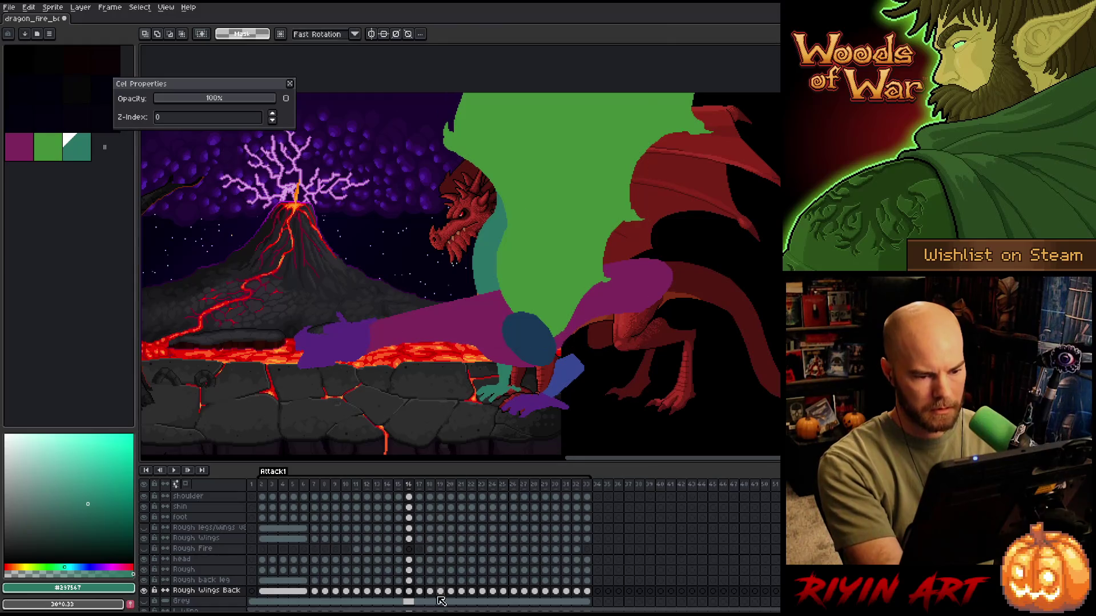
pyautogui.click(408, 539)
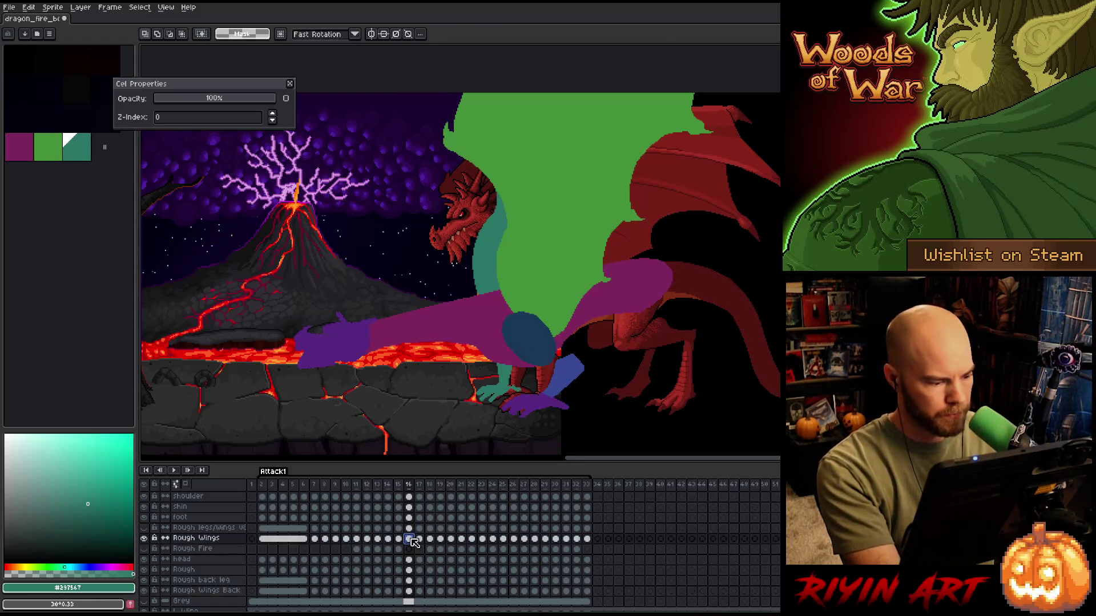
# - Copy the green wing's shape on frame 16 into Rough Wings Back, shifted about 15 px left, as teal pixels
pyautogui.press('w')
pyautogui.click(565, 223)
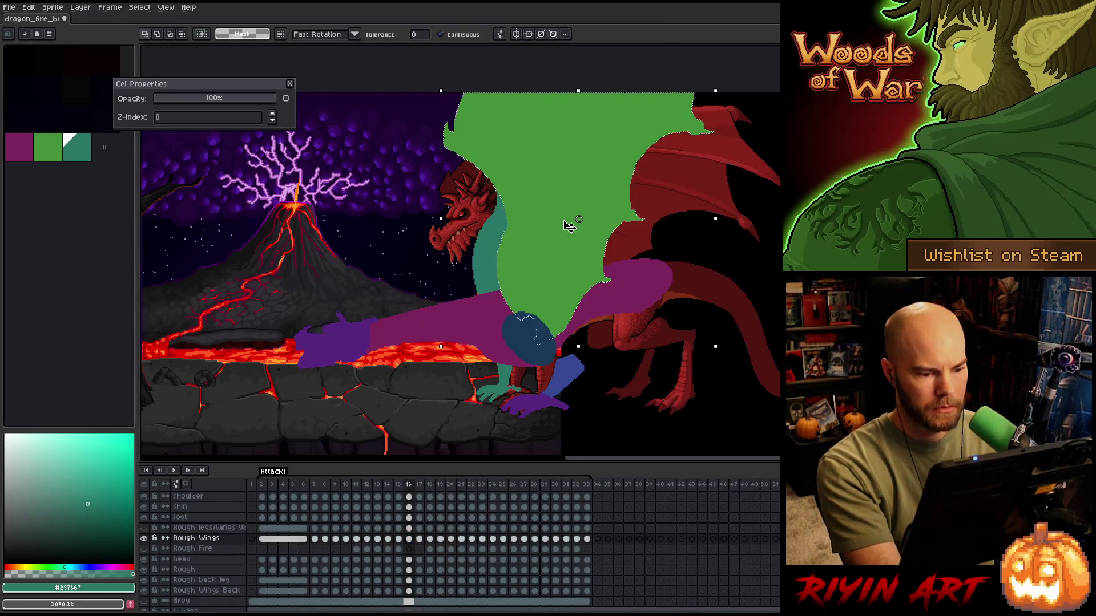
pyautogui.click(409, 592)
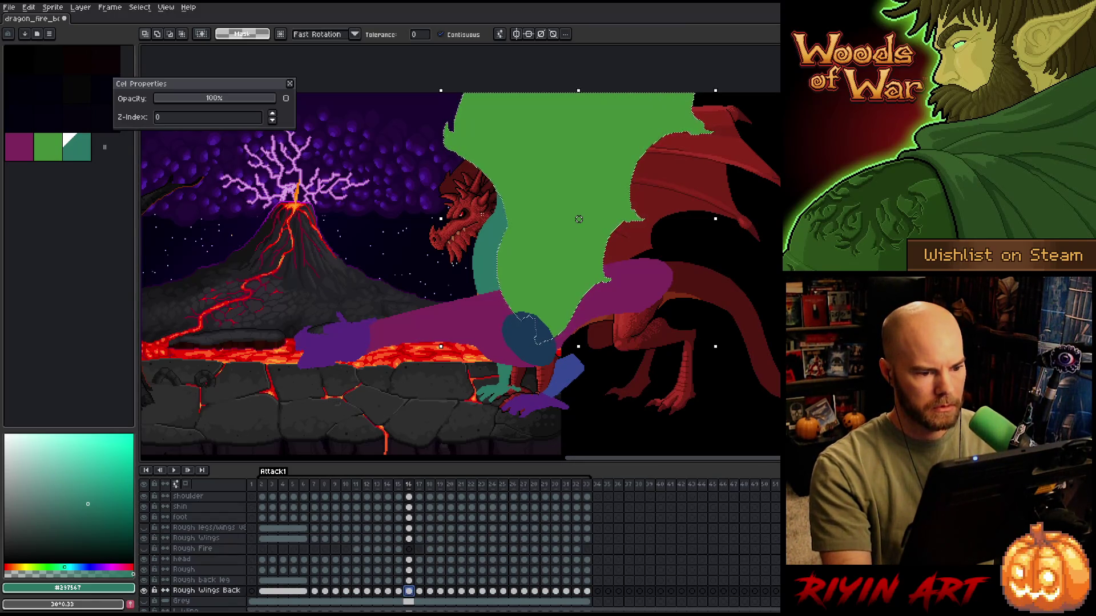
pyautogui.click(483, 222)
pyautogui.moveTo(483, 221); pyautogui.dragTo(474, 220)
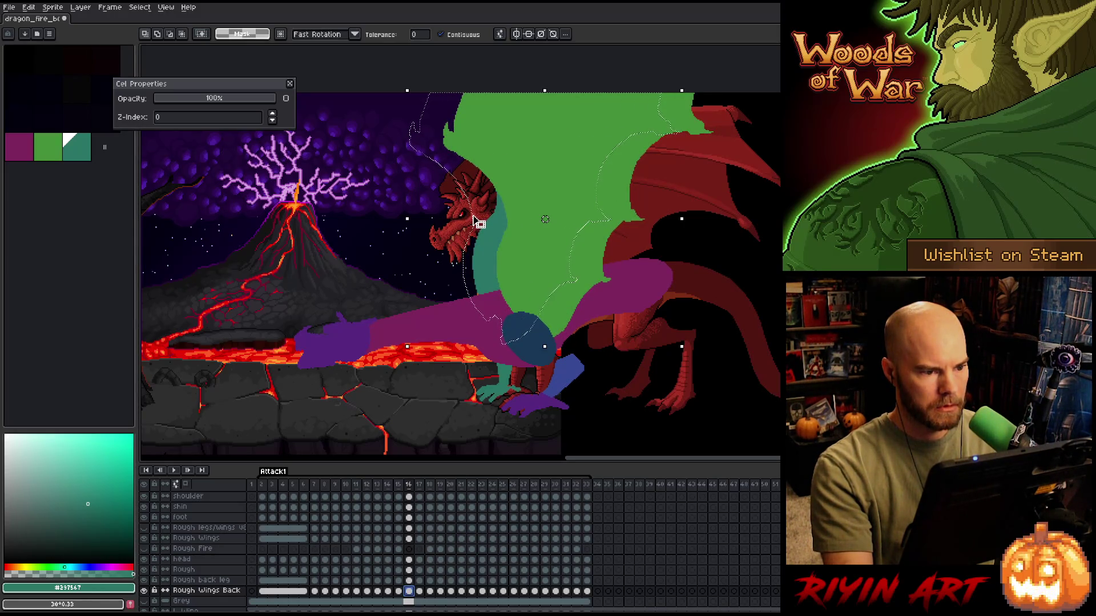
pyautogui.hotkey('ctrl', 'v')
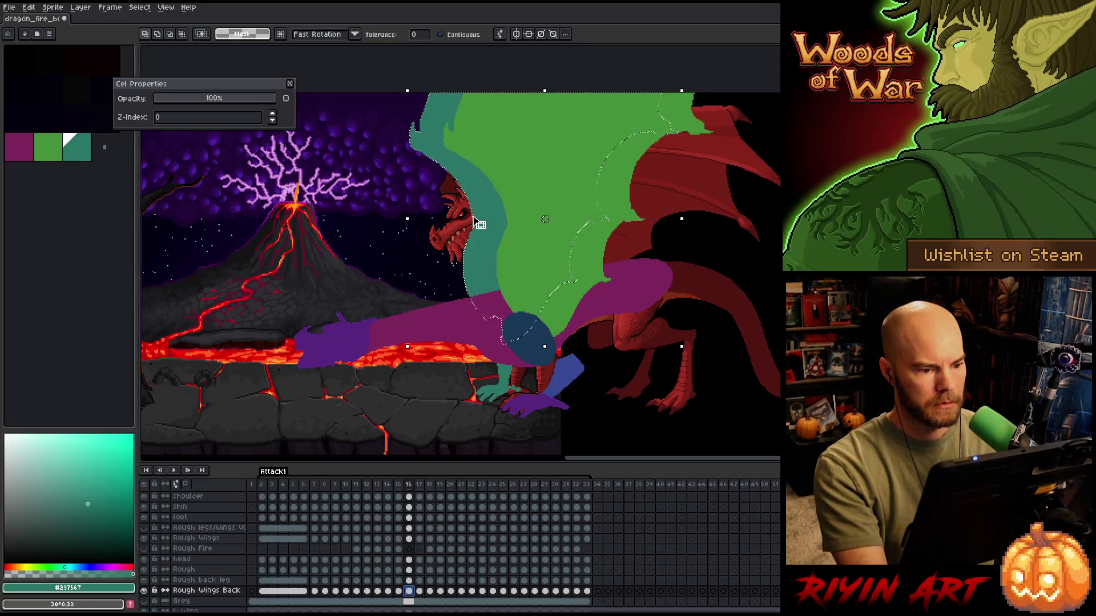
pyautogui.press('Return')
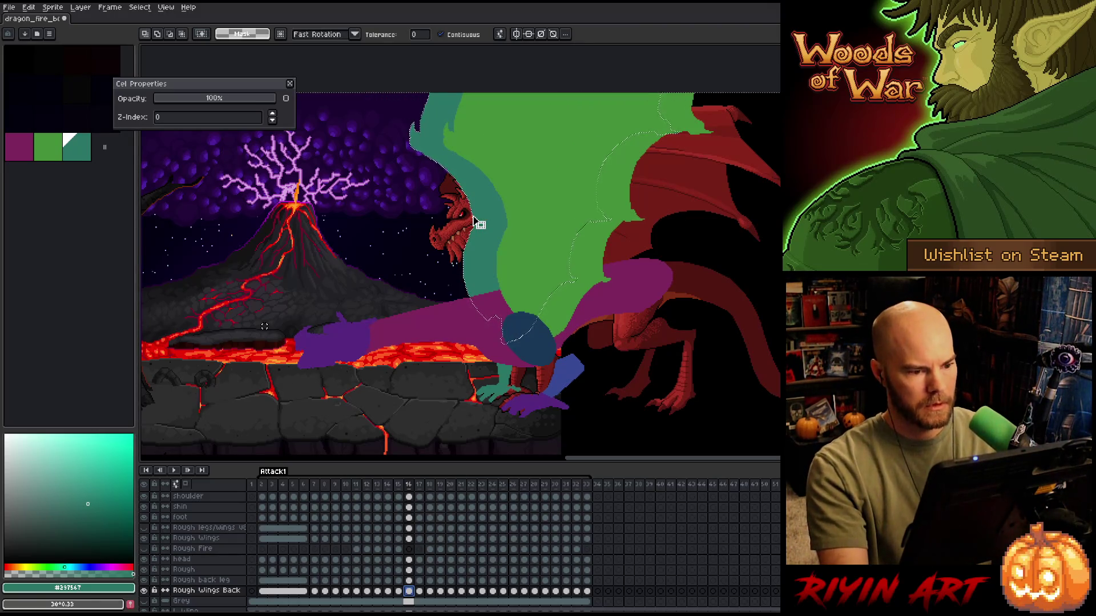
pyautogui.hotkey('ctrl', 'd')
pyautogui.press('Escape')
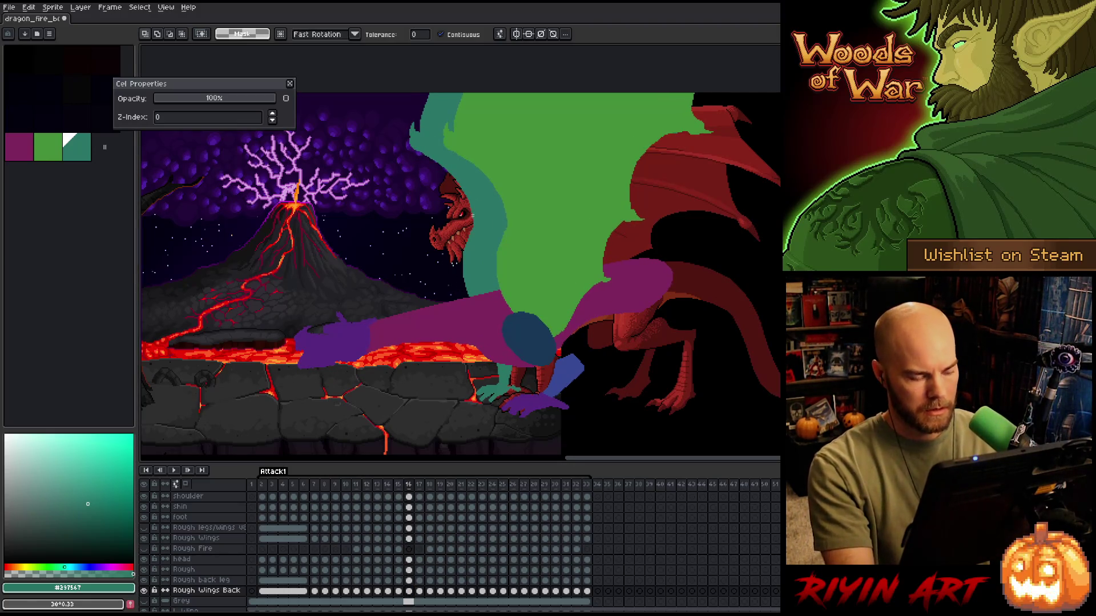
pyautogui.click(409, 593)
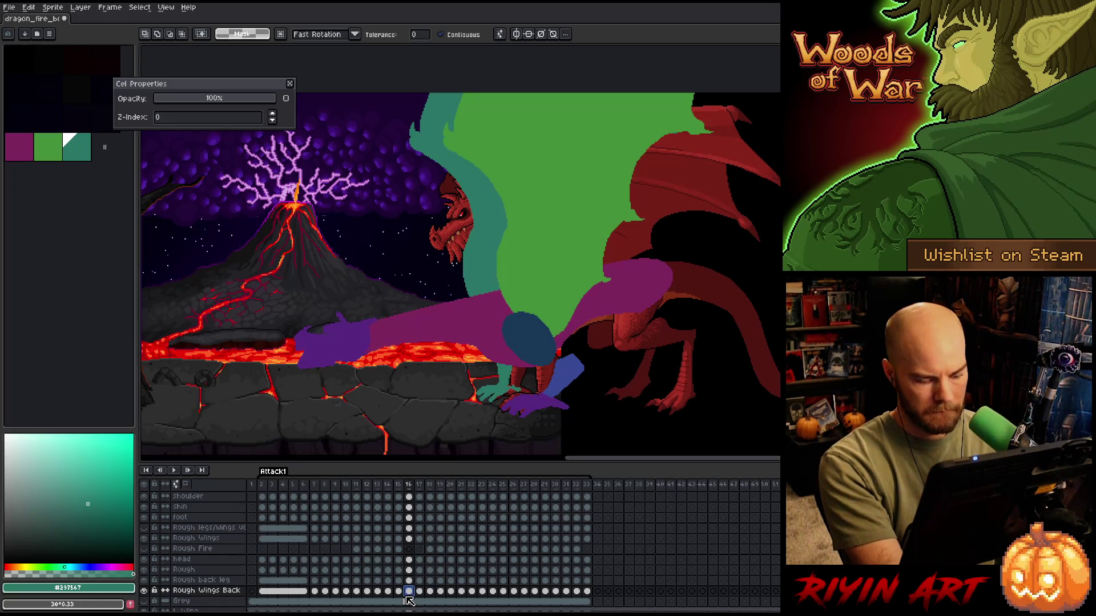
# - Nudge frame 17's back wing right in three small steps, committing each move
pyautogui.click(421, 594)
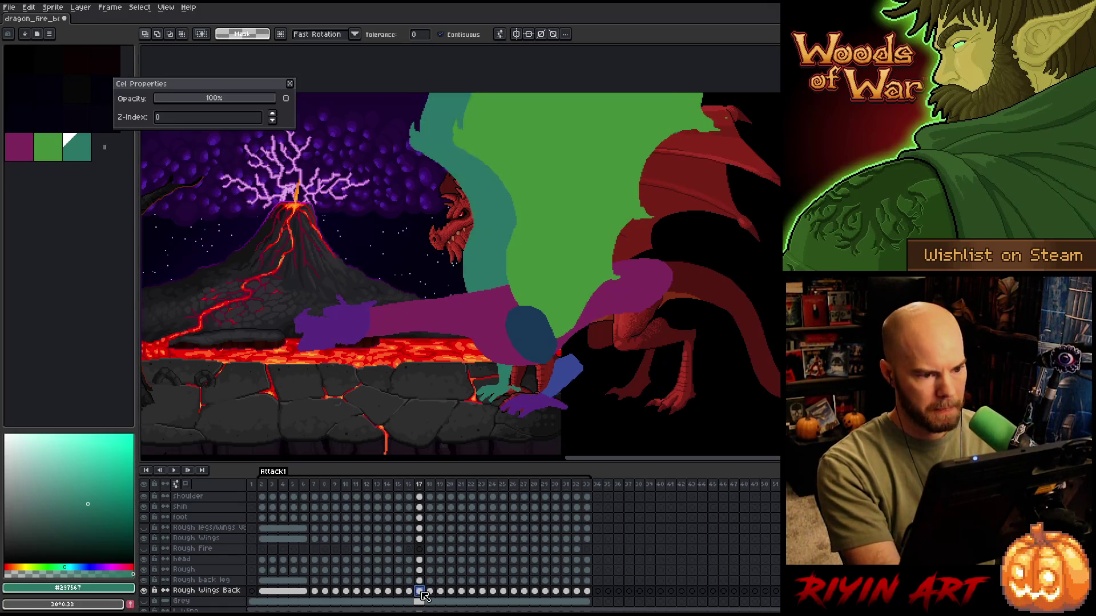
pyautogui.hotkey('ctrl', 't')
pyautogui.press('Right')
pyautogui.press('Right')
pyautogui.press('Return')
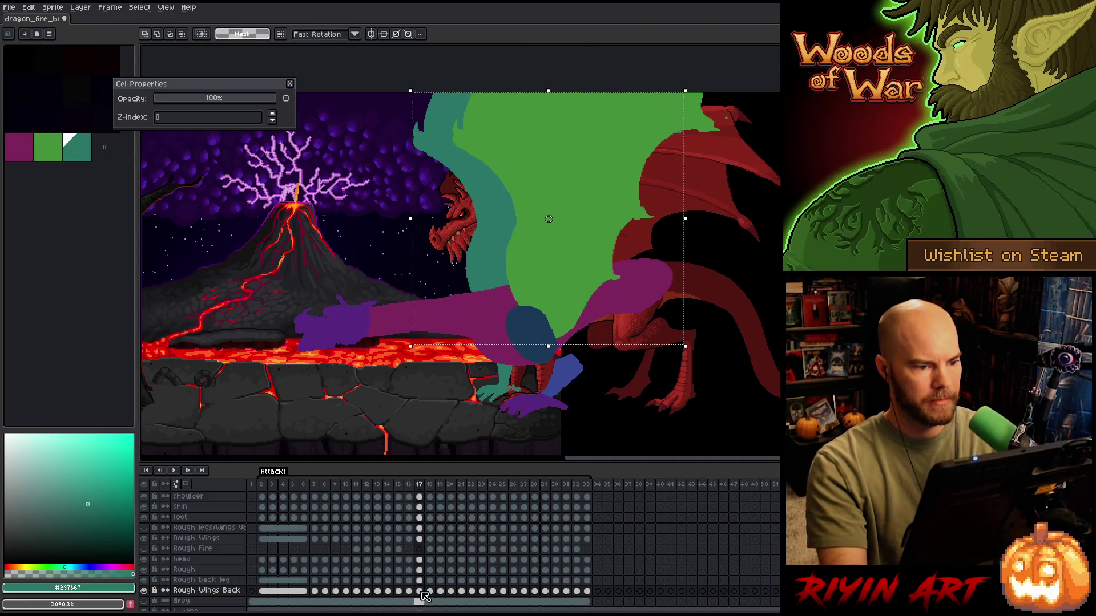
pyautogui.hotkey('ctrl', 't')
pyautogui.press('Right')
pyautogui.press('Right')
pyautogui.press('Return')
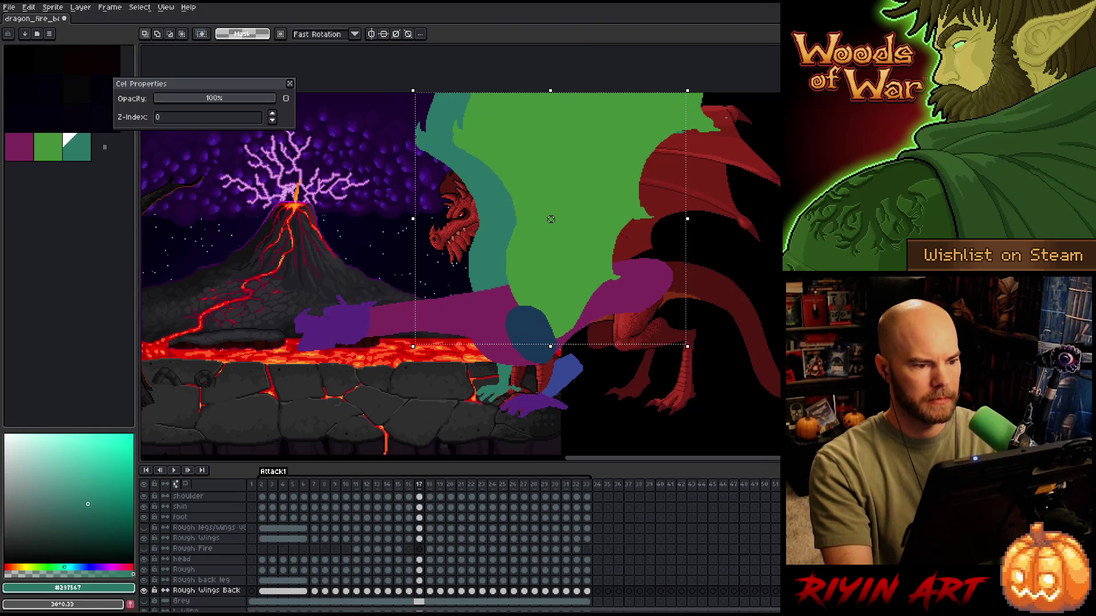
pyautogui.hotkey('ctrl', 't')
pyautogui.press('Right')
pyautogui.press('Right')
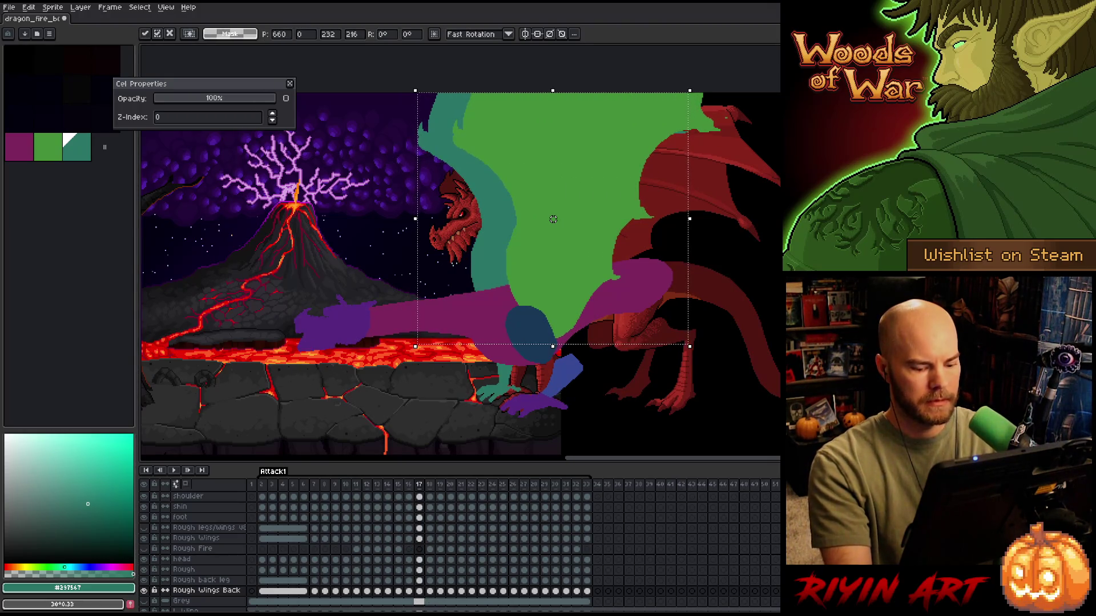
pyautogui.press('Return')
# - Shift frame 18's back wing about 12 px right and compare it against frame 17
pyautogui.press('.')
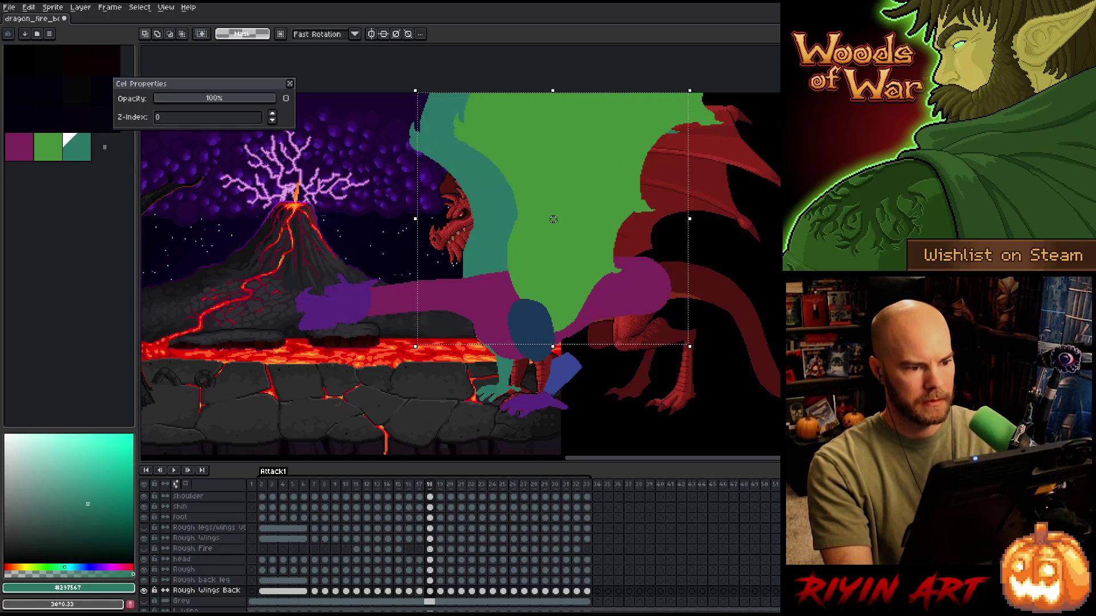
pyautogui.hotkey('ctrl', 't')
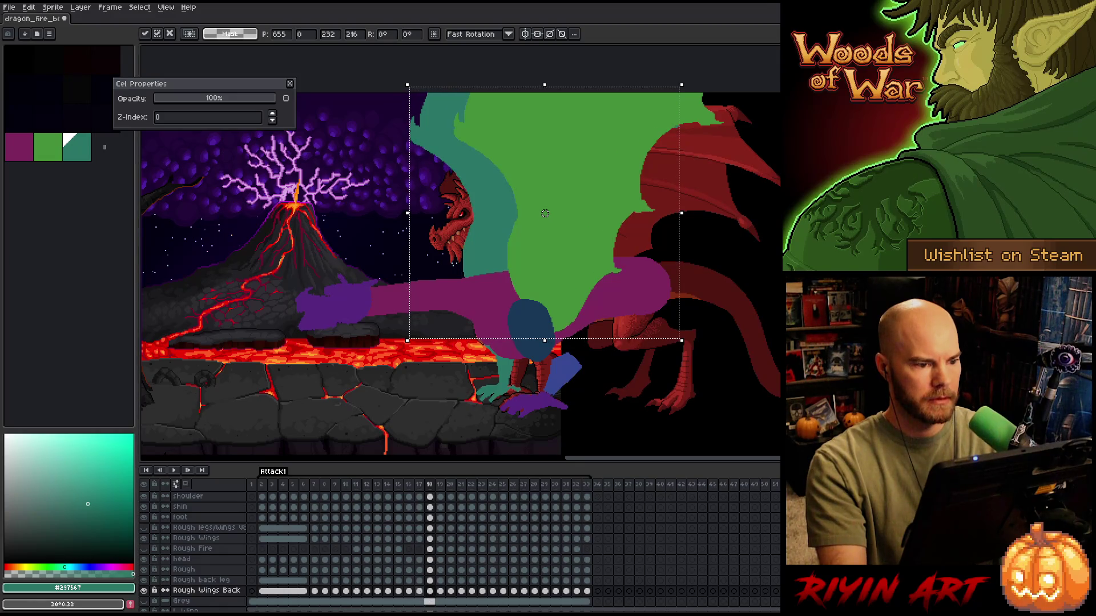
pyautogui.press('Return')
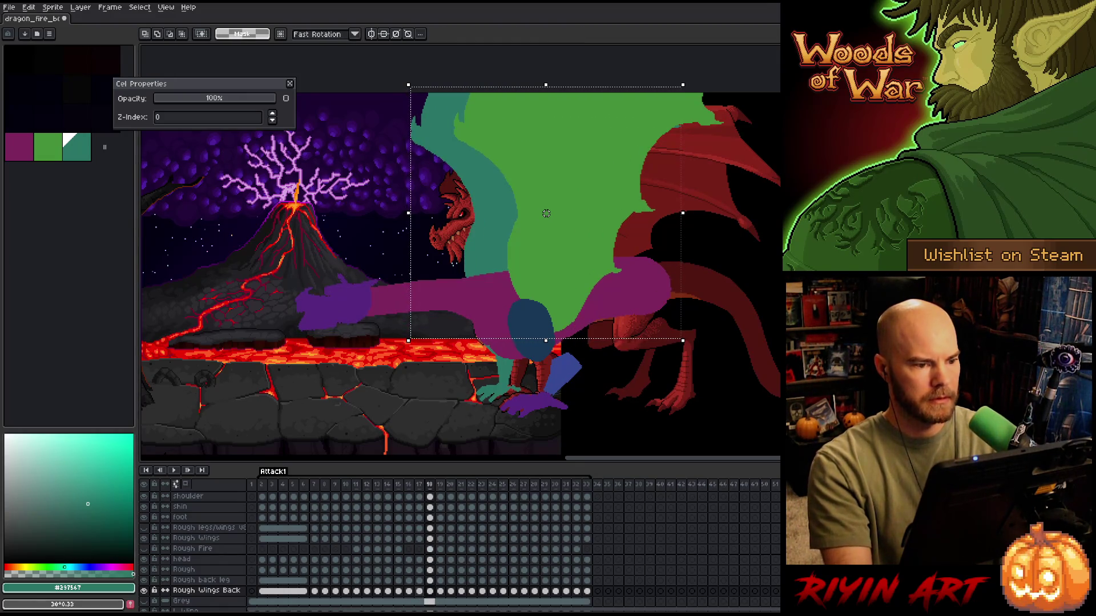
pyautogui.moveTo(547, 213); pyautogui.dragTo(551, 213)
pyautogui.press('Return')
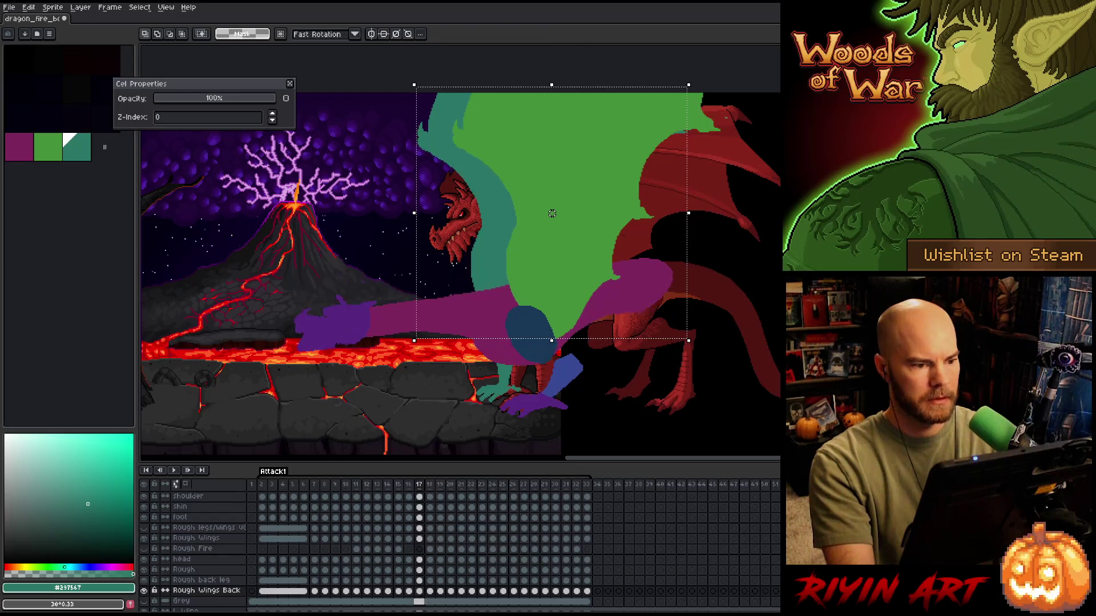
pyautogui.moveTo(552, 213); pyautogui.dragTo(553, 213)
pyautogui.press('Left')
pyautogui.press('Right')
pyautogui.press('Left')
pyautogui.press('Right')
pyautogui.press('Left')
pyautogui.press('Right')
pyautogui.press('Left')
pyautogui.press('Right')
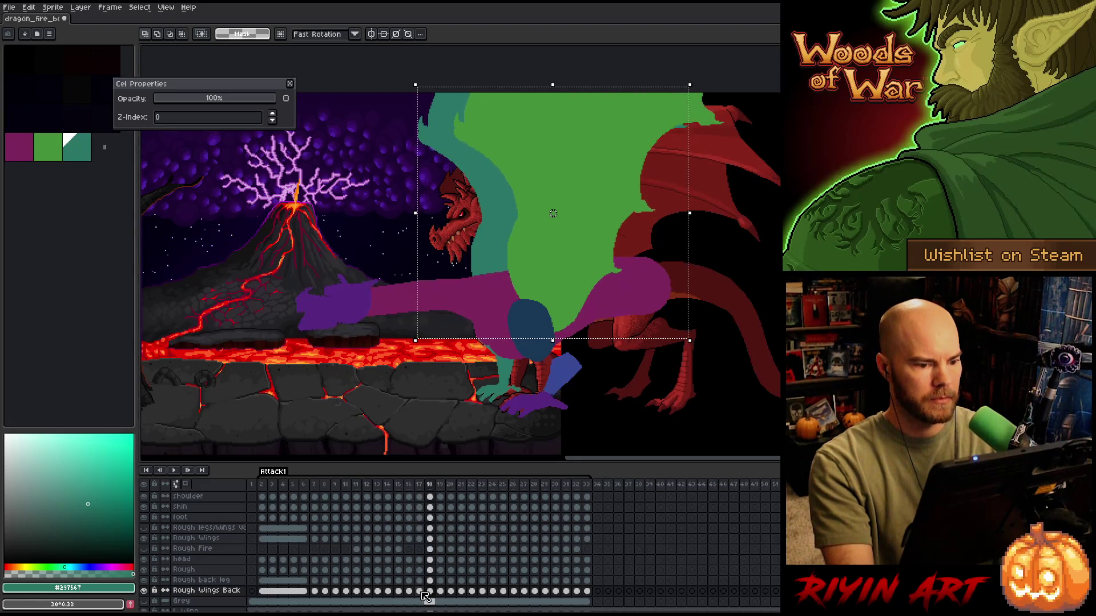
# - Pick up frame 19's back wing and flip between frames 18 and 19 to check the motion
pyautogui.press('Right')
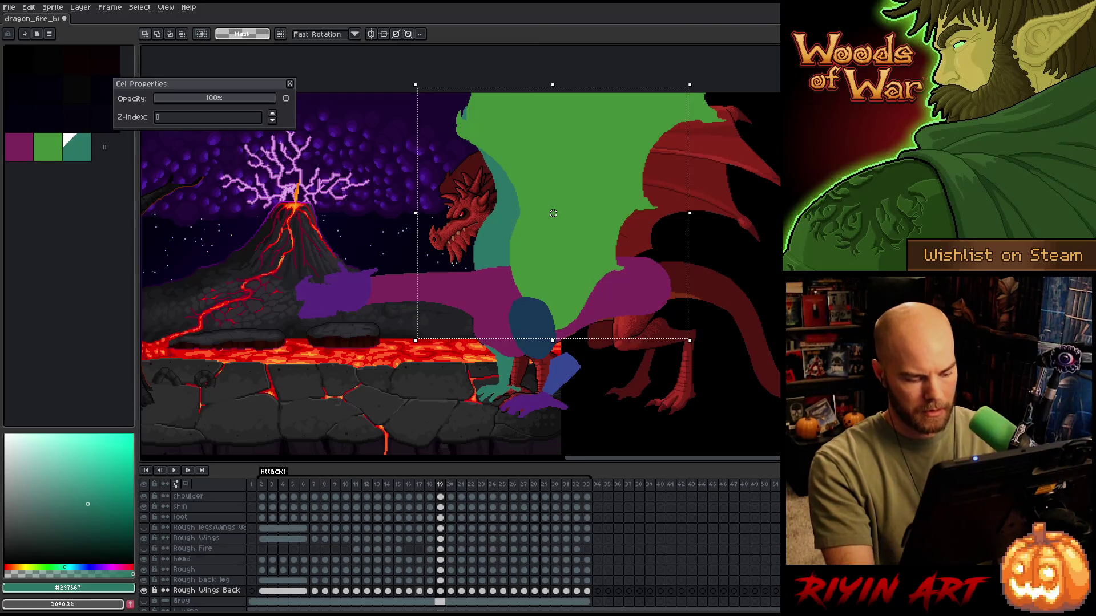
pyautogui.hotkey('ctrl', 'v')
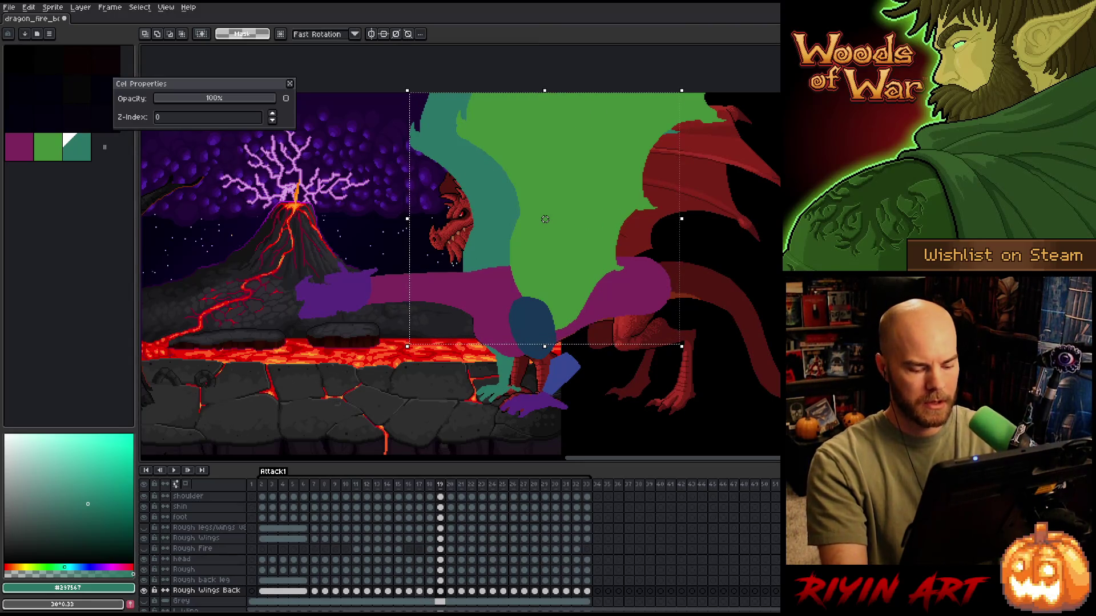
pyautogui.press('Left')
pyautogui.press('Right')
pyautogui.press('Left')
pyautogui.press('Right')
pyautogui.press('Left')
pyautogui.press('Left')
pyautogui.press('Right')
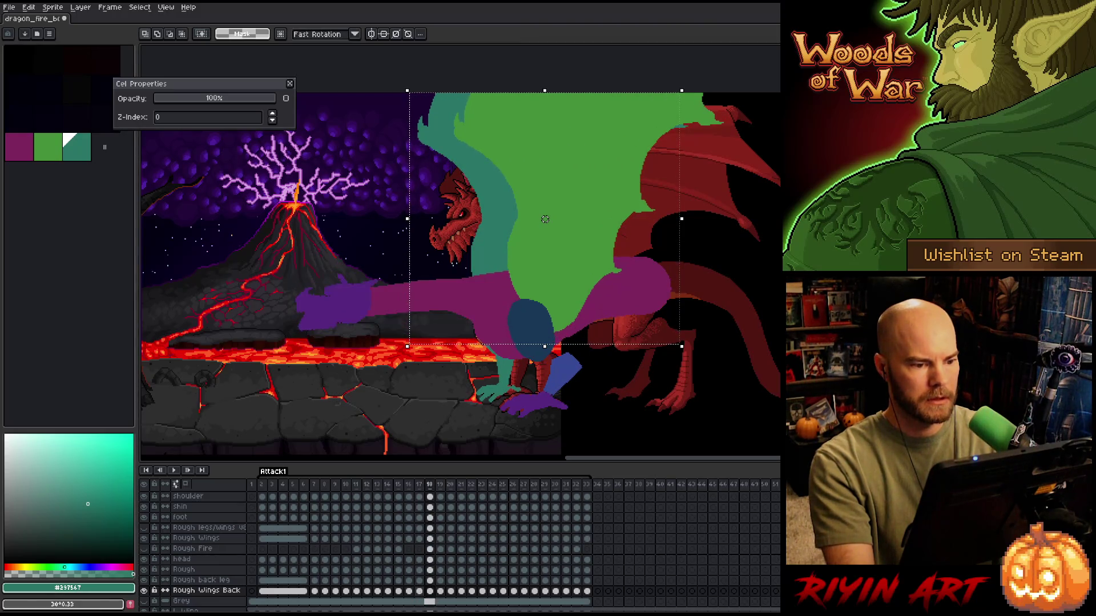
pyautogui.press('Right')
# - Move frame 19's back wing right and up behind the green wing, then deselect
pyautogui.moveTo(546, 219); pyautogui.dragTo(552, 217)
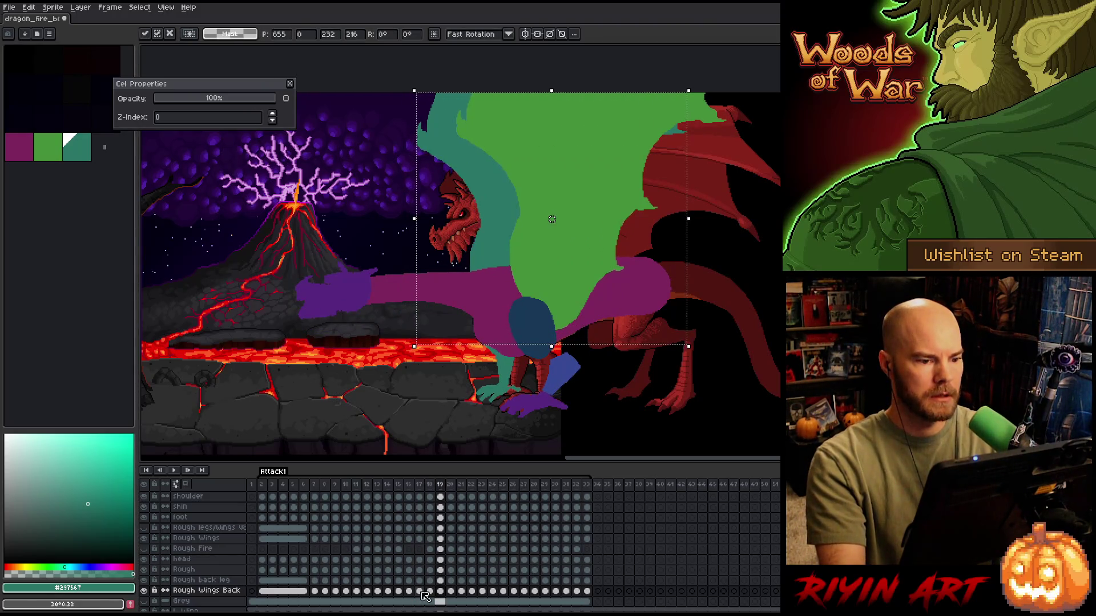
pyautogui.press('Return')
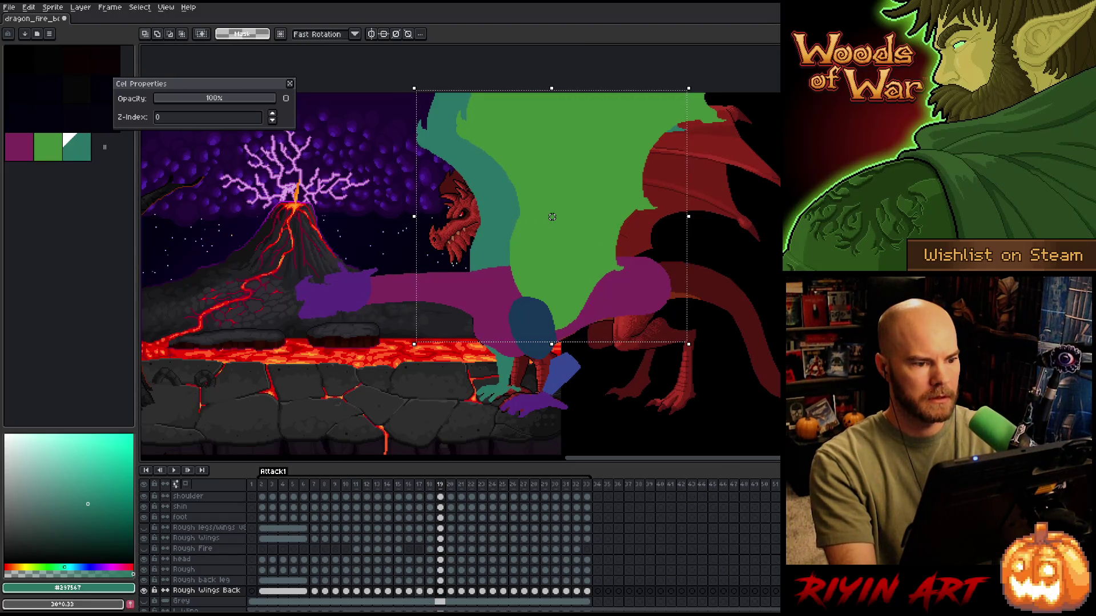
pyautogui.moveTo(552, 216); pyautogui.dragTo(554, 212)
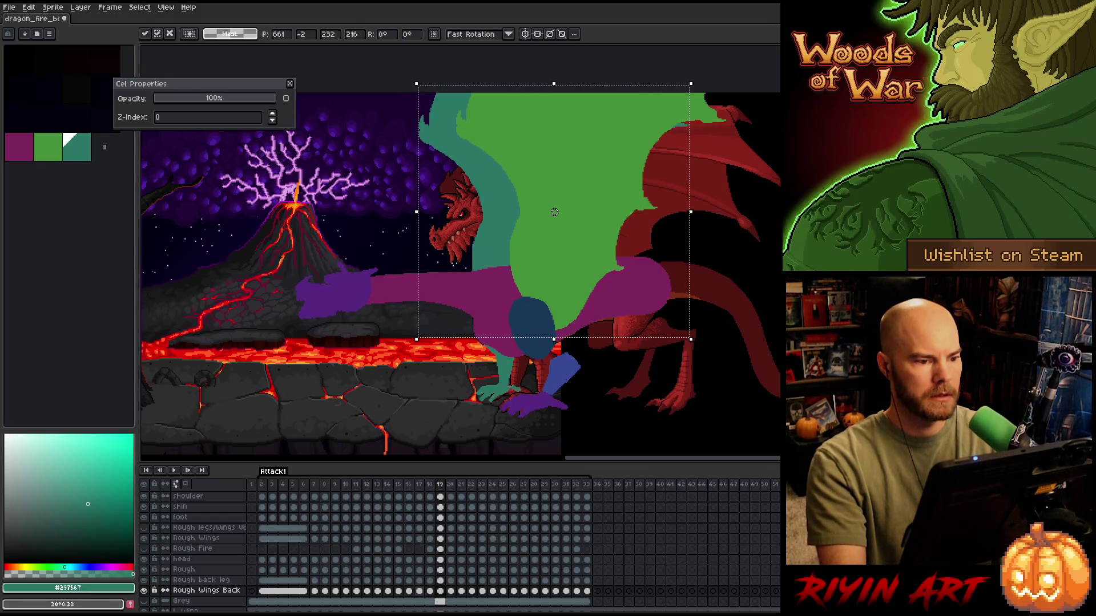
pyautogui.press('Return')
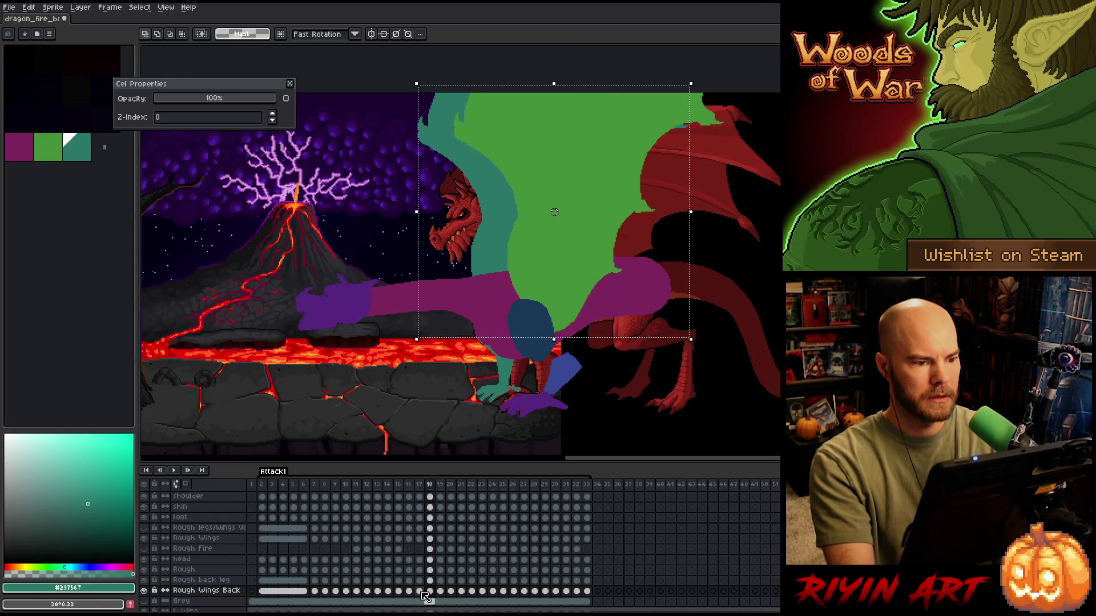
pyautogui.press('Right')
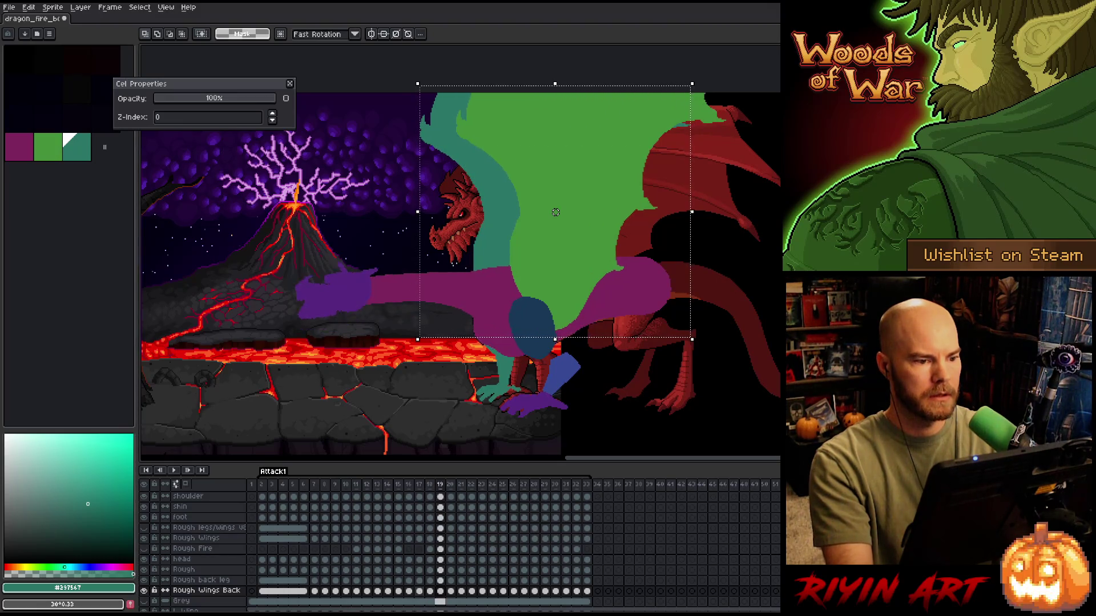
pyautogui.moveTo(555, 212); pyautogui.dragTo(554, 213)
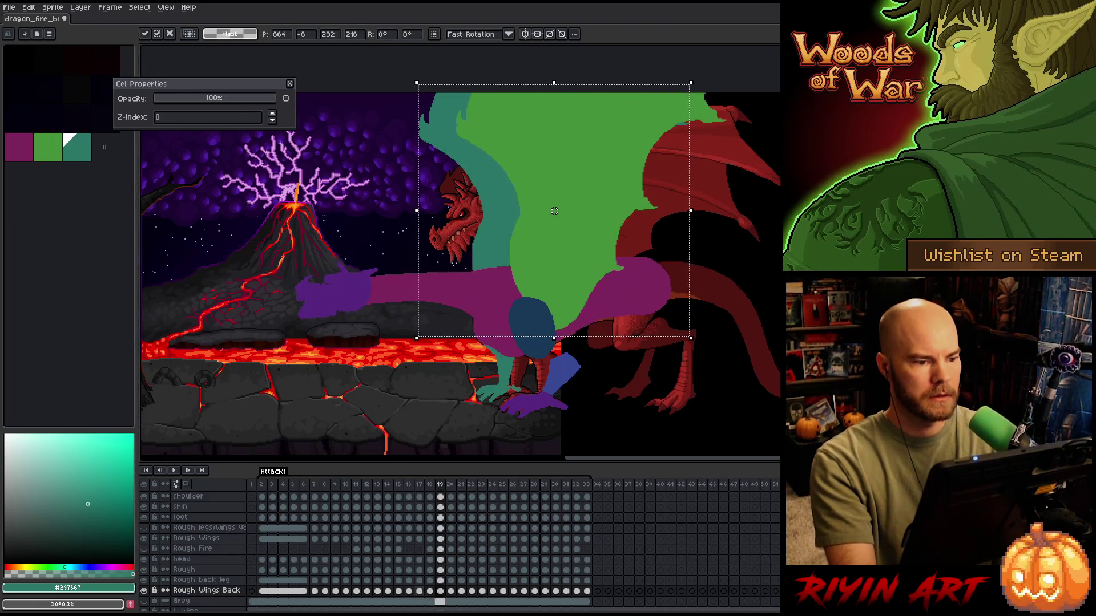
pyautogui.press('Return')
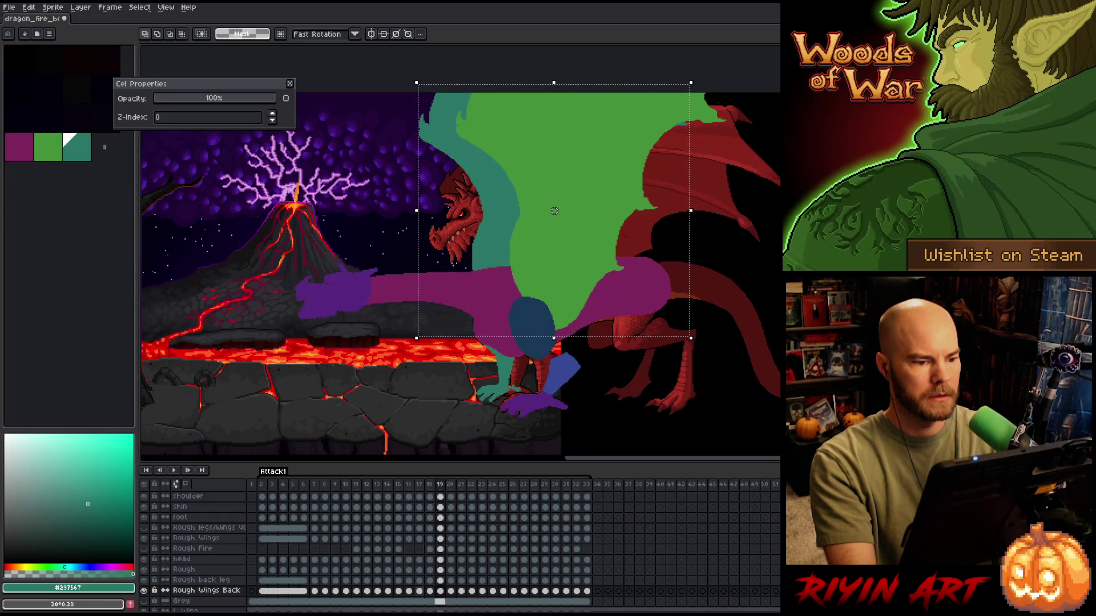
pyautogui.hotkey('ctrl', 'd')
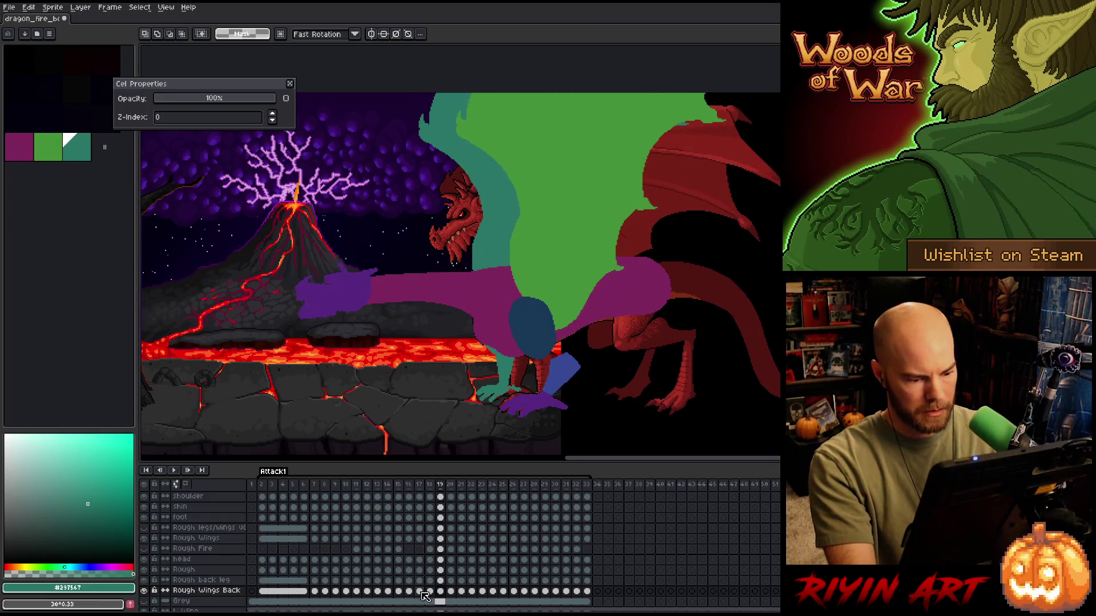
pyautogui.click(441, 592)
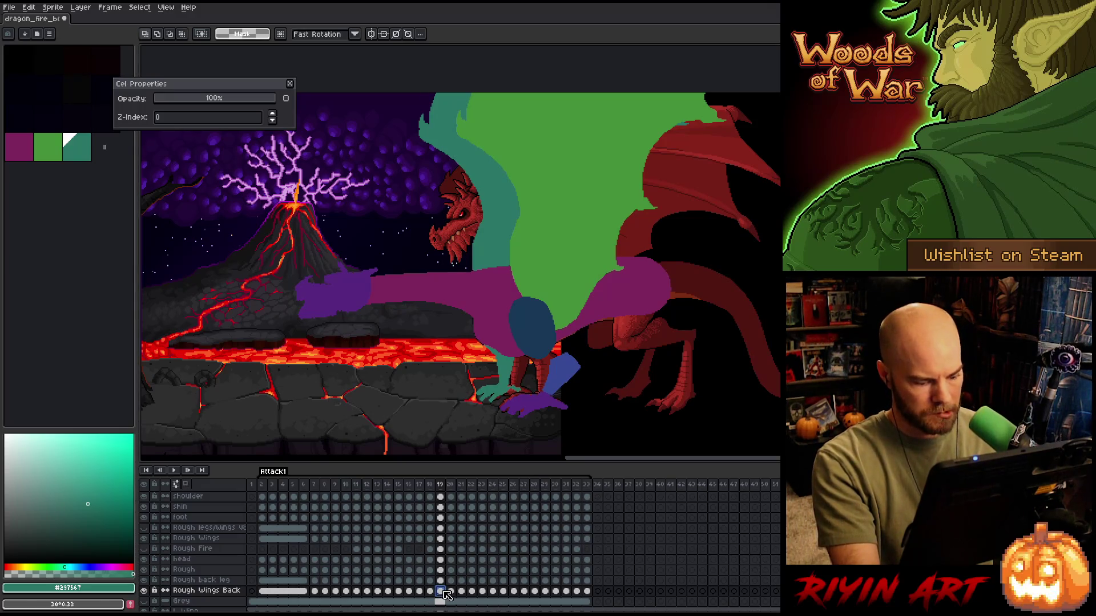
# - Shift frame 20's back wing slightly right and up and commit it
pyautogui.press('Right')
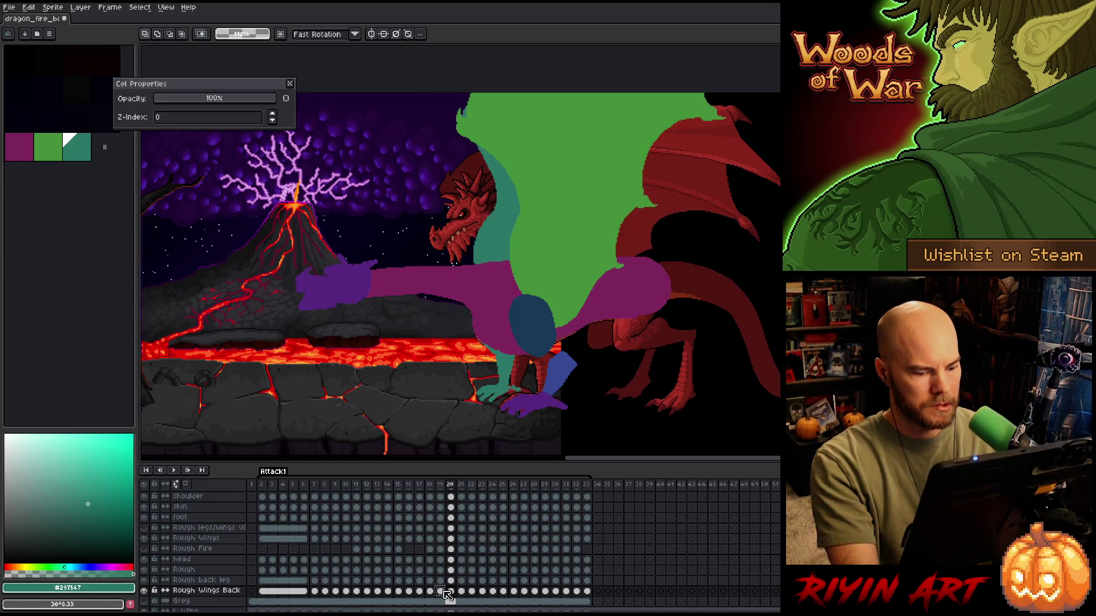
pyautogui.hotkey('ctrl', 'shift', 'd')
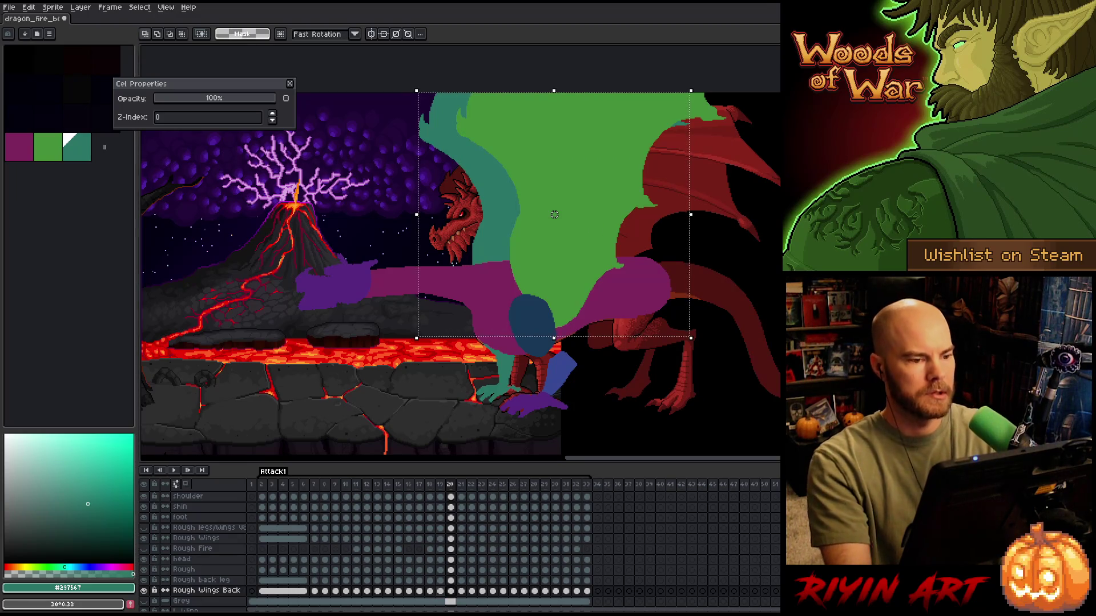
pyautogui.moveTo(554, 214); pyautogui.dragTo(555, 213)
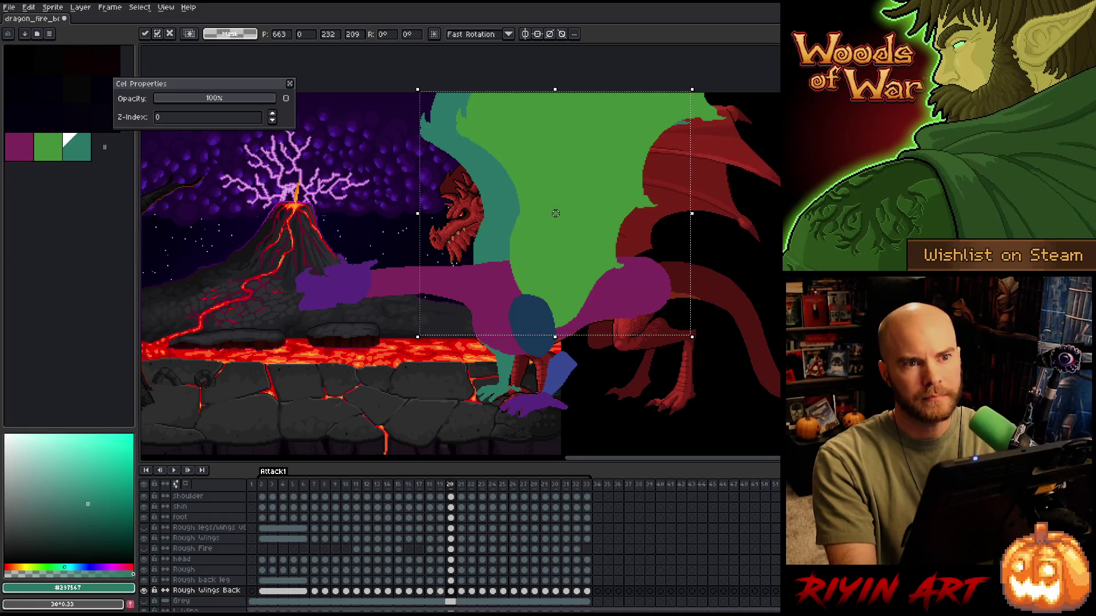
pyautogui.press('Return')
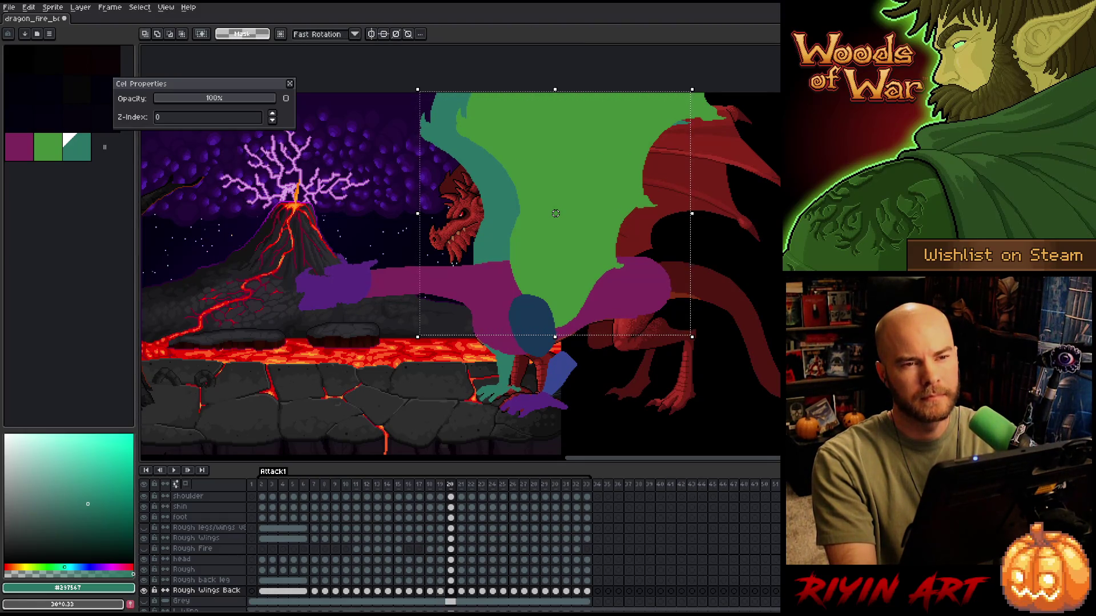
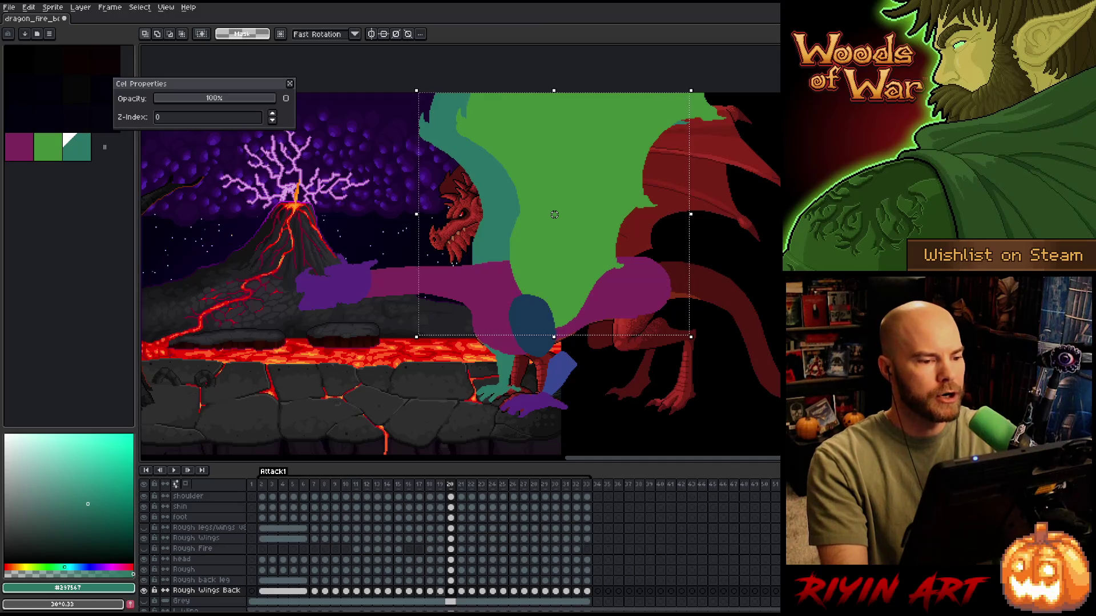
# - Flip between frames 19, 20 and 21 to compare the back wing poses
pyautogui.press(',')
pyautogui.press('.')
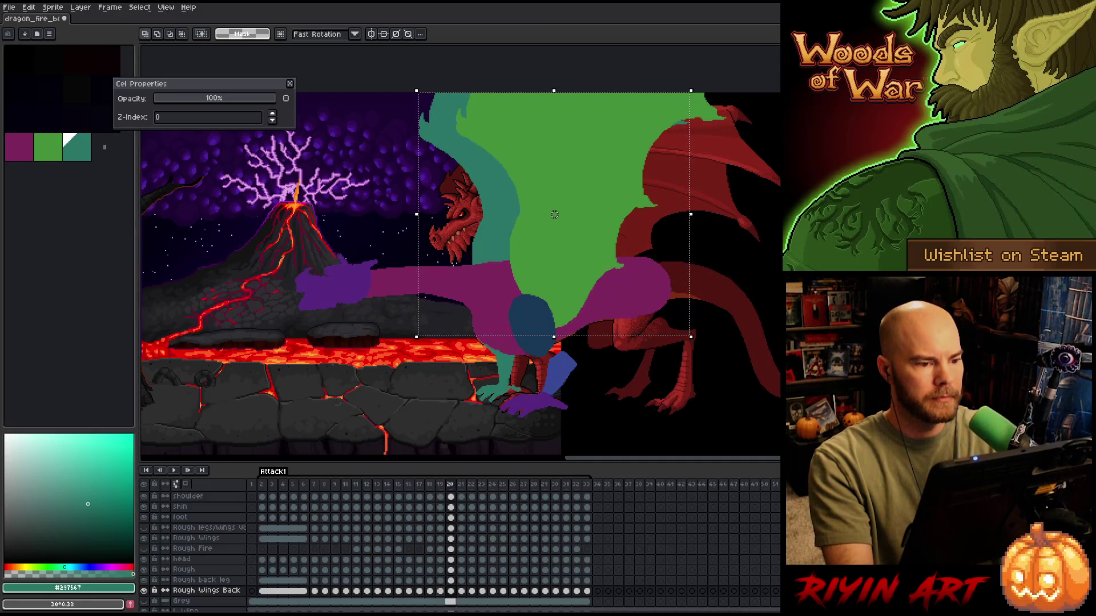
pyautogui.press(',')
pyautogui.press('.')
pyautogui.press('.')
pyautogui.click(448, 592)
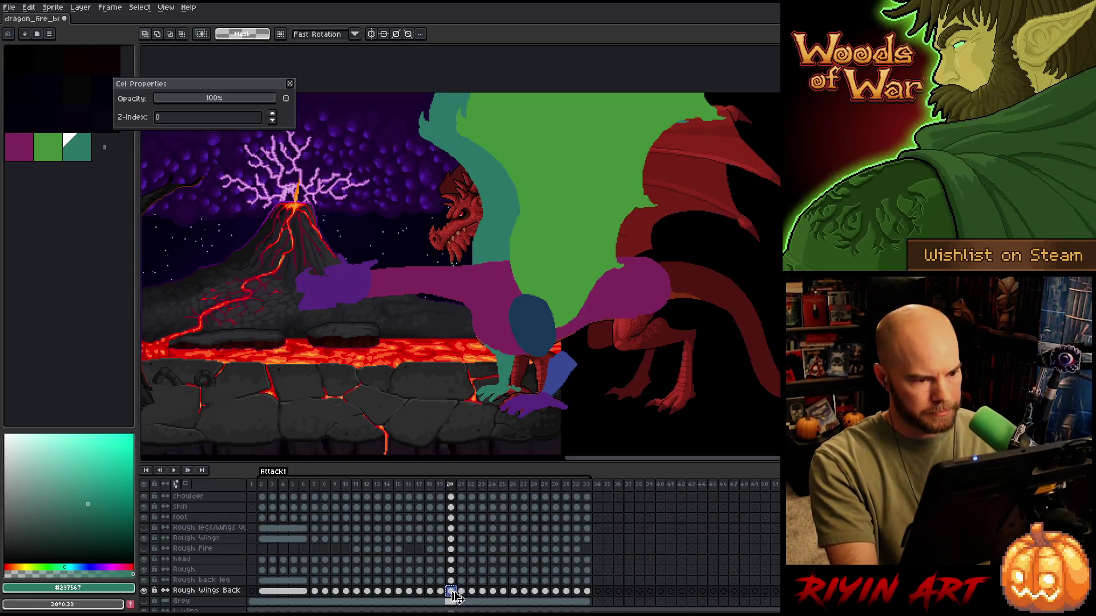
pyautogui.click(461, 591)
pyautogui.press('Left')
pyautogui.hotkey('ctrl', 't')
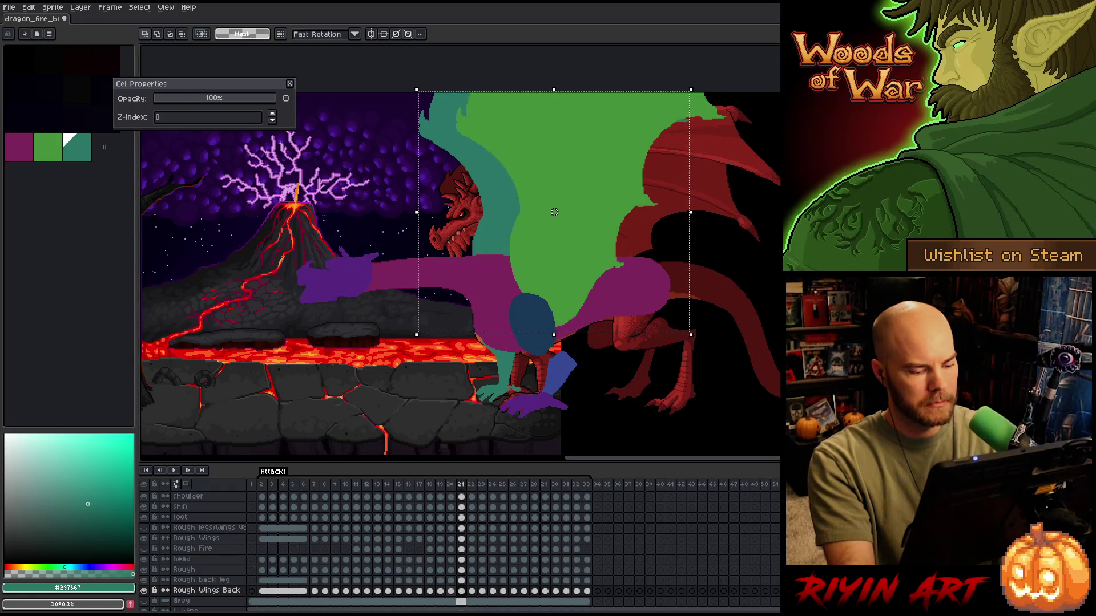
# - Nudge the green back wing slightly upward on frame 22, then advance to frame 23
pyautogui.click(462, 593)
pyautogui.press('Right')
pyautogui.hotkey('ctrl', 'z')
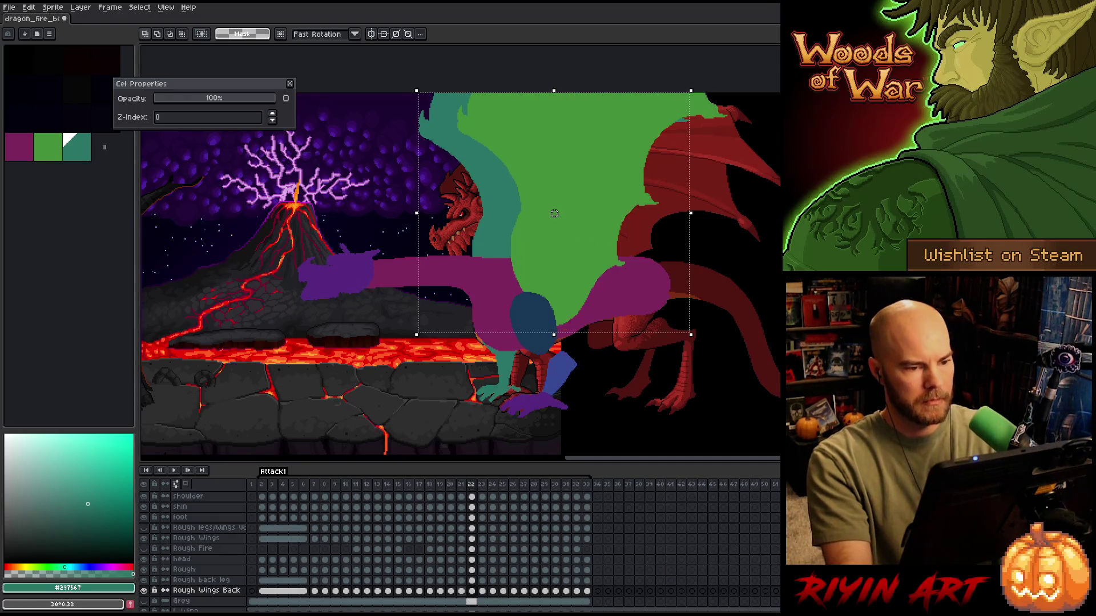
pyautogui.press('Left')
pyautogui.press('Right')
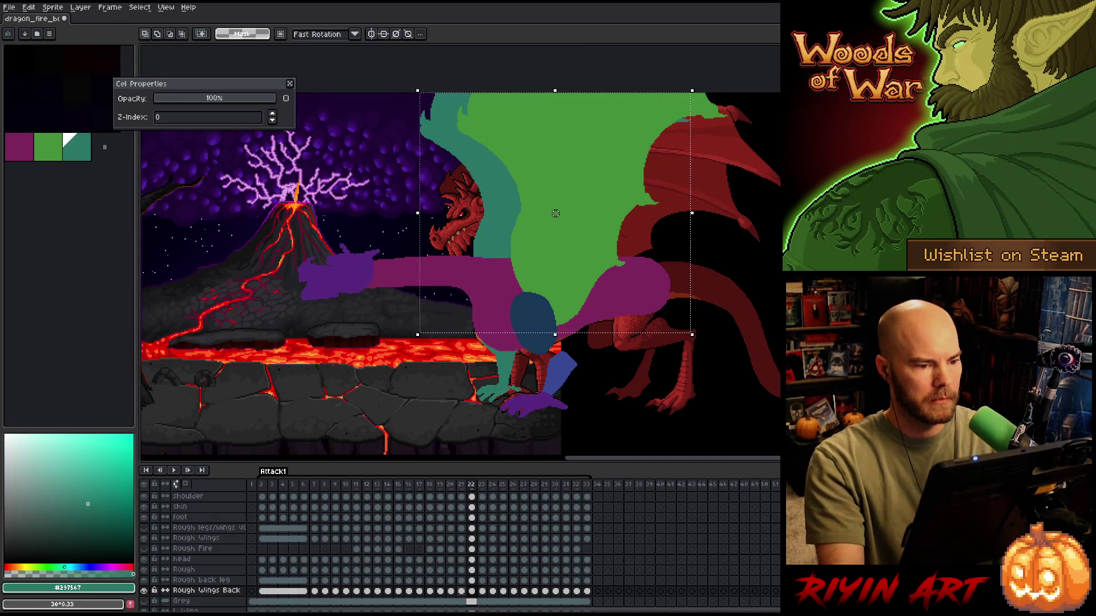
pyautogui.moveTo(555, 213); pyautogui.dragTo(555, 211)
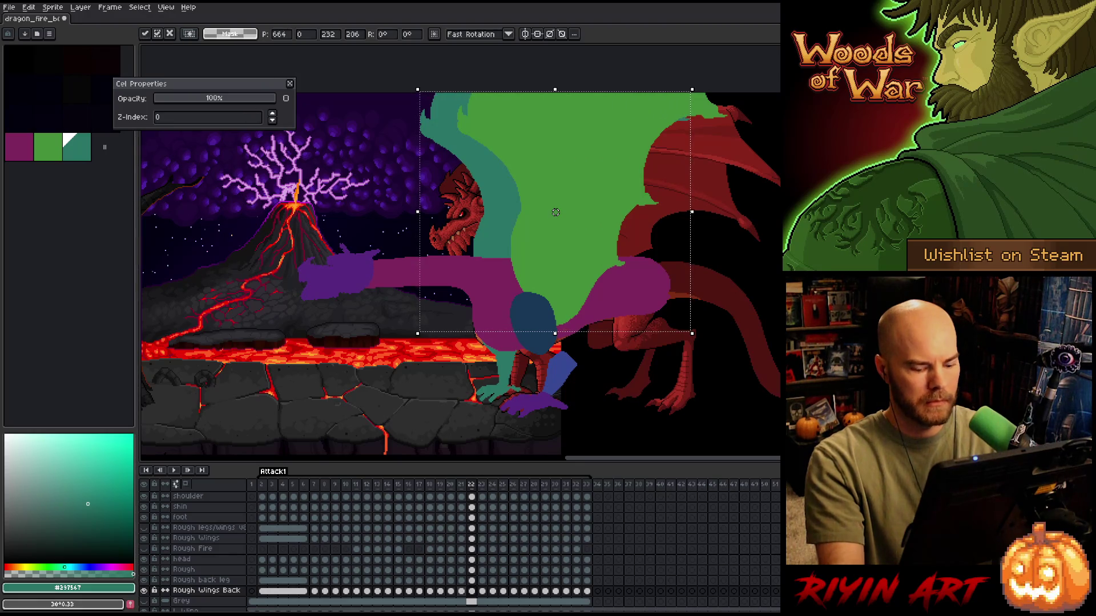
pyautogui.press('Return')
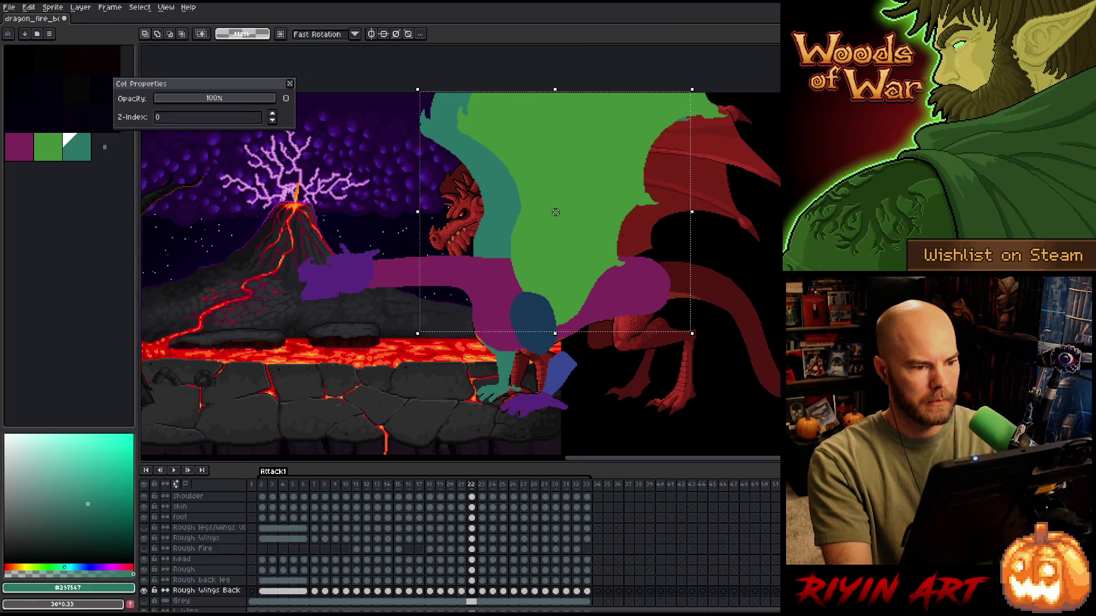
pyautogui.press('Right')
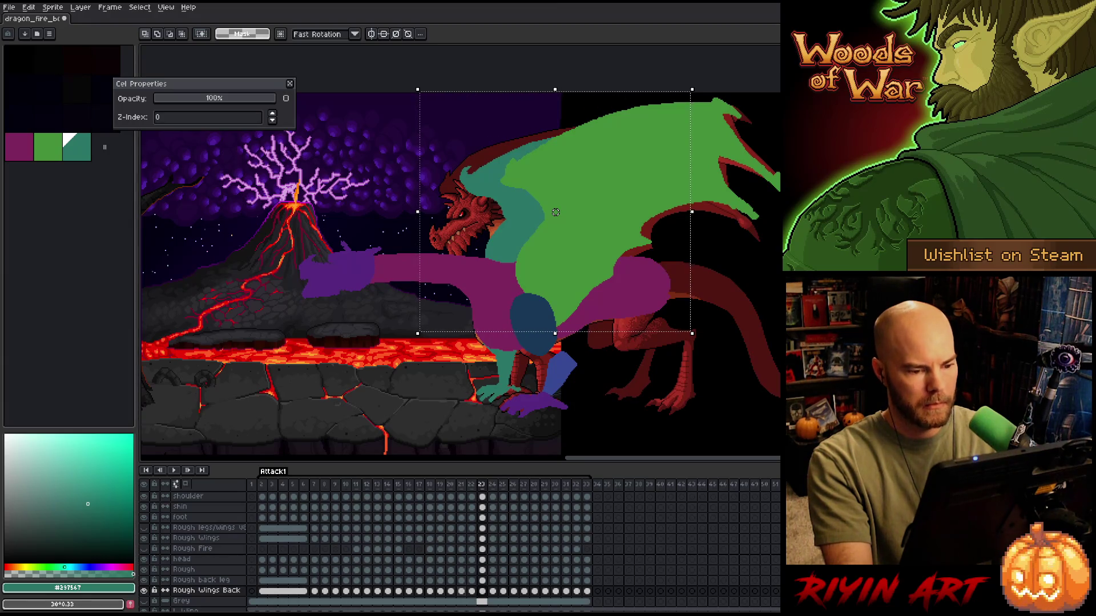
# - Select the green back wing, rotate it about 7° and shift it up-left
pyautogui.moveTo(605, 285); pyautogui.dragTo(458, 132)
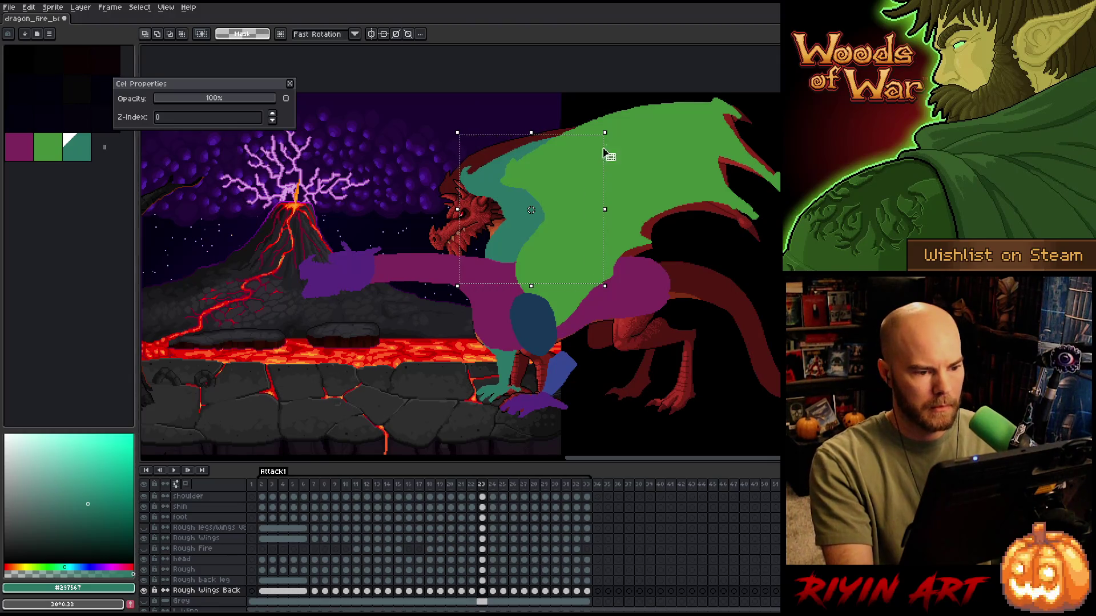
pyautogui.moveTo(606, 135); pyautogui.dragTo(599, 124)
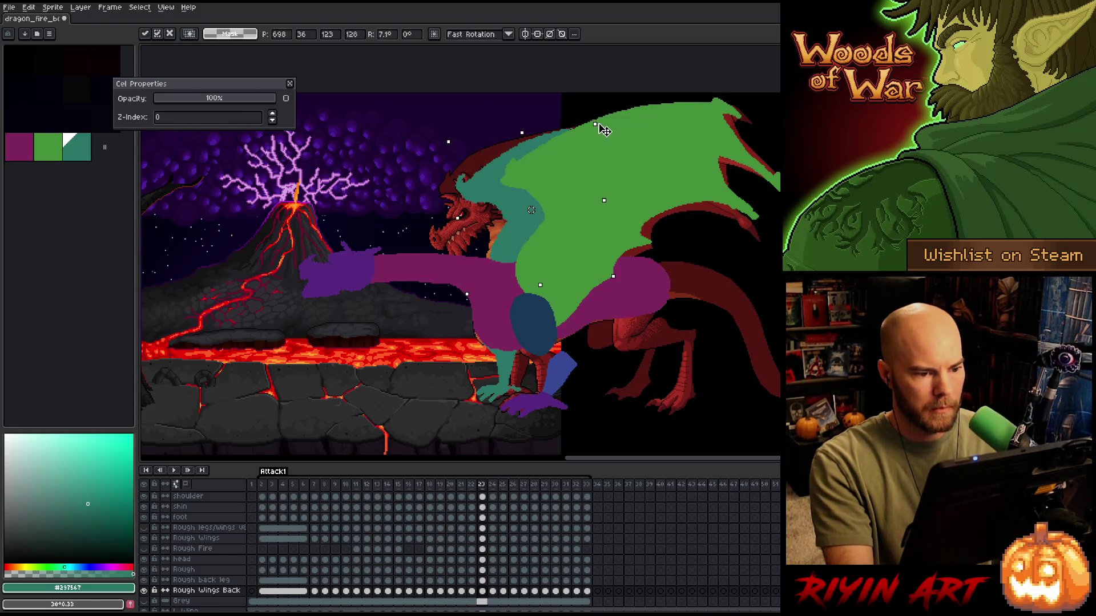
pyautogui.moveTo(504, 215); pyautogui.dragTo(507, 211)
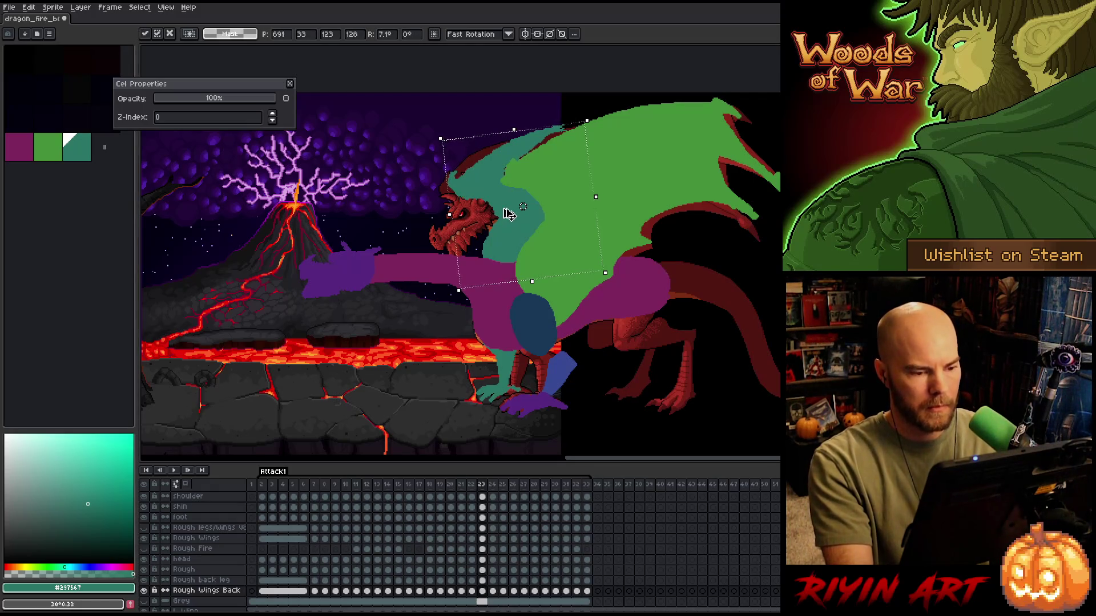
pyautogui.hotkey('ctrl', 'd')
# - Draw a teal line along the top edge of the back wing
pyautogui.press('b')
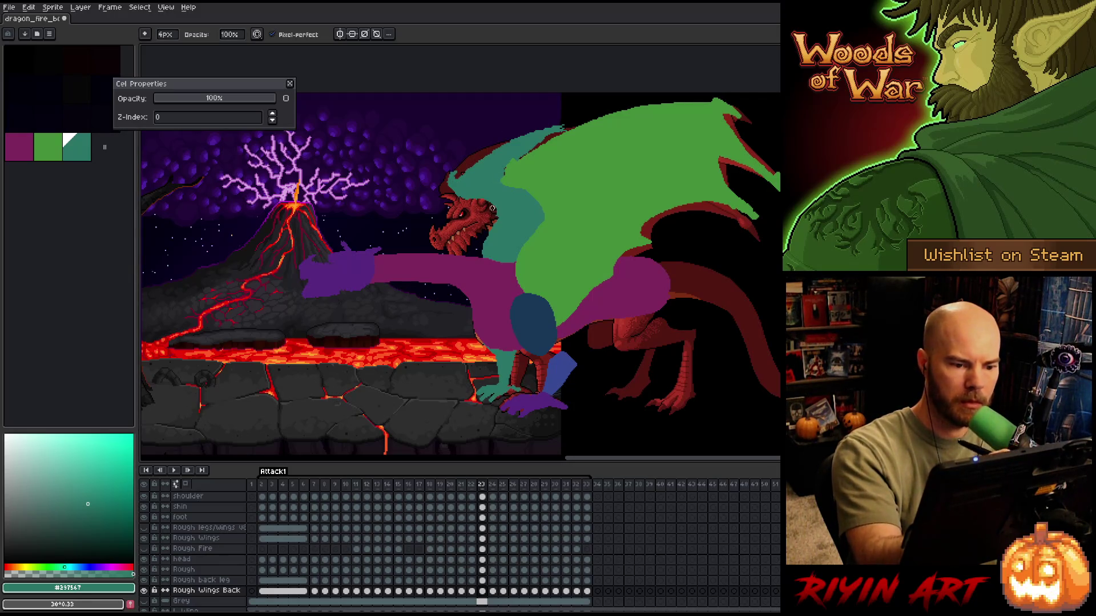
pyautogui.press('e')
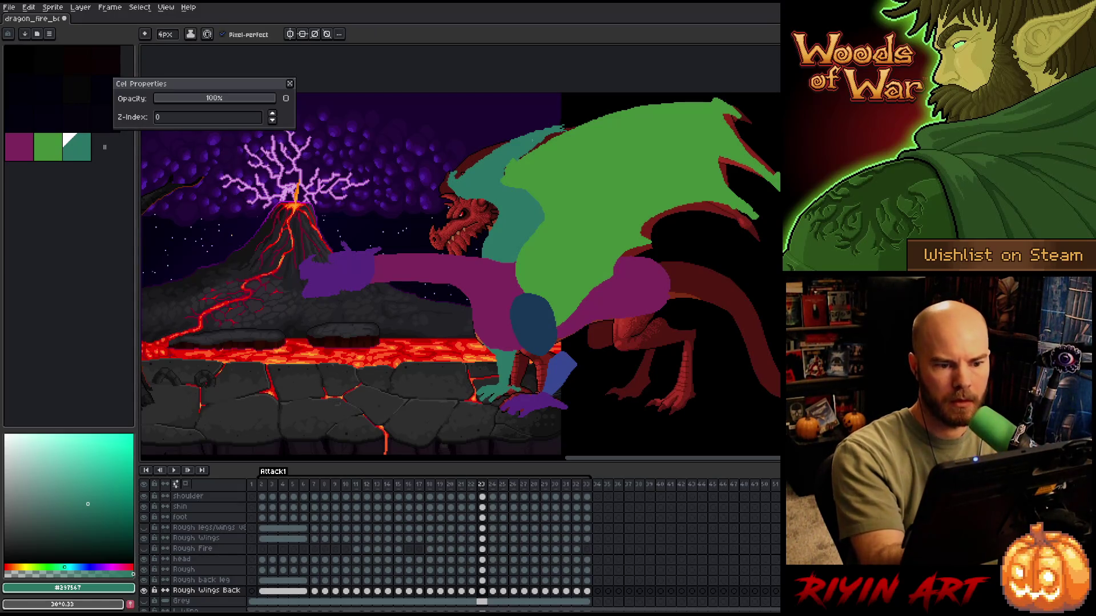
pyautogui.moveTo(464, 178)
pyautogui.mouseDown()
pyautogui.moveTo(516, 137)
pyautogui.moveTo(677, 106)
pyautogui.mouseUp()
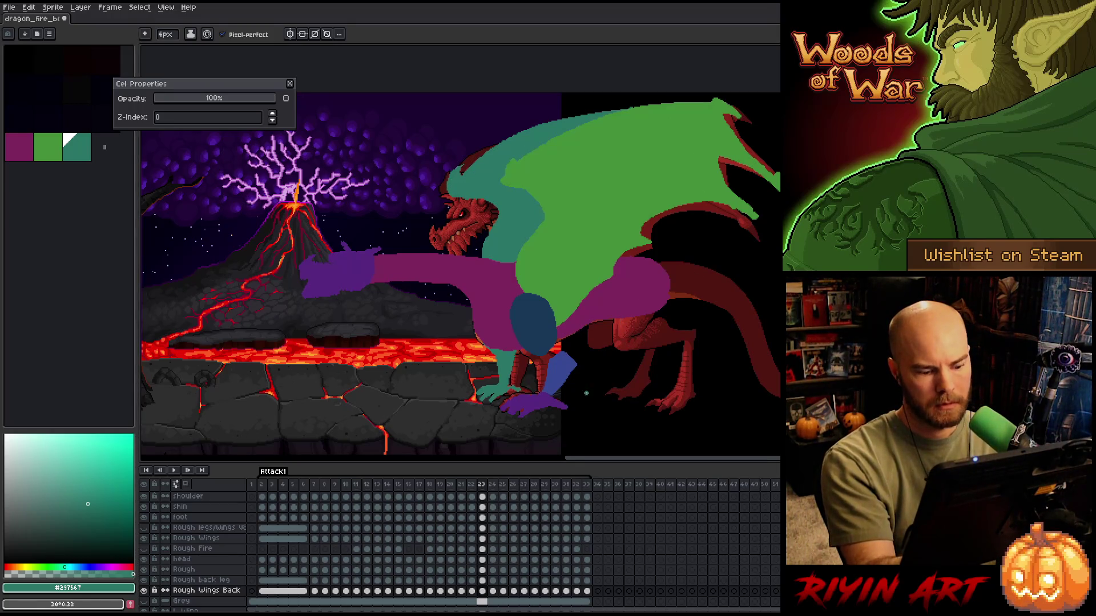
# - Make Rough Wings the active layer with the green swatch as drawing colour
pyautogui.click(483, 538)
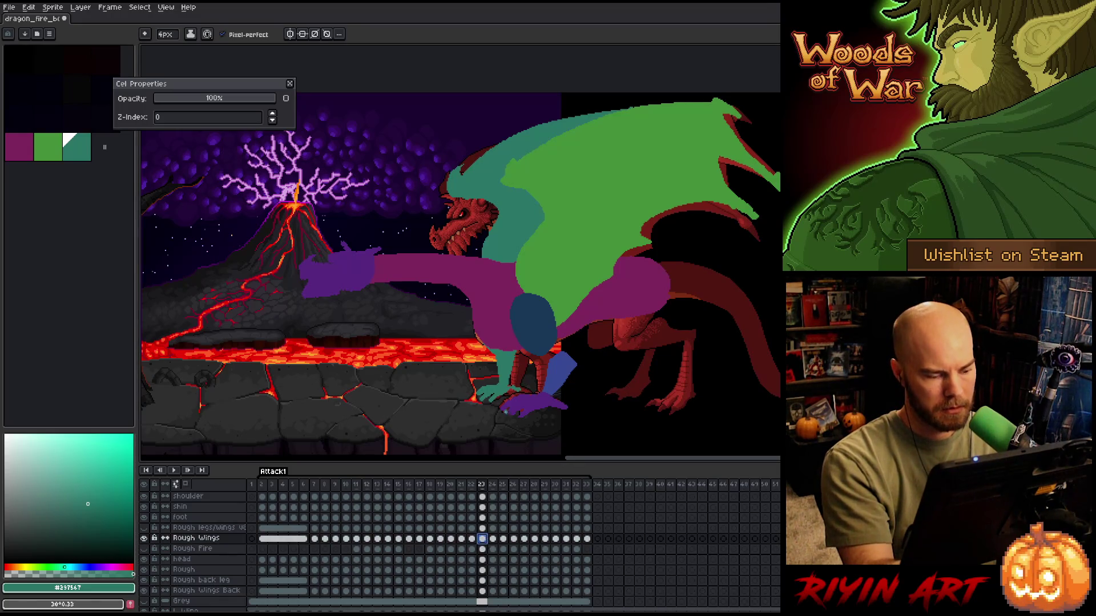
pyautogui.keyDown('alt'); pyautogui.click(565, 168); pyautogui.keyUp('alt')
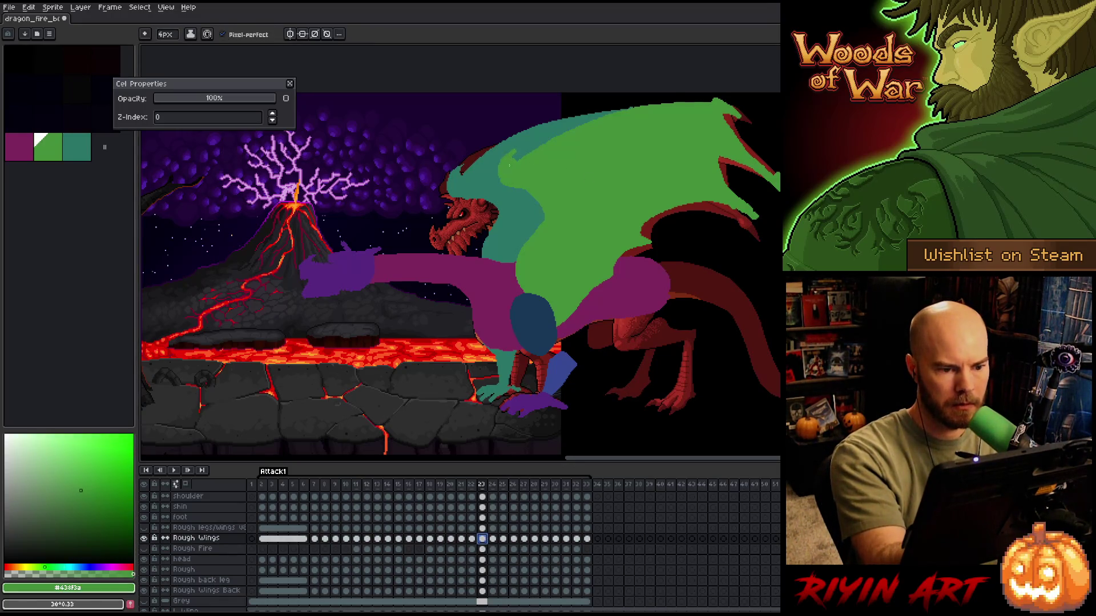
pyautogui.press('b')
pyautogui.press('e')
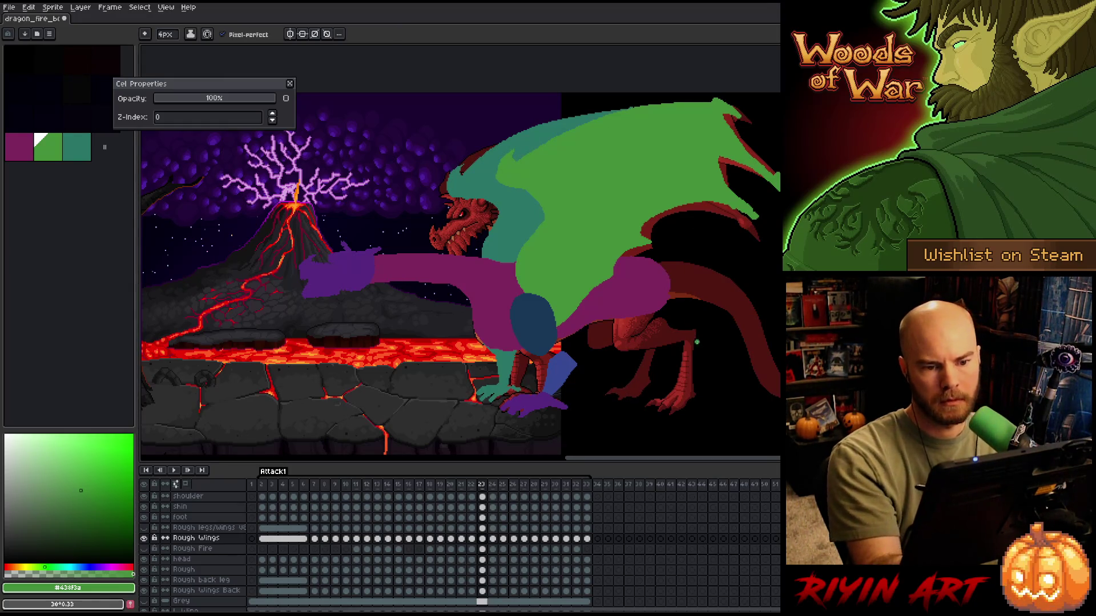
# - Advance to frame 24 and bring the right-hand wing tip into view
pyautogui.press('.')
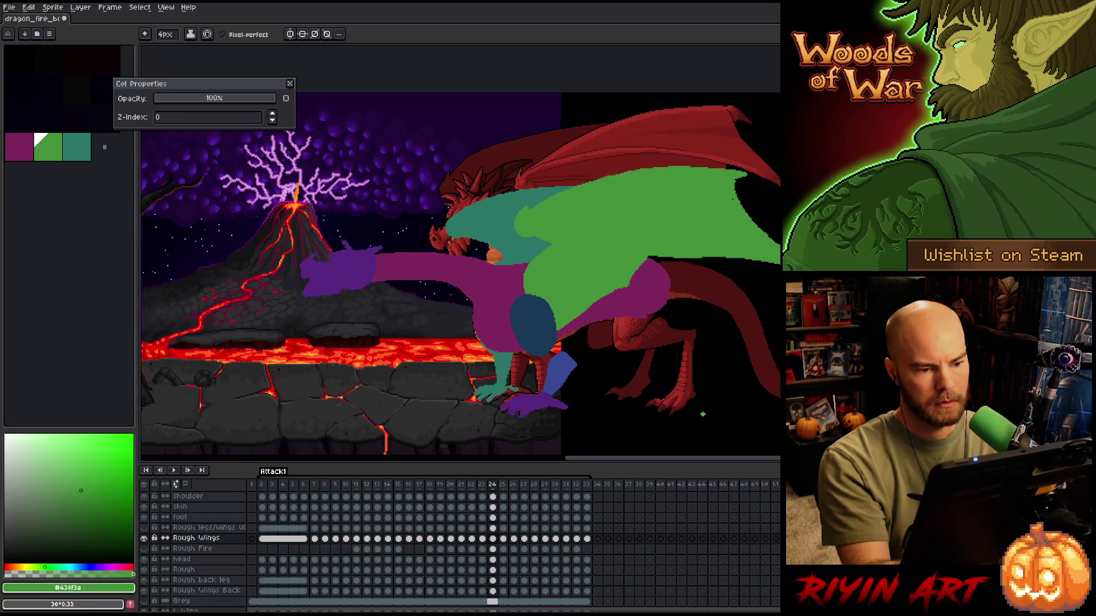
pyautogui.press('b')
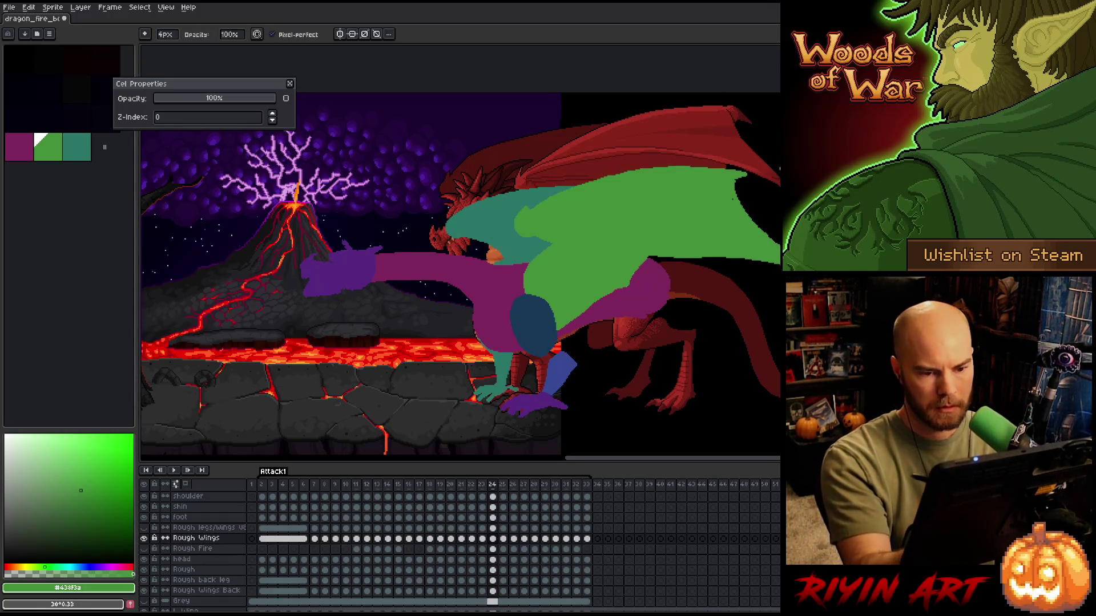
pyautogui.press('e')
pyautogui.press('b')
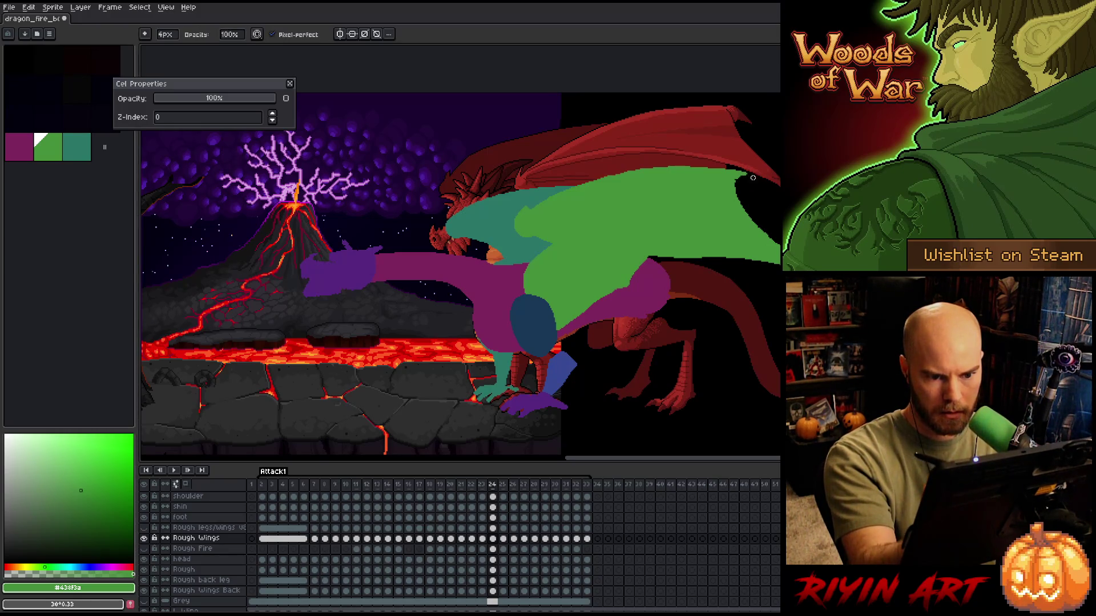
pyautogui.press('e')
pyautogui.press('b')
pyautogui.press('e')
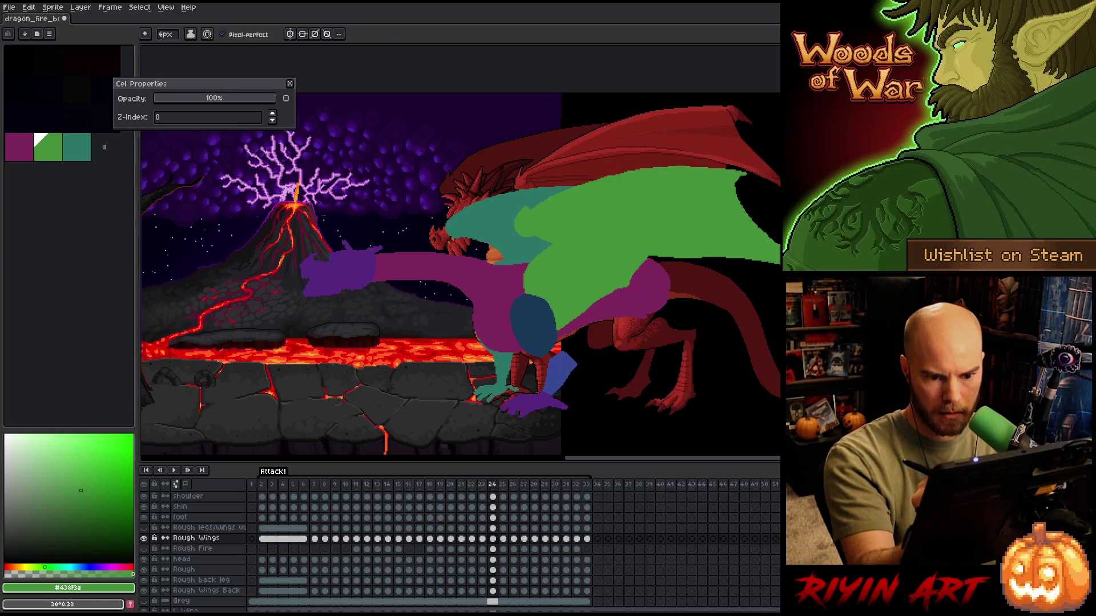
pyautogui.press('b')
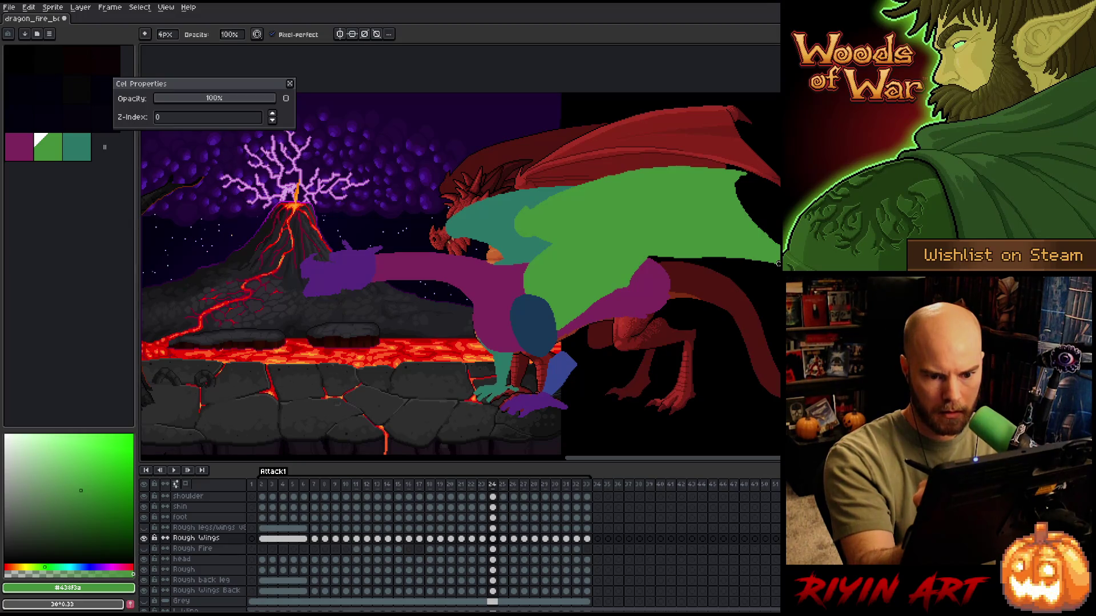
pyautogui.moveTo(830, 257); pyautogui.dragTo(699, 249)
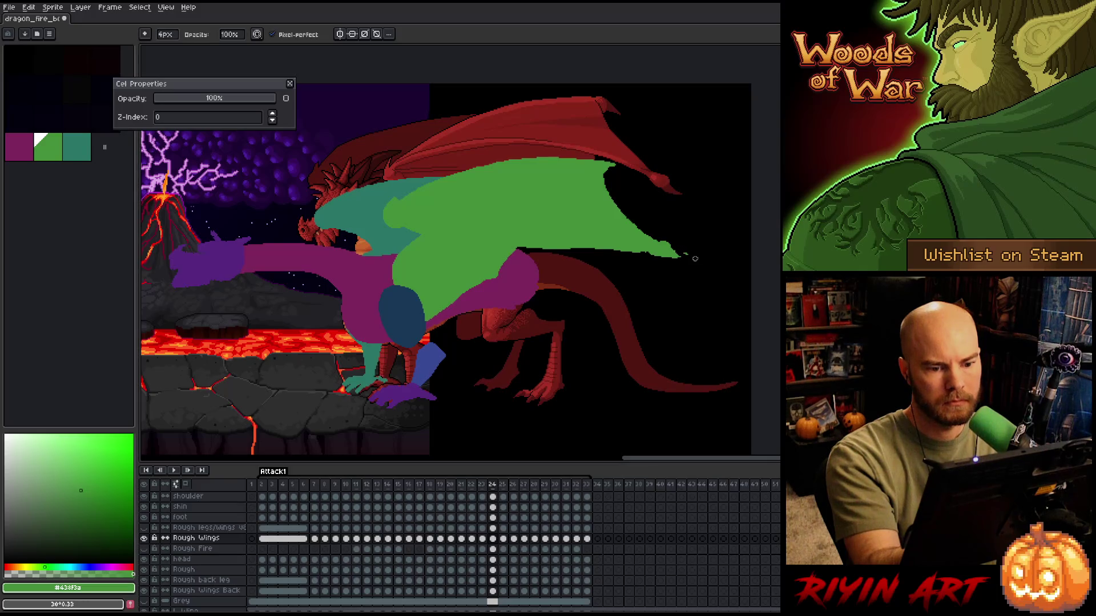
# - Erase and repaint the green wing's lower edge, cut a notch, and reshape its right edge
pyautogui.press('e')
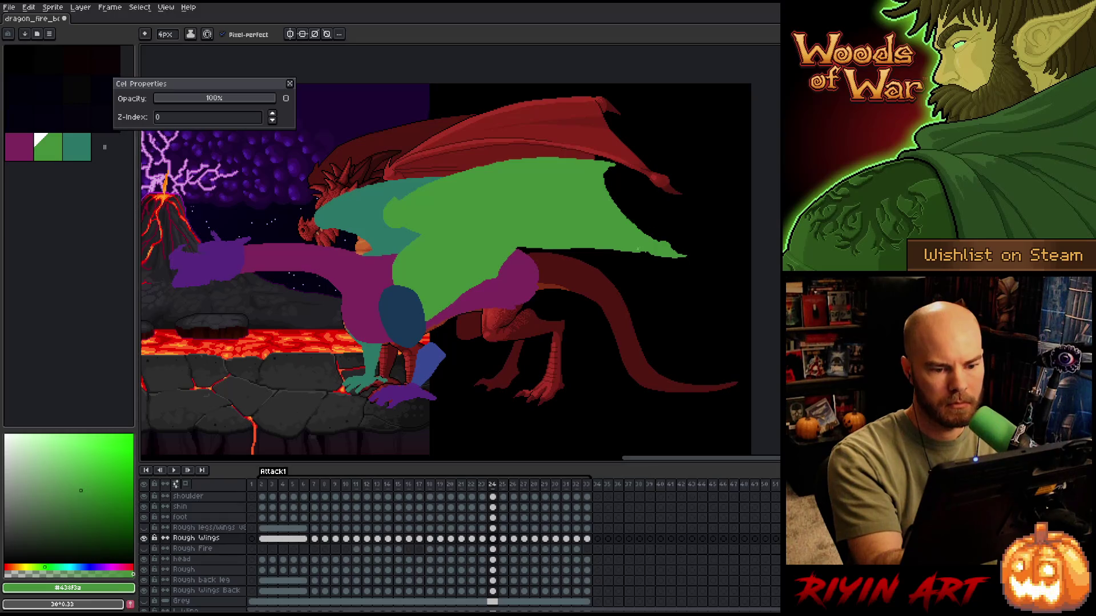
pyautogui.moveTo(568, 250); pyautogui.dragTo(631, 252)
pyautogui.moveTo(555, 250); pyautogui.dragTo(639, 251)
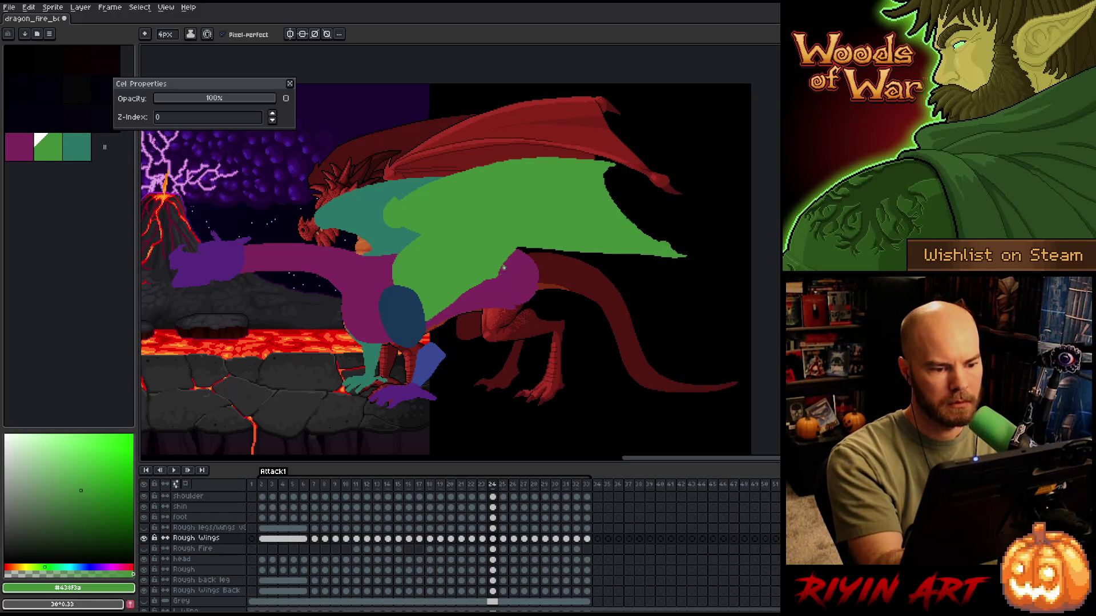
pyautogui.press('e')
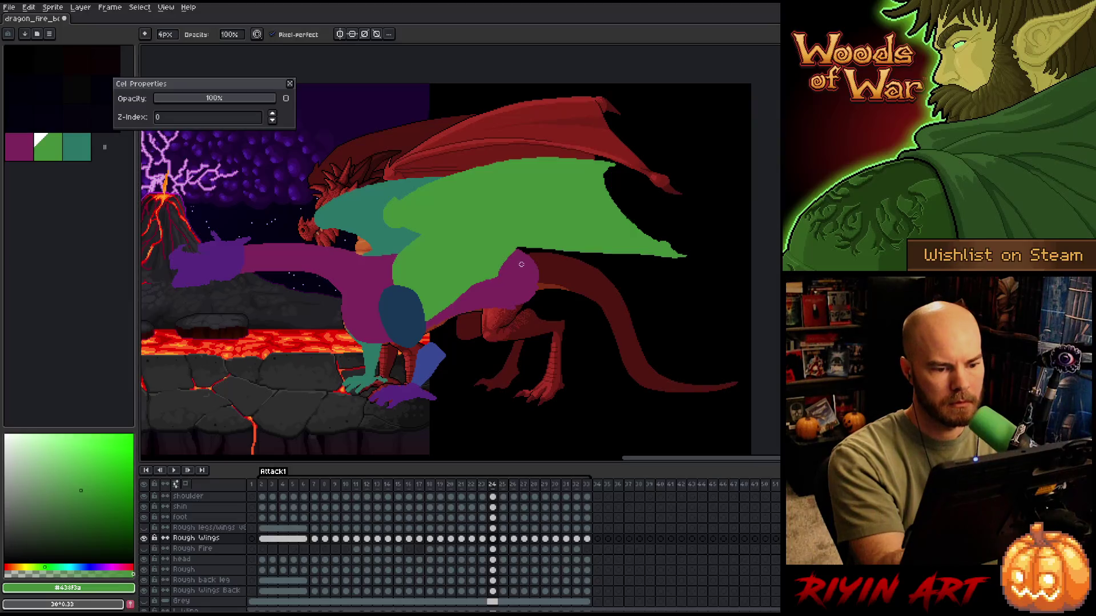
pyautogui.moveTo(516, 252); pyautogui.dragTo(521, 239)
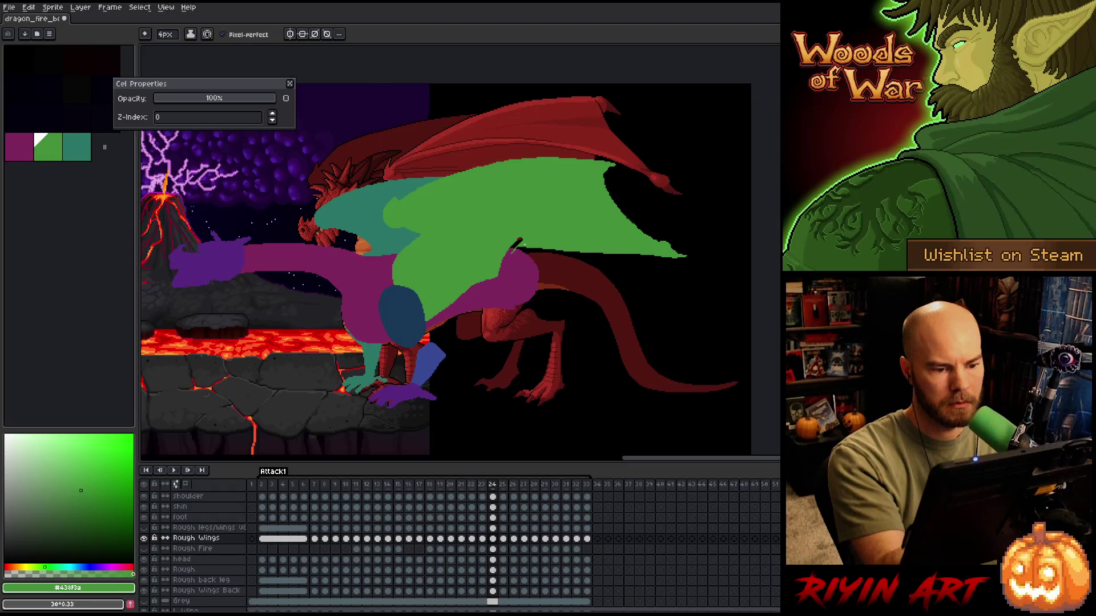
pyautogui.press('e')
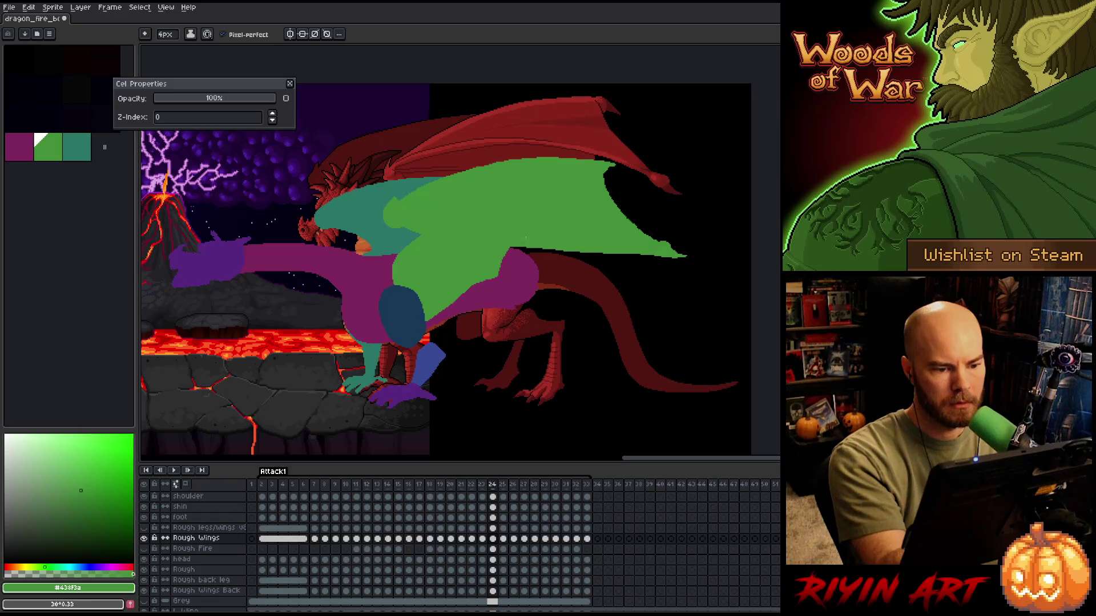
pyautogui.press('b')
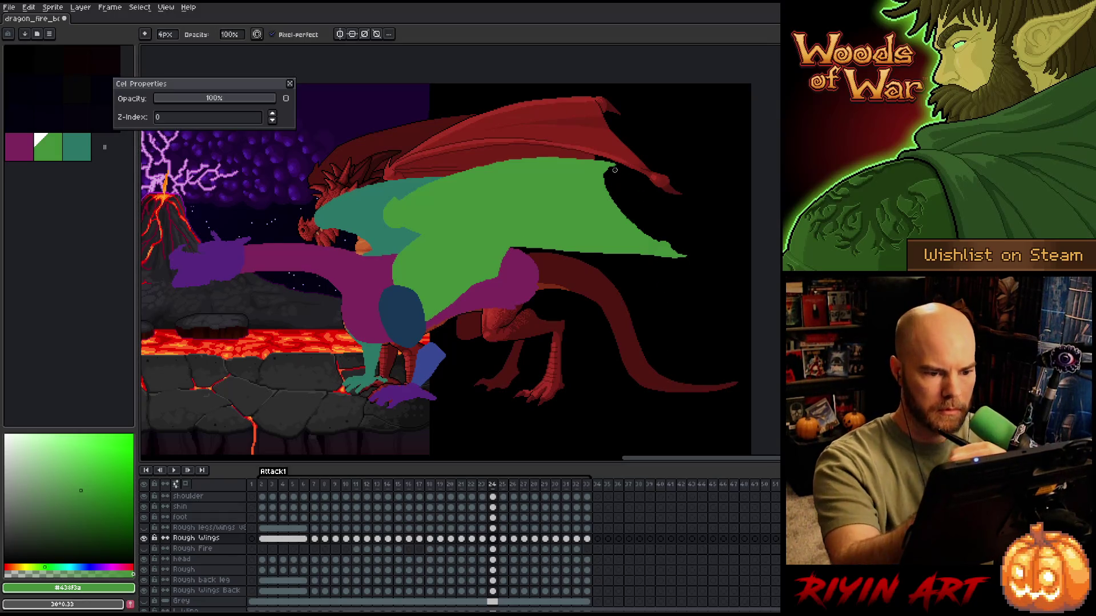
pyautogui.moveTo(607, 175); pyautogui.dragTo(633, 226)
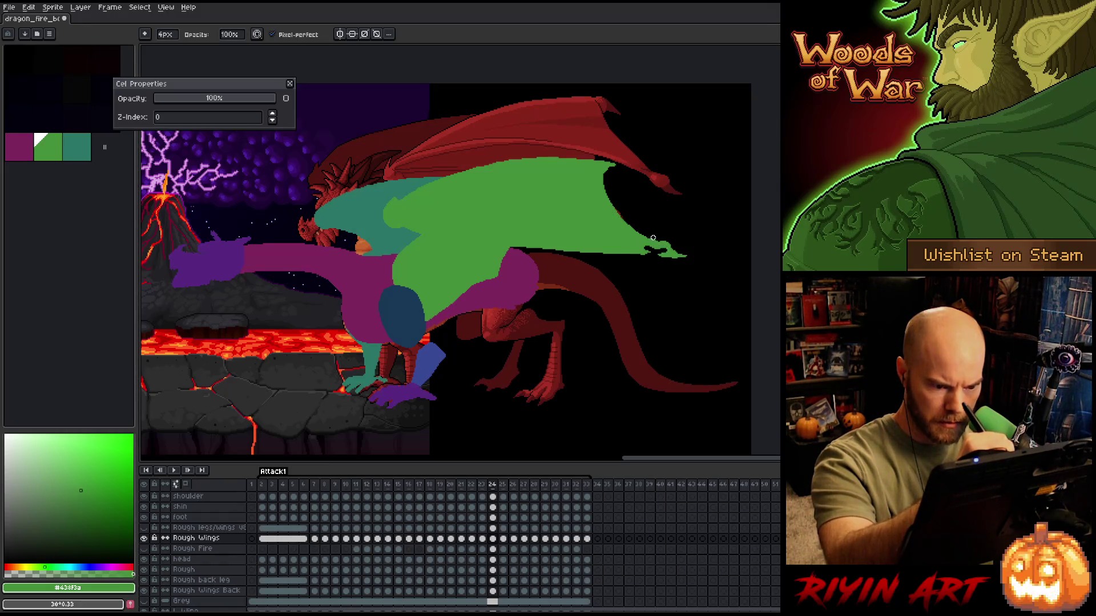
# - Lasso-select the green wing tip and clean its edges with pencil and eraser
pyautogui.press('q')
pyautogui.moveTo(656, 236)
pyautogui.mouseDown()
pyautogui.moveTo(701, 267)
pyautogui.moveTo(651, 257)
pyautogui.mouseUp()
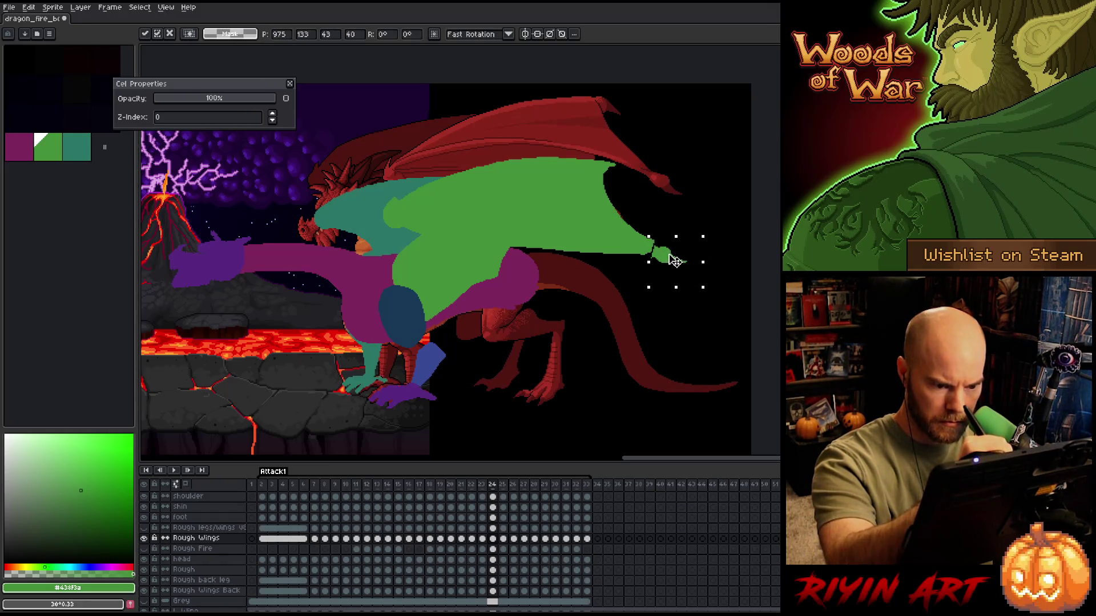
pyautogui.press('b')
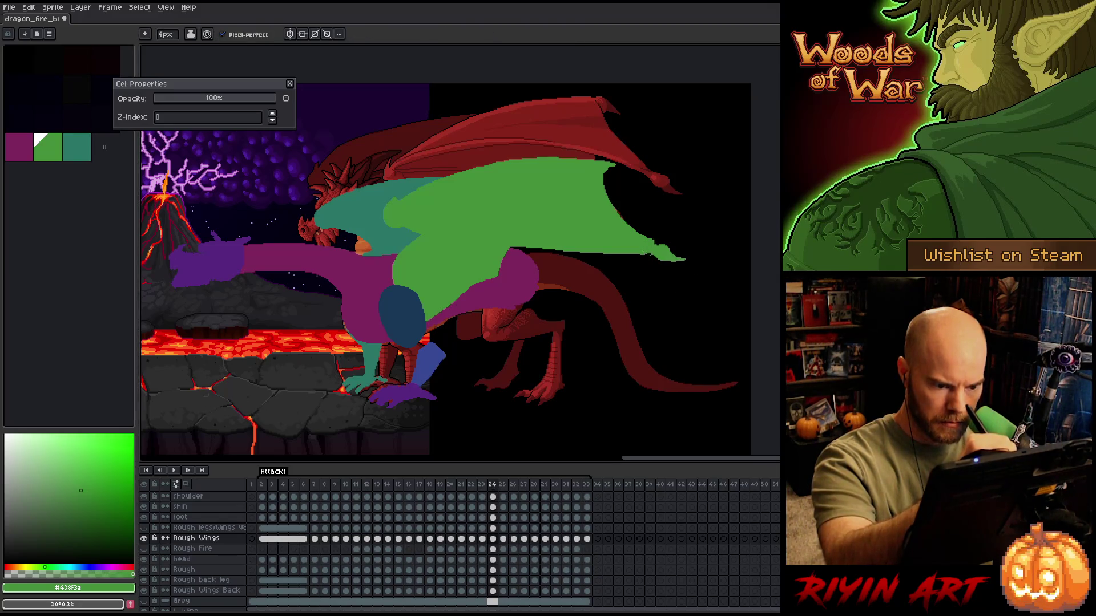
pyautogui.press('e')
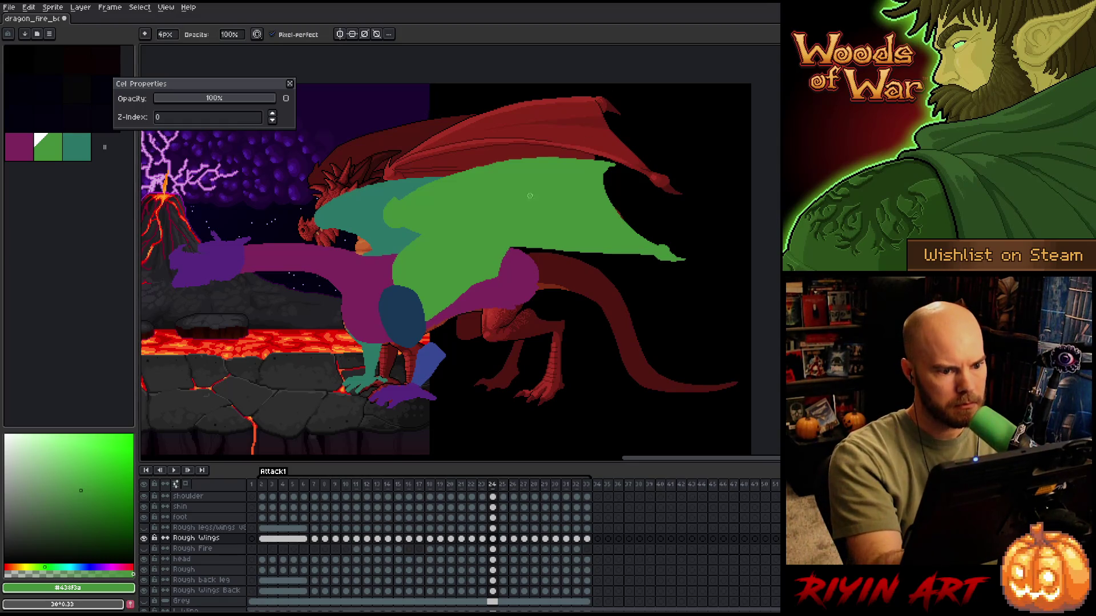
pyautogui.press('e')
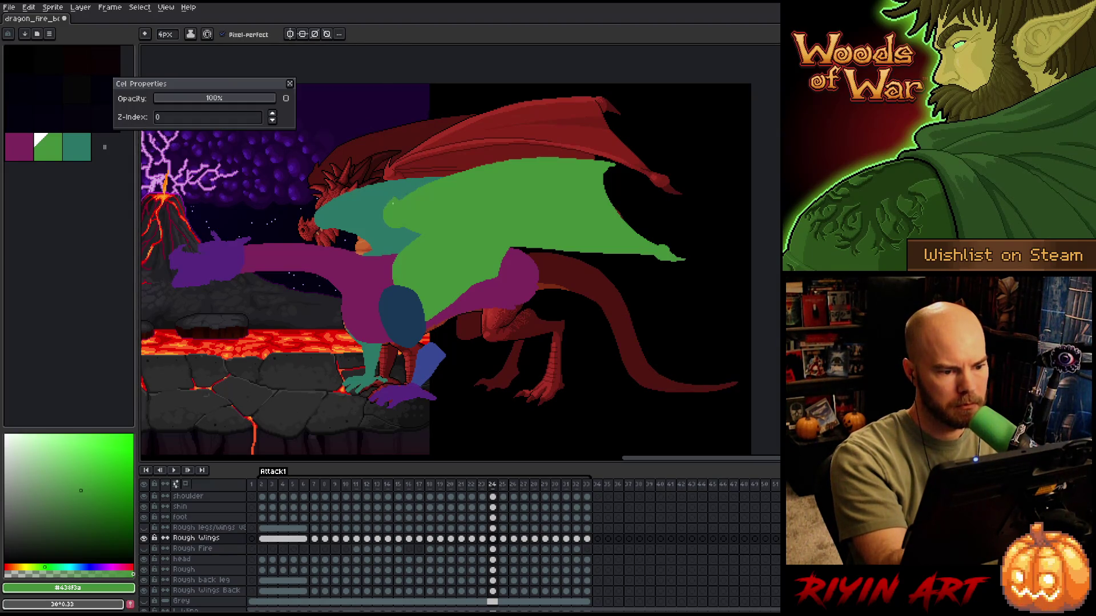
pyautogui.press('b')
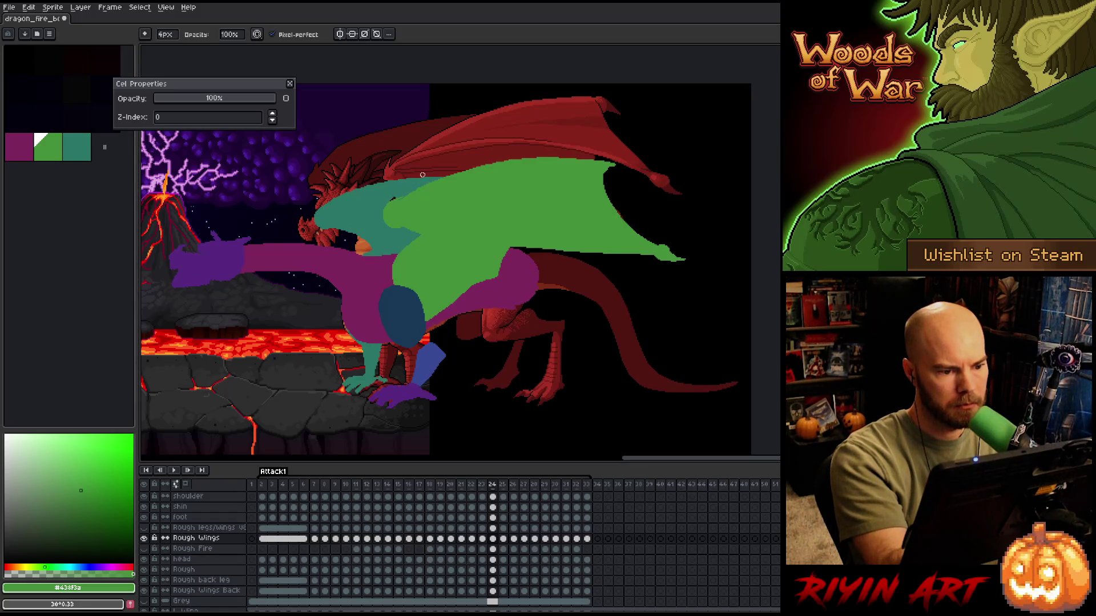
pyautogui.press('e')
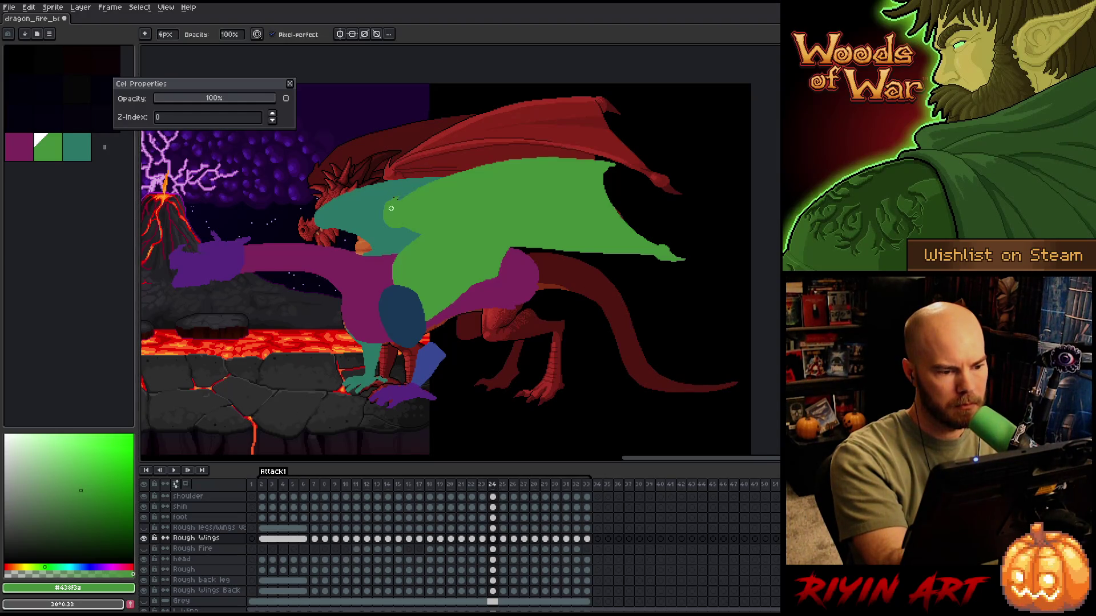
pyautogui.press('b')
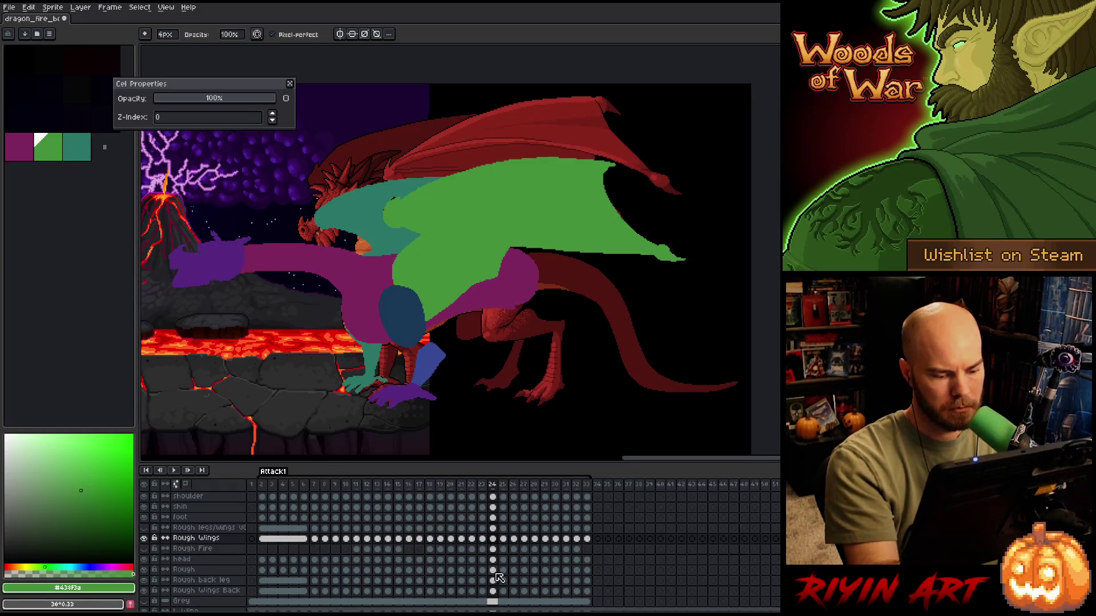
# - On Rough Wings Back at frame 24, extend the teal wing along its upper edge
pyautogui.keyDown('ctrl'); pyautogui.click(391, 183); pyautogui.keyUp('ctrl')
pyautogui.keyDown('alt'); pyautogui.click(391, 183); pyautogui.keyUp('alt')
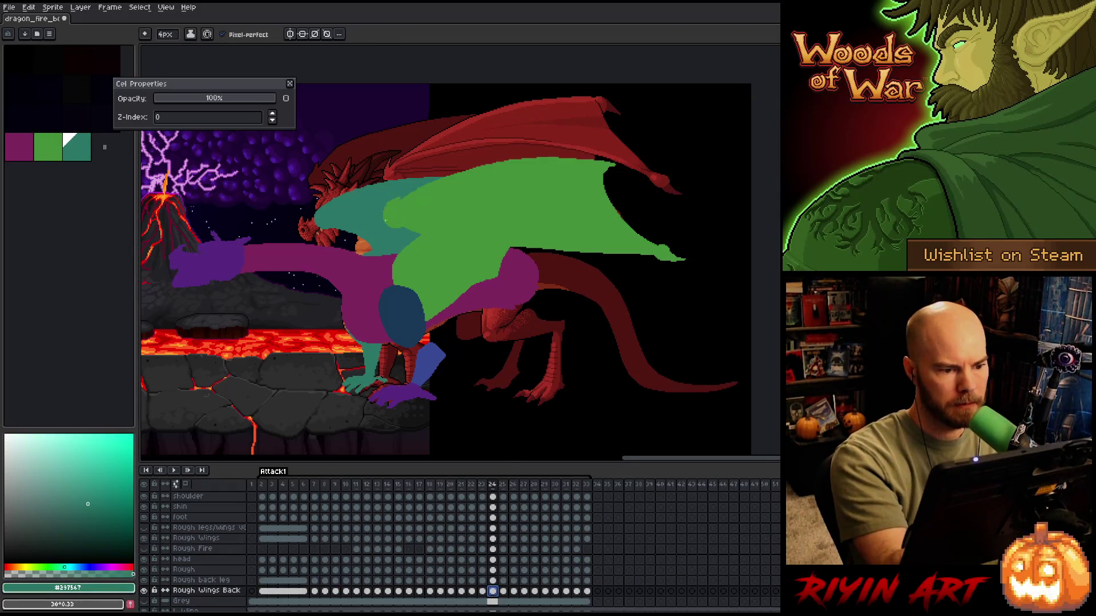
pyautogui.click(337, 202)
pyautogui.moveTo(337, 203); pyautogui.dragTo(485, 164)
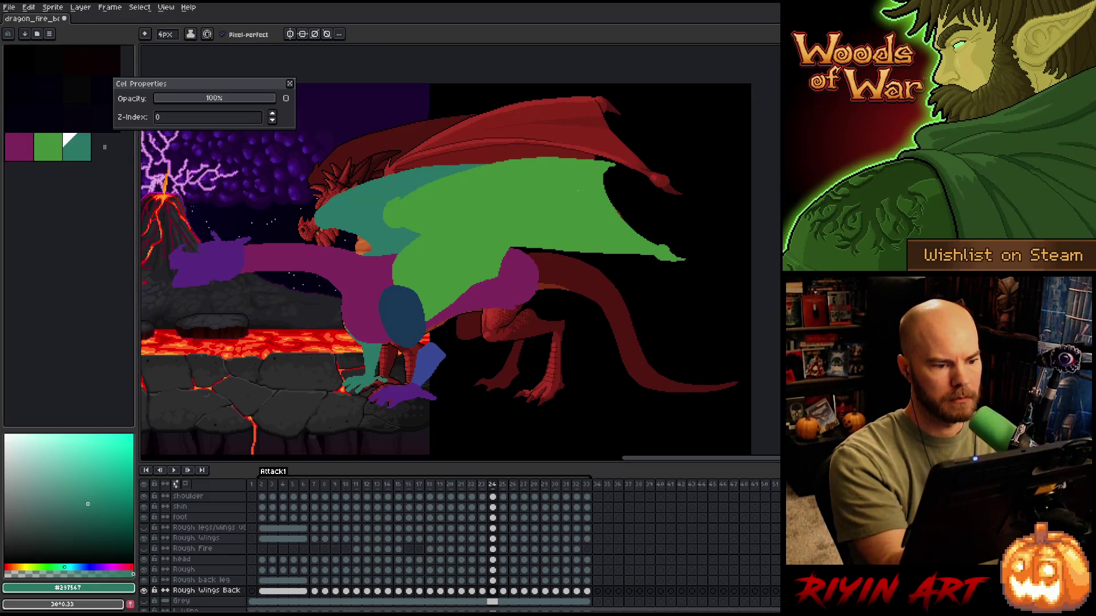
# - On frame 28, extend the green front wing toward the canvas top and fill its top strip
pyautogui.press('.')
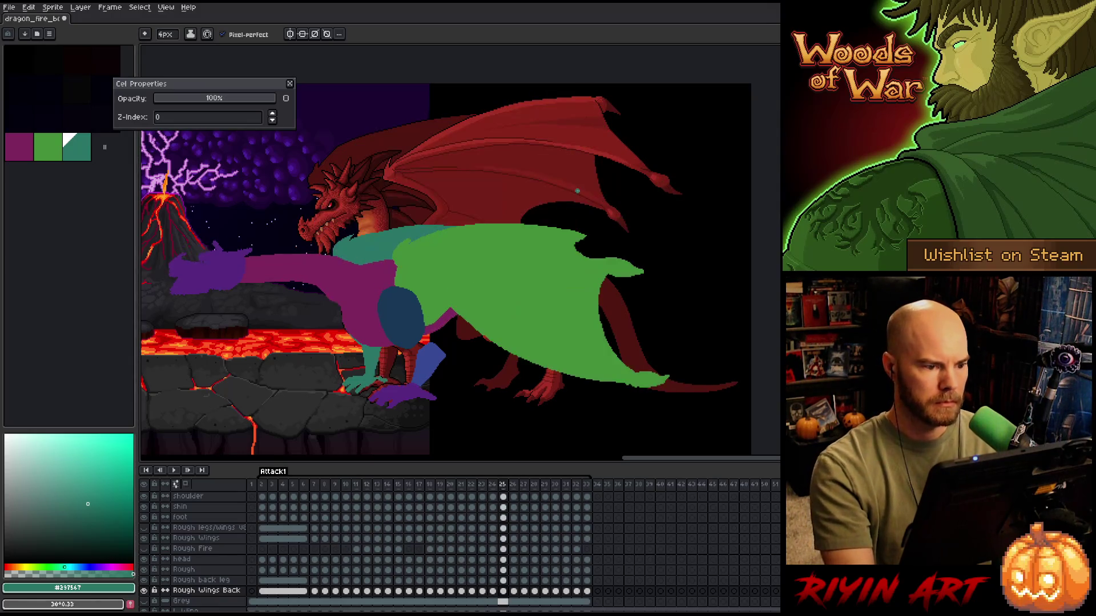
pyautogui.press('.')
pyautogui.press('.')
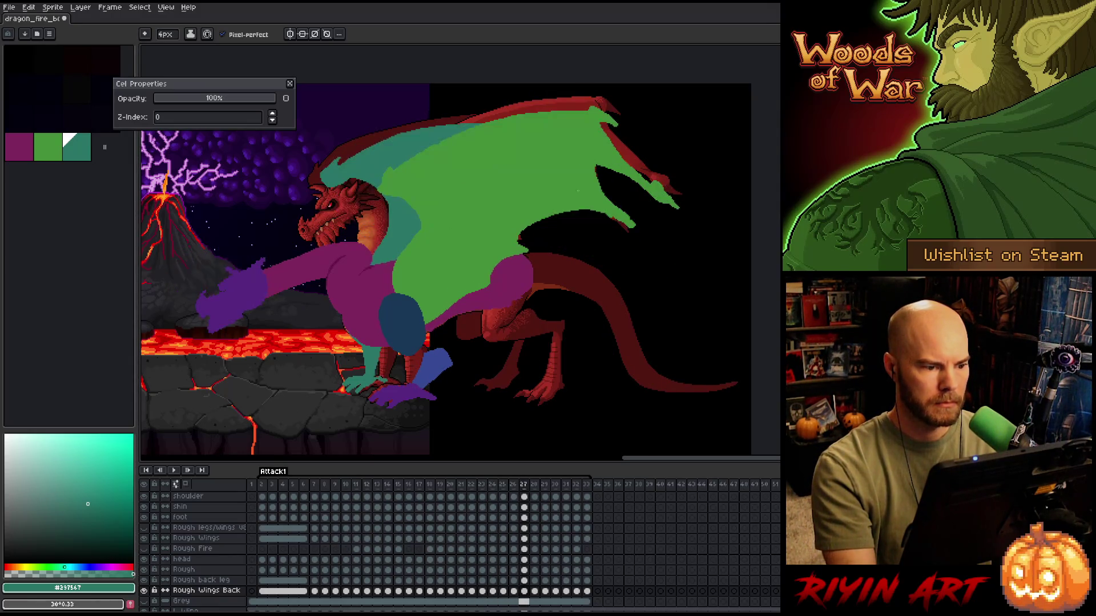
pyautogui.press('.')
pyautogui.press('.')
pyautogui.press('.')
pyautogui.press(',')
pyautogui.press(',')
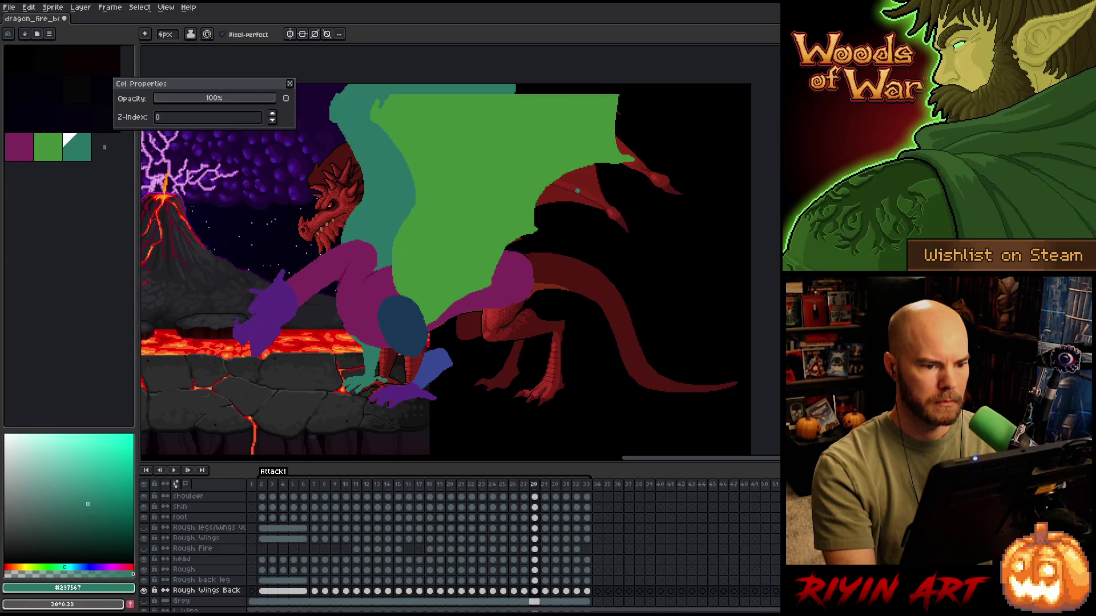
pyautogui.click(535, 539)
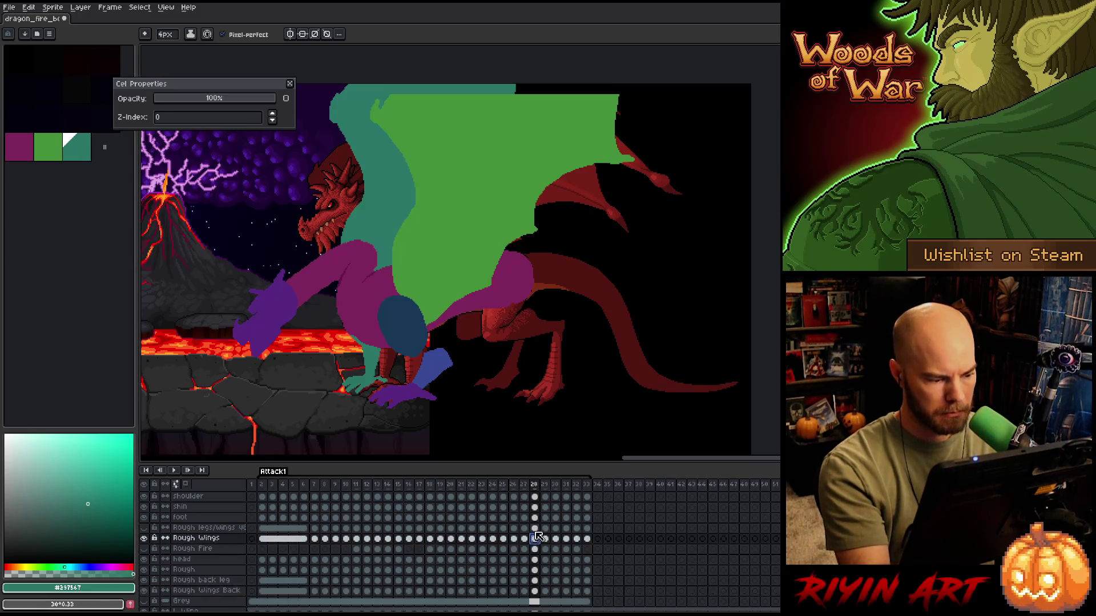
pyautogui.keyDown('alt'); pyautogui.click(469, 228); pyautogui.keyUp('alt')
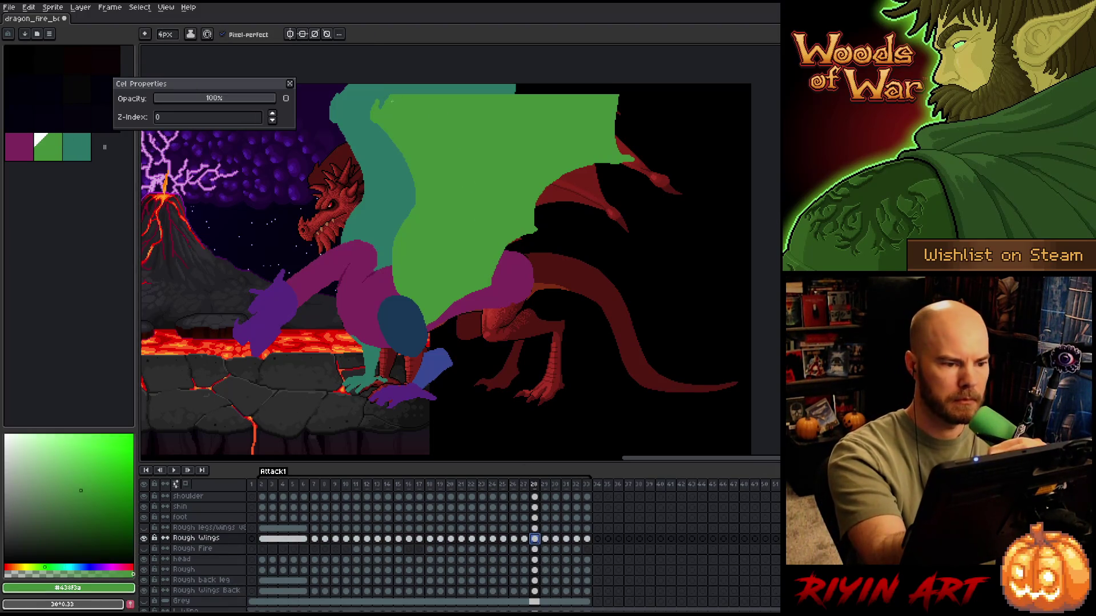
pyautogui.moveTo(619, 94); pyautogui.dragTo(621, 86)
pyautogui.press('g')
pyautogui.click(570, 89)
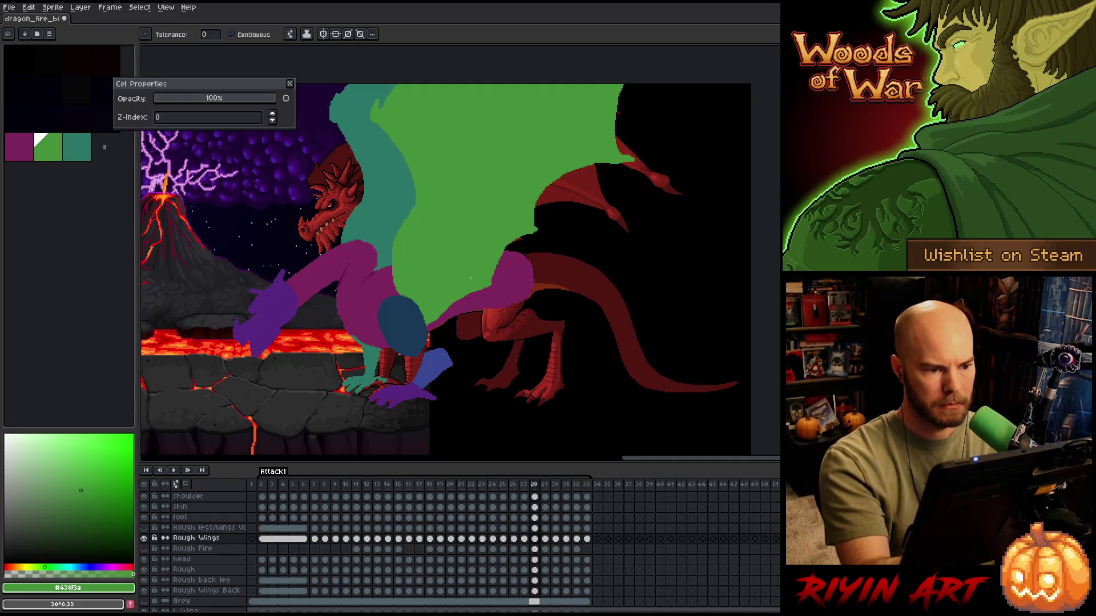
pyautogui.press('b')
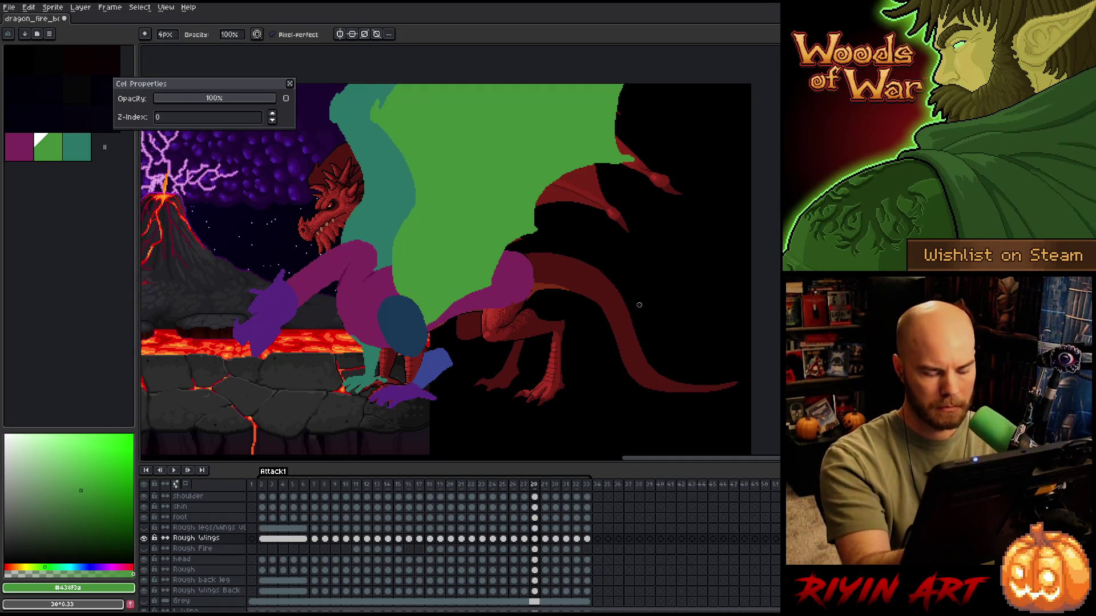
# - On frame 29, rotate the teal back wing on Rough Wings Back about 9°
pyautogui.press('Right')
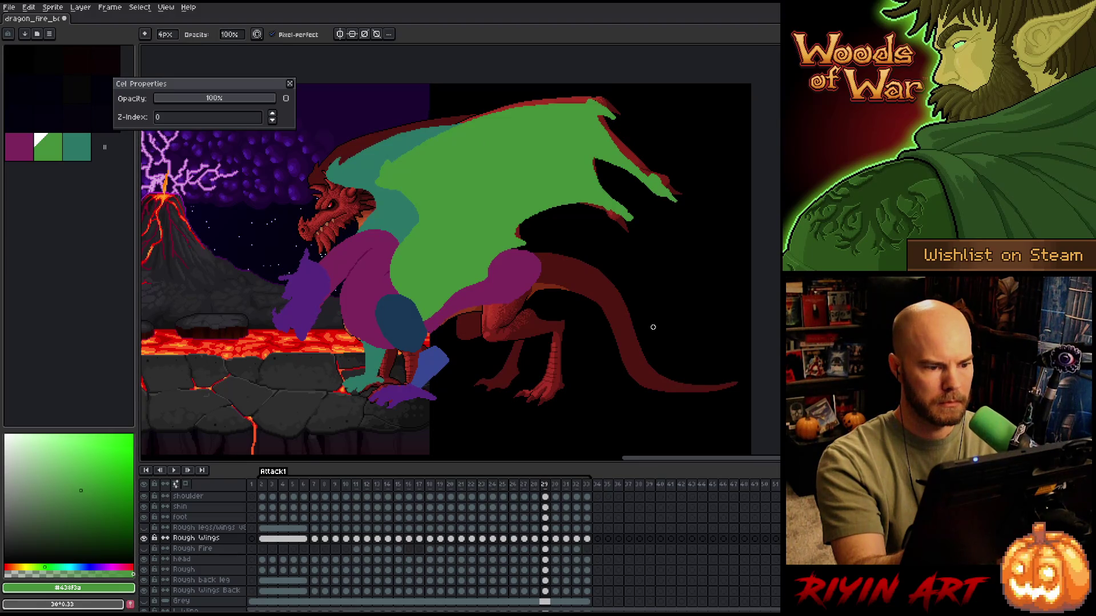
pyautogui.click(545, 550)
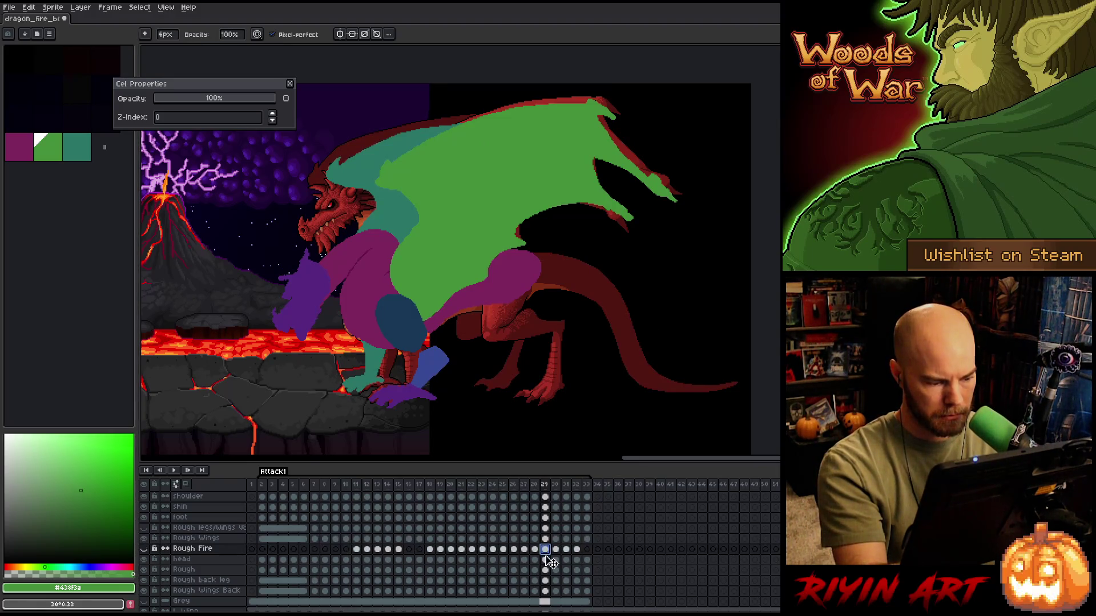
pyautogui.click(545, 580)
pyautogui.click(545, 591)
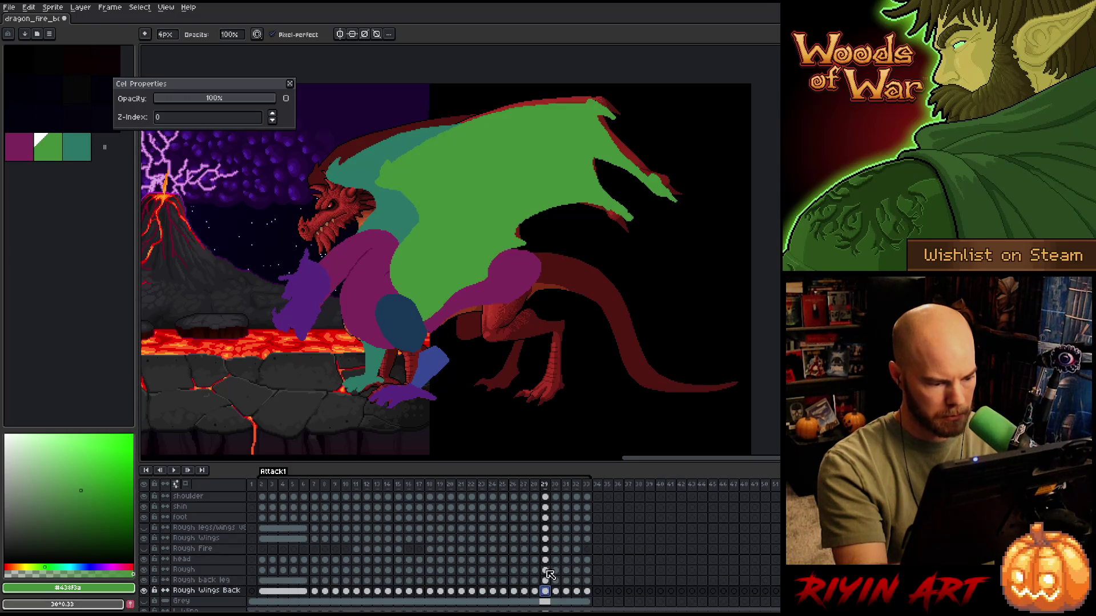
pyautogui.hotkey('ctrl', 't')
pyautogui.moveTo(514, 124); pyautogui.dragTo(499, 110)
pyautogui.press('b')
pyautogui.press(']')
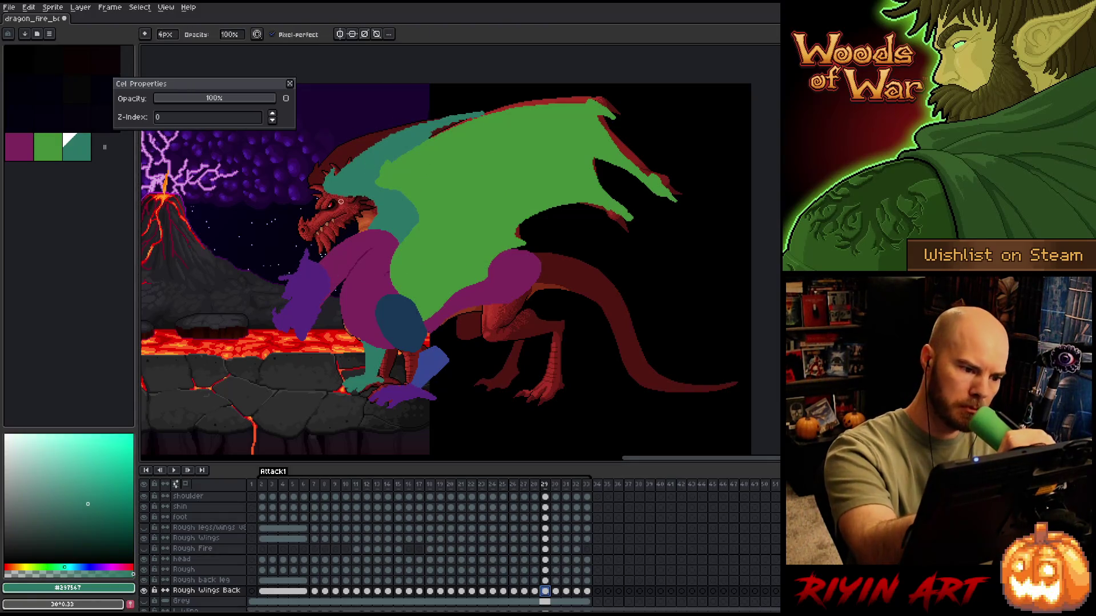
# - Sample the teal and thicken the back wing's band along its top edge
pyautogui.press('i')
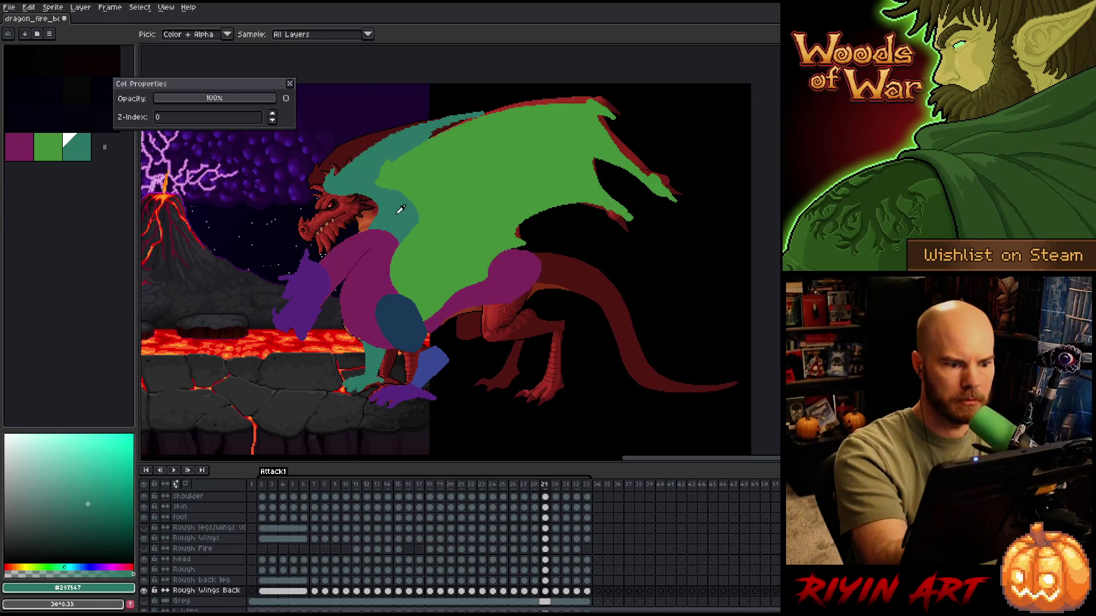
pyautogui.press('b')
pyautogui.moveTo(351, 161)
pyautogui.mouseDown()
pyautogui.moveTo(387, 135)
pyautogui.moveTo(522, 105)
pyautogui.mouseUp()
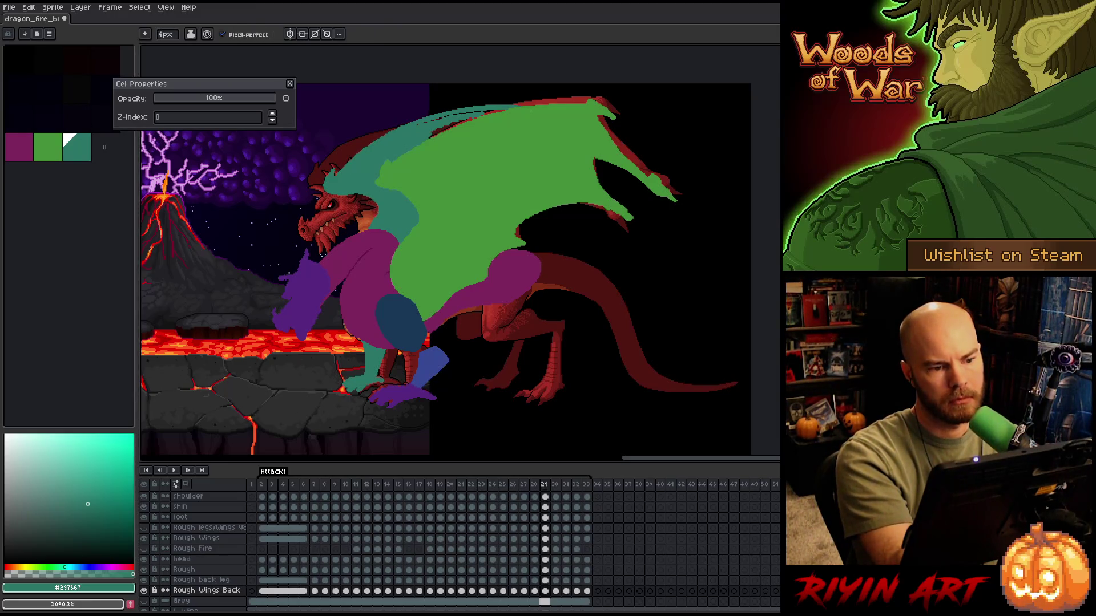
pyautogui.moveTo(434, 136)
pyautogui.mouseDown()
pyautogui.moveTo(502, 112)
pyautogui.moveTo(479, 112)
pyautogui.mouseUp()
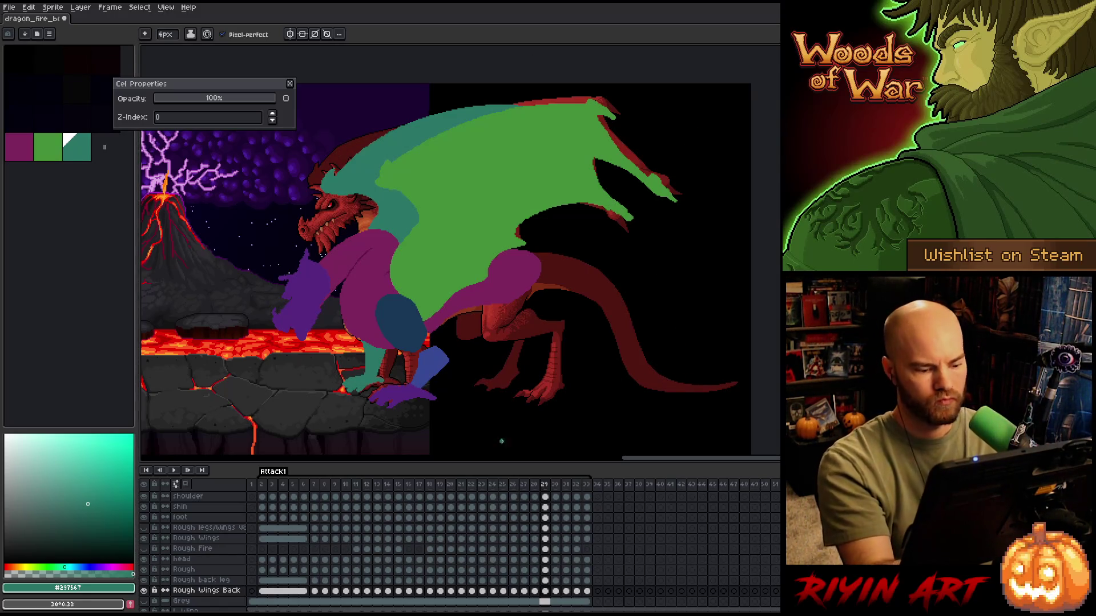
# - On Rough Wings at frame 29, trim a bit of the green wing's lower edge
pyautogui.click(545, 538)
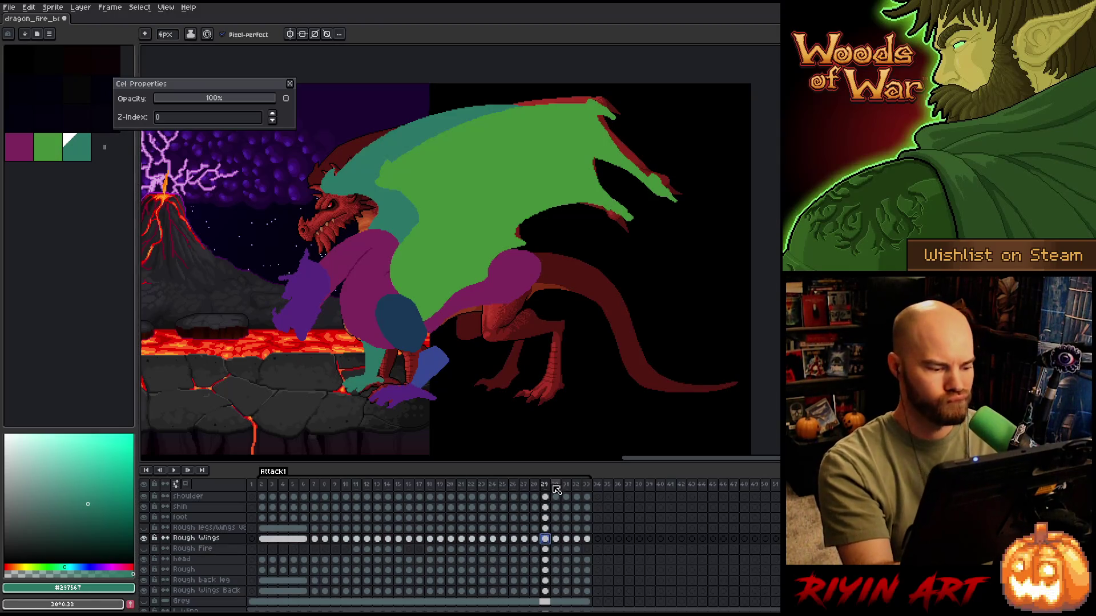
pyautogui.press('b')
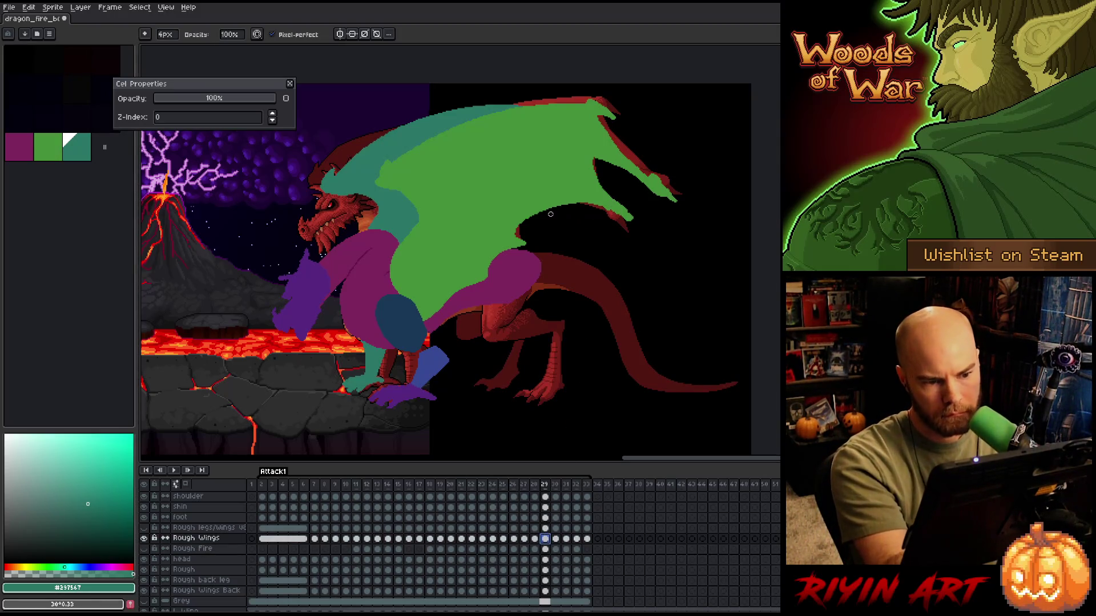
pyautogui.moveTo(519, 235); pyautogui.dragTo(524, 243)
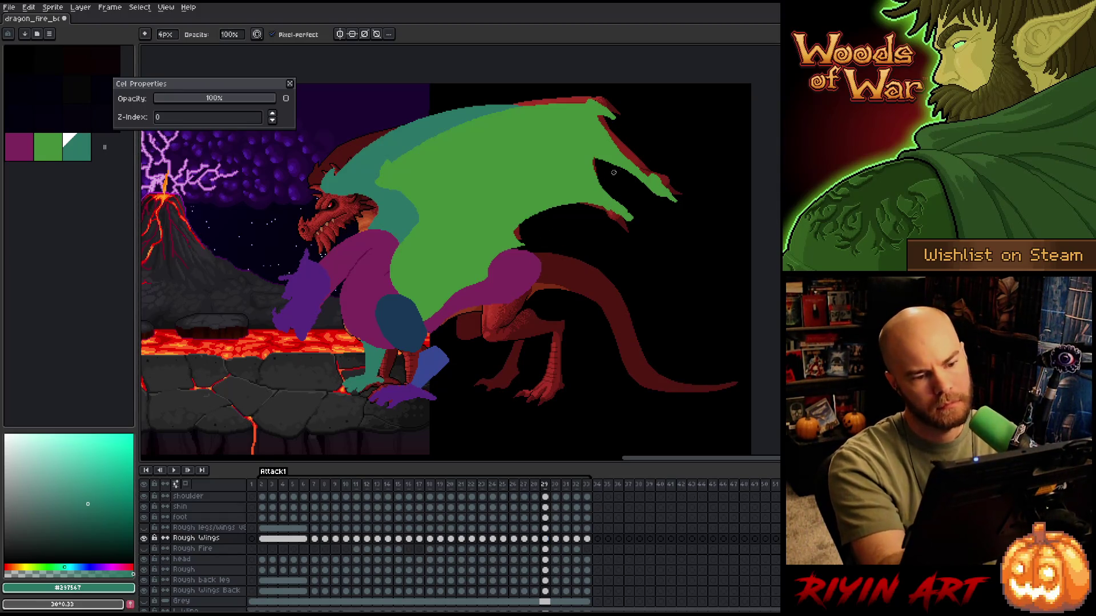
pyautogui.press('e')
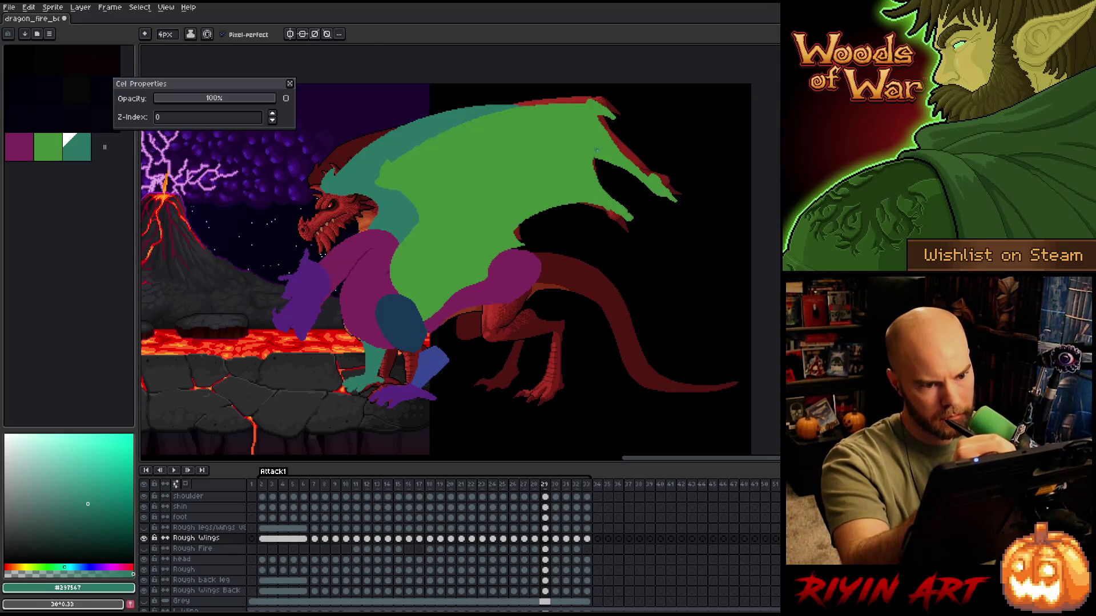
# - Paint green over the wing's red upper-right edge, redoing one misplaced stroke
pyautogui.keyDown('alt'); pyautogui.click(596, 151); pyautogui.keyUp('alt')
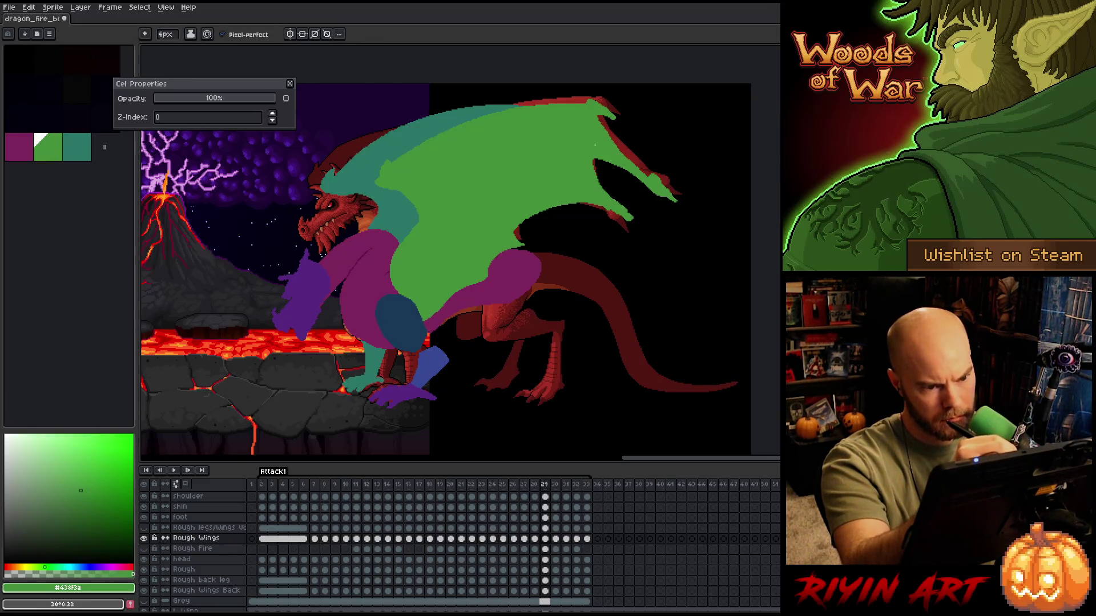
pyautogui.moveTo(596, 115); pyautogui.dragTo(654, 174)
pyautogui.hotkey('ctrl', 'z')
pyautogui.moveTo(595, 111); pyautogui.dragTo(653, 177)
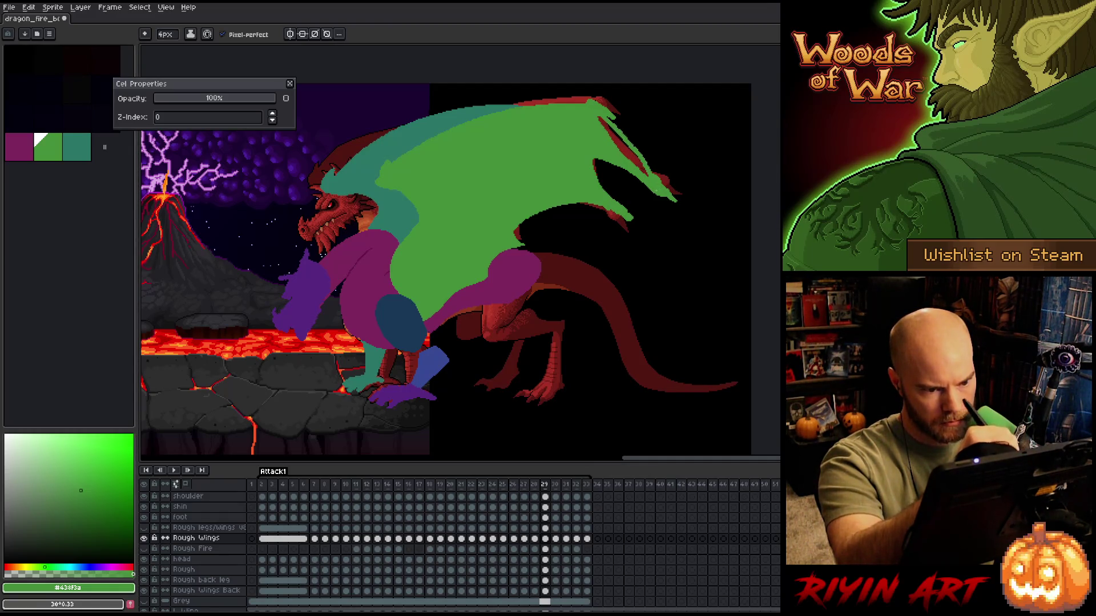
pyautogui.moveTo(599, 120)
pyautogui.mouseDown()
pyautogui.moveTo(647, 175)
pyautogui.moveTo(644, 166)
pyautogui.mouseUp()
pyautogui.moveTo(619, 128); pyautogui.dragTo(630, 141)
# - Erase stray pixels along the green wing's top edge
pyautogui.press('e')
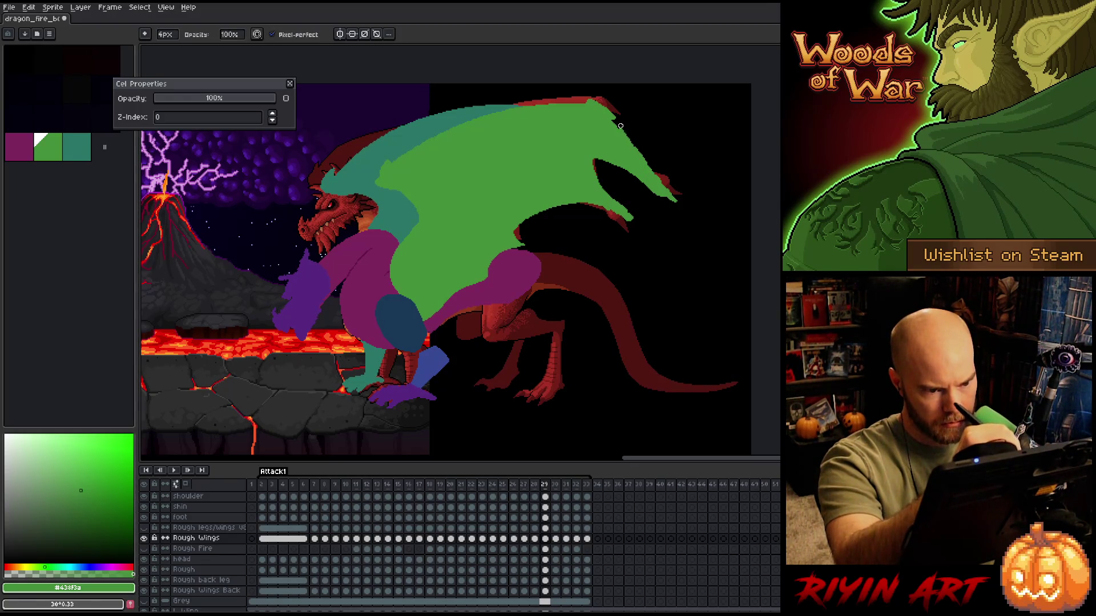
pyautogui.press('b')
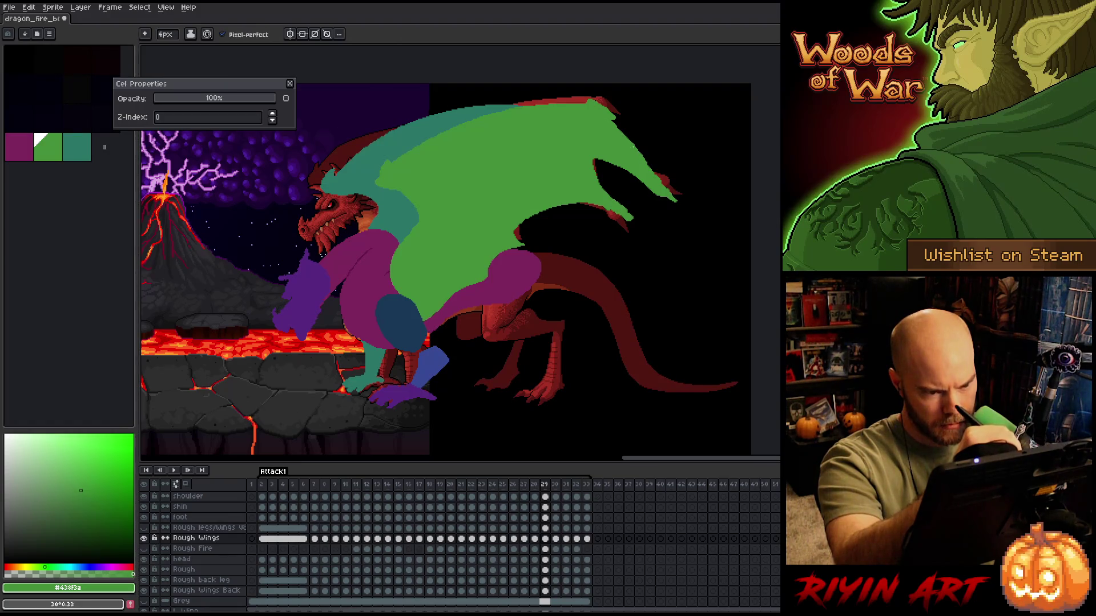
pyautogui.press('e')
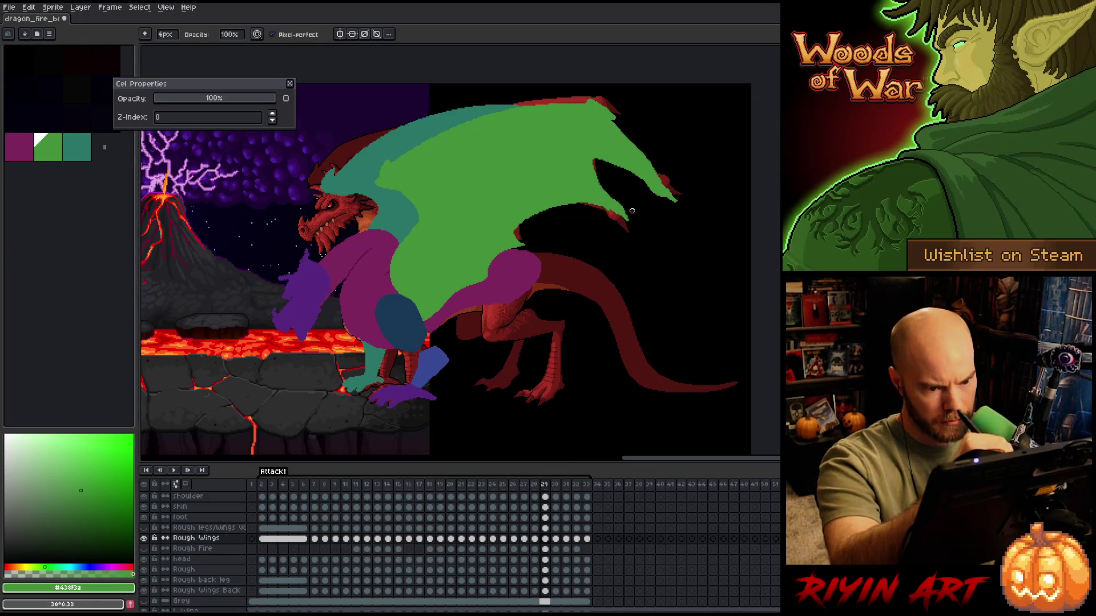
pyautogui.moveTo(579, 101); pyautogui.dragTo(602, 103)
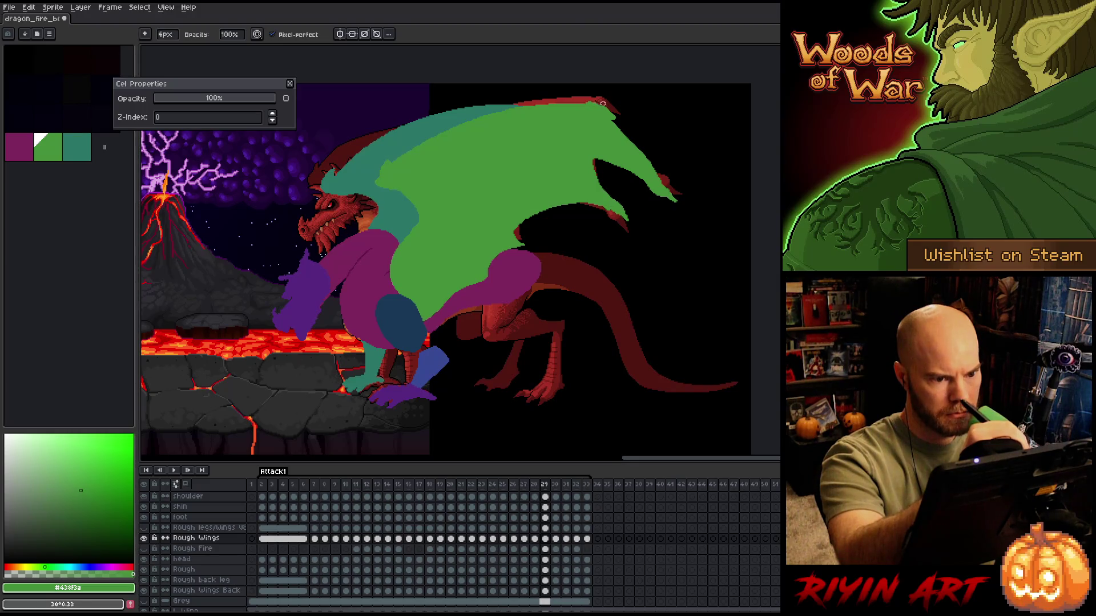
pyautogui.press('b')
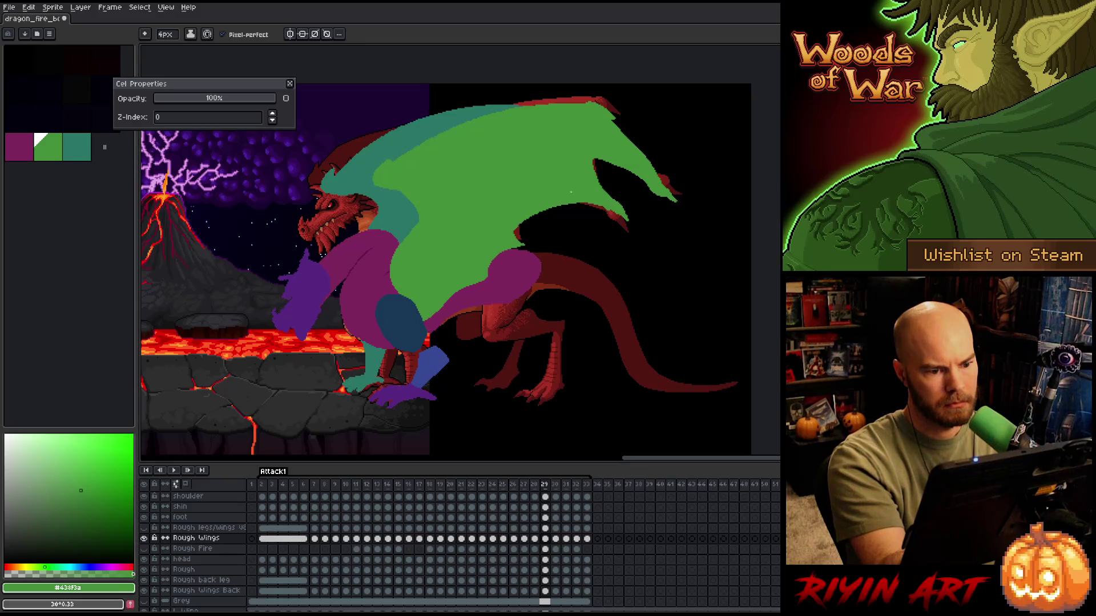
pyautogui.press('e')
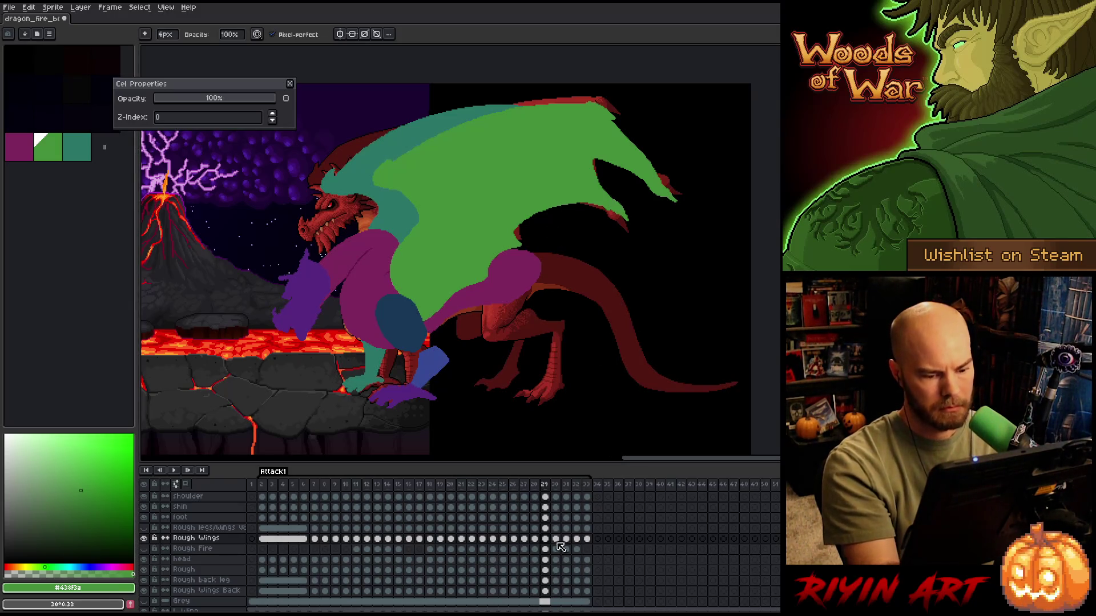
# - Touch up the green wing on the frame-30 Rough Wings cel with pencil and eraser
pyautogui.click(555, 591)
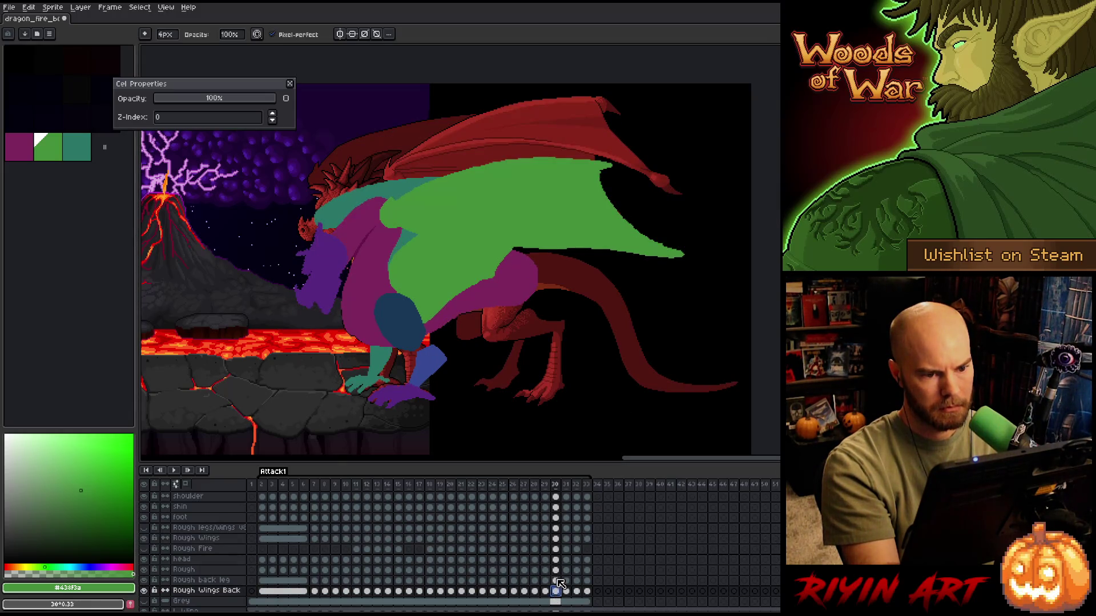
pyautogui.click(555, 539)
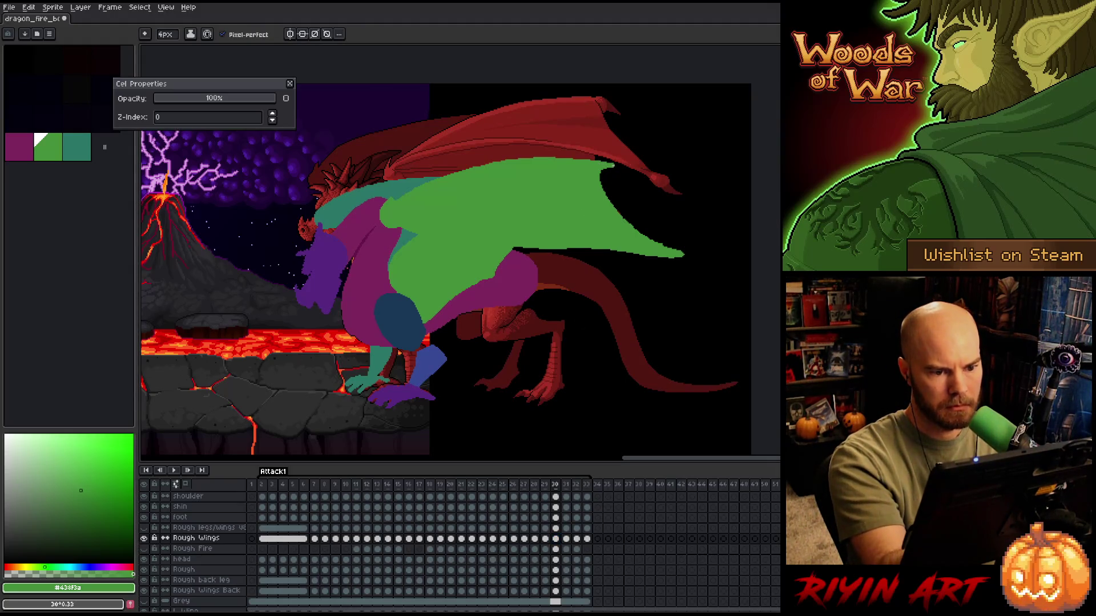
pyautogui.press('b')
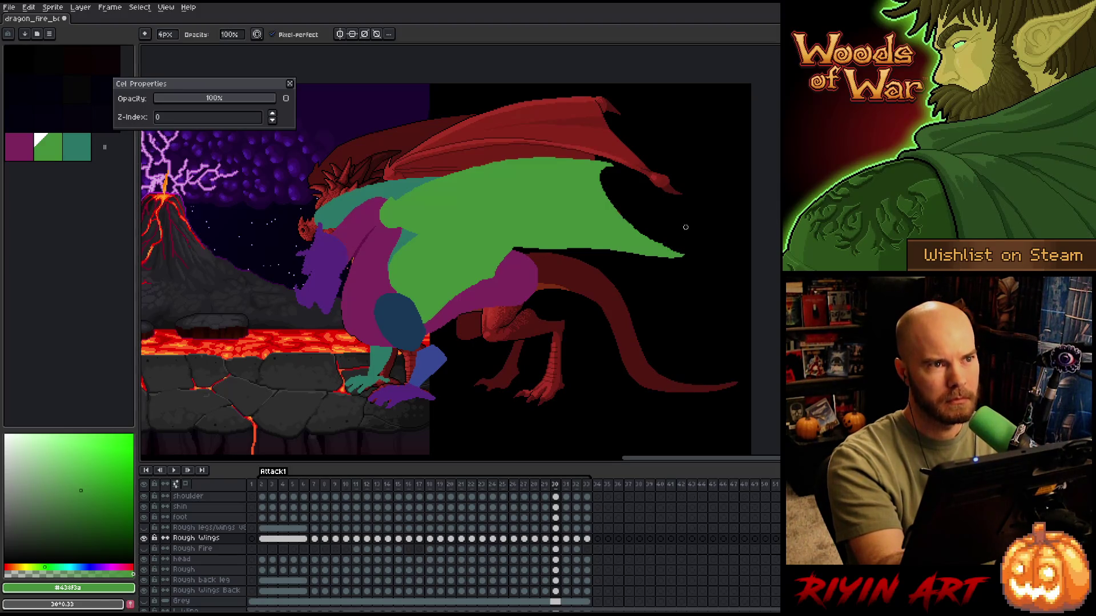
pyautogui.press('e')
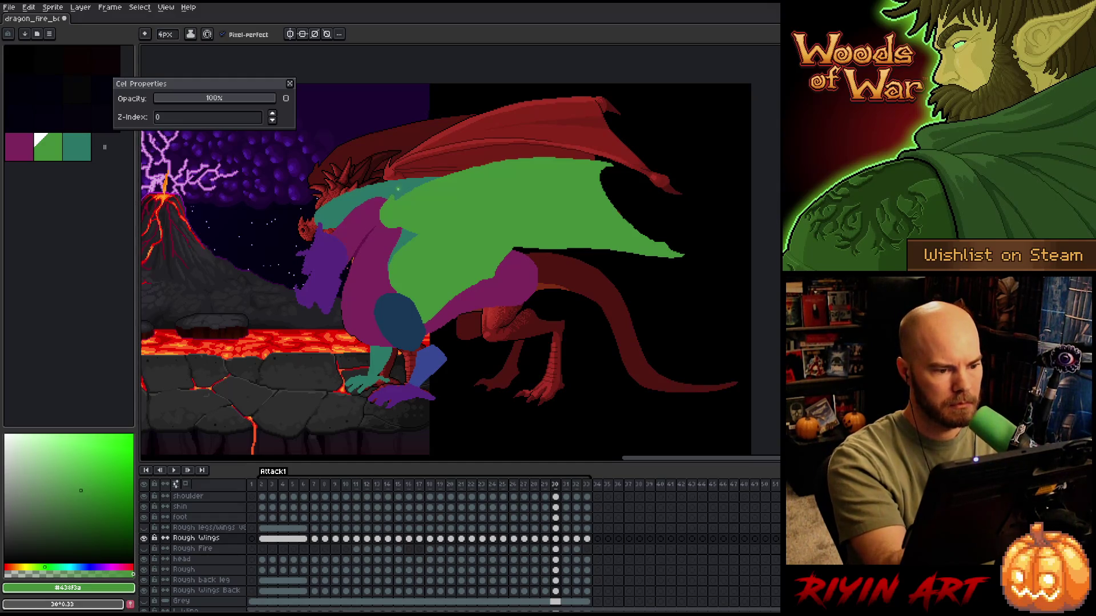
pyautogui.press('b')
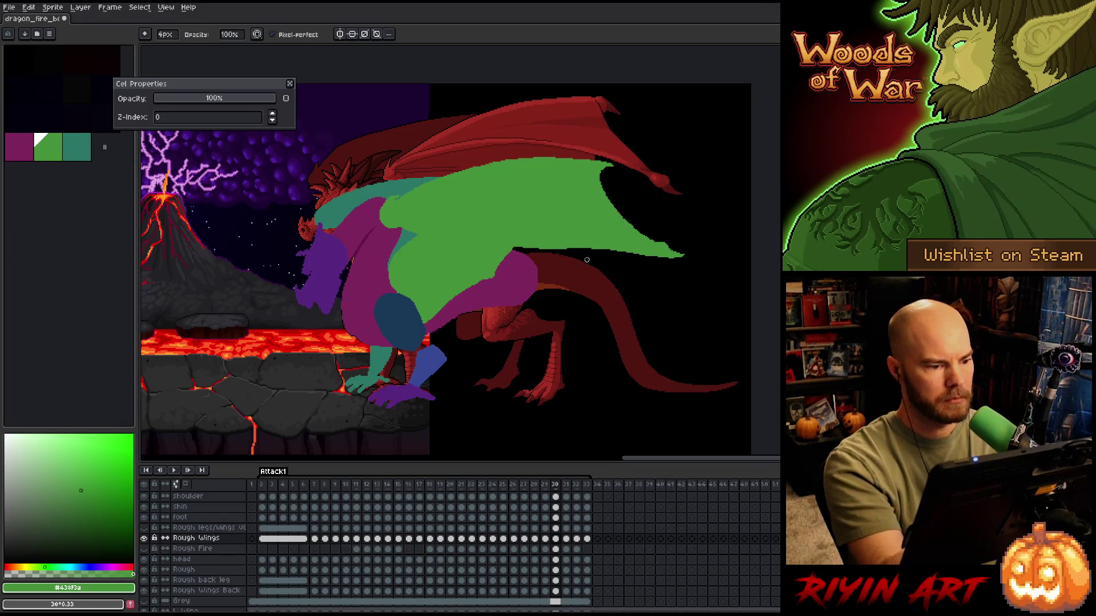
# - Advance to frame 31 and touch up its green wing the same way
pyautogui.press('.')
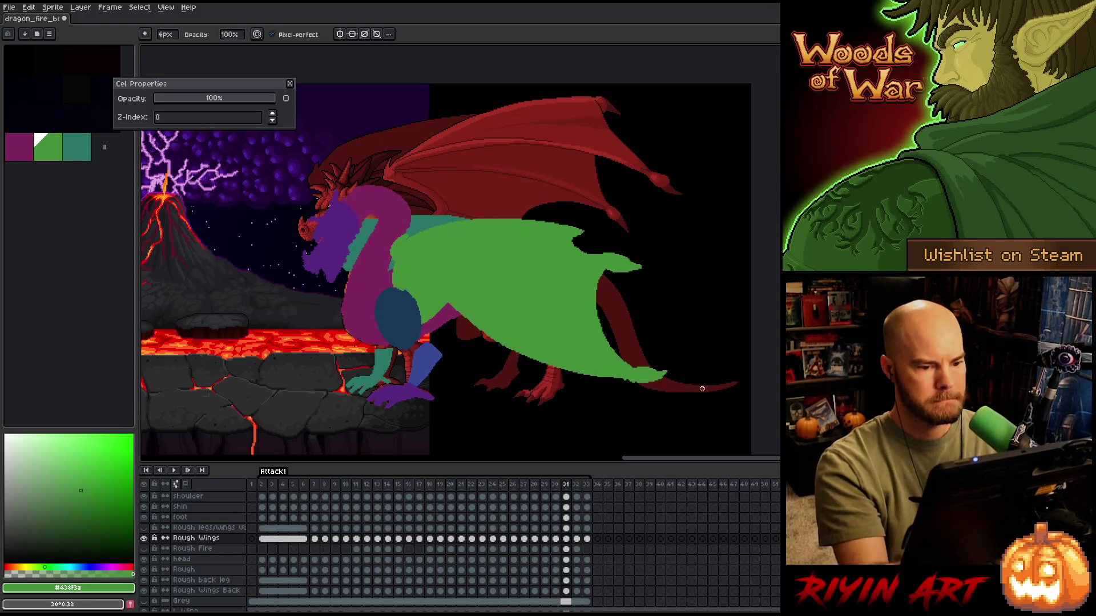
pyautogui.press('e')
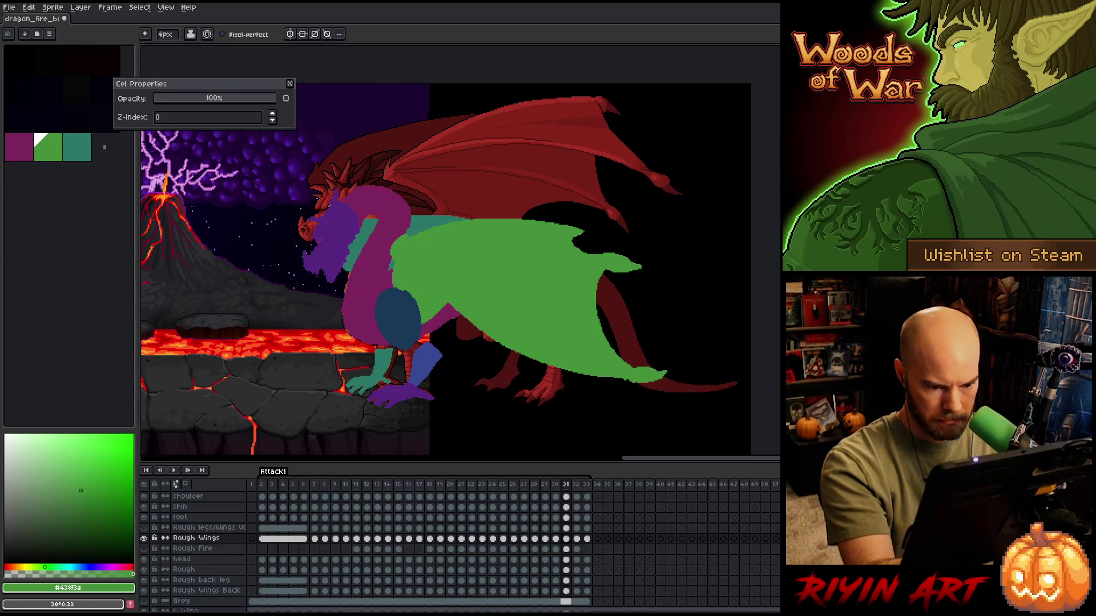
pyautogui.press('b')
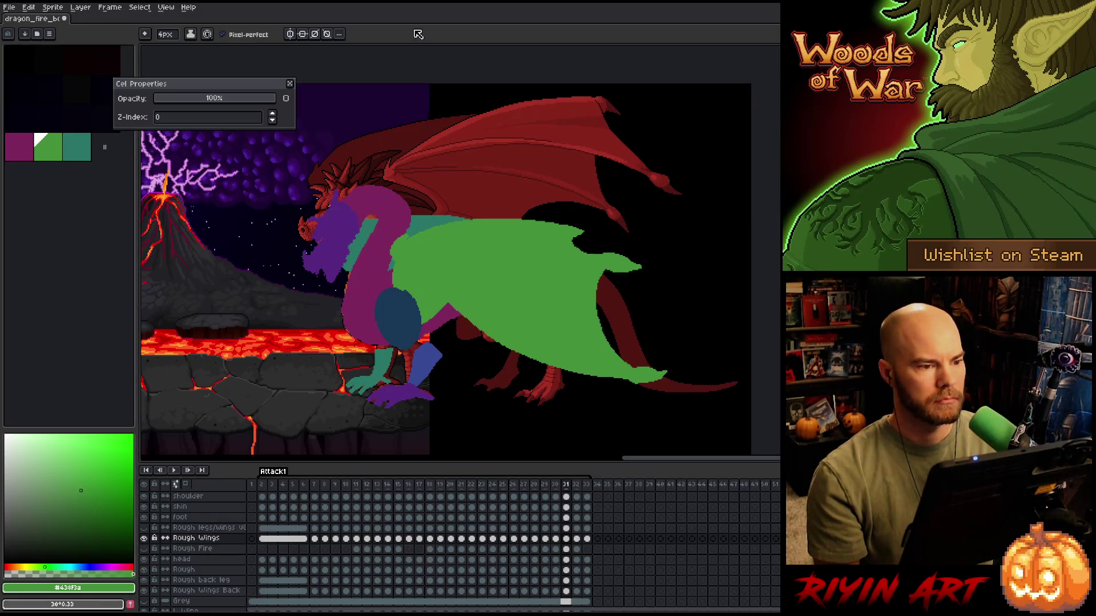
# - Close Cel Properties, go to frame 32, and play then stop the animation
pyautogui.click(290, 84)
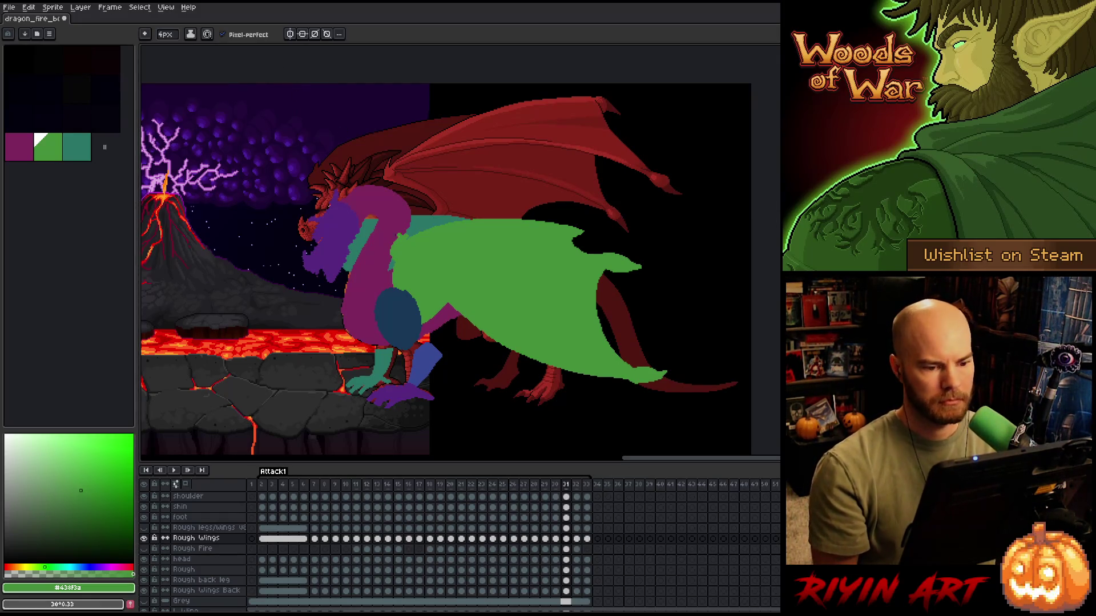
pyautogui.press('Right')
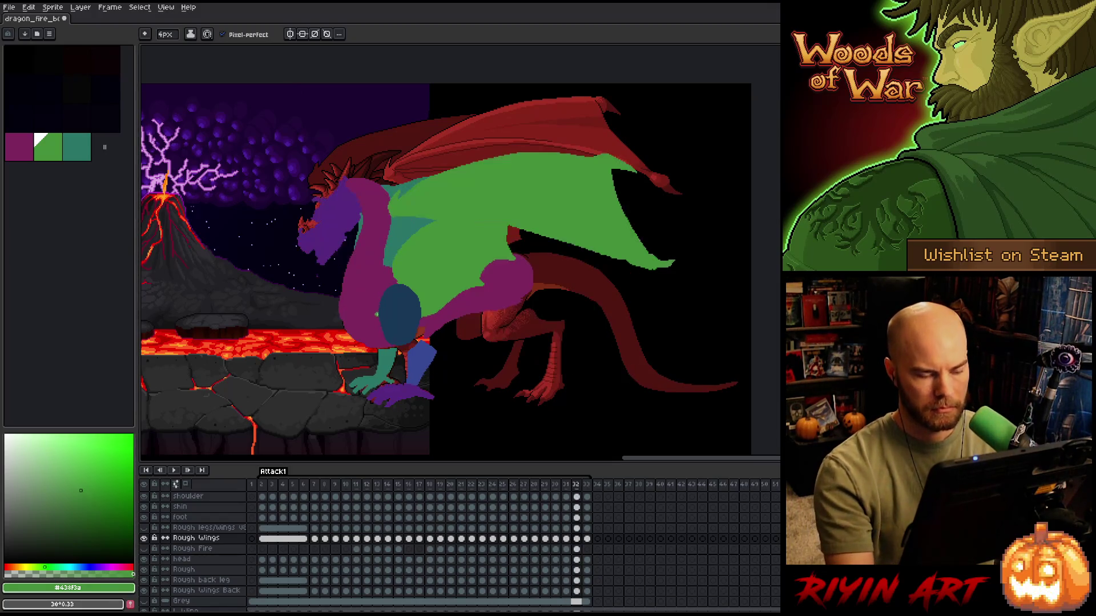
pyautogui.press('Return')
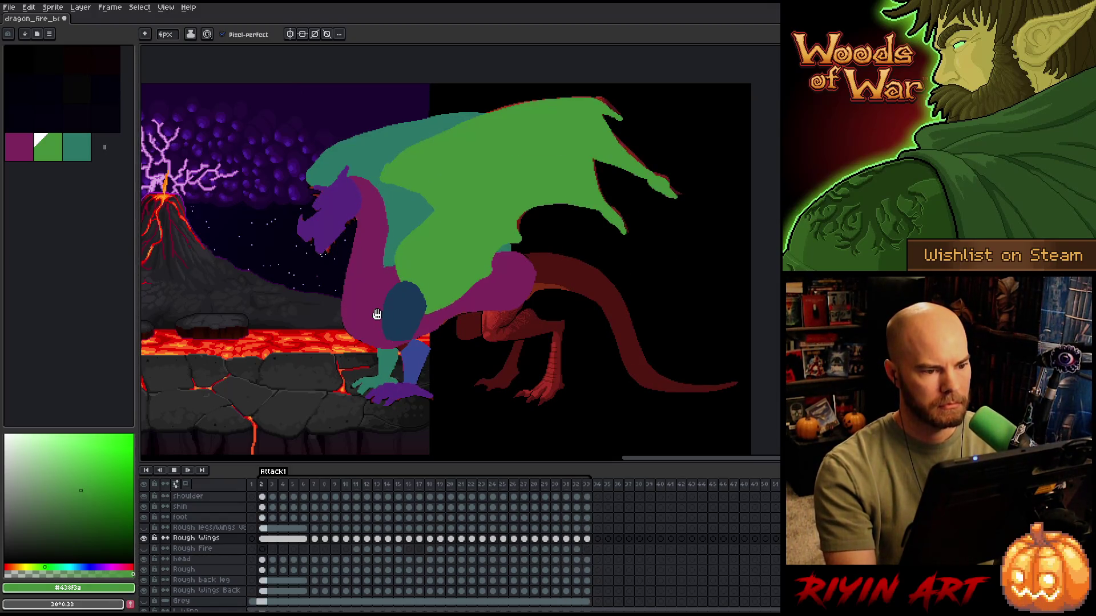
pyautogui.scroll(-2, 520, 307)
pyautogui.scroll(2, 520, 308)
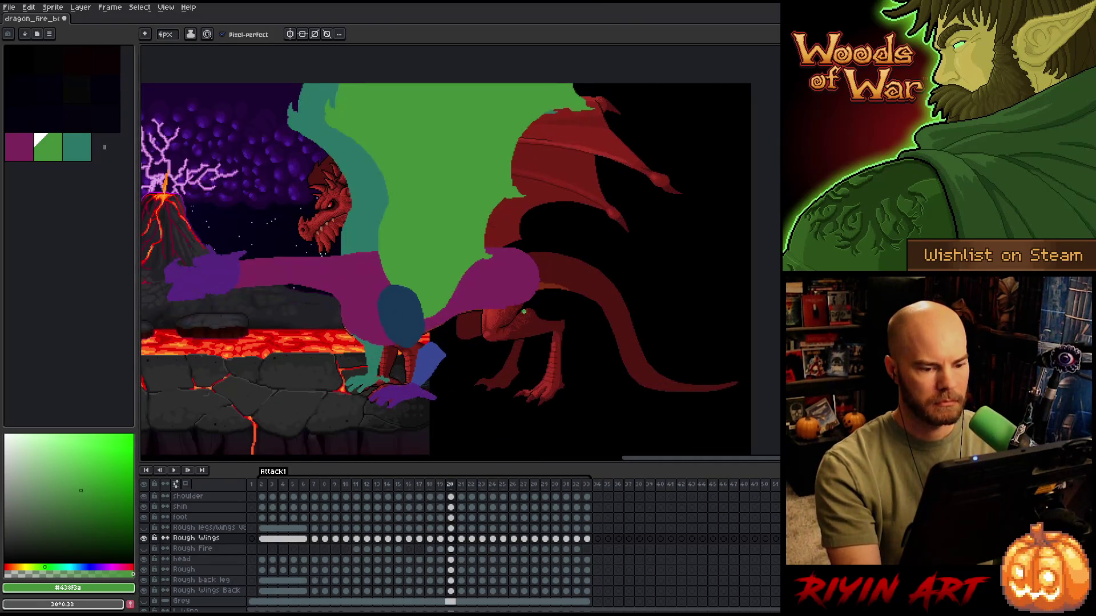
pyautogui.press('Return')
# - Step back to frame 7 and play the Attack1 animation again, panning left
pyautogui.press('Left')
pyautogui.press('Left')
pyautogui.press('Left')
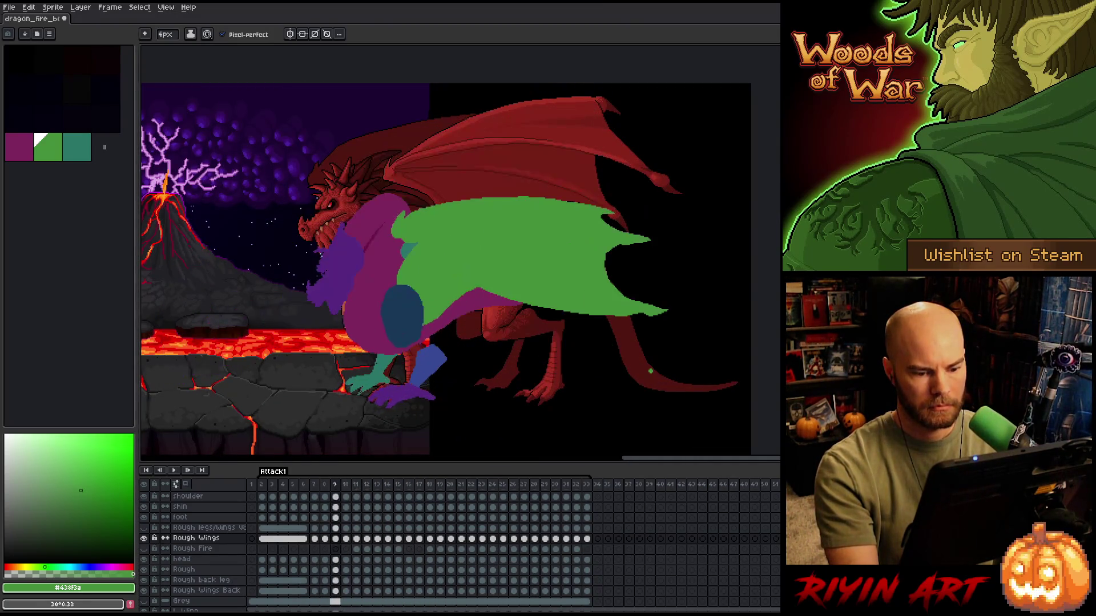
pyautogui.press('b')
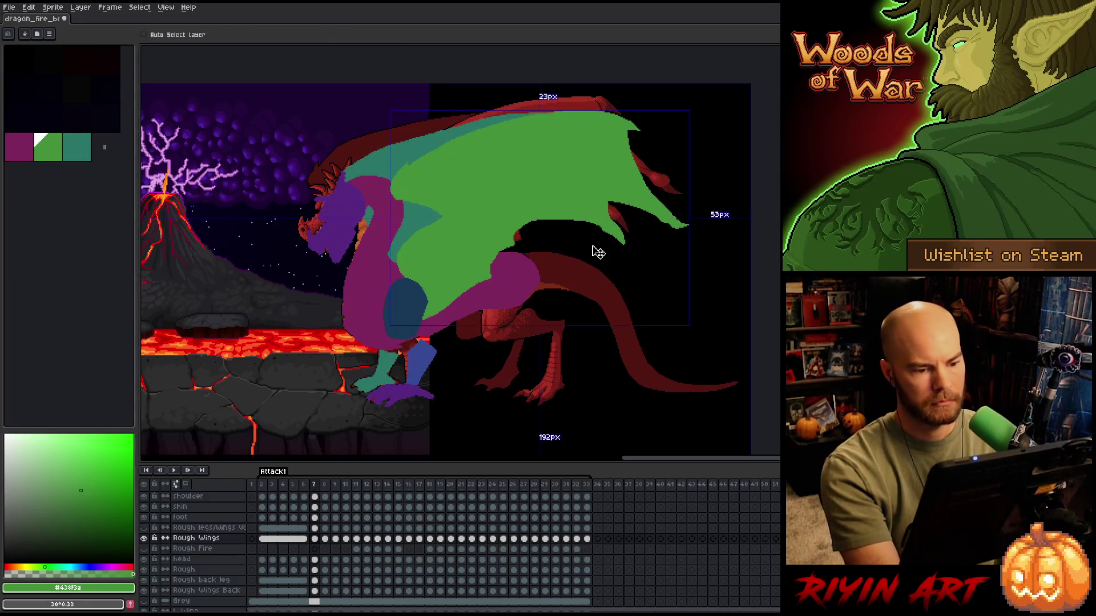
pyautogui.rightClick(531, 276)
pyautogui.press('Escape')
pyautogui.scroll(-2, 578, 255)
pyautogui.scroll(3, 579, 255)
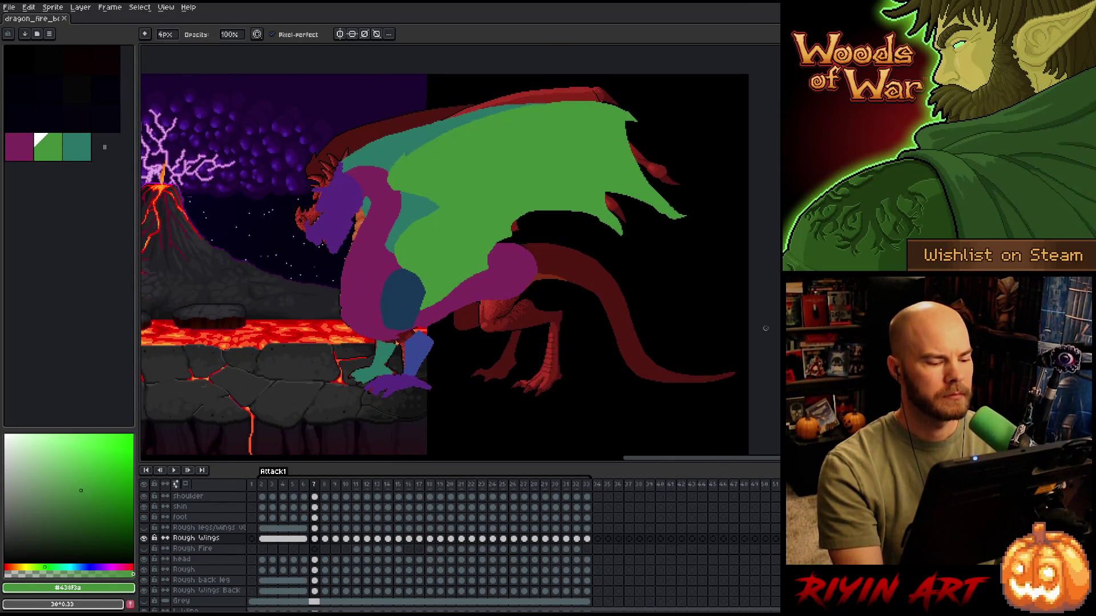
pyautogui.press('Return')
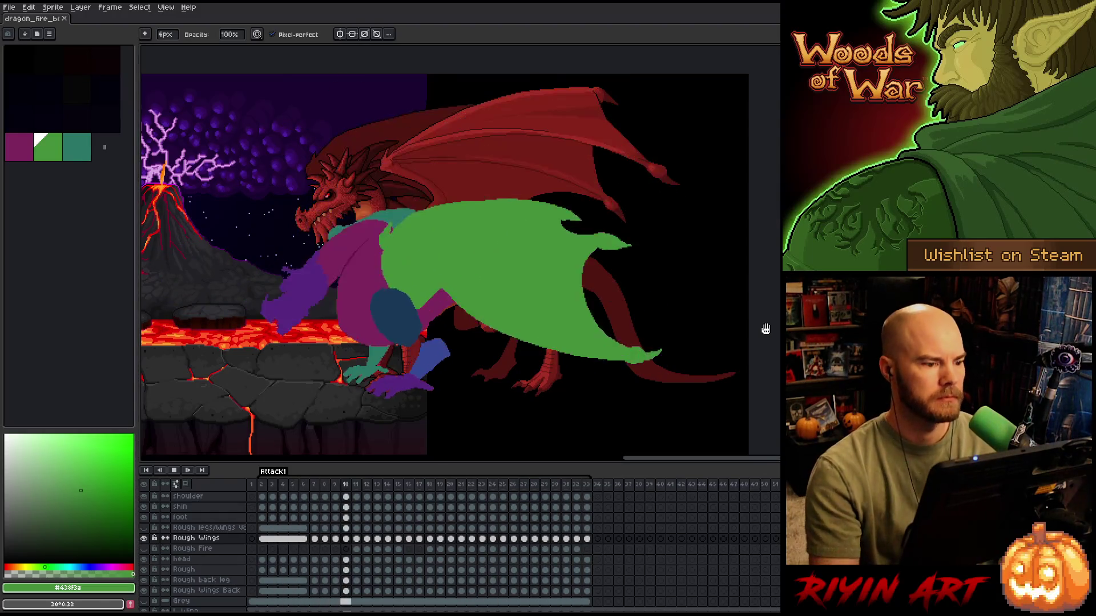
pyautogui.moveTo(360, 282); pyautogui.dragTo(596, 297)
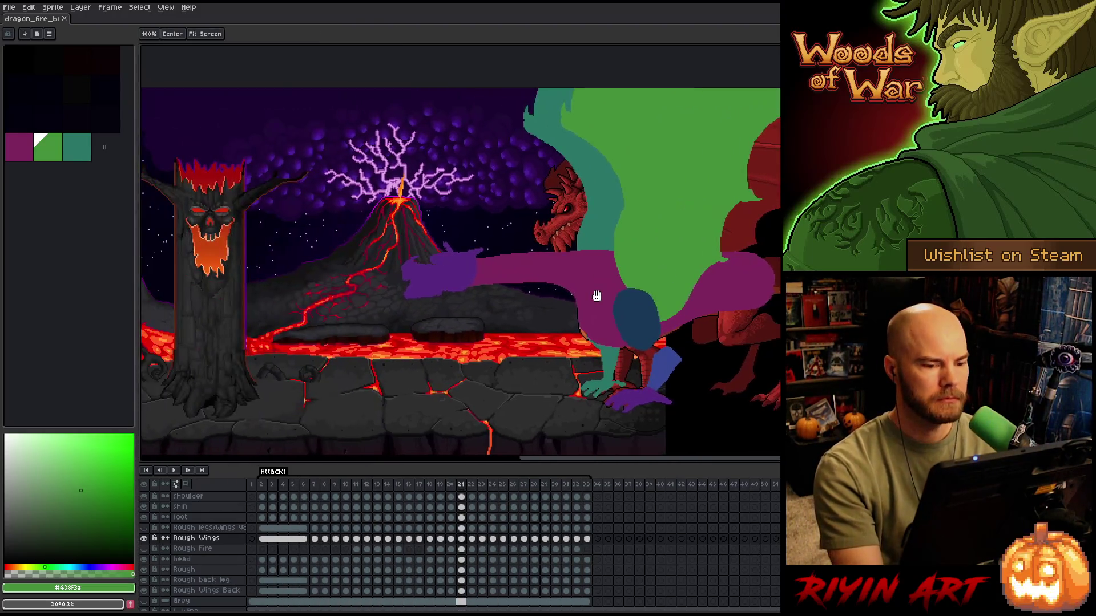
pyautogui.scroll(3, 499, 287)
pyautogui.press('b')
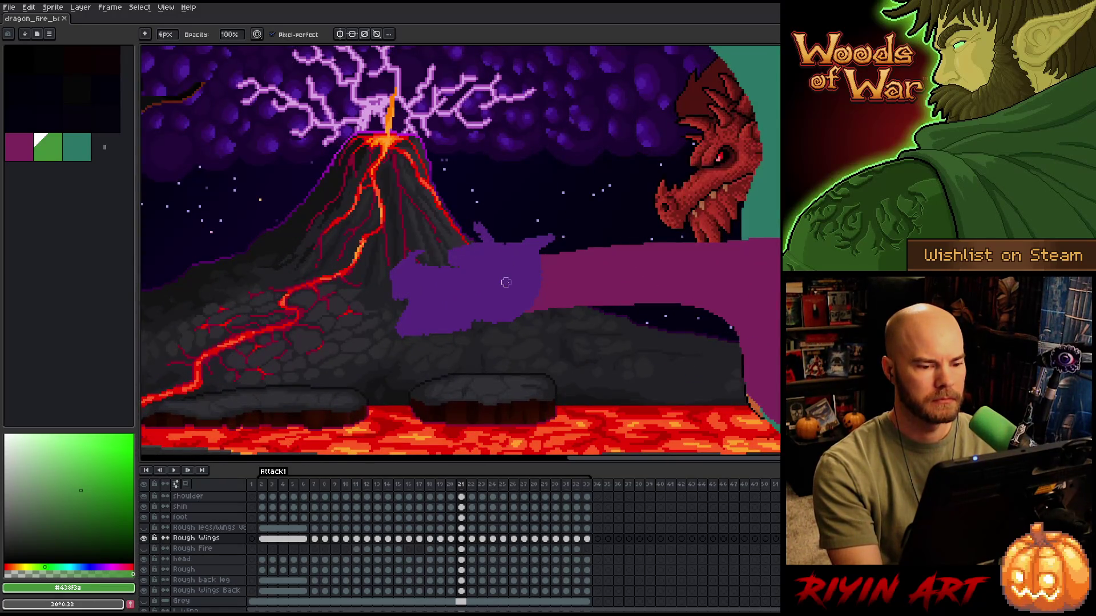
pyautogui.scroll(-2, 505, 282)
pyautogui.scroll(2, 548, 286)
pyautogui.press('space')
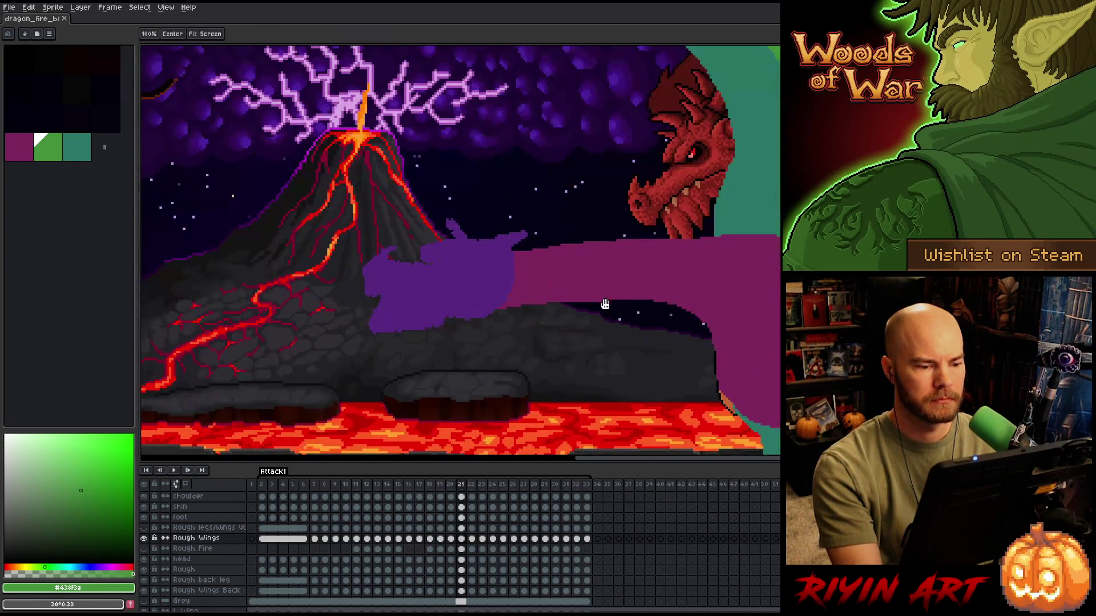
pyautogui.moveTo(605, 305); pyautogui.dragTo(572, 306)
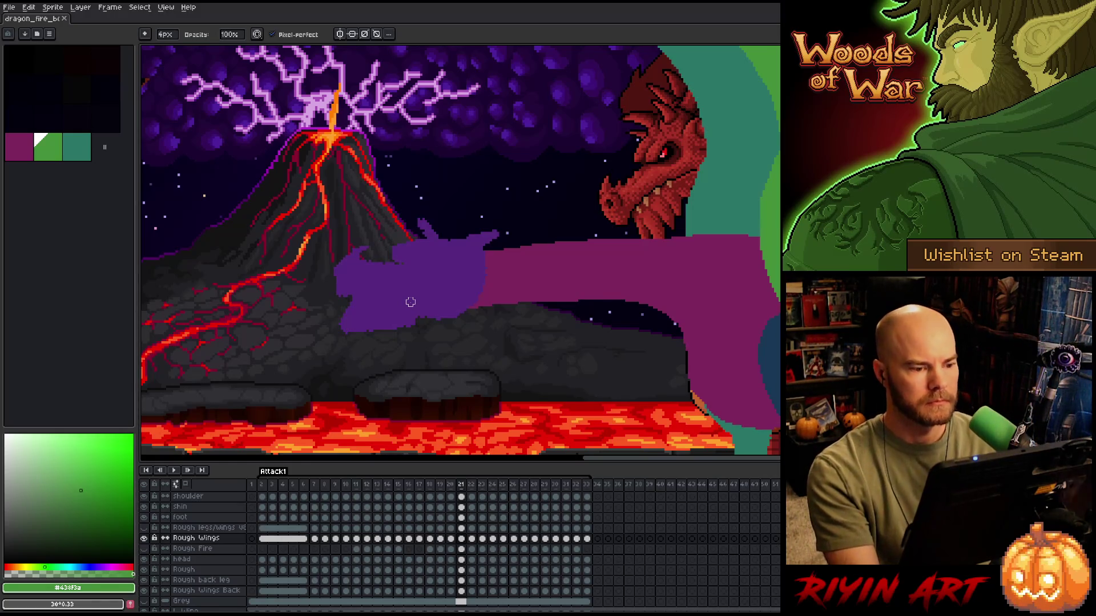
pyautogui.scroll(-1, 410, 302)
pyautogui.scroll(-1, 530, 285)
pyautogui.moveTo(615, 254)
pyautogui.mouseDown()
pyautogui.moveTo(587, 274)
pyautogui.moveTo(457, 310)
pyautogui.mouseUp()
pyautogui.moveTo(534, 293)
pyautogui.mouseDown()
pyautogui.moveTo(548, 306)
pyautogui.moveTo(429, 332)
pyautogui.mouseUp()
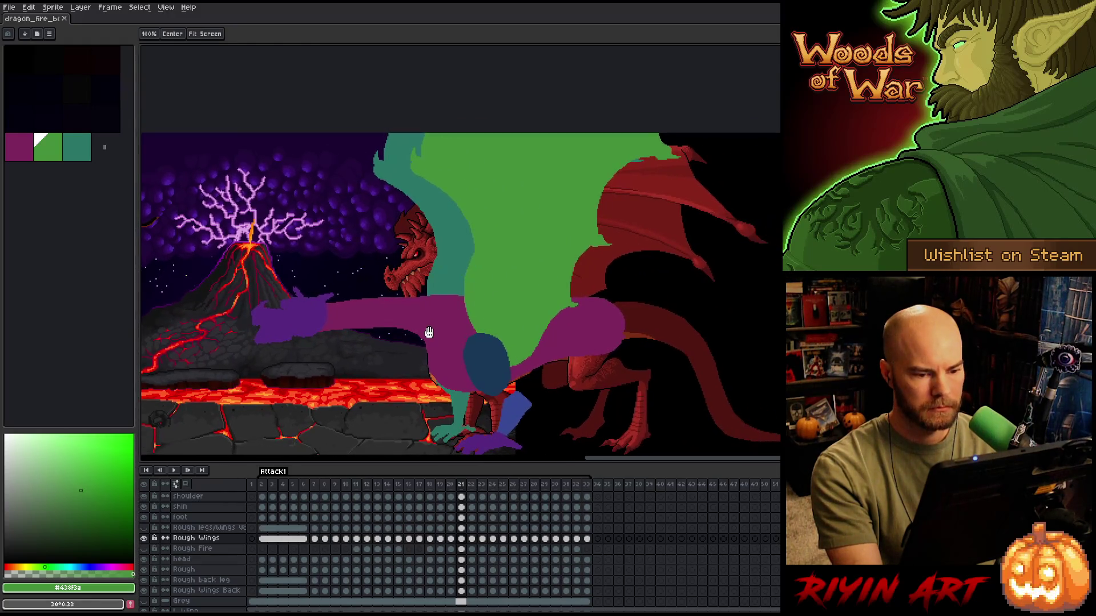
pyautogui.press('b')
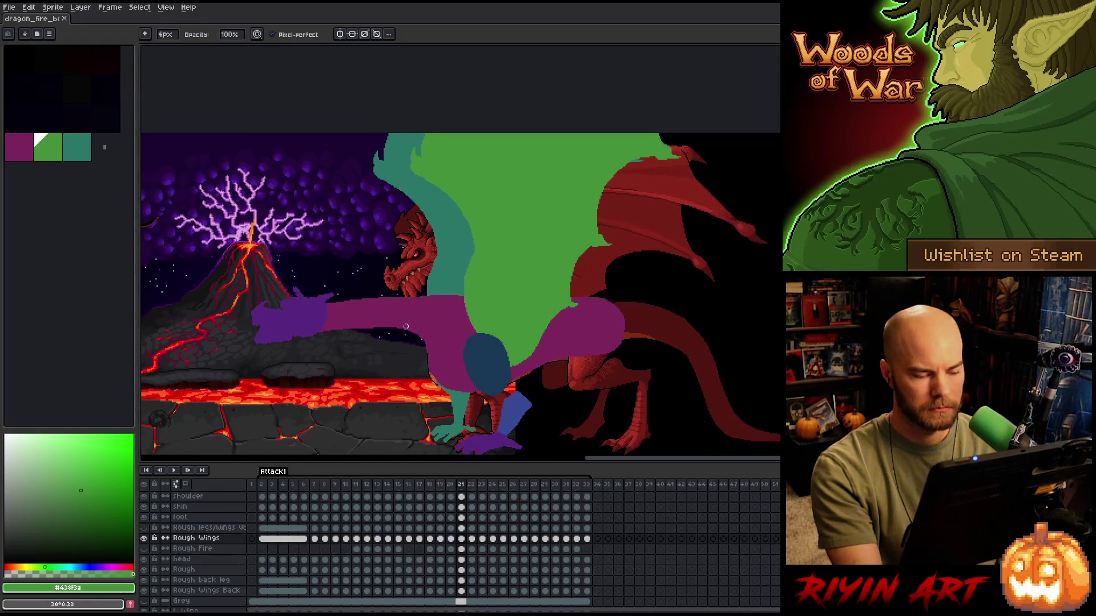
pyautogui.scroll(1, 406, 326)
pyautogui.scroll(1, 451, 331)
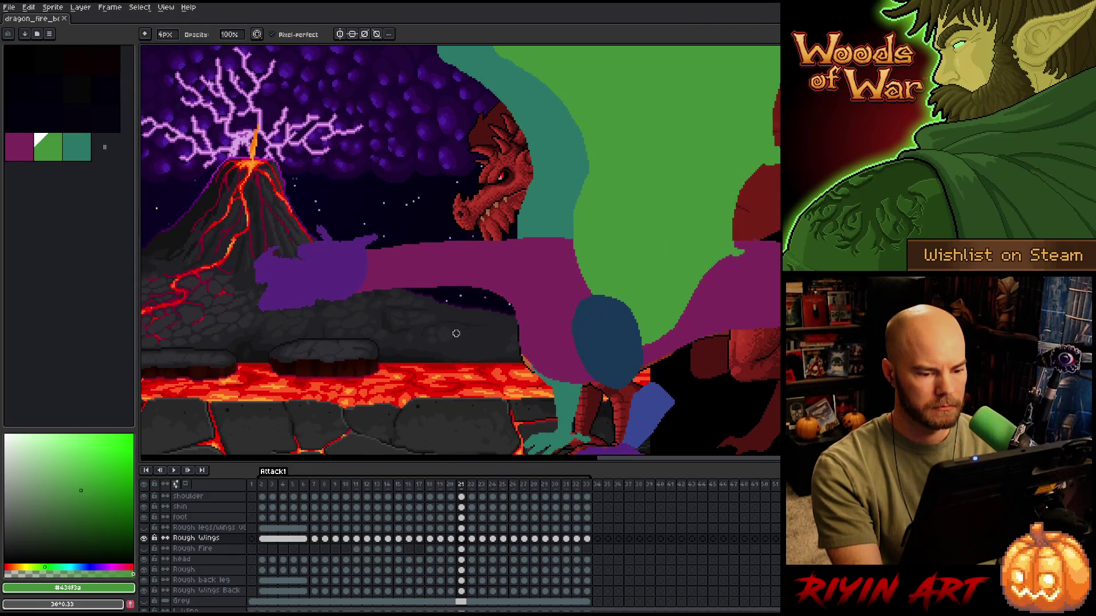
pyautogui.scroll(-2, 191, 531)
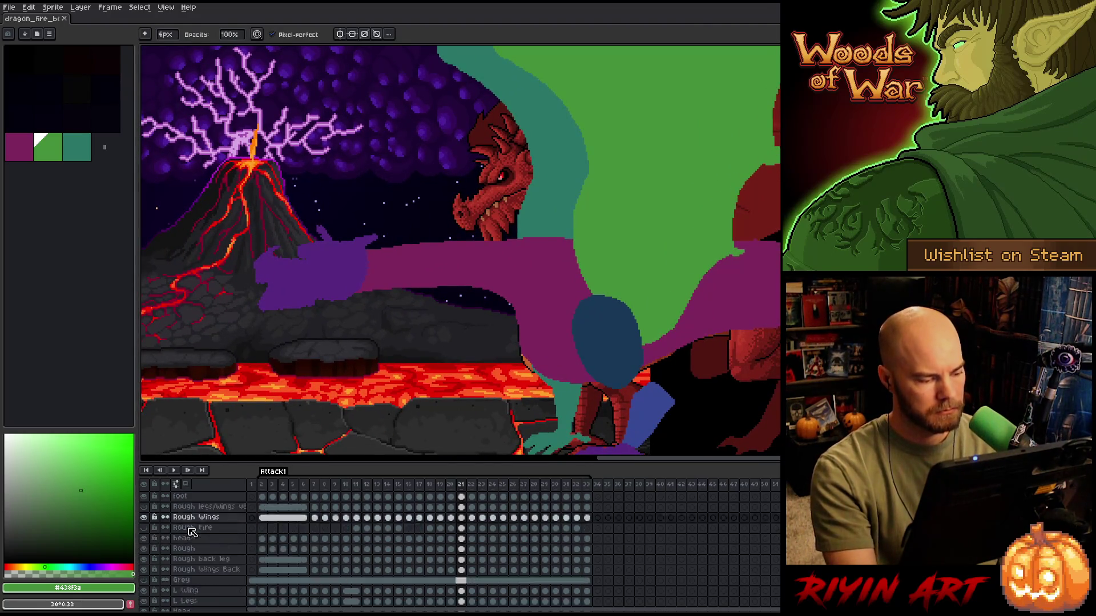
# - On frame 2, briefly hide and reshow Rough legs/wings v8, then make it active
pyautogui.scroll(-2, 192, 531)
pyautogui.scroll(6, 191, 531)
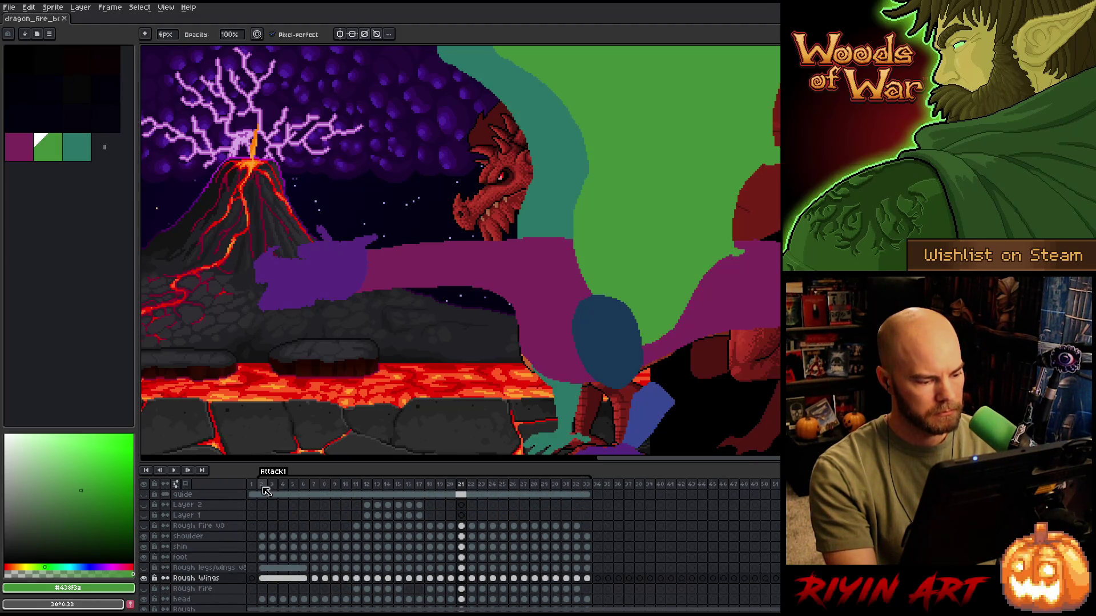
pyautogui.click(262, 494)
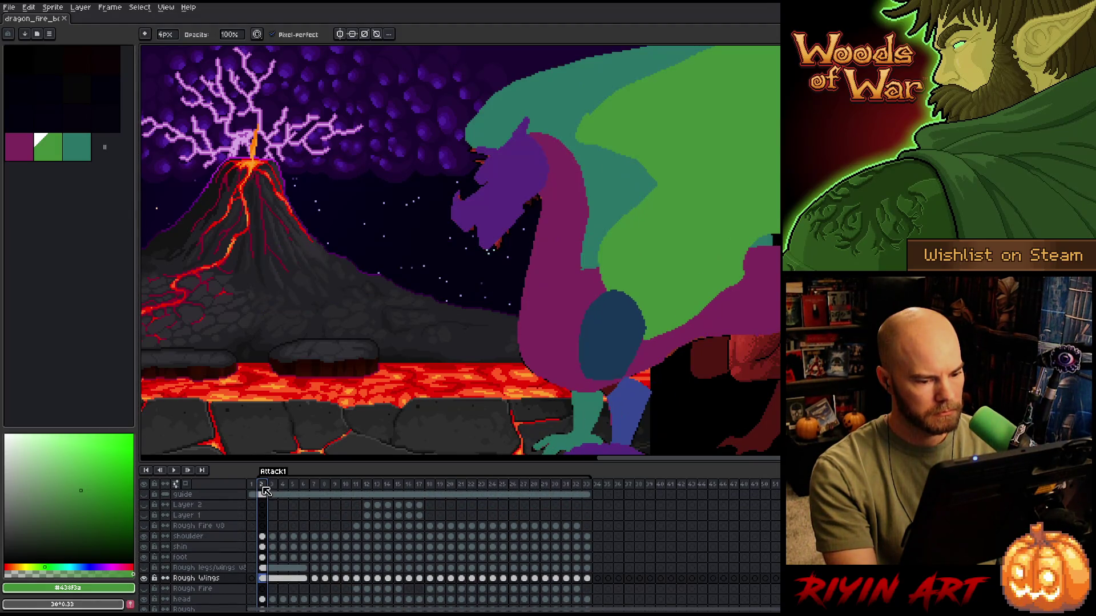
pyautogui.click(144, 568)
pyautogui.click(144, 568)
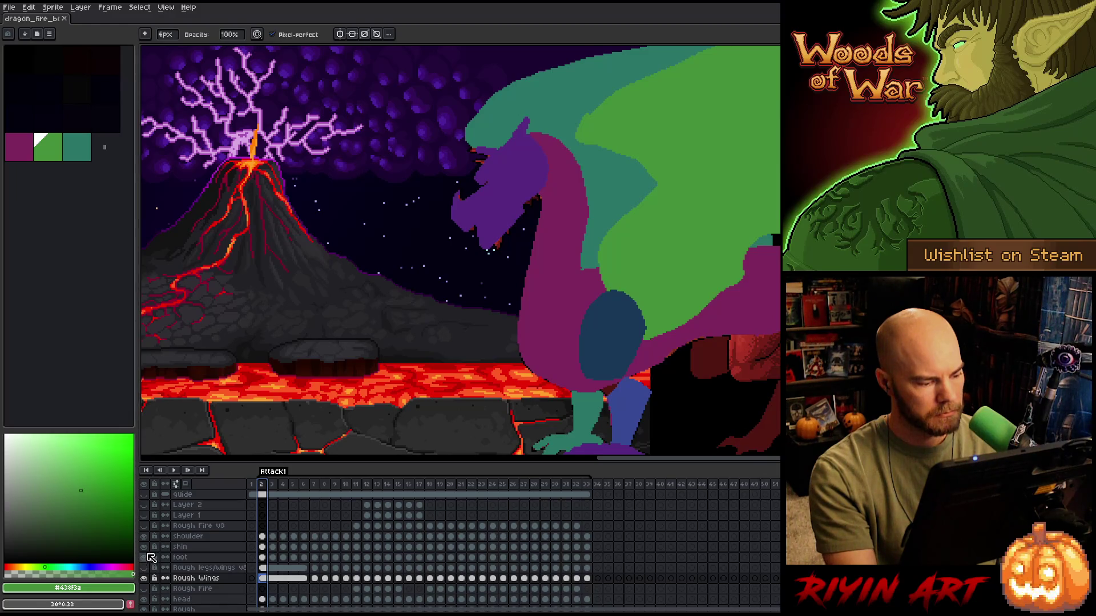
pyautogui.click(189, 568)
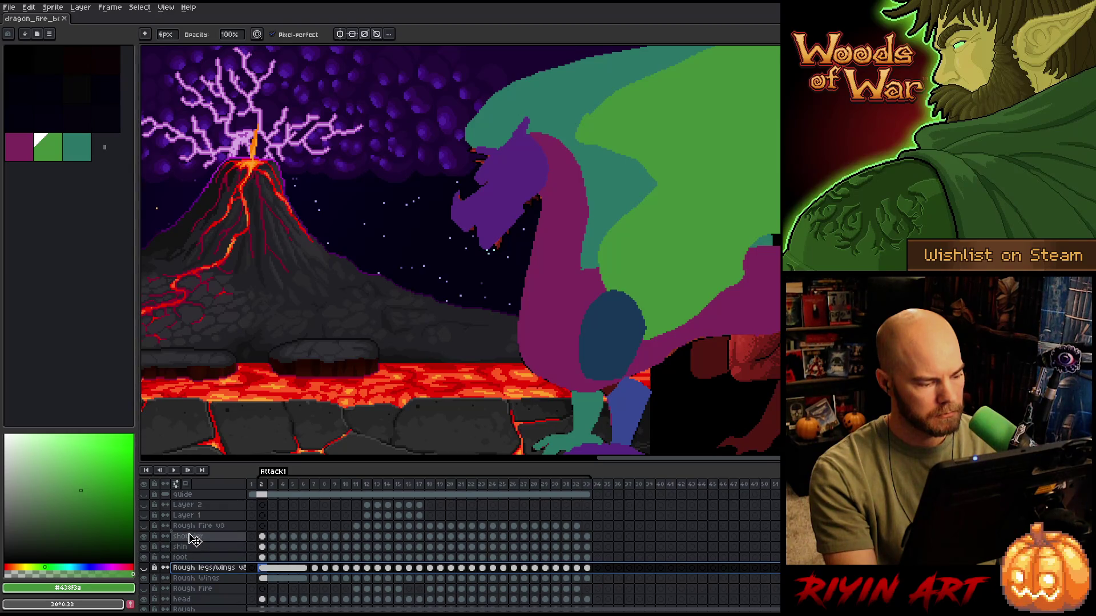
# - Move Rough legs/wings v8 and Rough Fire above the shoulder layer, selecting shoulder through Rough Wings Back
pyautogui.moveTo(194, 538); pyautogui.dragTo(194, 533)
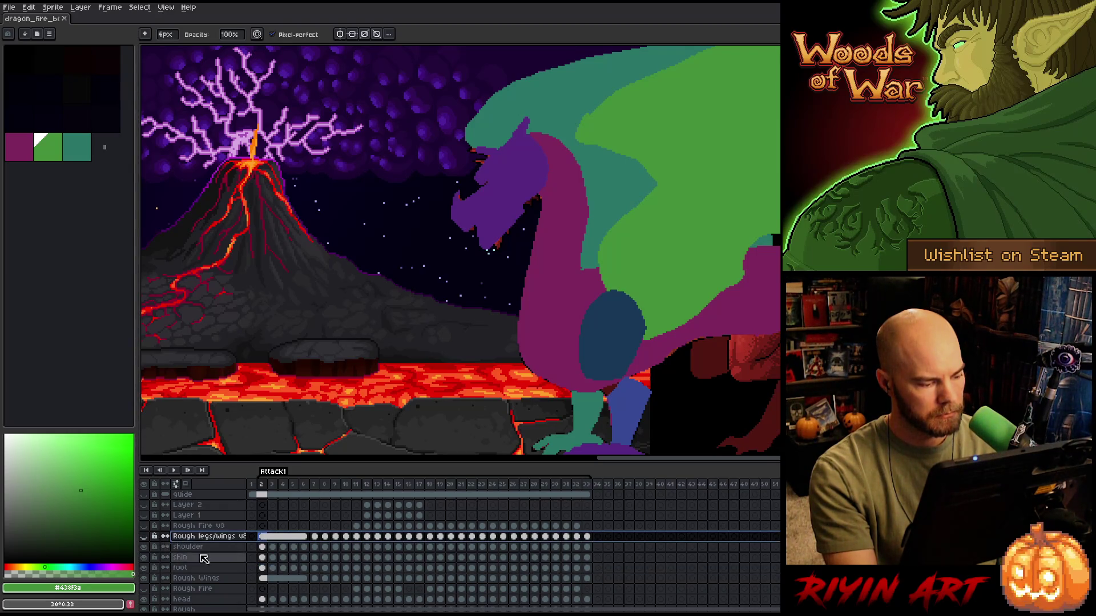
pyautogui.scroll(-3, 209, 548)
pyautogui.click(195, 517)
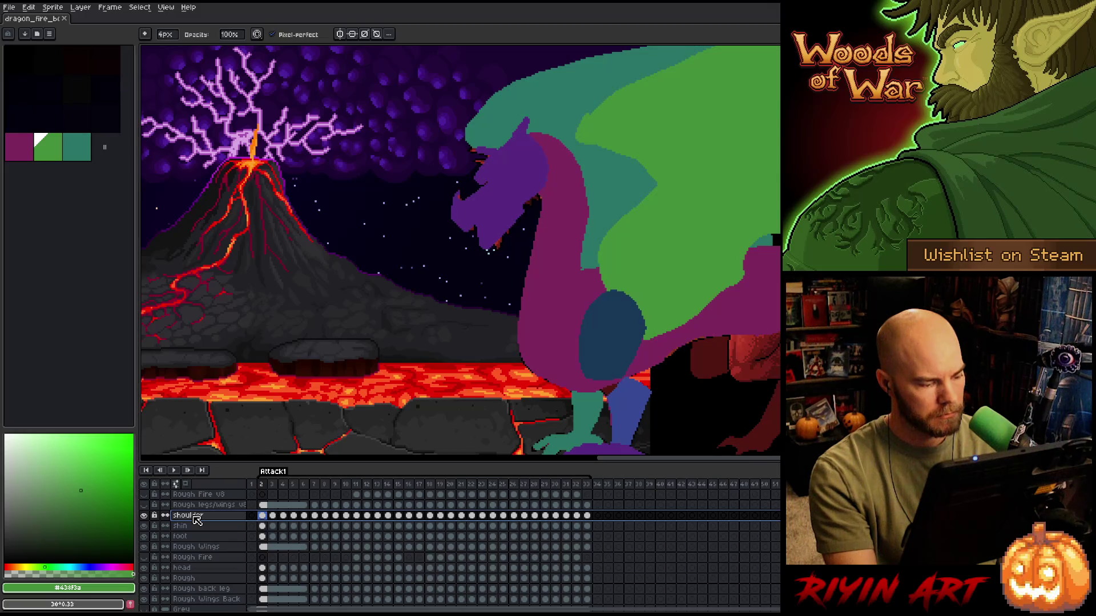
pyautogui.click(199, 558)
pyautogui.moveTo(200, 558); pyautogui.dragTo(193, 517)
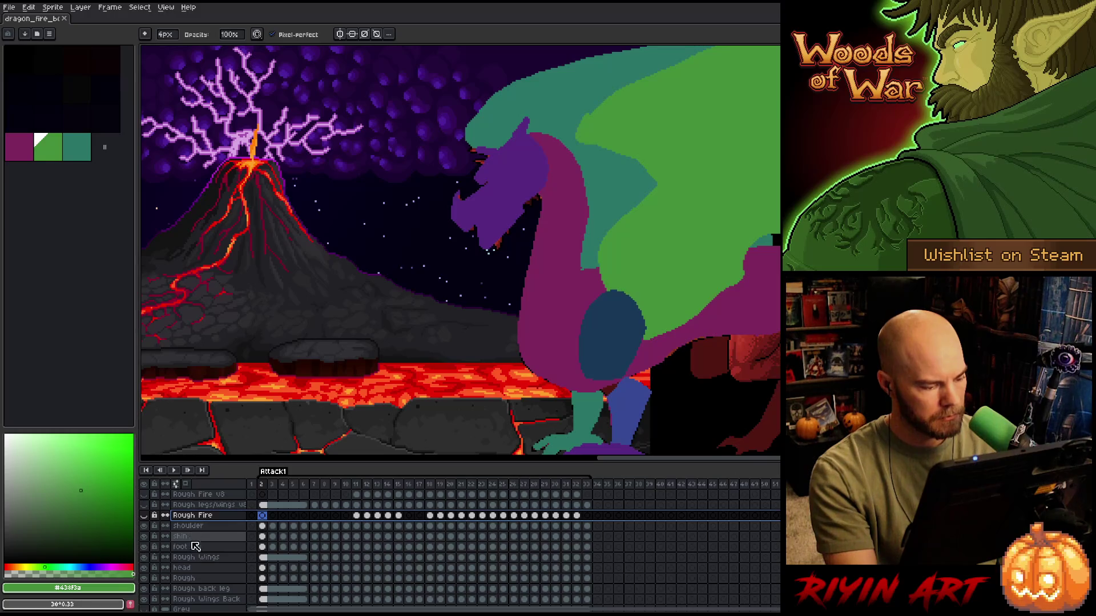
pyautogui.click(194, 569)
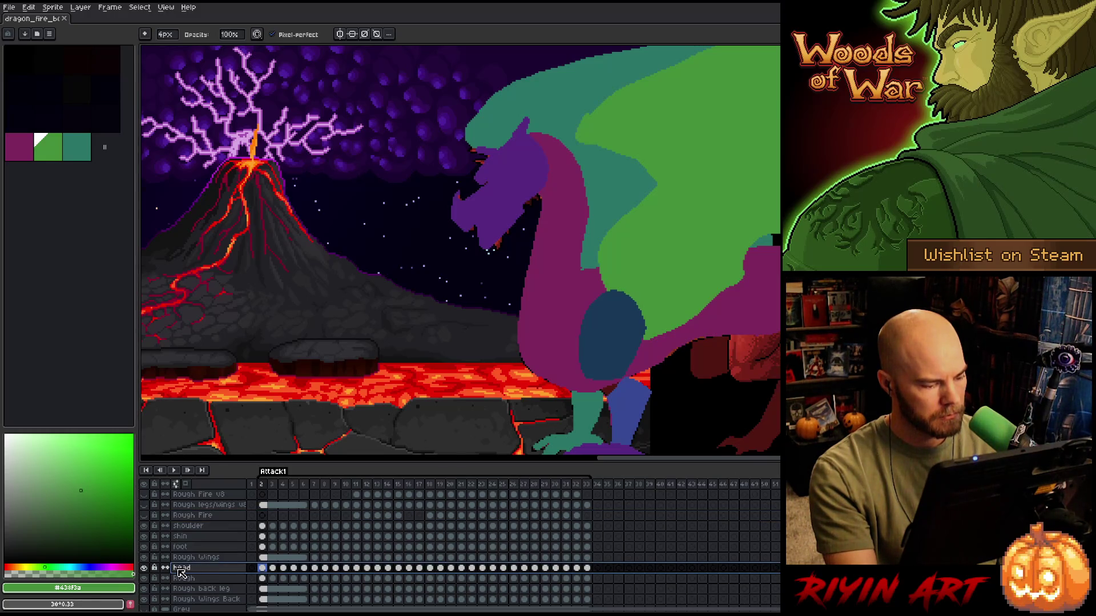
pyautogui.scroll(-1, 200, 589)
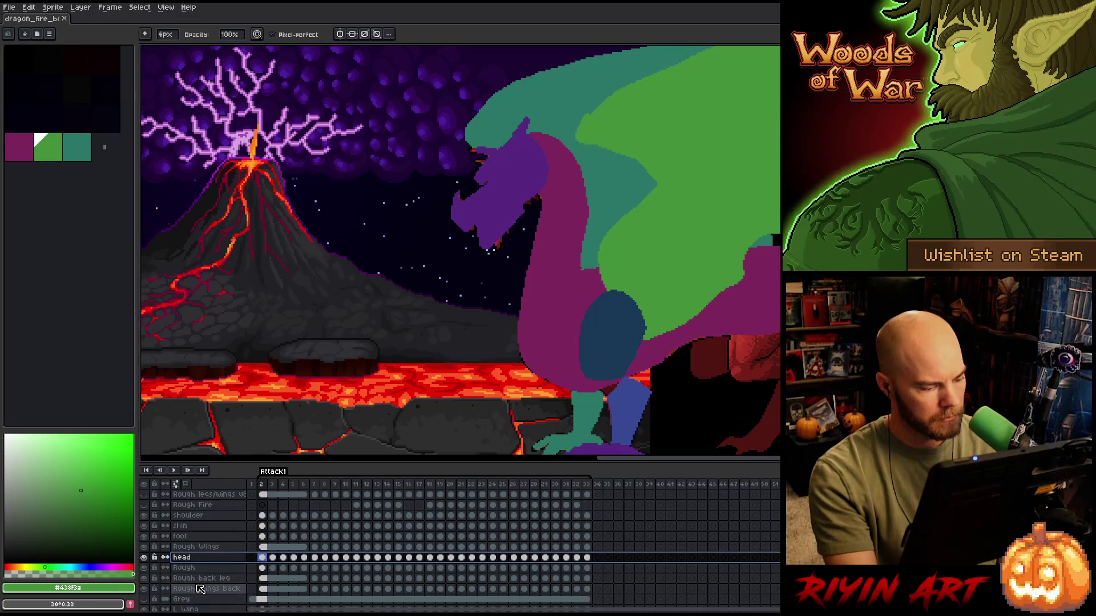
pyautogui.moveTo(200, 590); pyautogui.dragTo(192, 515)
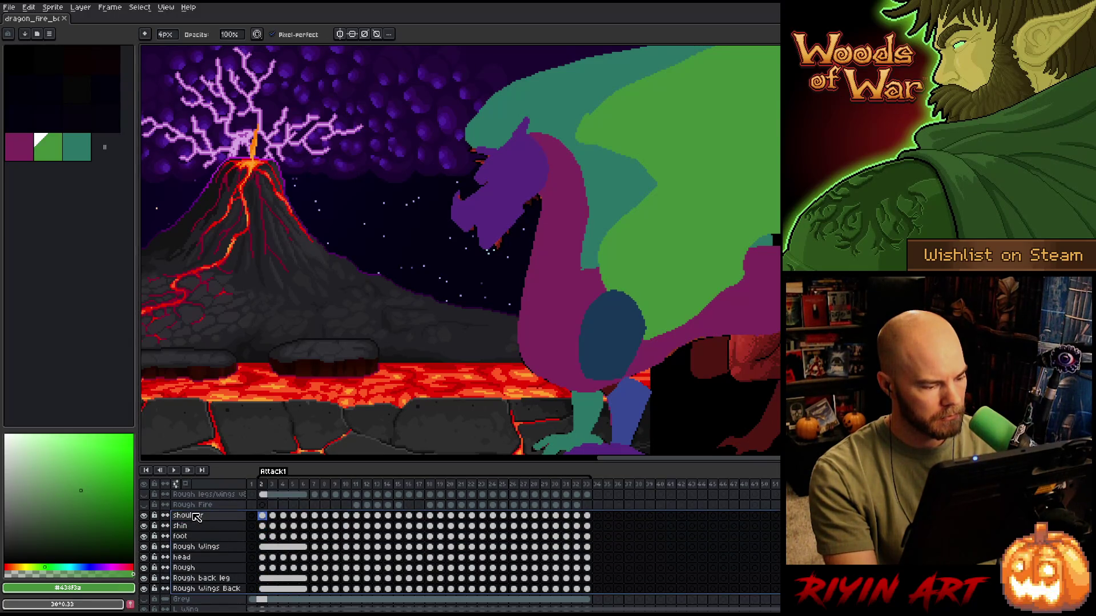
# - Put the selected layers in a new group renamed 'Rough', save, and collapse it
pyautogui.rightClick(193, 515)
pyautogui.moveTo(249, 536)
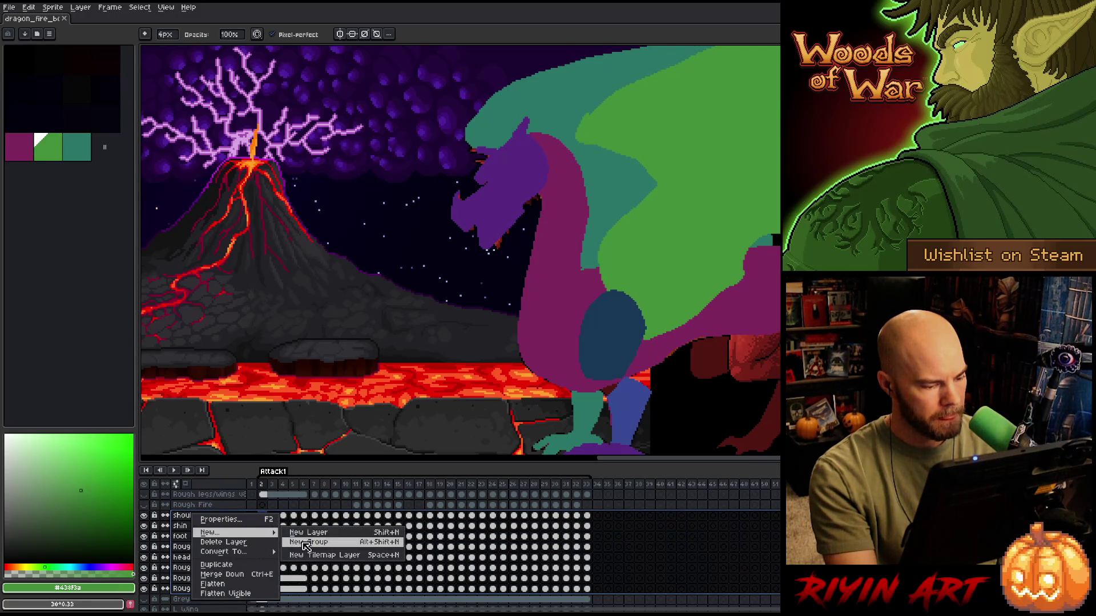
pyautogui.click(305, 543)
pyautogui.click(186, 516)
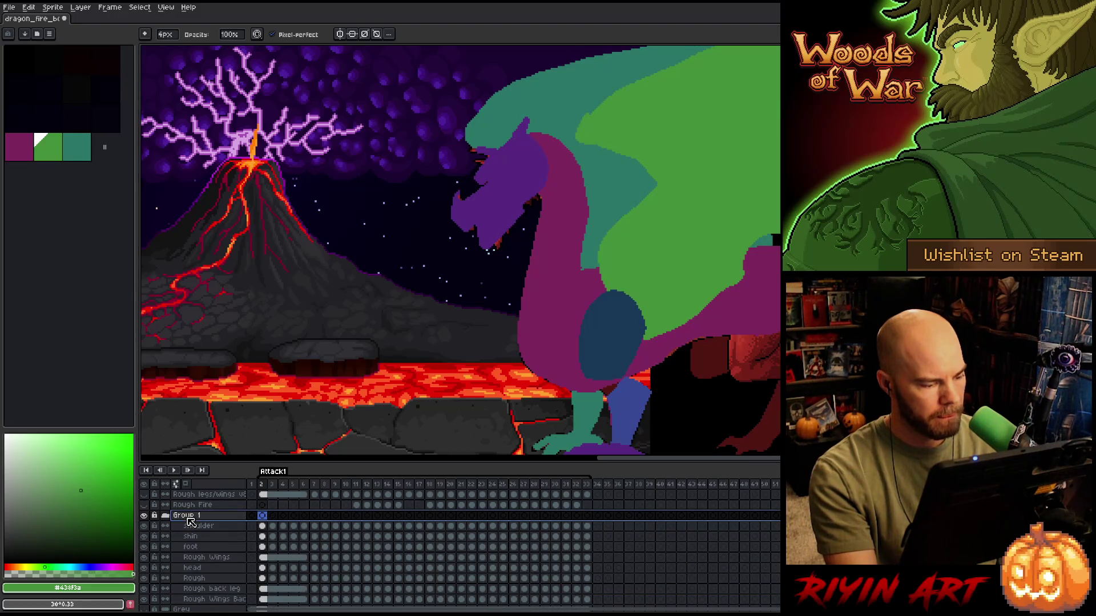
pyautogui.doubleClick(188, 517)
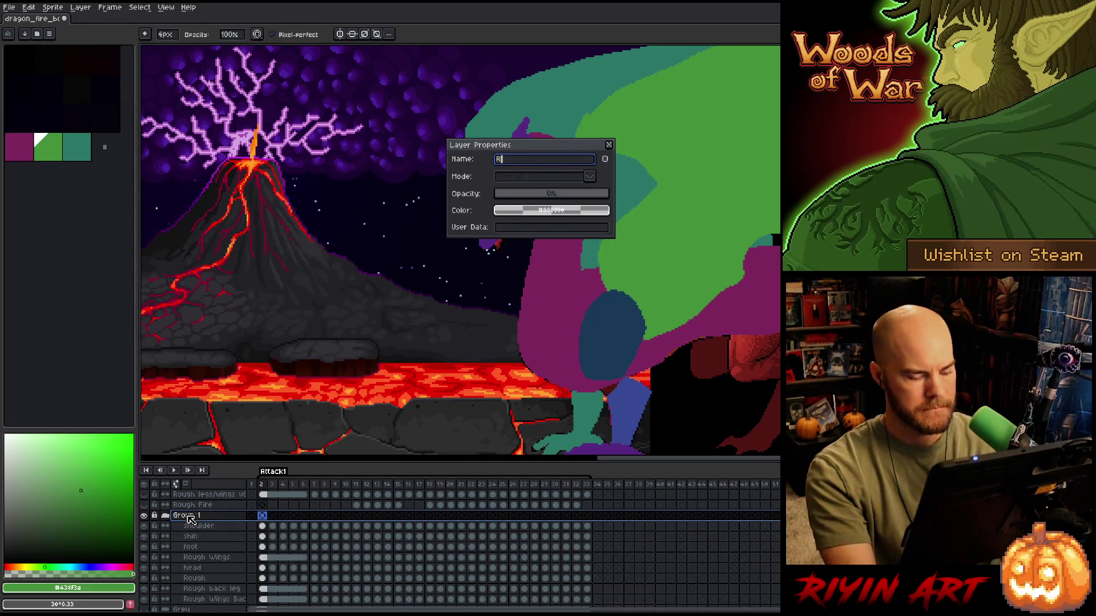
pyautogui.write('Rough')
pyautogui.press('Return')
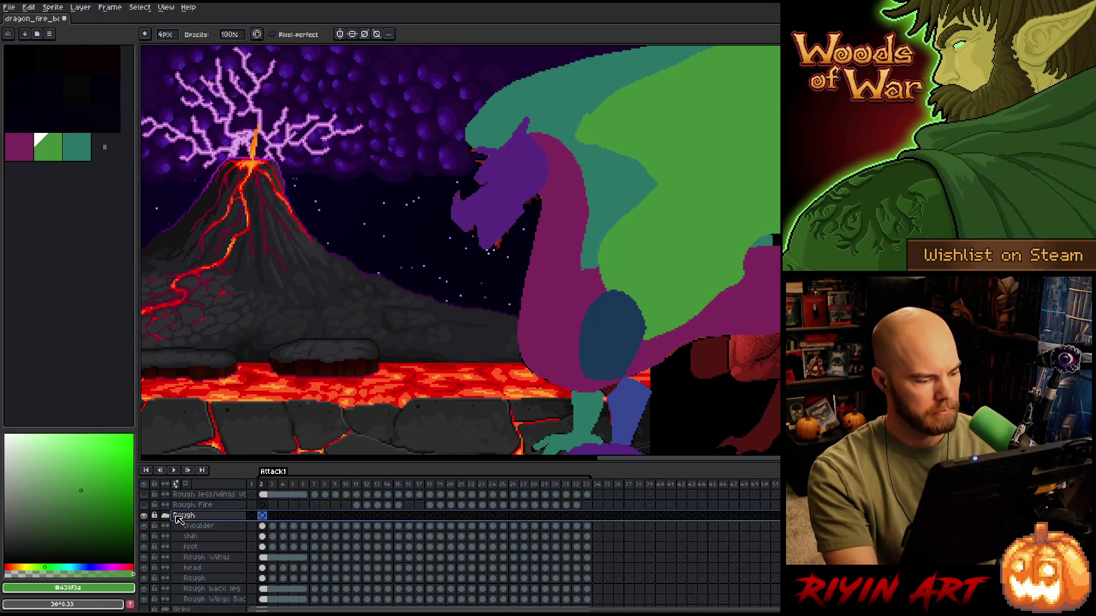
pyautogui.hotkey('ctrl', 's')
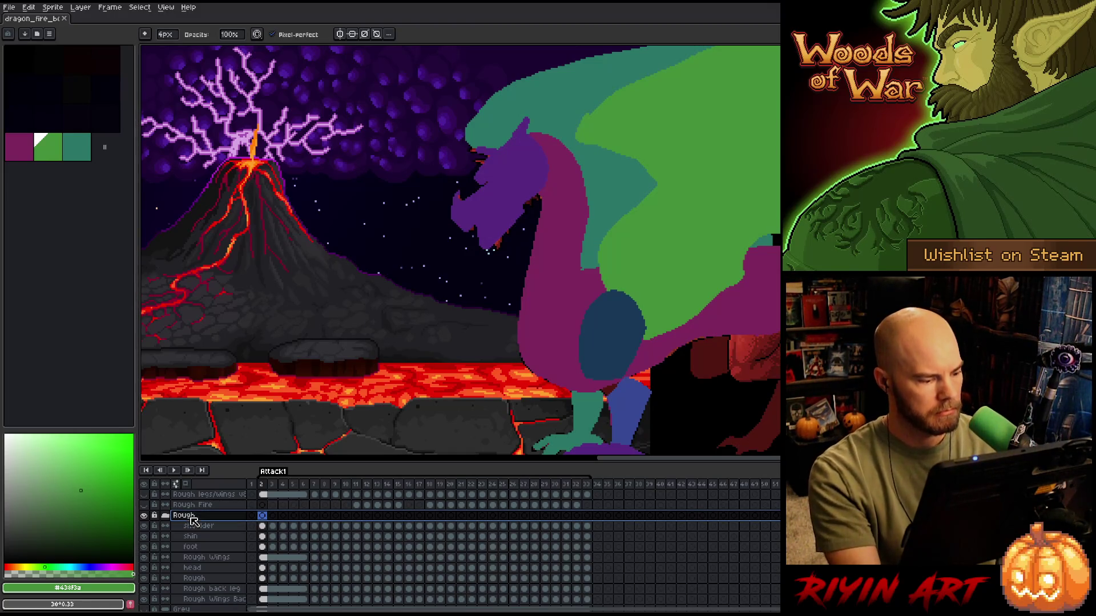
pyautogui.click(165, 515)
# - Hide the Rough group so its rough colour blocks disappear
pyautogui.click(146, 517)
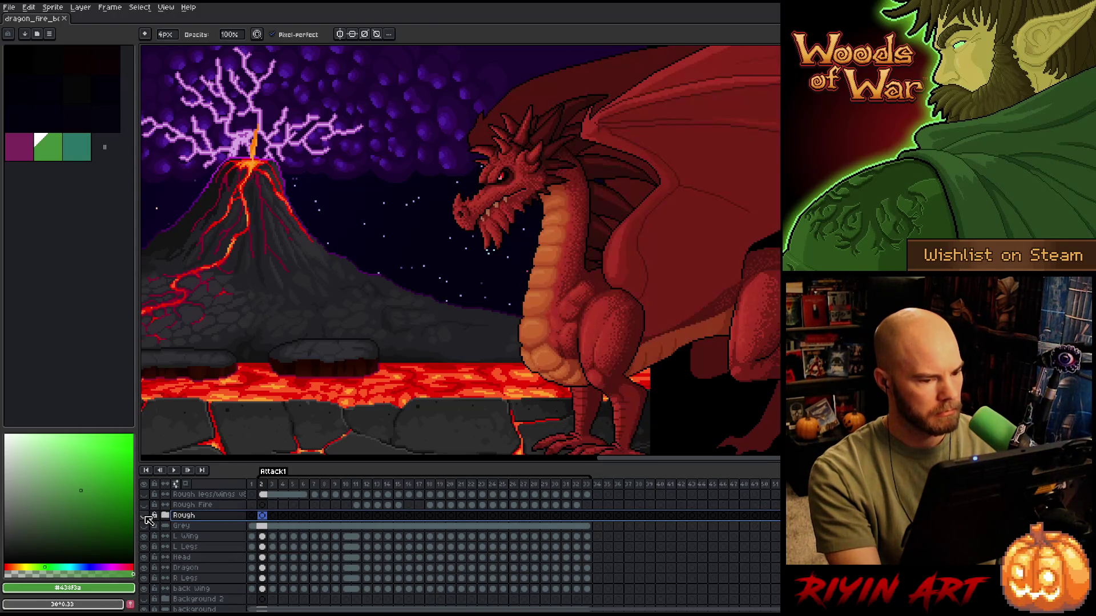
pyautogui.scroll(3, 407, 183)
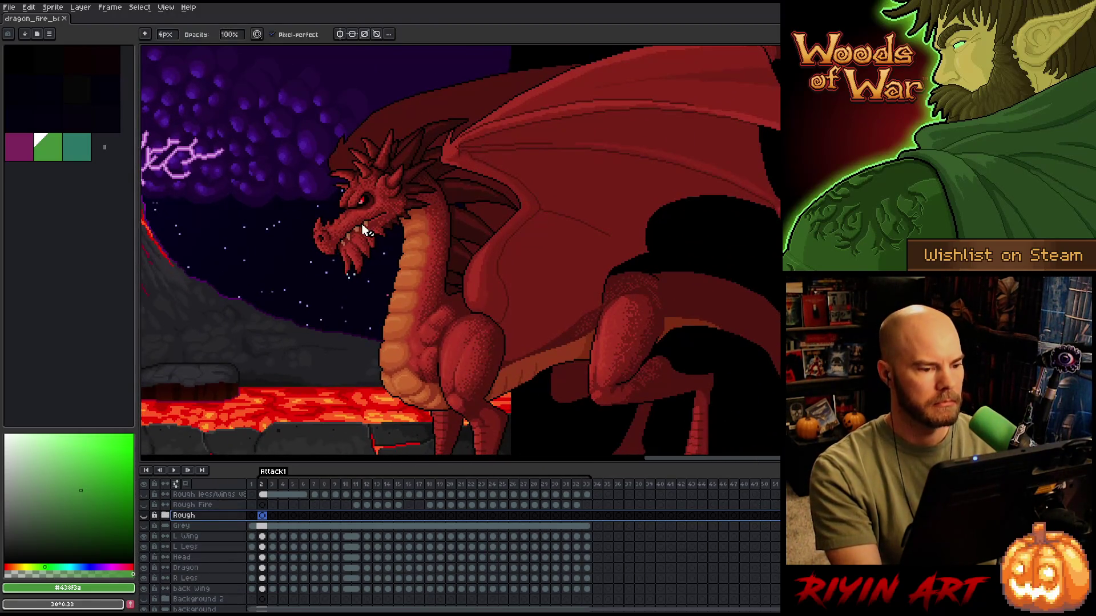
pyautogui.scroll(-3, 407, 195)
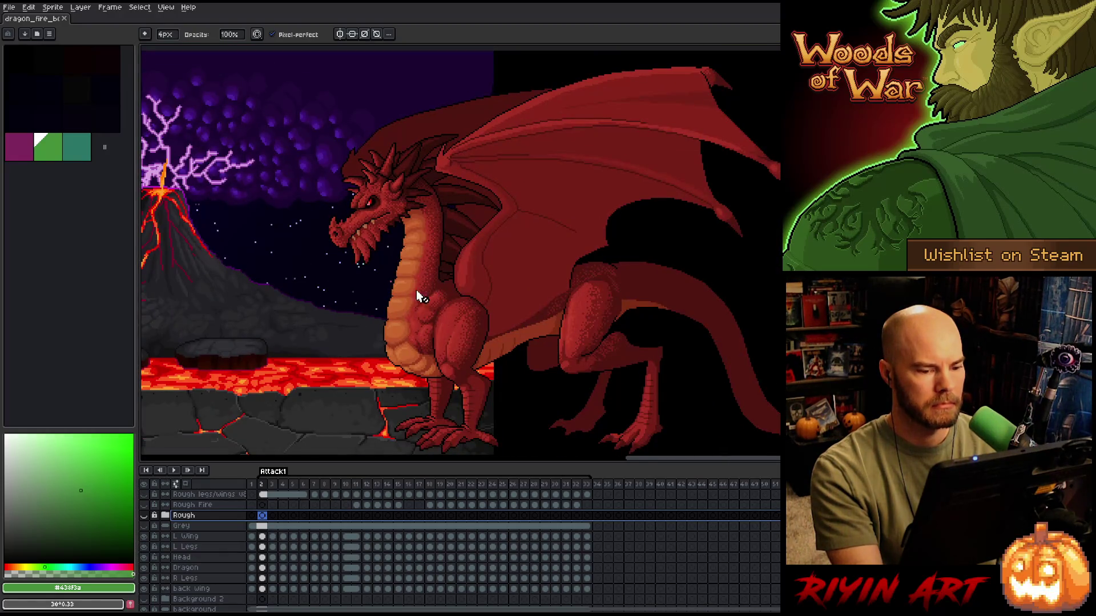
pyautogui.scroll(2, 355, 209)
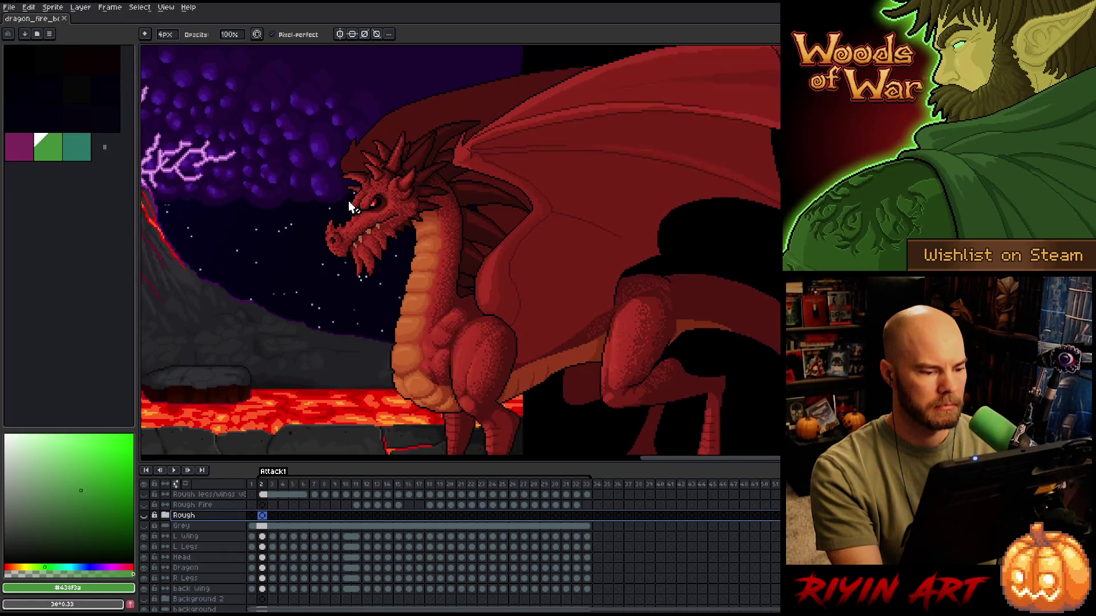
pyautogui.scroll(-2, 355, 209)
pyautogui.scroll(1, 419, 374)
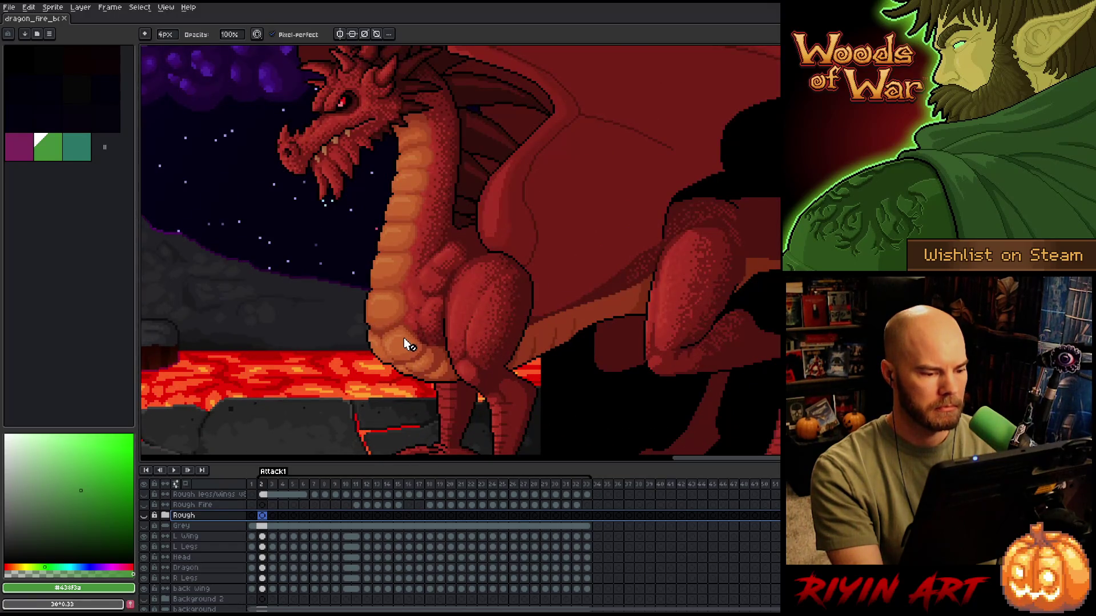
# - Solo the Dragon layer so only its red neck, spines and tail show
pyautogui.click(196, 569)
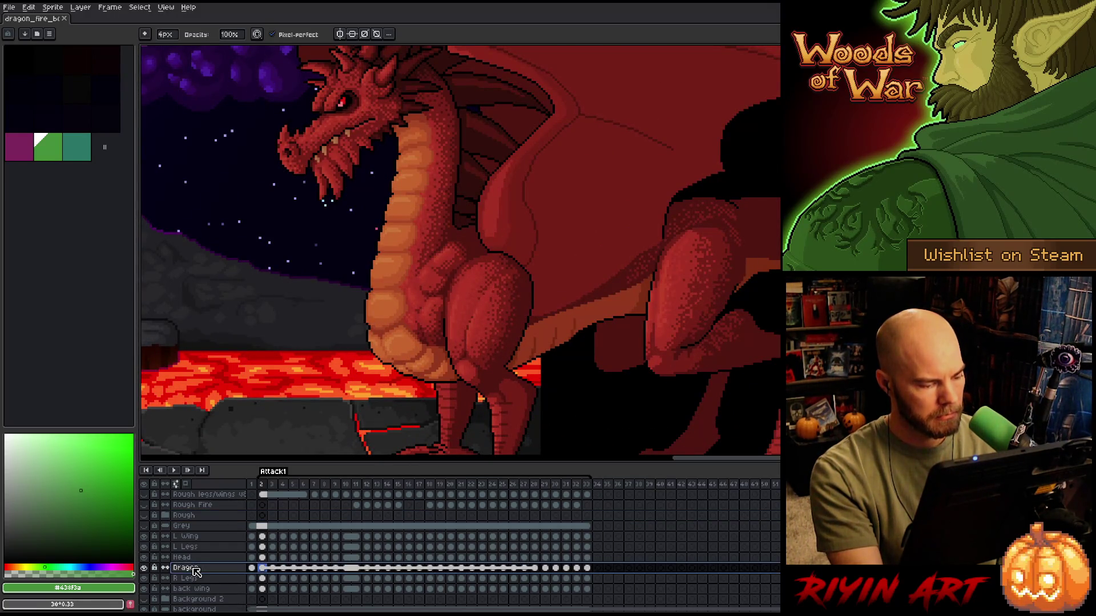
pyautogui.keyDown('alt'); pyautogui.click(146, 568); pyautogui.keyUp('alt')
pyautogui.scroll(-1, 278, 325)
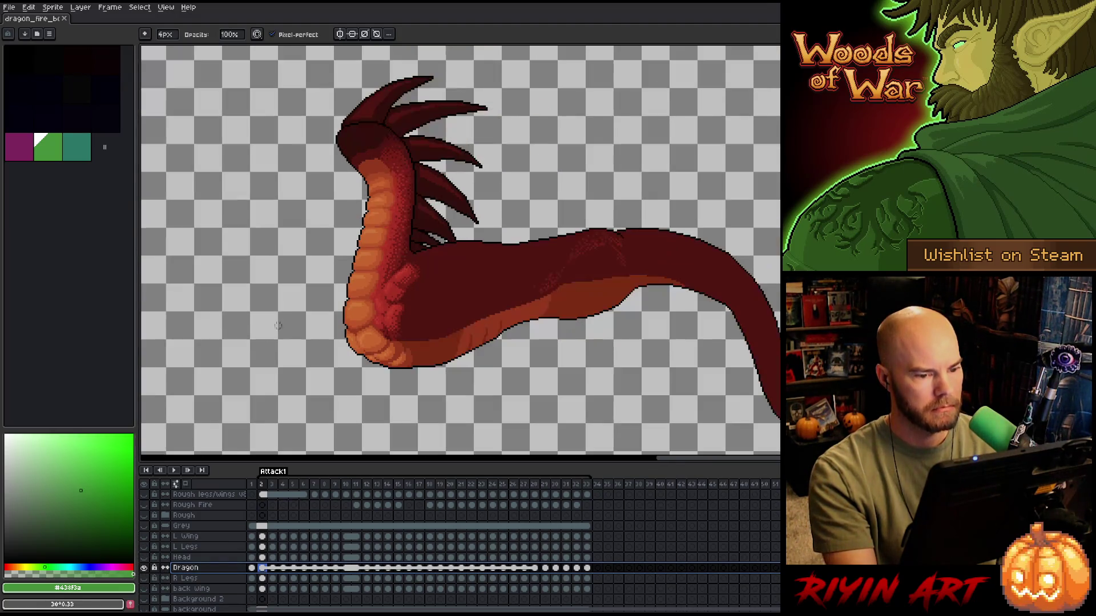
pyautogui.scroll(2, 392, 287)
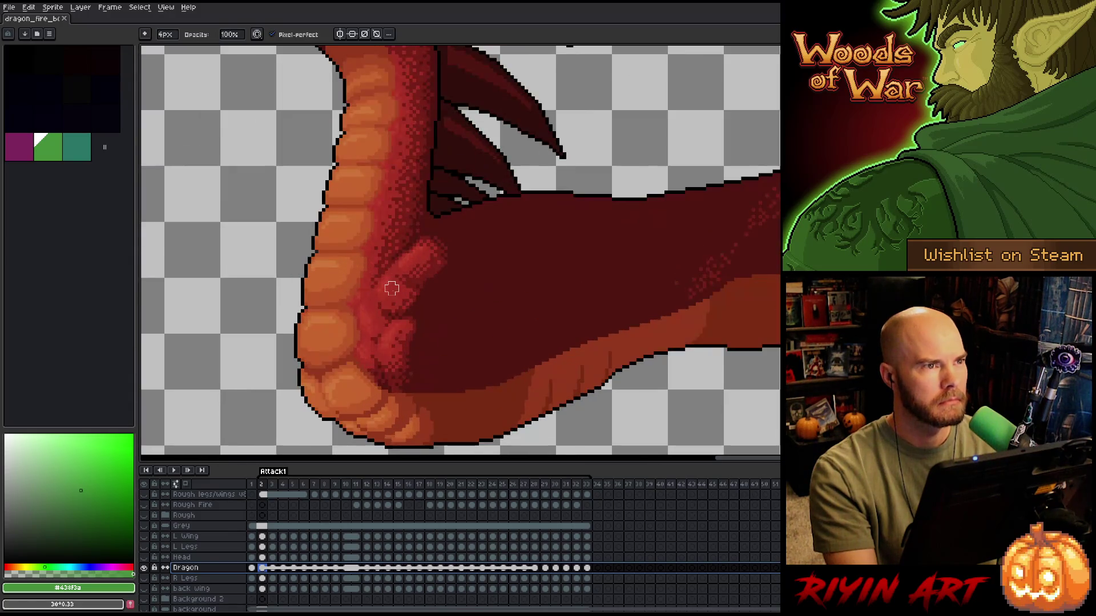
pyautogui.scroll(-1, 388, 303)
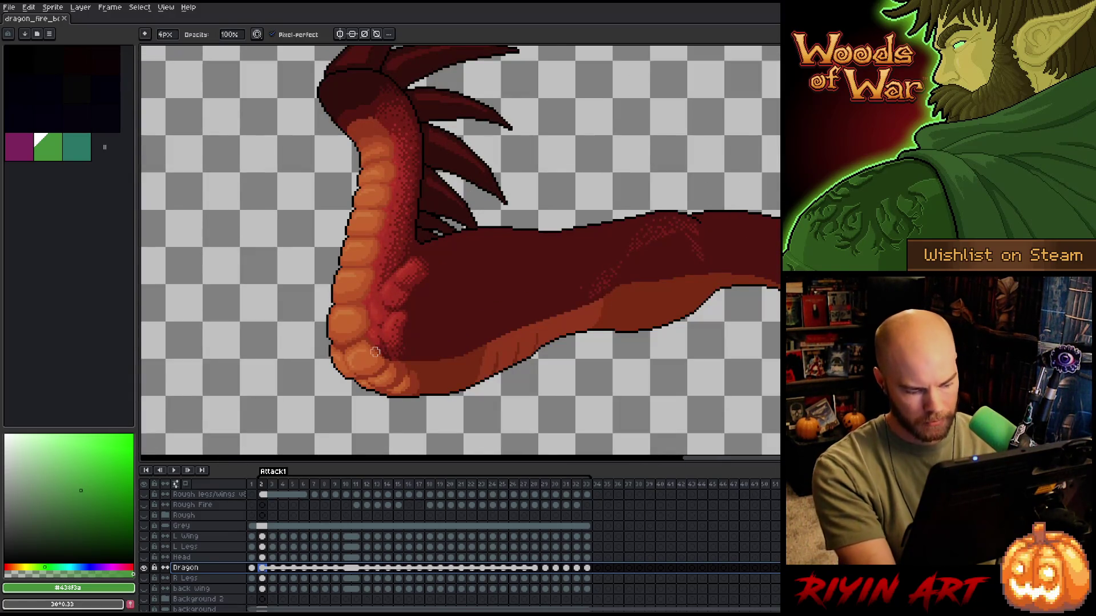
# - Select the transparent area around the dragon with the Magic Wand
pyautogui.press('w')
pyautogui.click(331, 404)
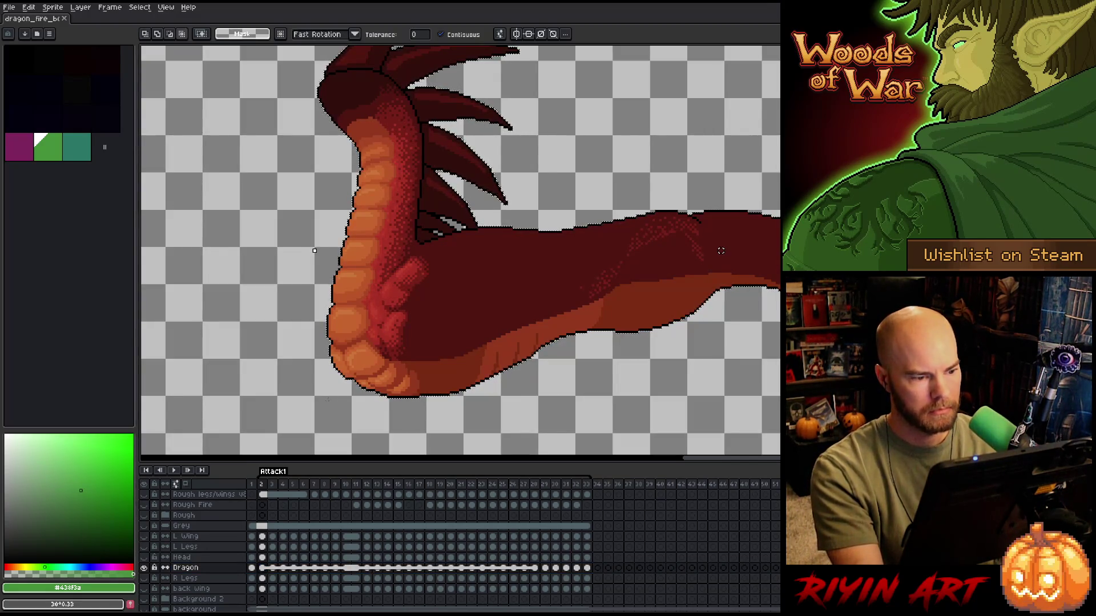
pyautogui.scroll(-2, 404, 308)
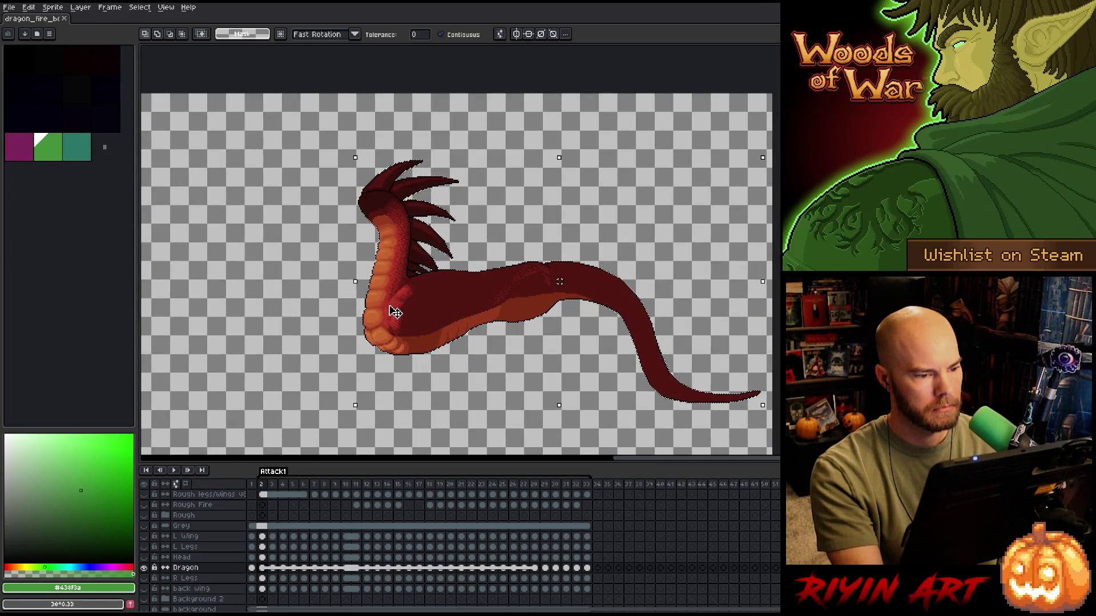
pyautogui.scroll(1, 387, 291)
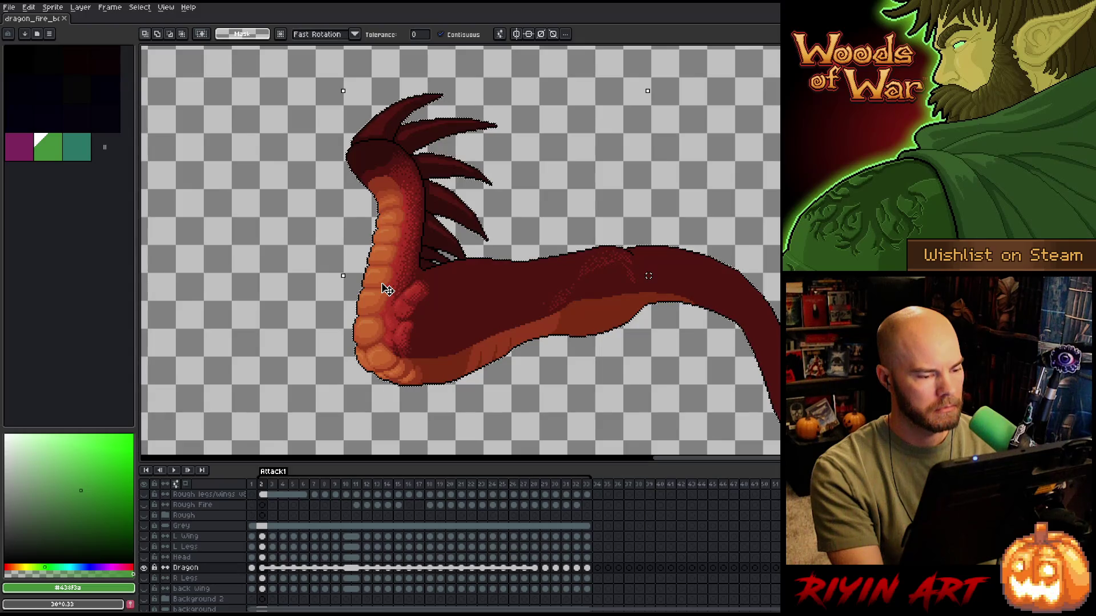
pyautogui.scroll(2, 386, 289)
pyautogui.scroll(-1, 399, 283)
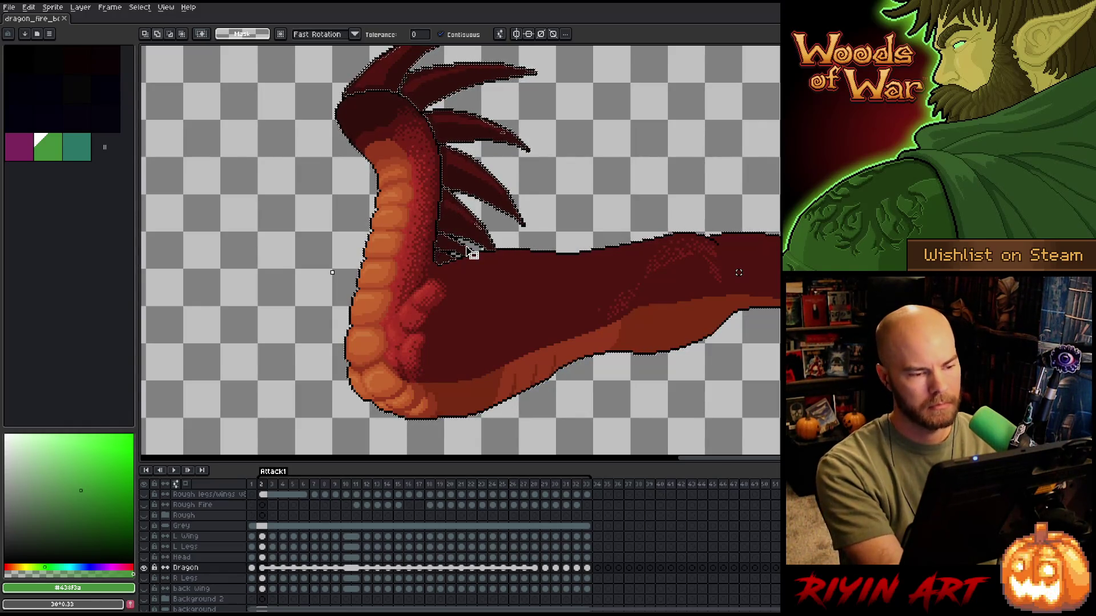
# - Select the dragon's black outline pixels by exact colour, cancelling a second colour selection
pyautogui.hotkey('shift', 'c')
pyautogui.click(462, 202)
pyautogui.moveTo(463, 203); pyautogui.dragTo(526, 222)
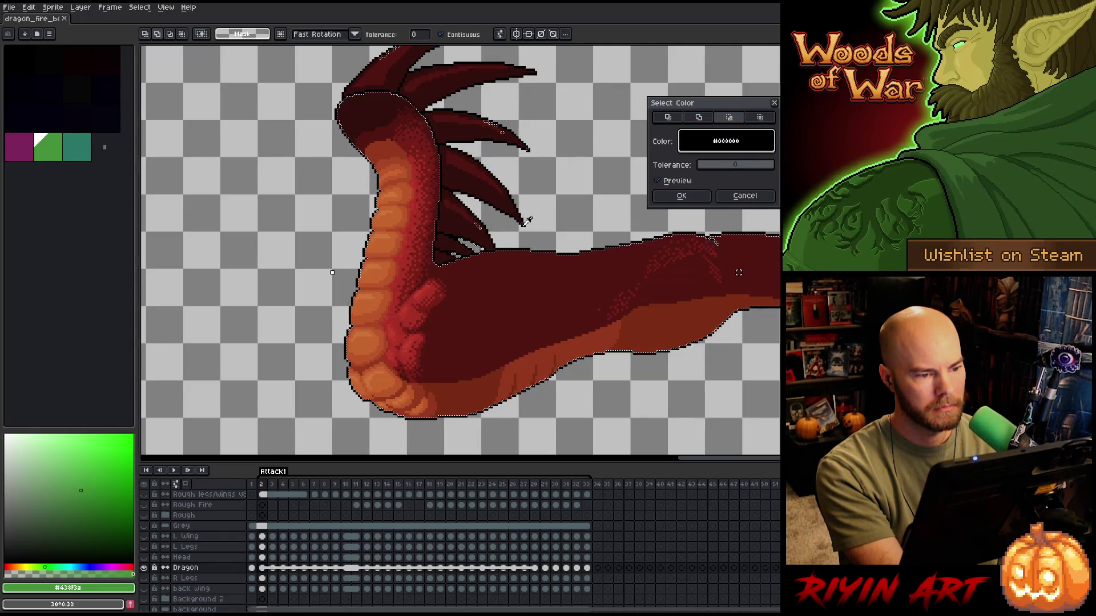
pyautogui.click(685, 198)
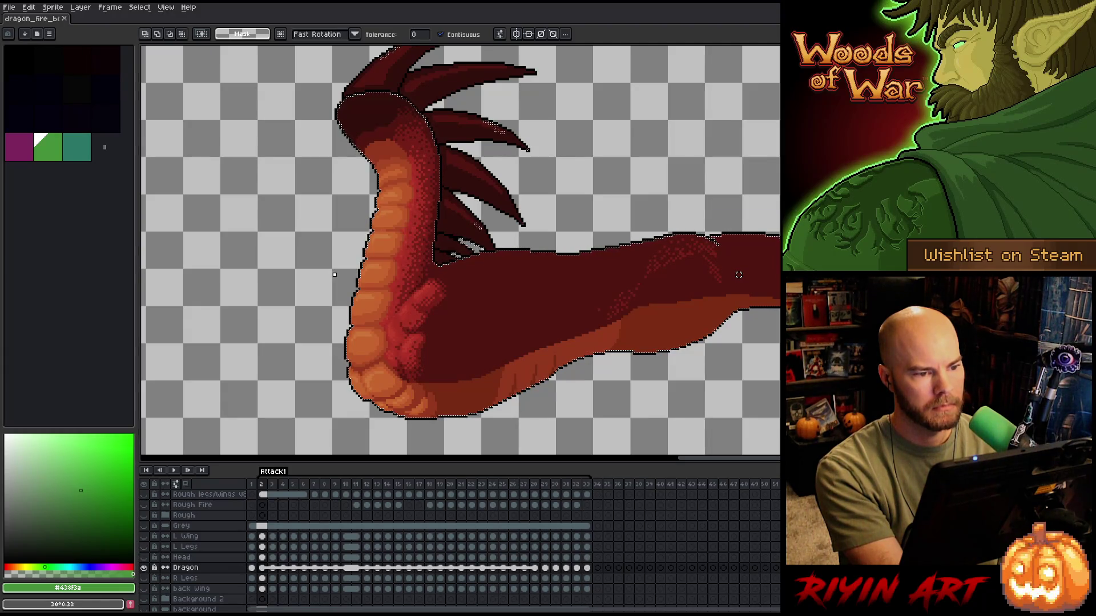
pyautogui.scroll(5, 502, 123)
pyautogui.hotkey('shift', 'c')
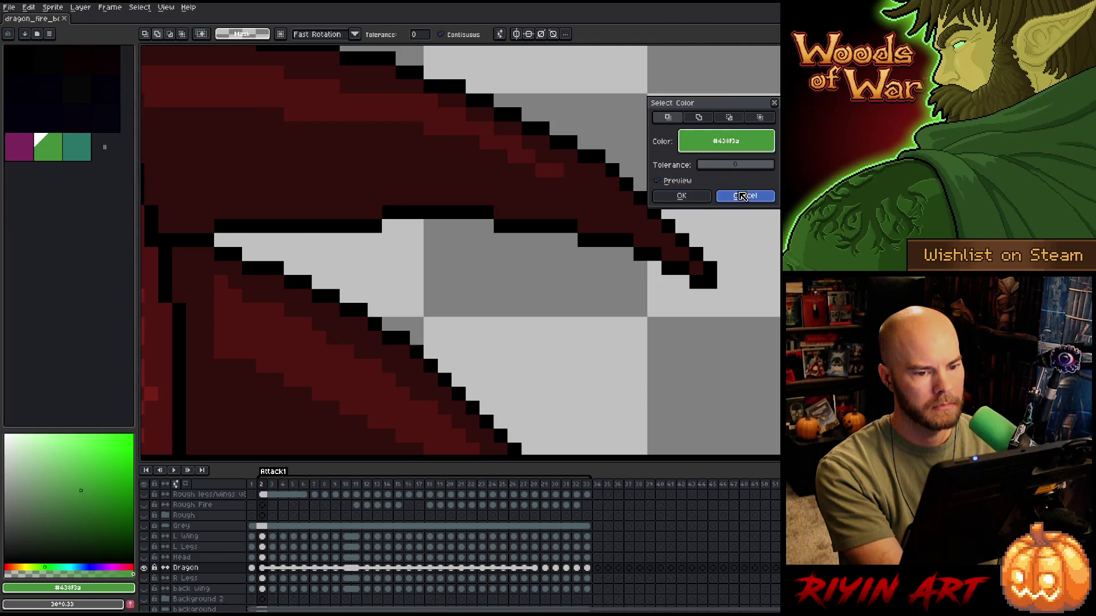
pyautogui.click(745, 195)
pyautogui.scroll(-5, 512, 229)
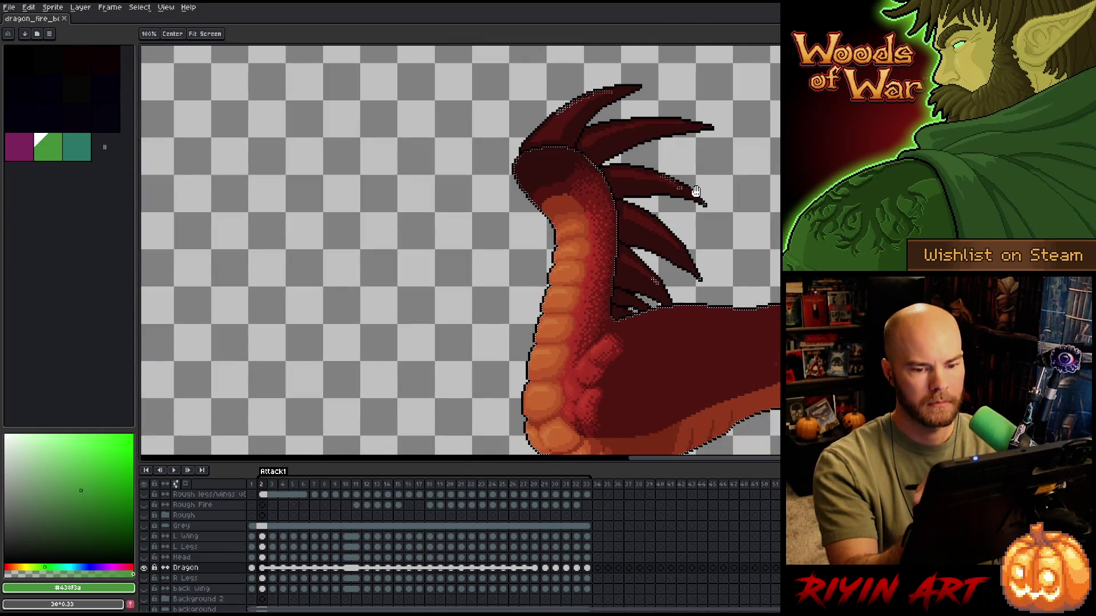
# - Bring the neck spines into view, switching between Pencil and Magic Wand
pyautogui.moveTo(697, 191); pyautogui.dragTo(589, 228)
pyautogui.press('b')
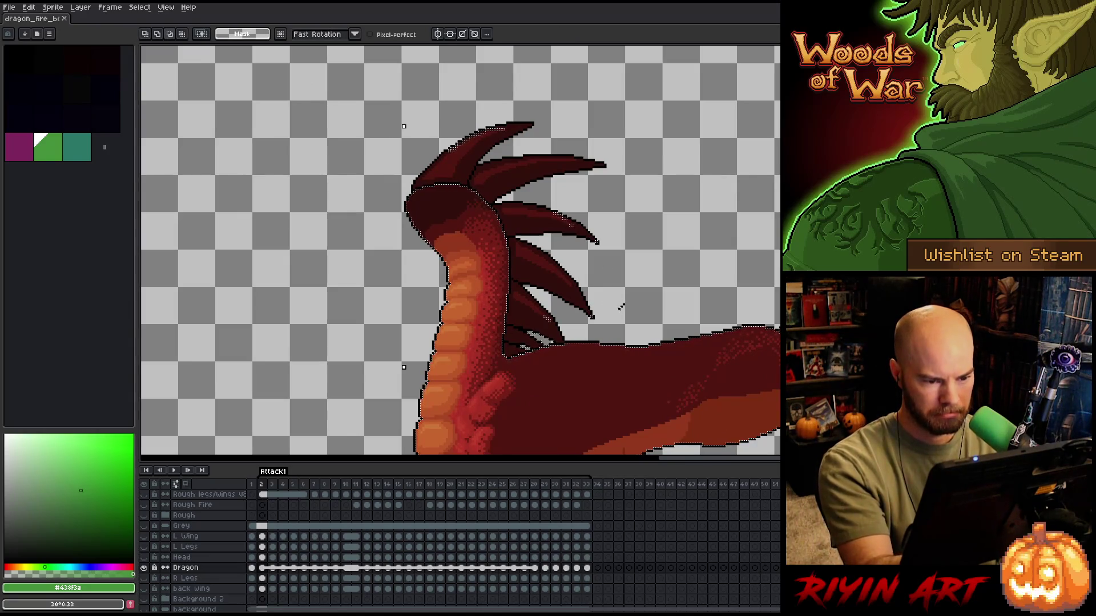
pyautogui.moveTo(644, 234); pyautogui.dragTo(548, 265)
pyautogui.moveTo(657, 189); pyautogui.dragTo(551, 211)
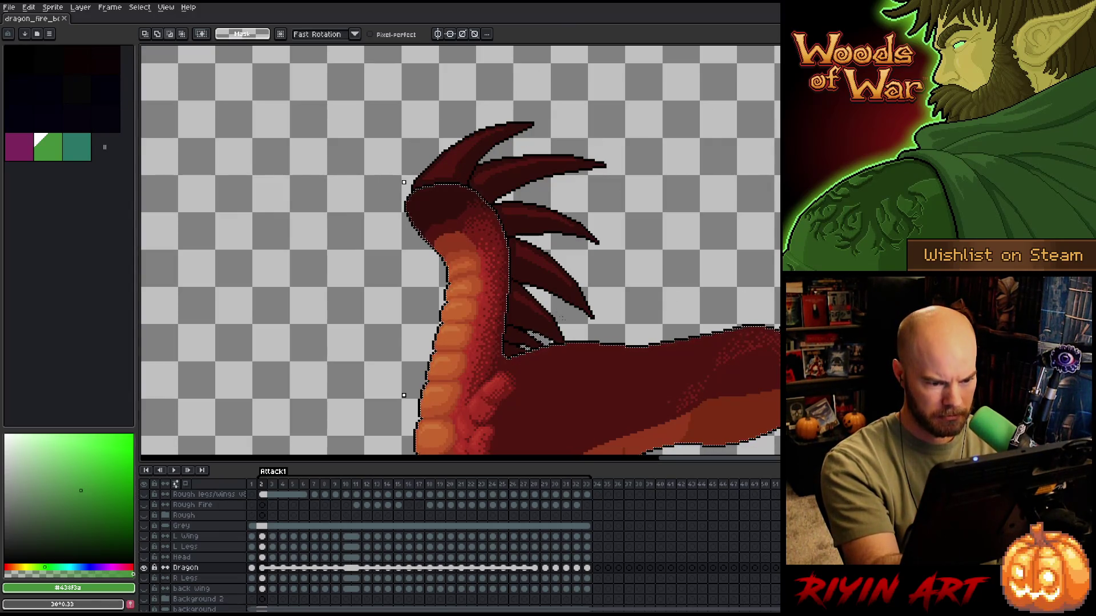
pyautogui.press('w')
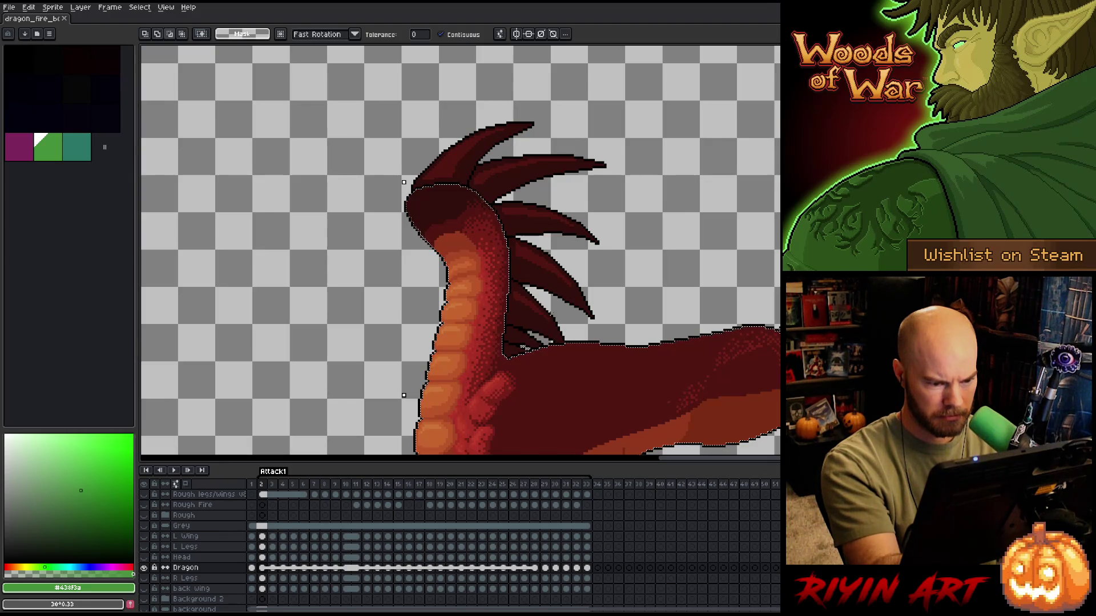
pyautogui.press('b')
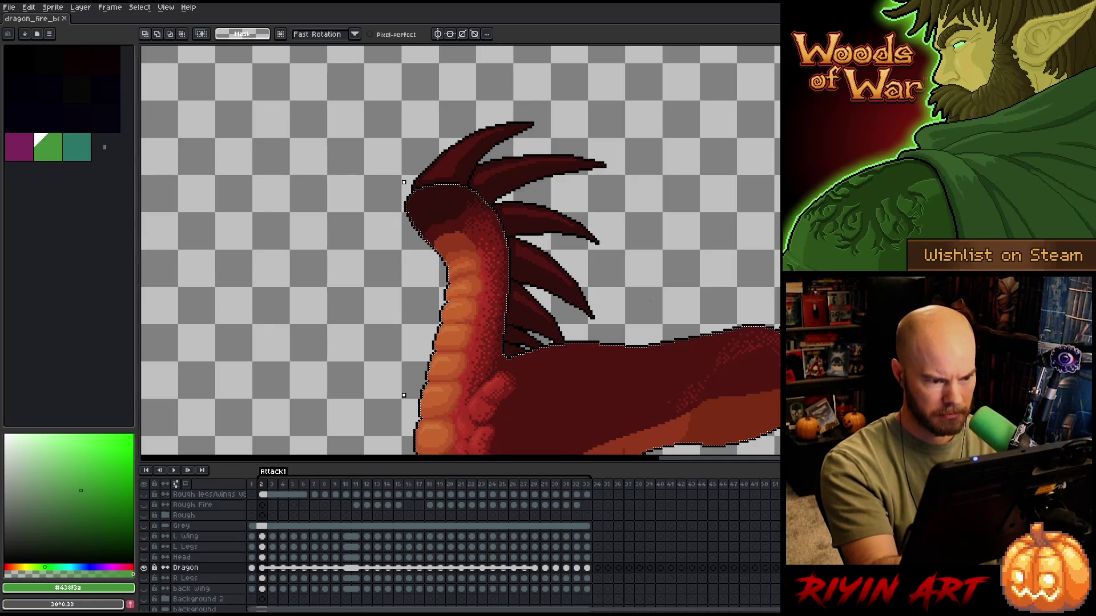
# - Pan along the dragon's body and tail, then show the other dragon layers again
pyautogui.press('h')
pyautogui.moveTo(653, 379); pyautogui.dragTo(653, 264)
pyautogui.moveTo(729, 435)
pyautogui.mouseDown()
pyautogui.moveTo(615, 378)
pyautogui.moveTo(434, 240)
pyautogui.moveTo(434, 108)
pyautogui.mouseUp()
pyautogui.moveTo(705, 339); pyautogui.dragTo(761, 205)
pyautogui.press('m')
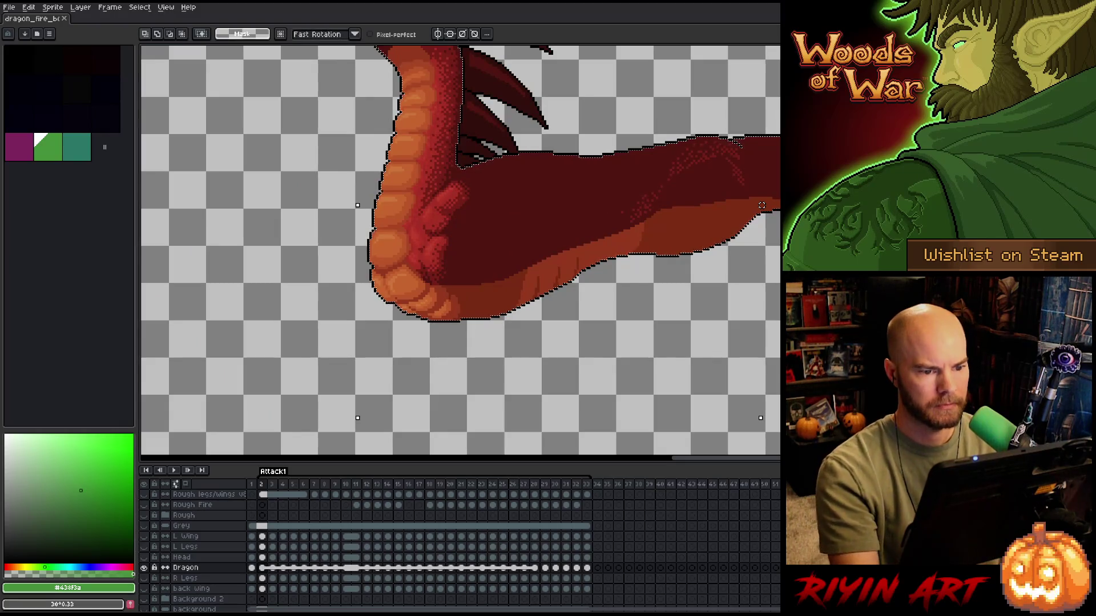
pyautogui.scroll(-1, 533, 341)
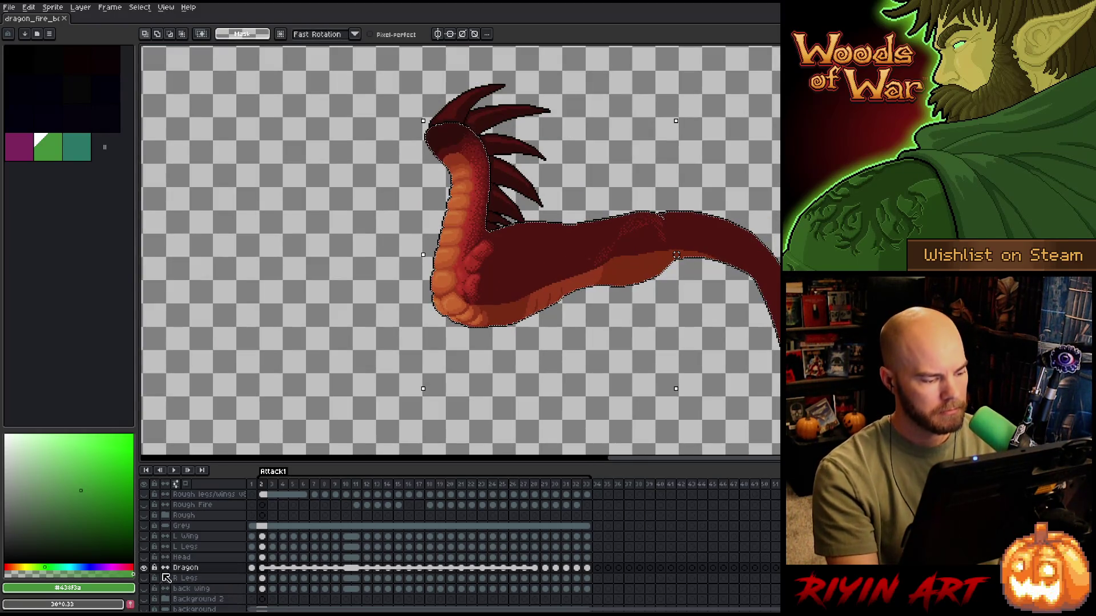
pyautogui.keyDown('alt'); pyautogui.click(145, 568); pyautogui.keyUp('alt')
# - Expand the Rough group and make its colour shapes visible
pyautogui.scroll(2, 207, 552)
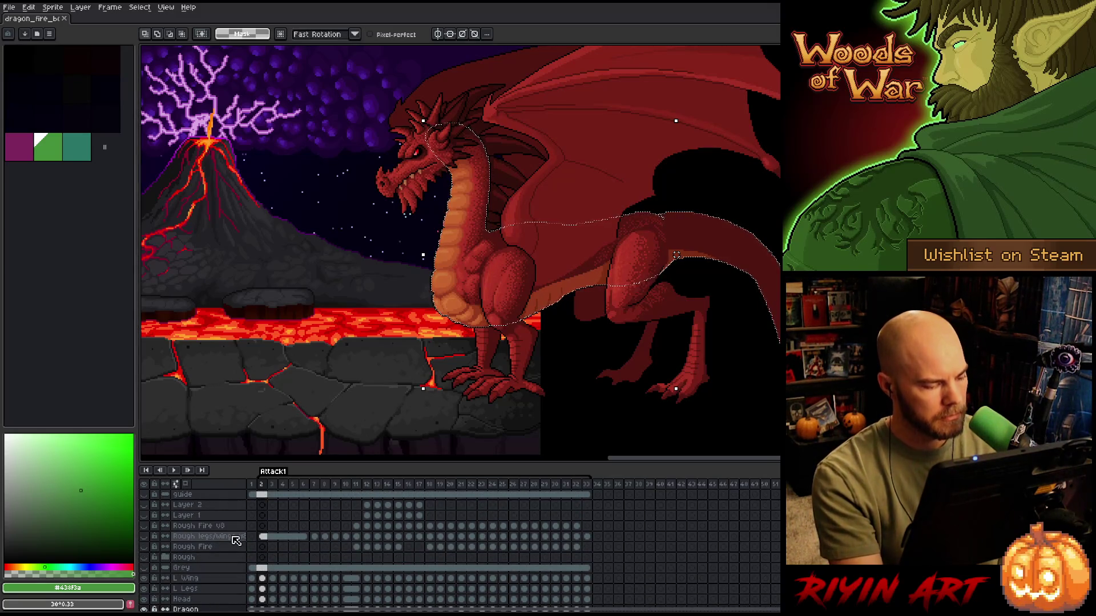
pyautogui.click(166, 558)
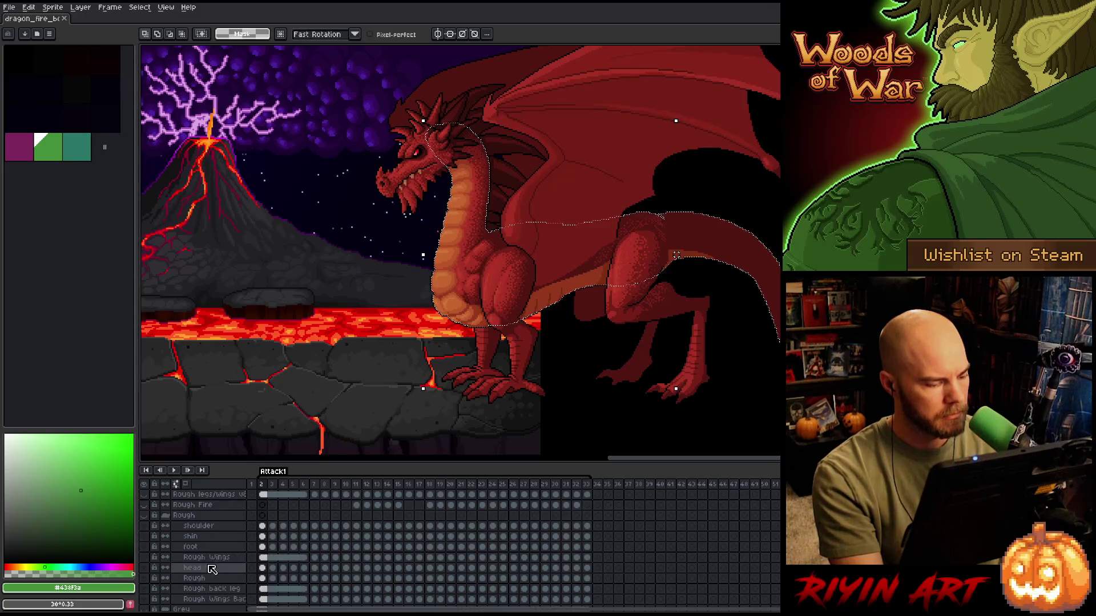
pyautogui.scroll(-3, 211, 568)
pyautogui.scroll(2, 197, 562)
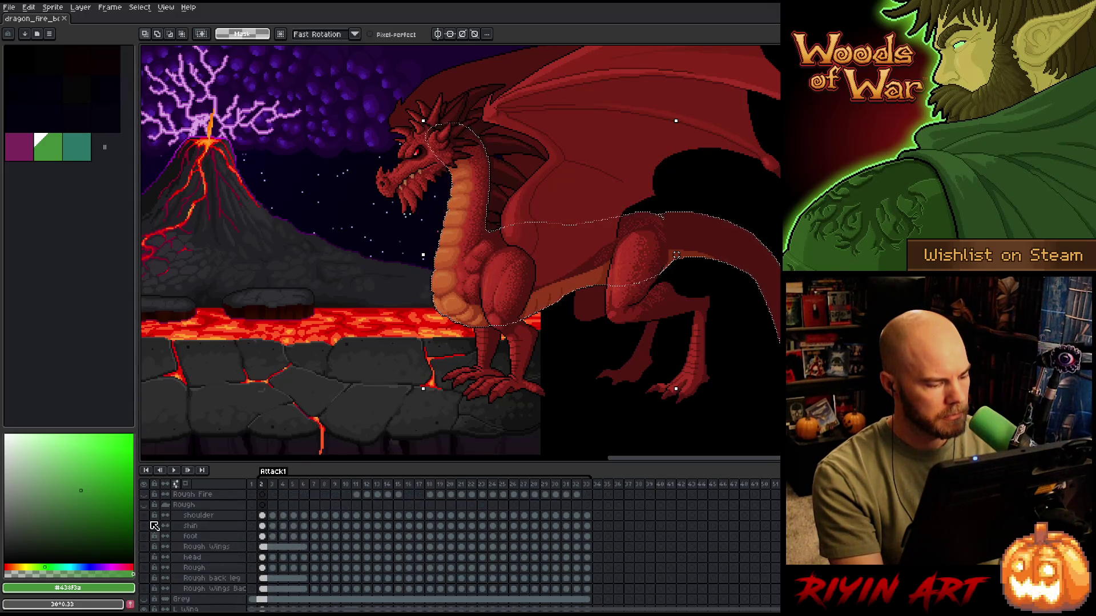
pyautogui.click(145, 505)
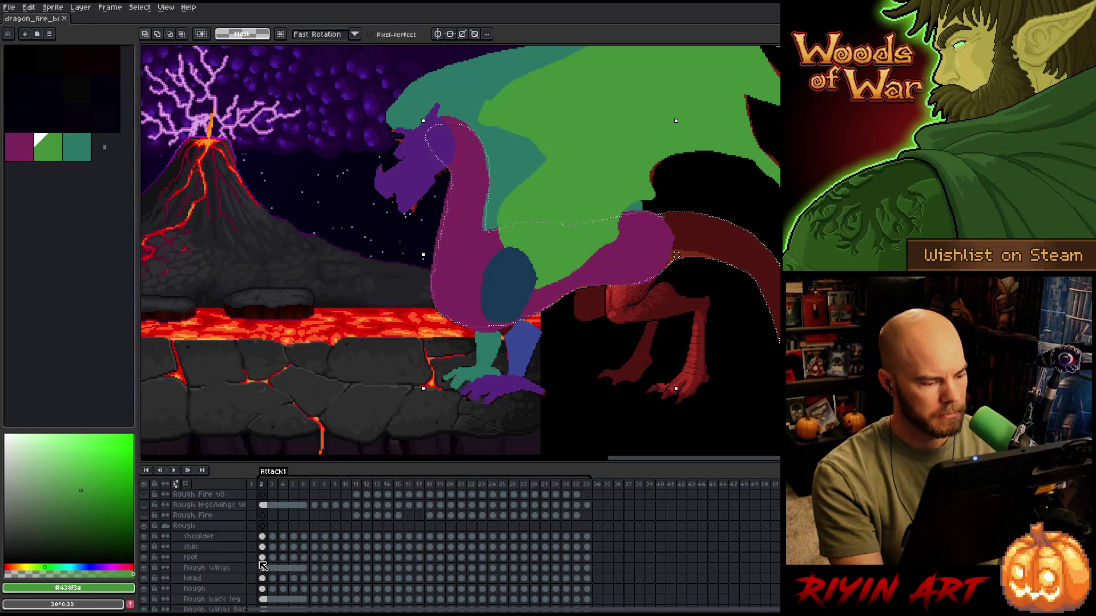
# - Rename the Rough layer to Body
pyautogui.click(220, 569)
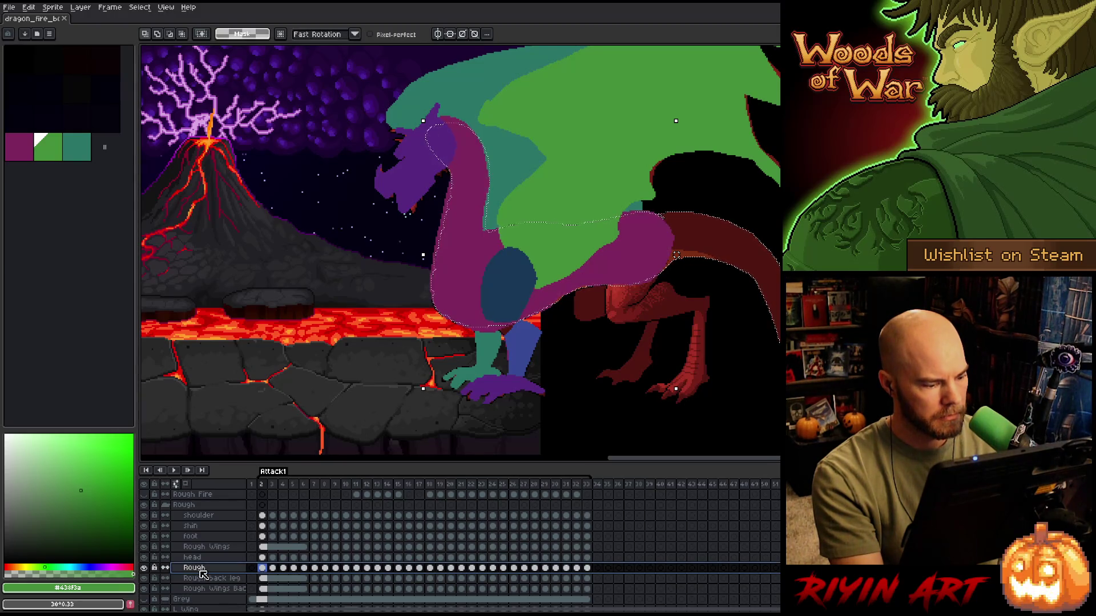
pyautogui.doubleClick(202, 573)
pyautogui.write('Body')
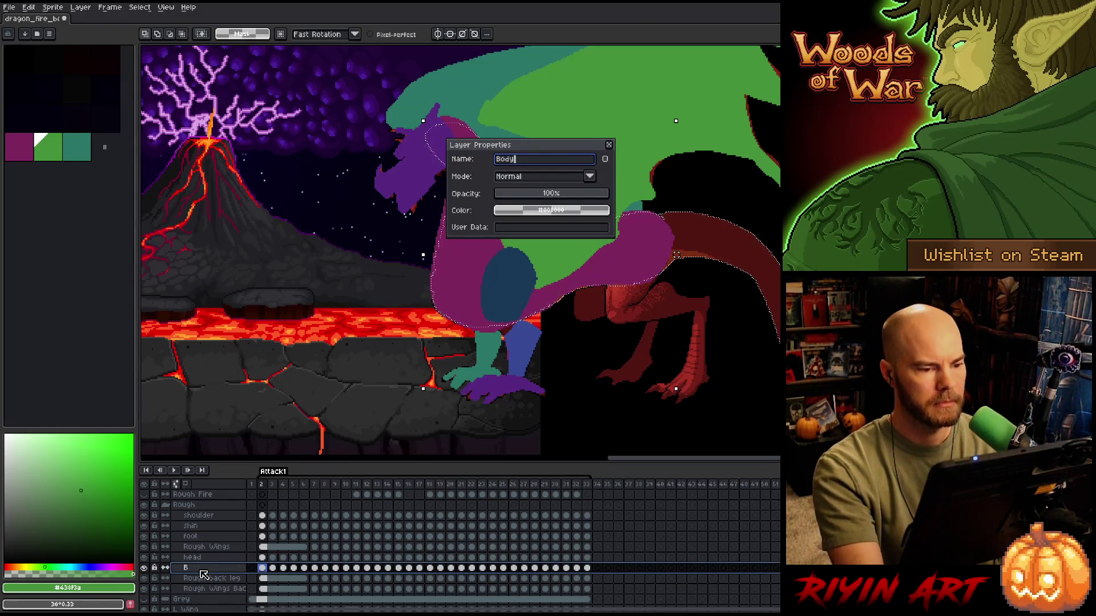
pyautogui.press('Return')
# - Step through the Body layer's frames from frame 2 to the last frame
pyautogui.scroll(1, 518, 249)
pyautogui.scroll(-2, 519, 249)
pyautogui.scroll(1, 474, 228)
pyautogui.scroll(1, 469, 203)
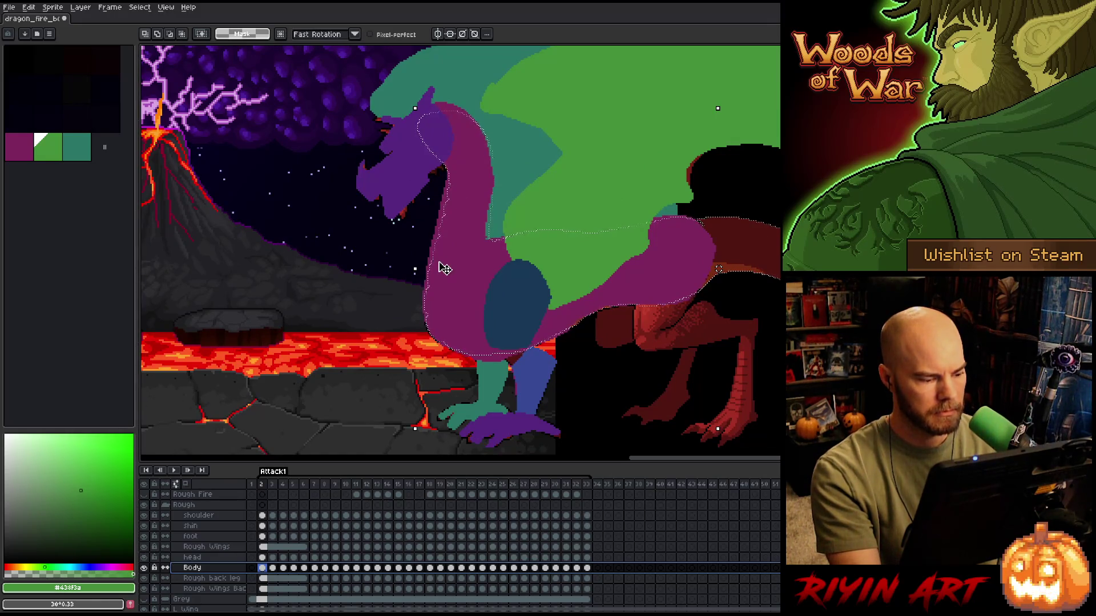
pyautogui.click(263, 570)
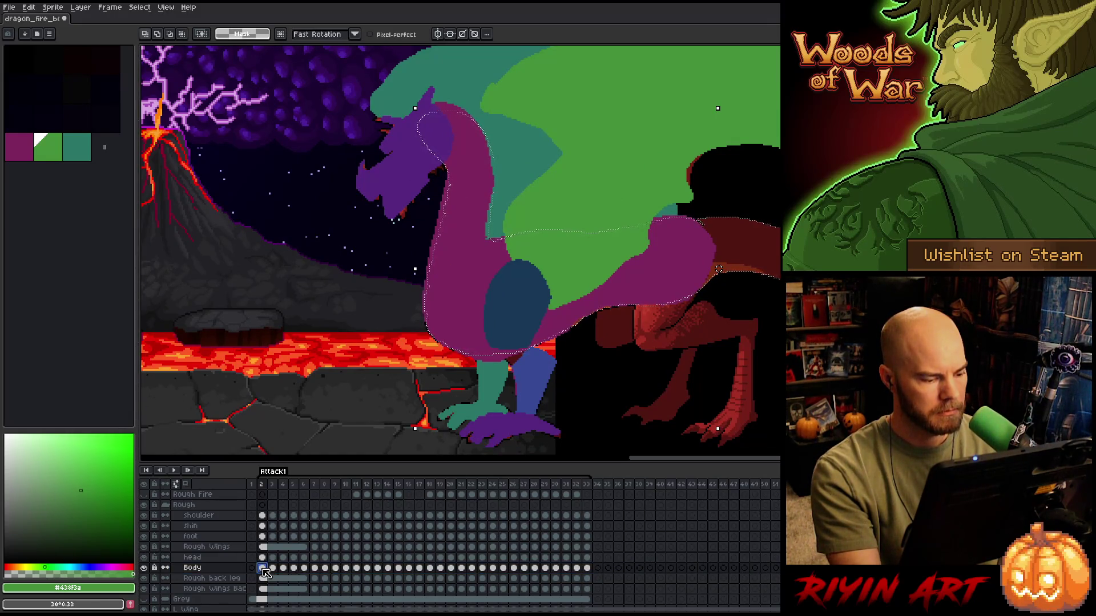
pyautogui.press('Right')
pyautogui.press('Right')
pyautogui.press('Right')
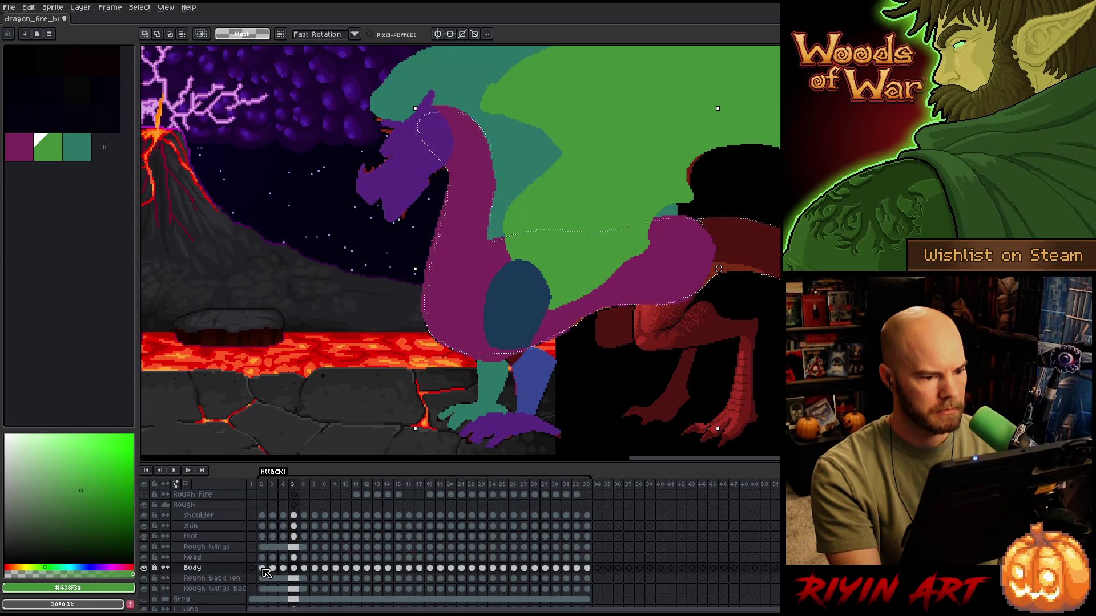
pyautogui.press('Left')
pyautogui.press('Left')
pyautogui.press('Left')
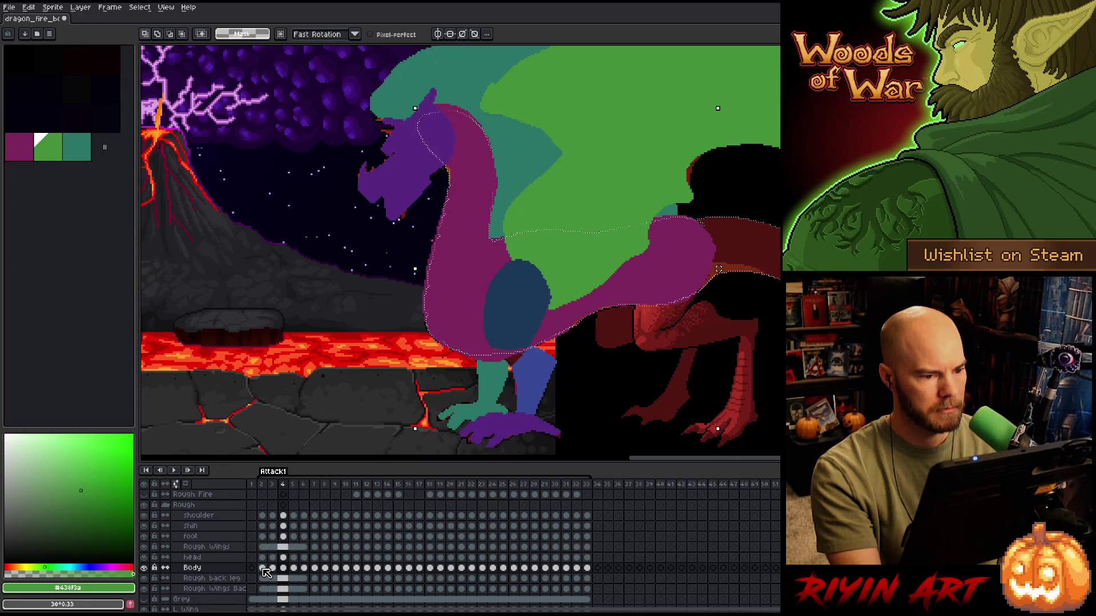
pyautogui.press('End')
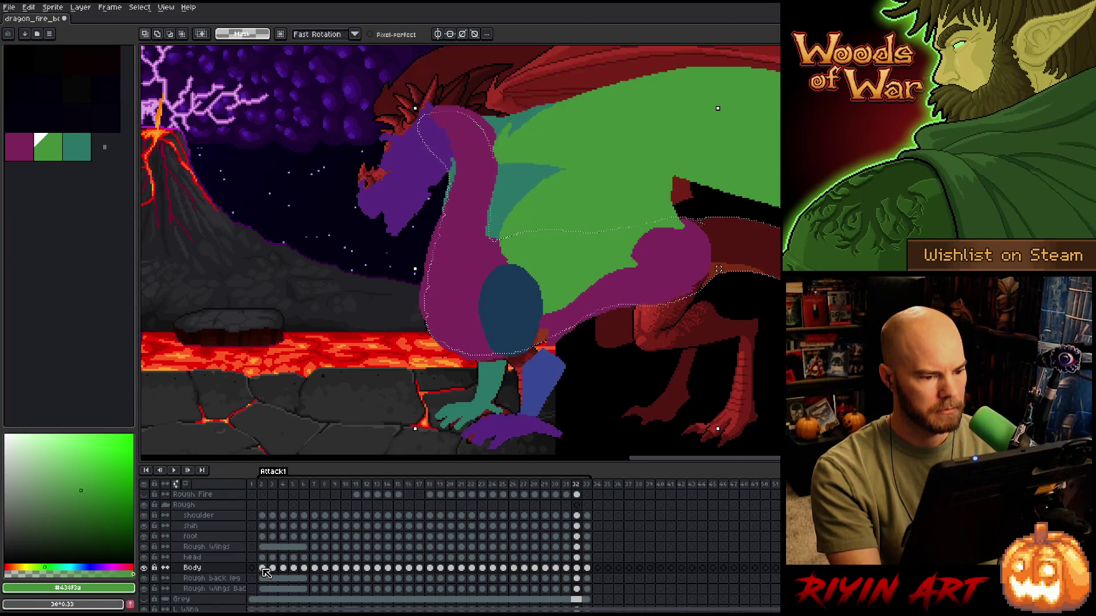
pyautogui.press('Right')
# - Hide every layer except Body and return to frame 2
pyautogui.scroll(1, 521, 293)
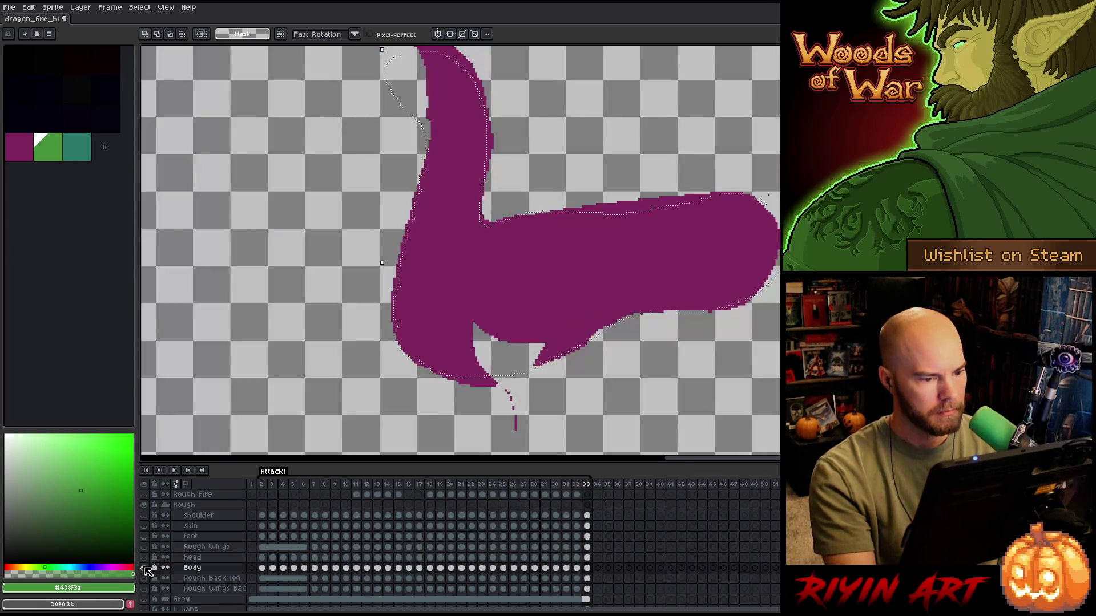
pyautogui.keyDown('alt'); pyautogui.click(144, 568); pyautogui.keyUp('alt')
pyautogui.scroll(-1, 436, 293)
pyautogui.scroll(1, 448, 237)
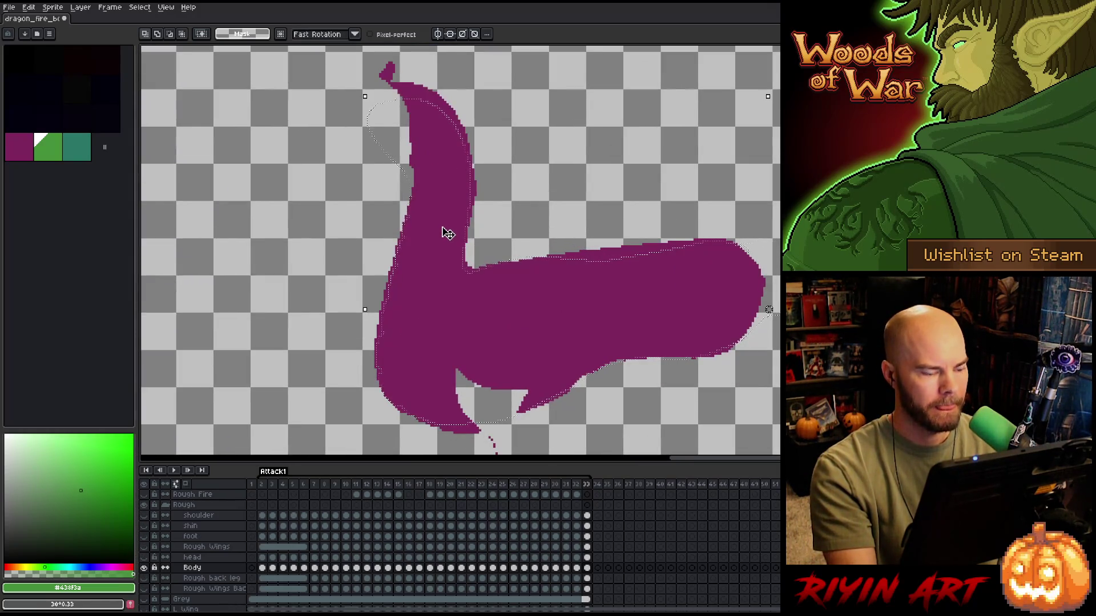
pyautogui.click(262, 484)
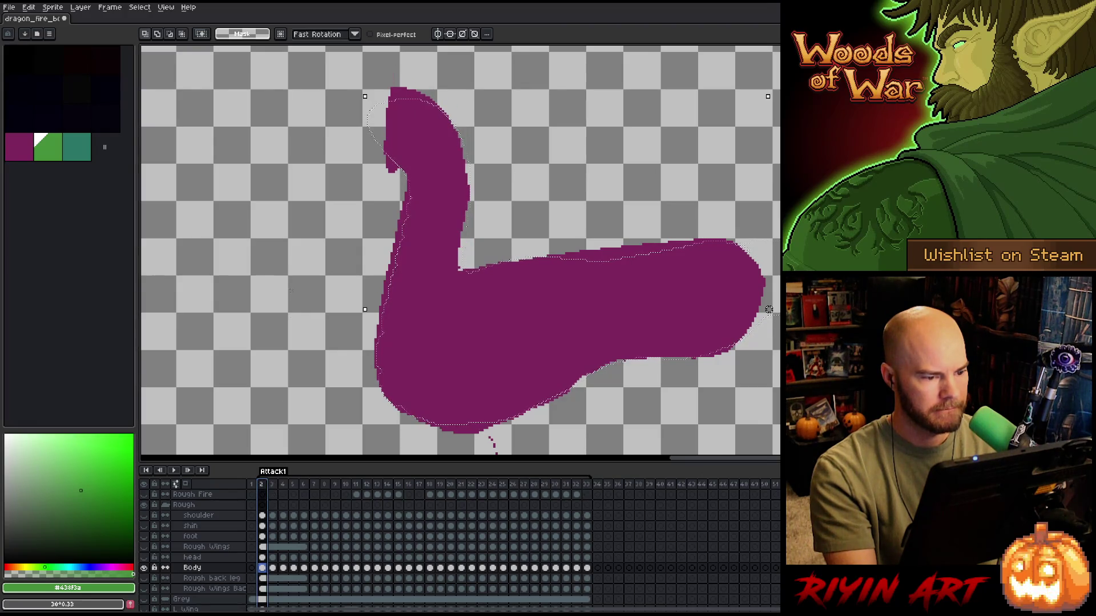
# - Nudge the view and jump ahead to frame 4, where the head appears
pyautogui.moveTo(769, 309); pyautogui.dragTo(767, 304)
pyautogui.press('space')
pyautogui.moveTo(411, 299); pyautogui.dragTo(430, 303)
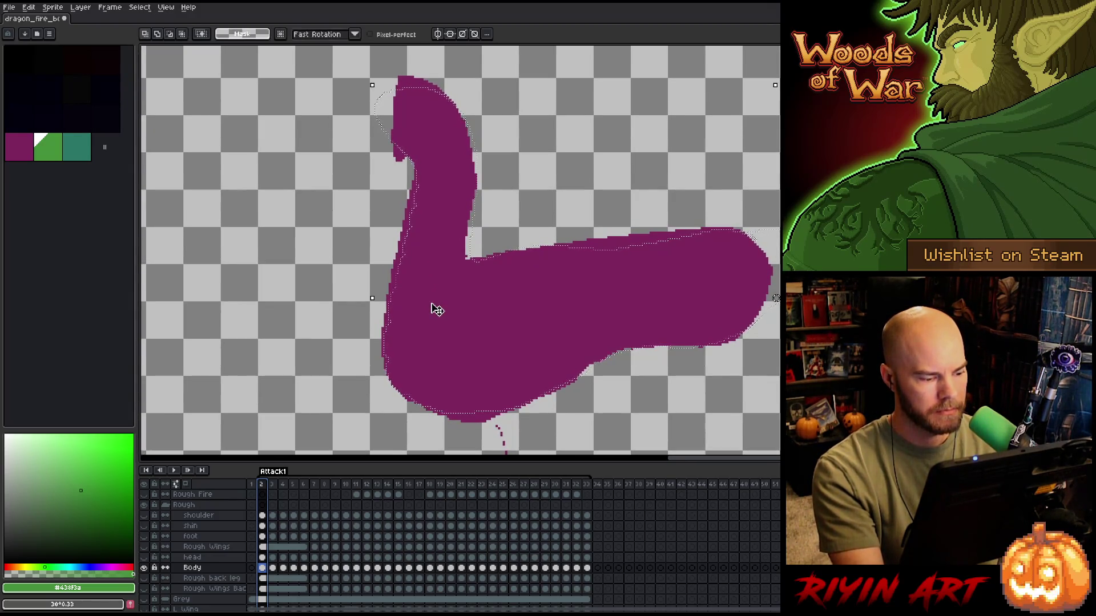
pyautogui.press('.')
pyautogui.press('.')
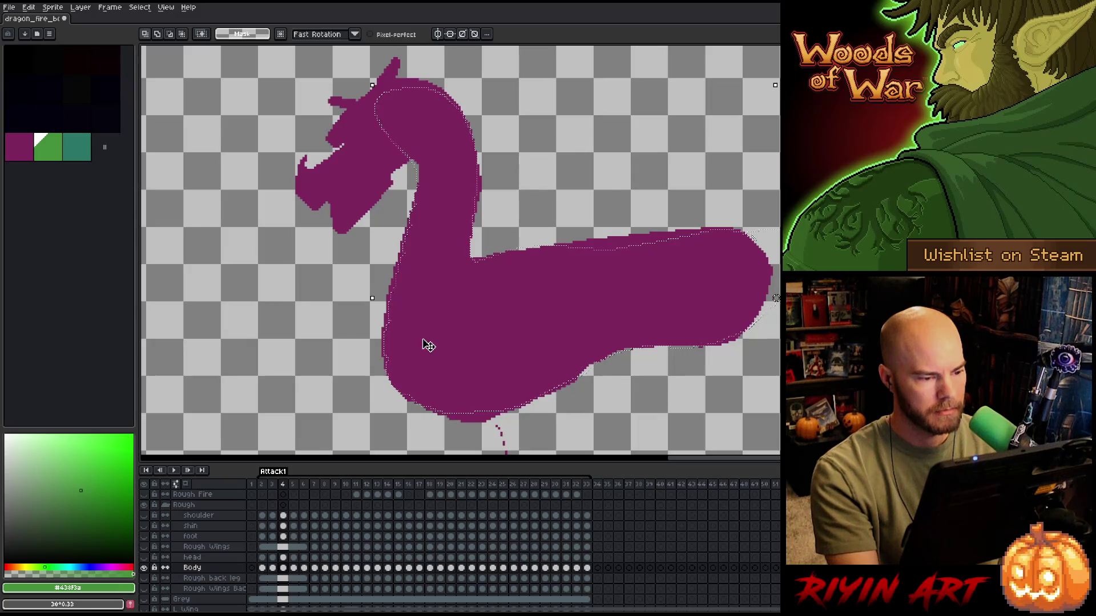
# - Pick the body's purple #7f275e and add a mark to the Body silhouette with the Pencil
pyautogui.press('b')
pyautogui.keyDown('alt'); pyautogui.click(434, 223); pyautogui.keyUp('alt')
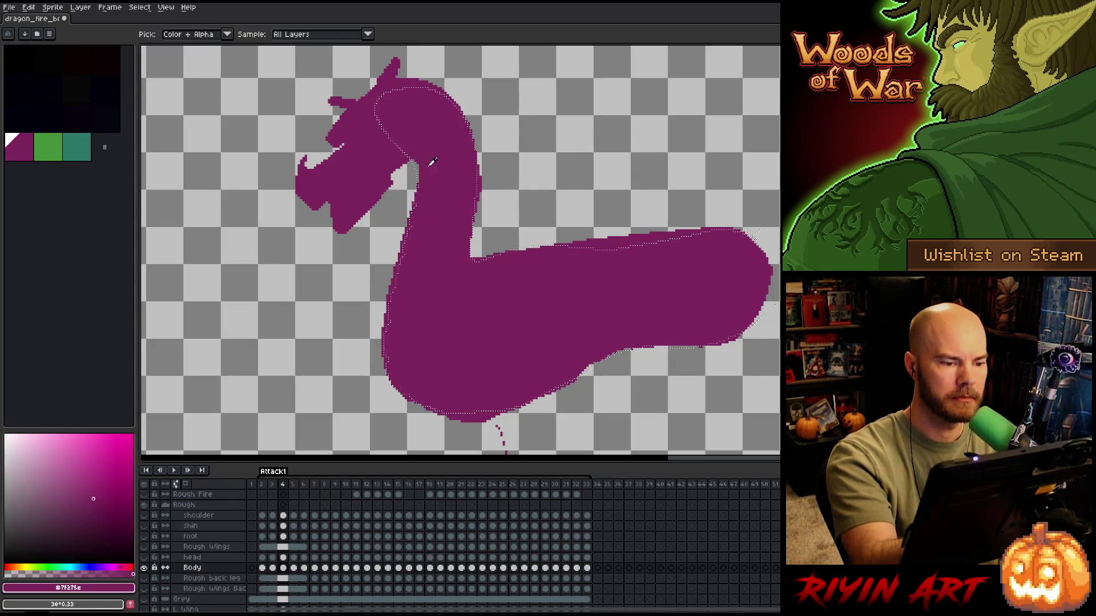
pyautogui.click(283, 568)
pyautogui.press('v')
pyautogui.press('b')
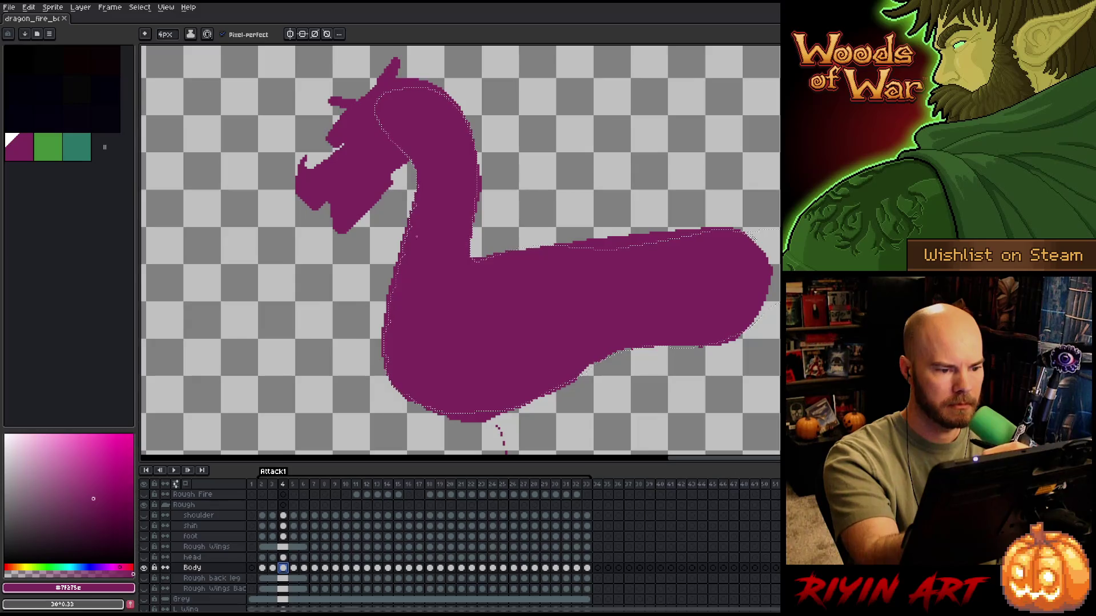
pyautogui.click(461, 214)
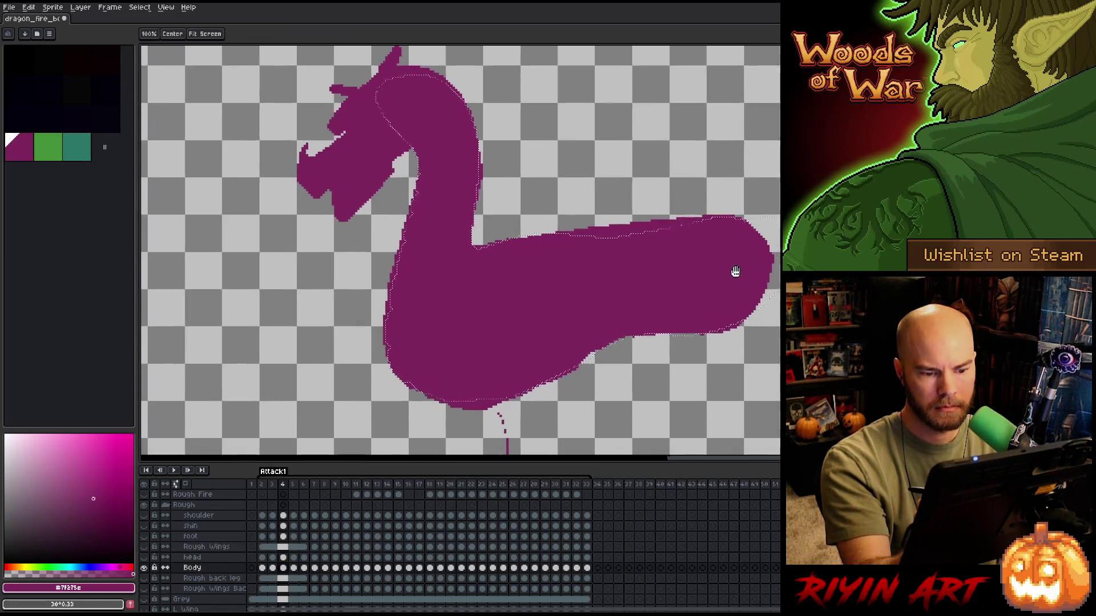
pyautogui.scroll(-1, 734, 272)
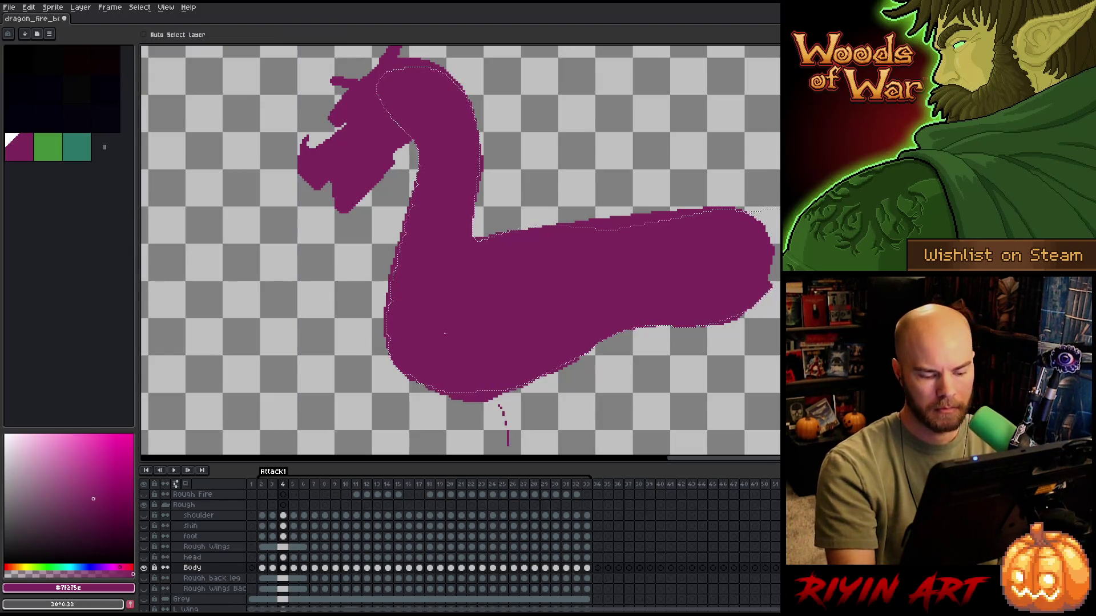
# - Erase the dashed stroke under the body, lower its top edge, and remove the head and horn
pyautogui.press('e')
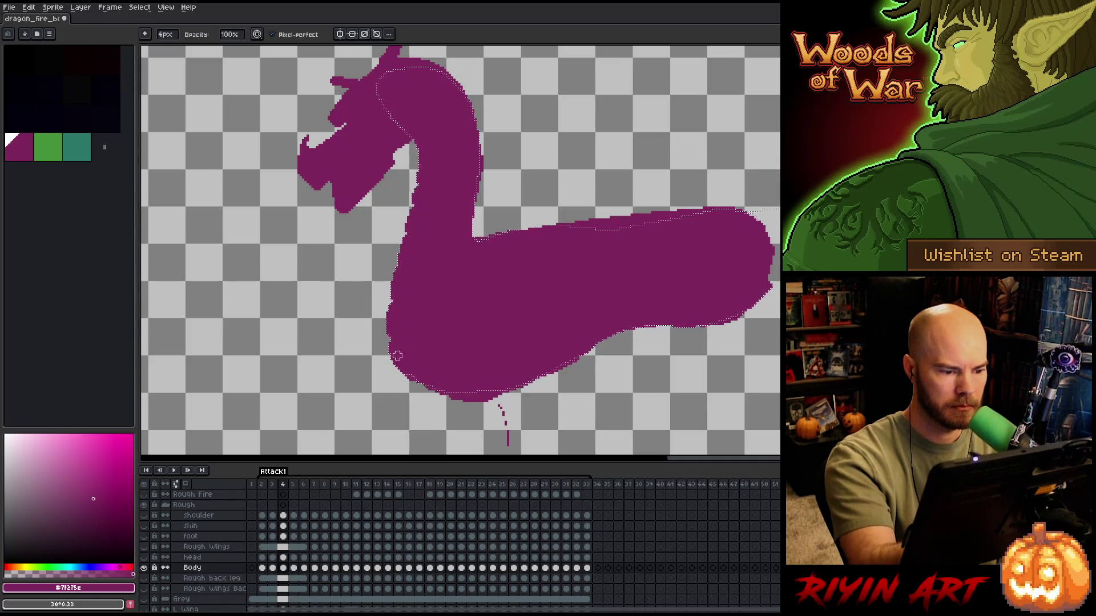
pyautogui.moveTo(478, 416)
pyautogui.mouseDown()
pyautogui.moveTo(506, 441)
pyautogui.moveTo(511, 393)
pyautogui.mouseUp()
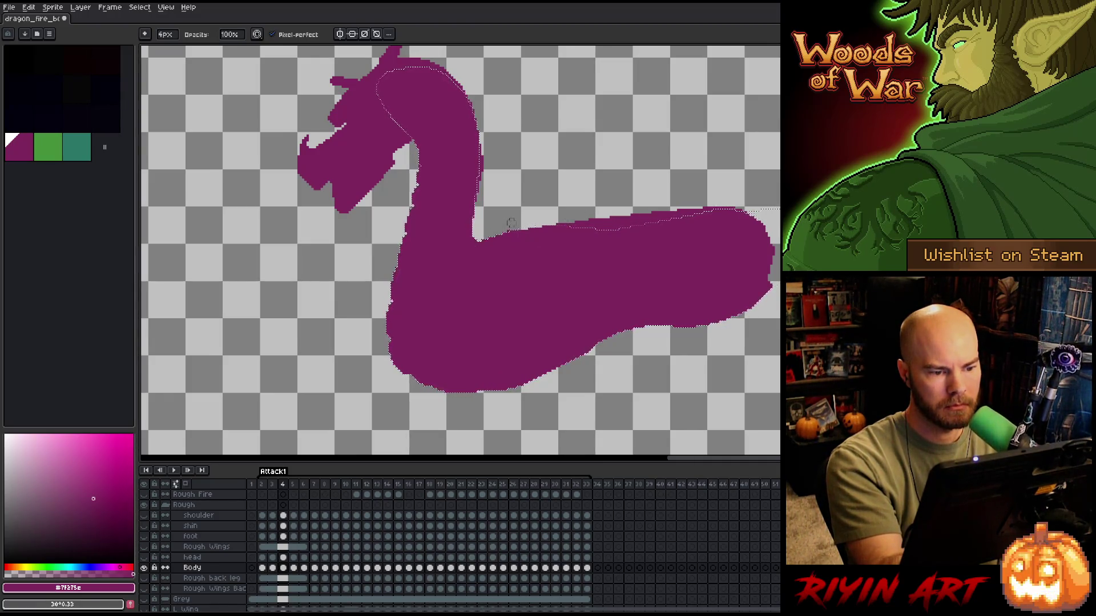
pyautogui.moveTo(561, 216)
pyautogui.mouseDown()
pyautogui.moveTo(523, 233)
pyautogui.moveTo(711, 210)
pyautogui.mouseUp()
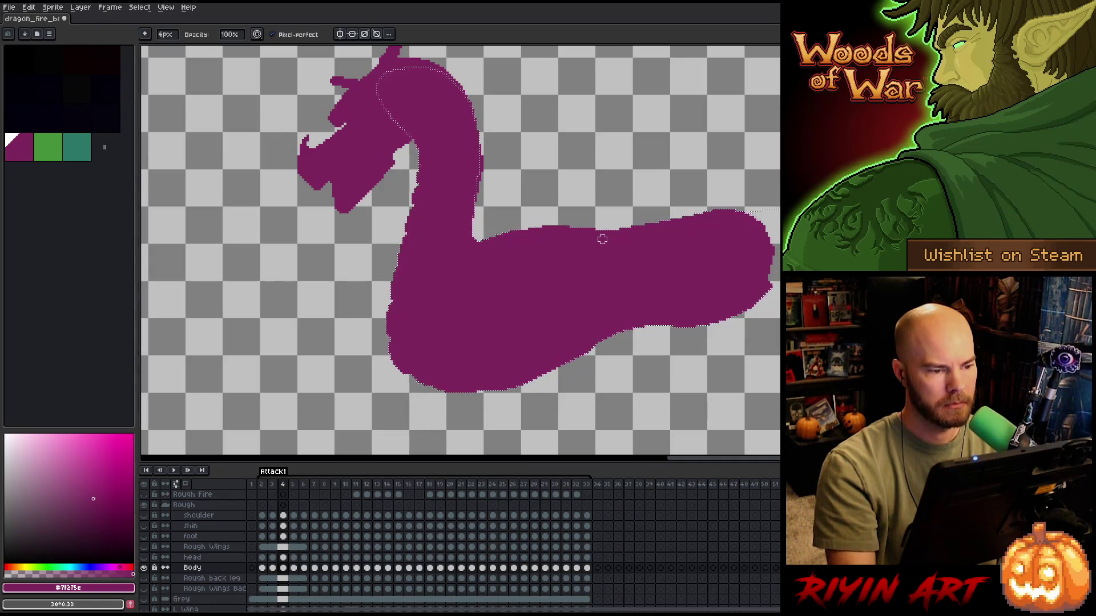
pyautogui.moveTo(604, 240); pyautogui.dragTo(611, 297)
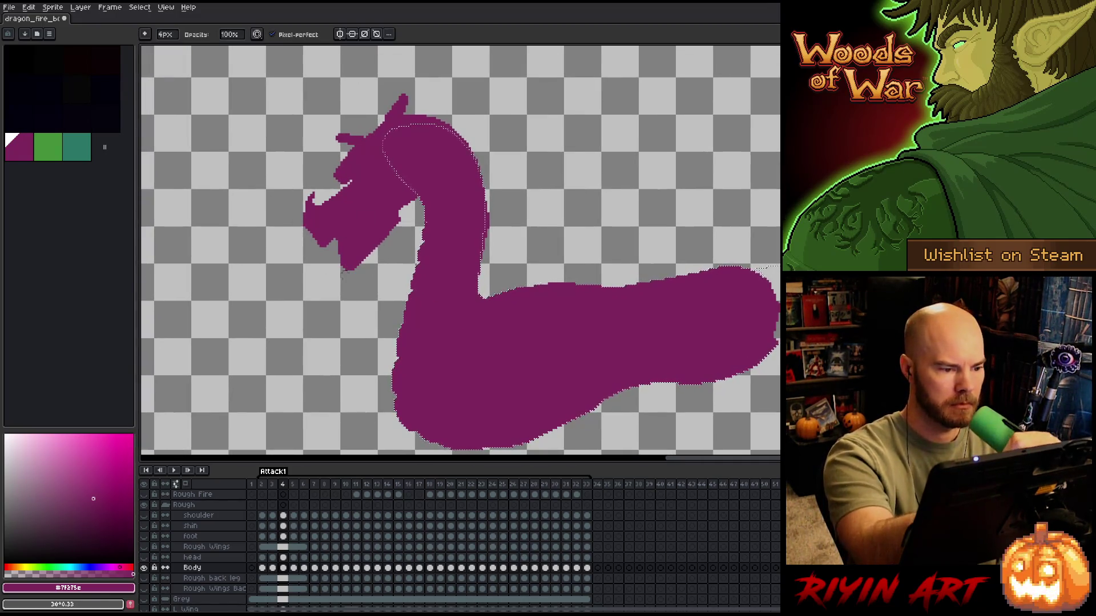
pyautogui.moveTo(358, 277)
pyautogui.mouseDown()
pyautogui.moveTo(336, 234)
pyautogui.moveTo(365, 188)
pyautogui.moveTo(326, 152)
pyautogui.moveTo(371, 211)
pyautogui.moveTo(381, 171)
pyautogui.mouseUp()
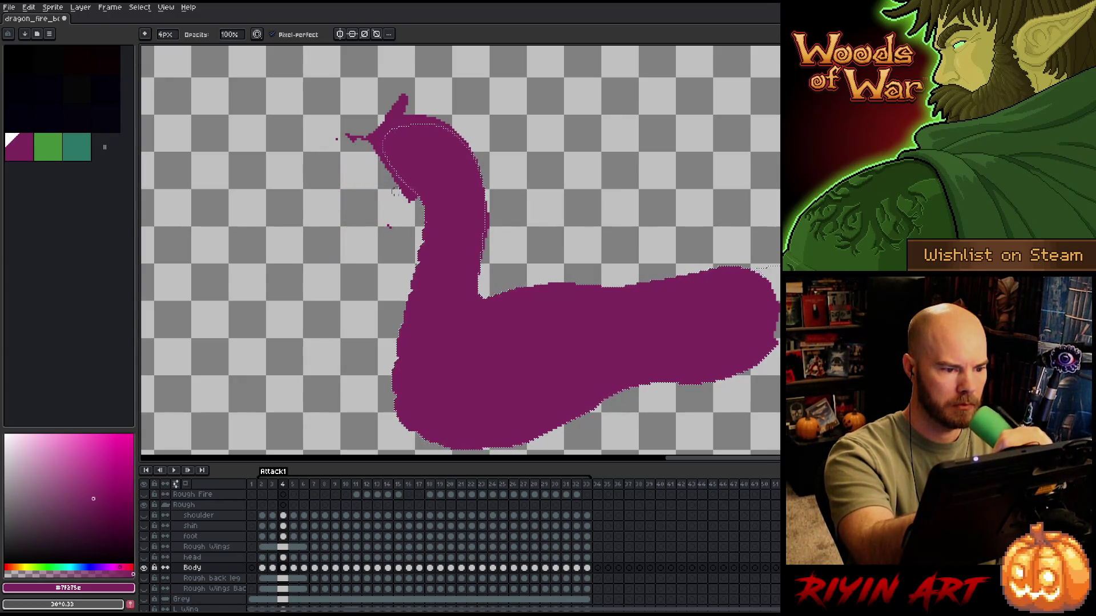
pyautogui.moveTo(337, 139)
pyautogui.mouseDown()
pyautogui.moveTo(374, 123)
pyautogui.moveTo(376, 150)
pyautogui.moveTo(417, 129)
pyautogui.mouseUp()
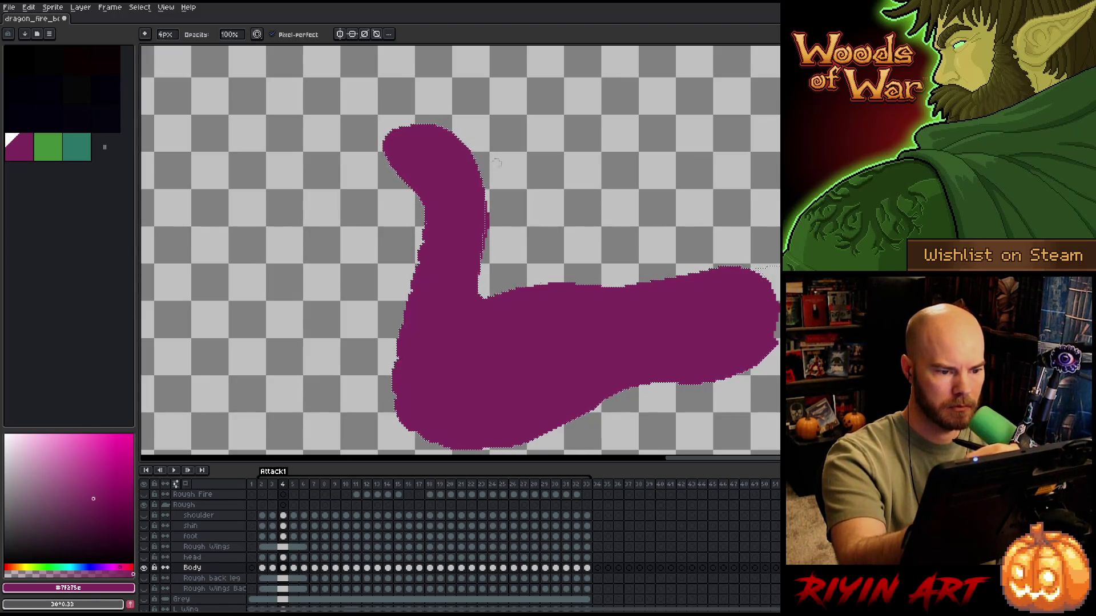
# - On frame 3, erase the leftover snout, brow and stray blob
pyautogui.moveTo(500, 219); pyautogui.dragTo(514, 182)
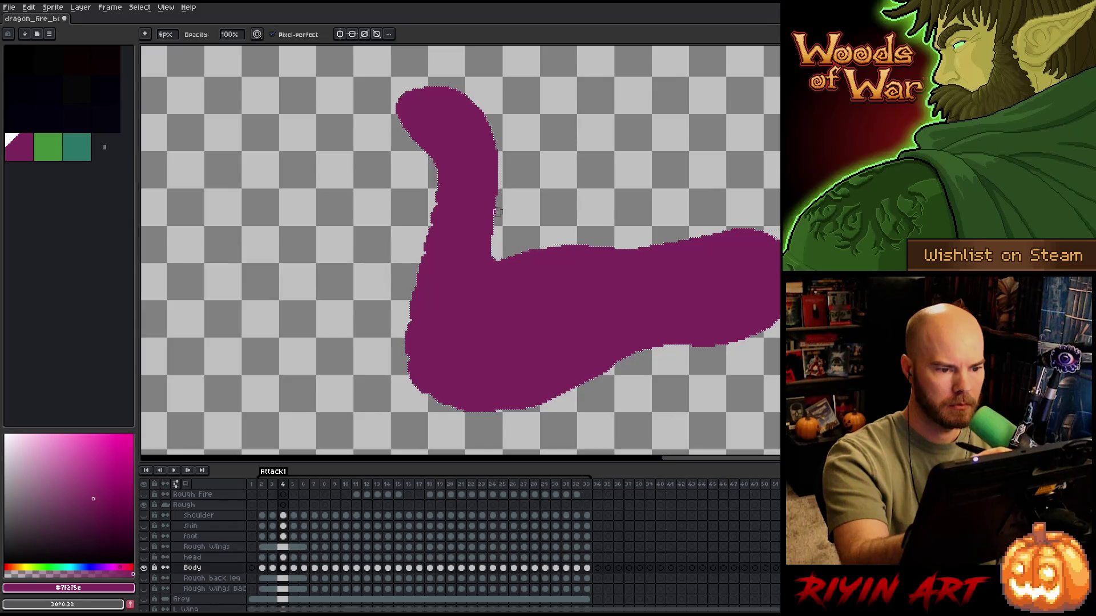
pyautogui.press('Left')
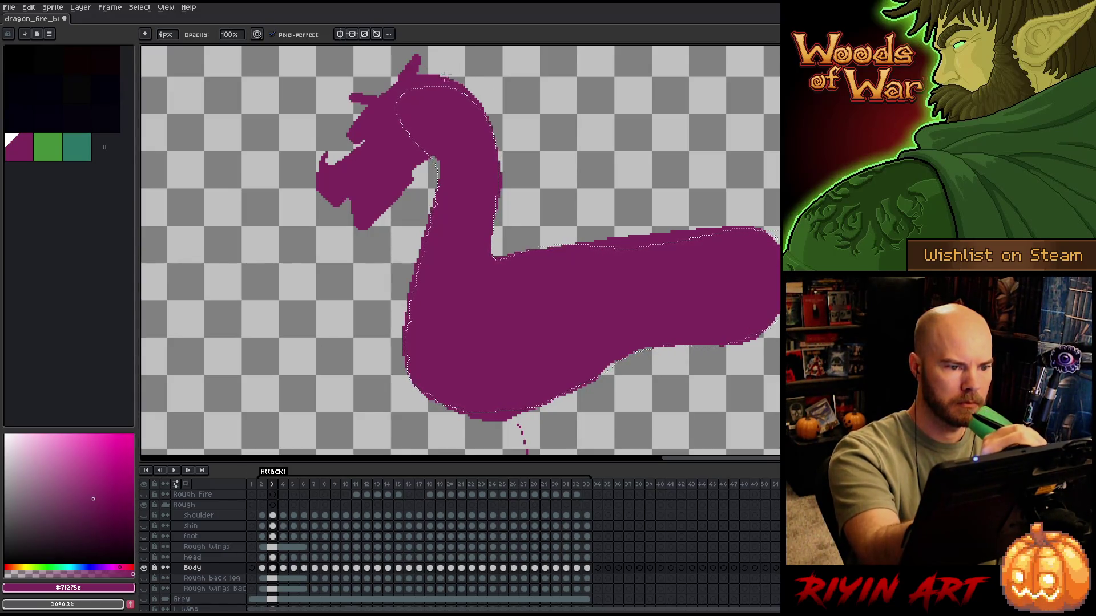
pyautogui.moveTo(323, 171)
pyautogui.mouseDown()
pyautogui.moveTo(411, 77)
pyautogui.moveTo(351, 102)
pyautogui.moveTo(355, 161)
pyautogui.mouseUp()
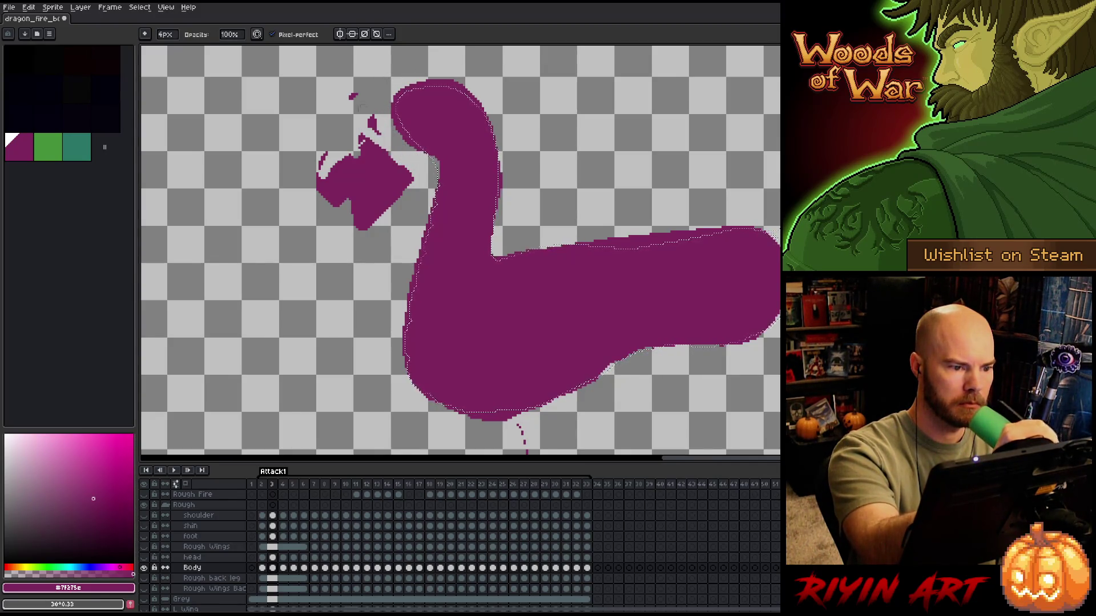
pyautogui.moveTo(367, 110); pyautogui.dragTo(351, 96)
pyautogui.moveTo(377, 165)
pyautogui.mouseDown()
pyautogui.moveTo(366, 205)
pyautogui.moveTo(383, 221)
pyautogui.moveTo(326, 188)
pyautogui.moveTo(345, 147)
pyautogui.mouseUp()
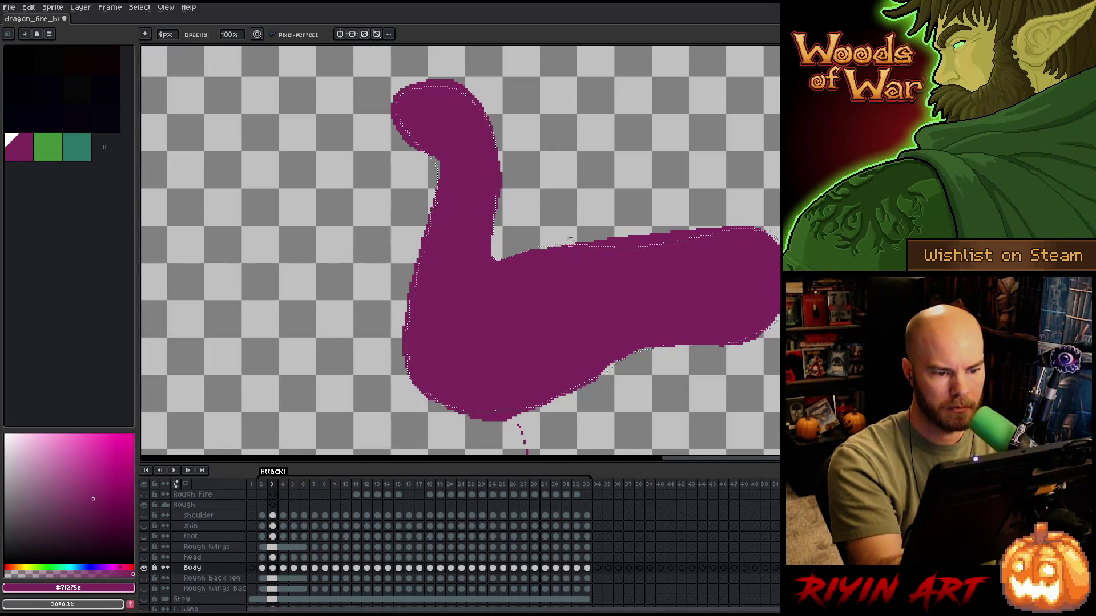
# - Repaint the body's top edge smoothly in magenta and make the Body layer active
pyautogui.moveTo(570, 246); pyautogui.dragTo(715, 231)
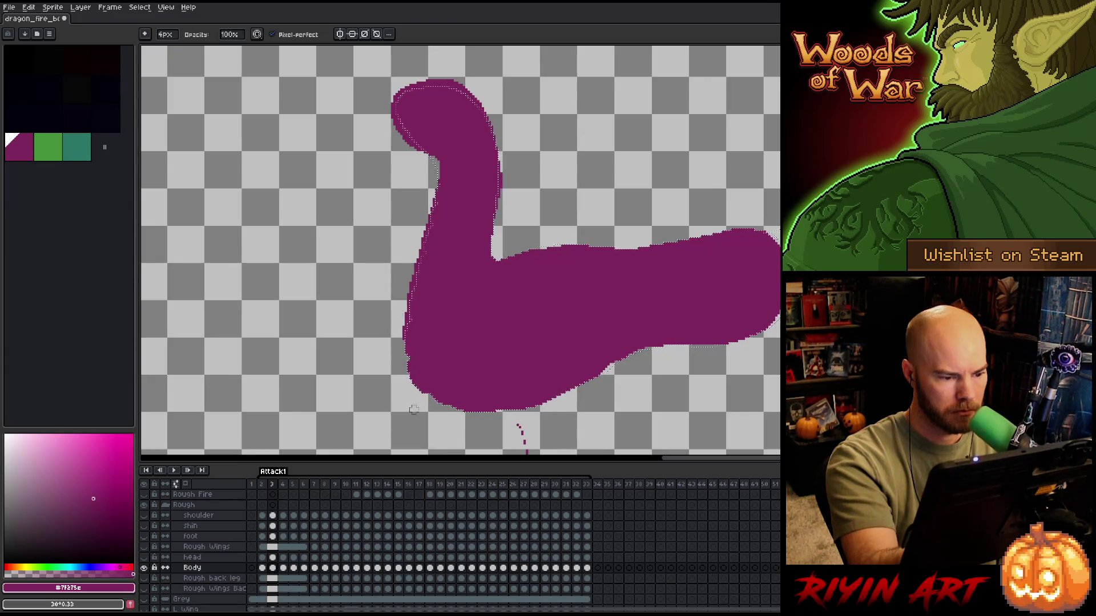
pyautogui.moveTo(483, 360)
pyautogui.mouseDown()
pyautogui.moveTo(483, 265)
pyautogui.moveTo(526, 368)
pyautogui.moveTo(563, 297)
pyautogui.mouseUp()
pyautogui.press('space')
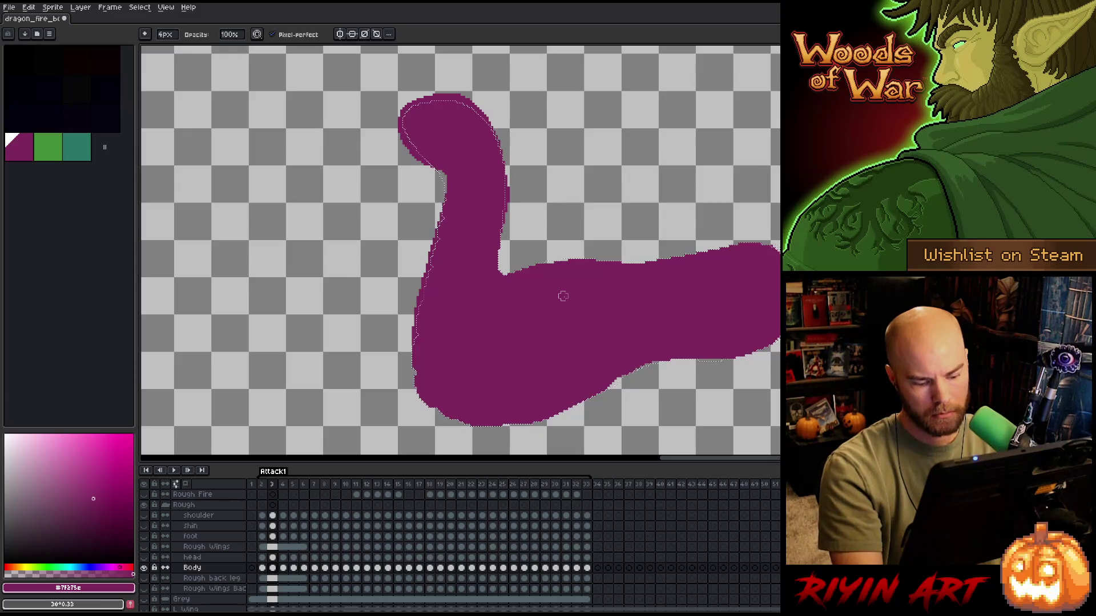
pyautogui.press('e')
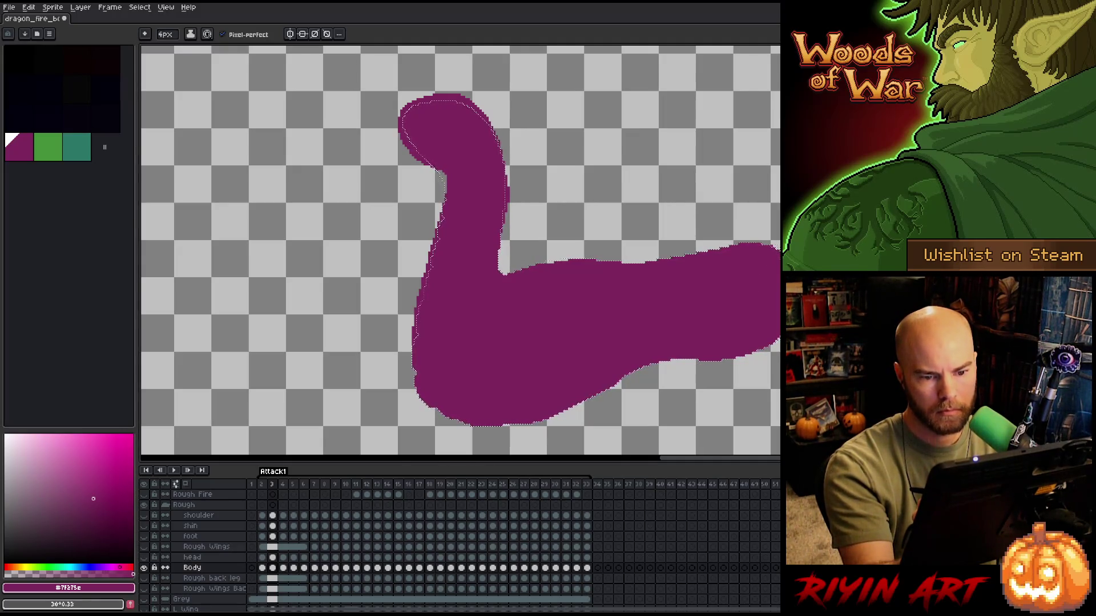
pyautogui.press('v')
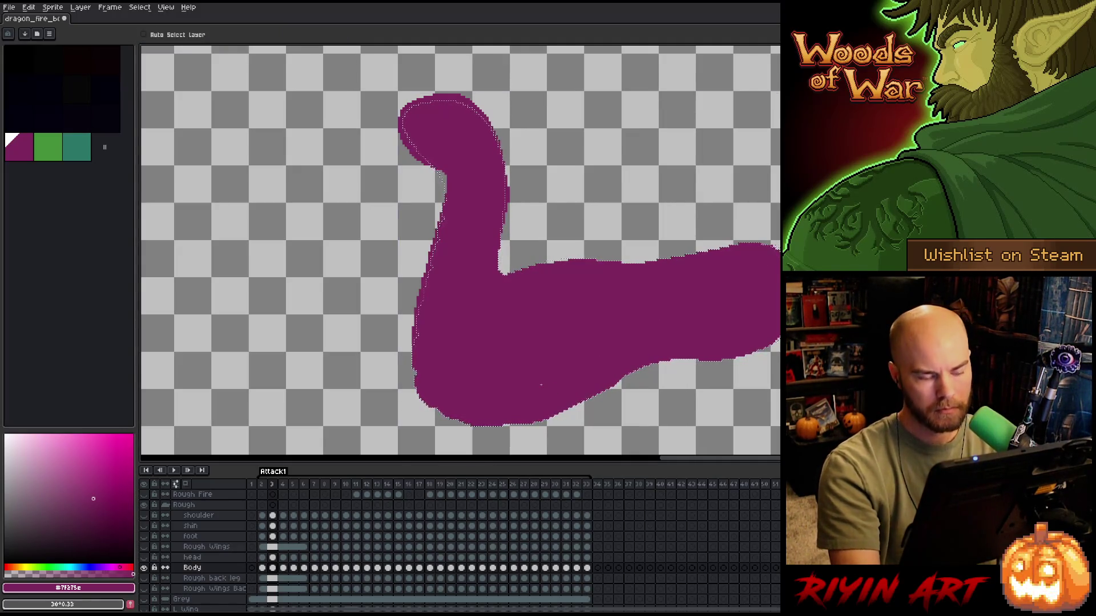
pyautogui.press('e')
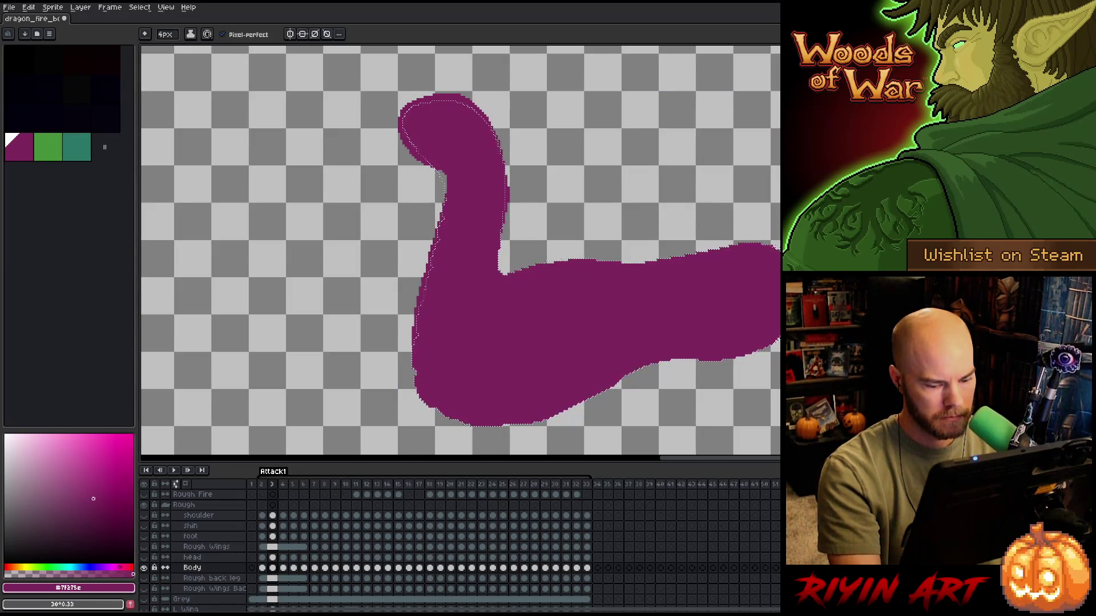
pyautogui.press('m')
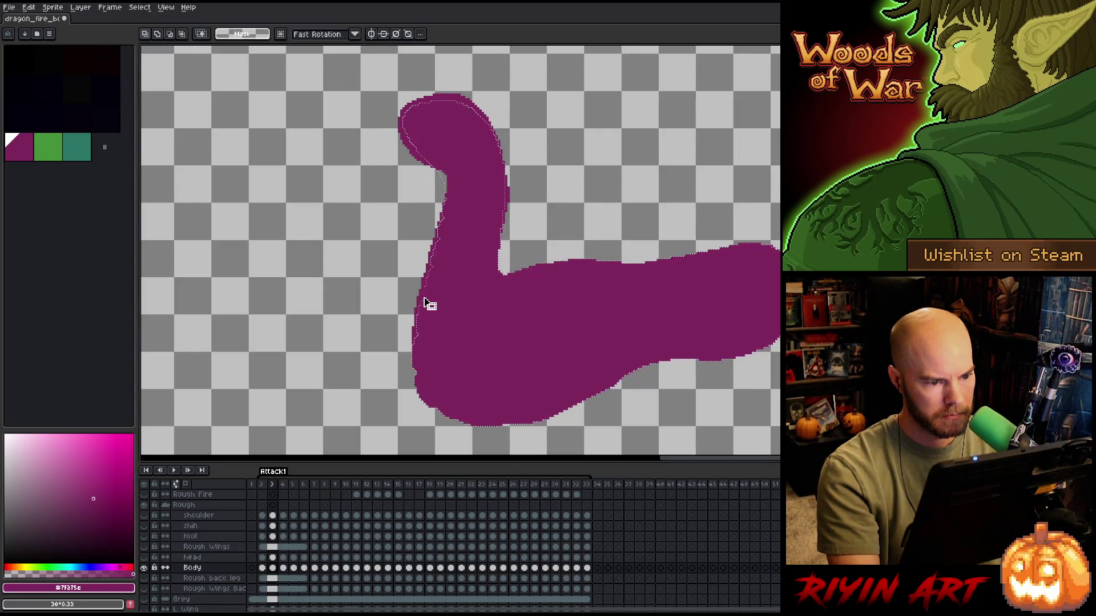
pyautogui.click(213, 570)
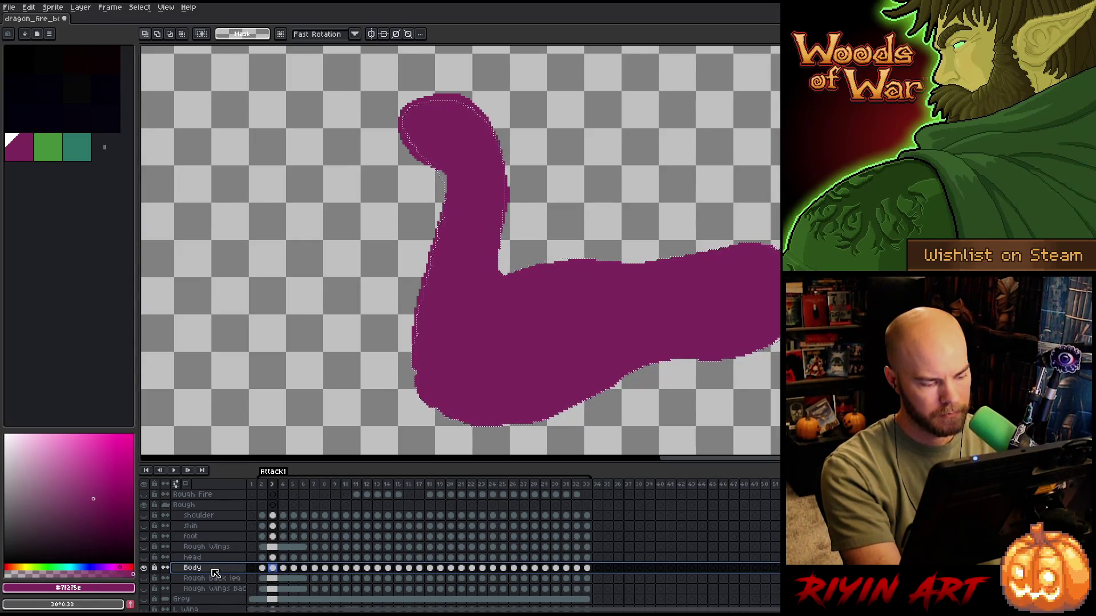
# - Add a new layer above Body, fill the body selection with dark purple, and hide it
pyautogui.hotkey('shift', 'n')
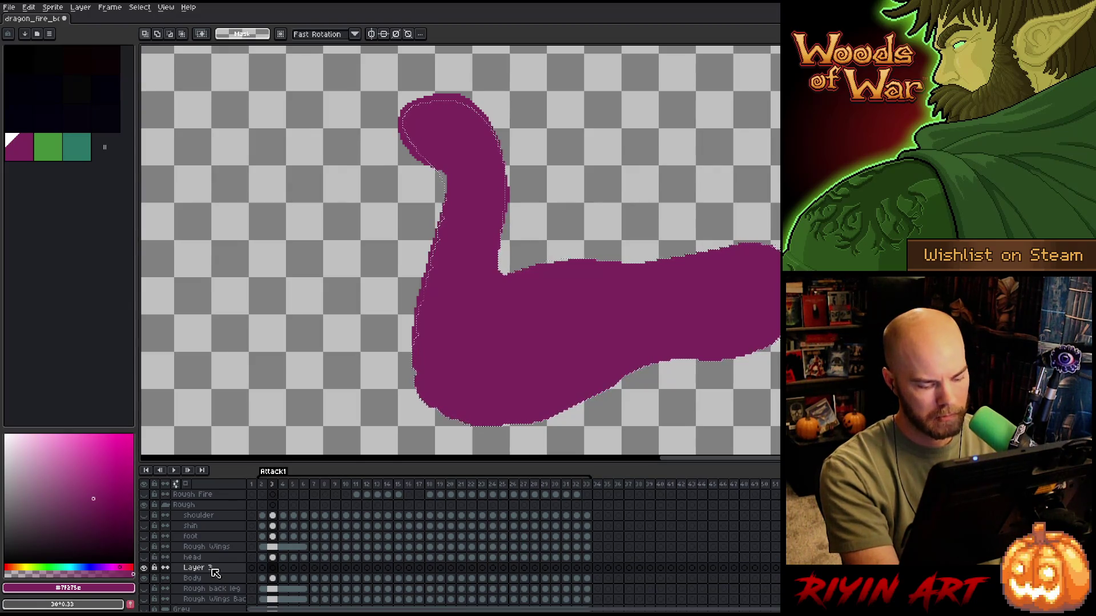
pyautogui.moveTo(93, 499); pyautogui.dragTo(113, 536)
pyautogui.press('f')
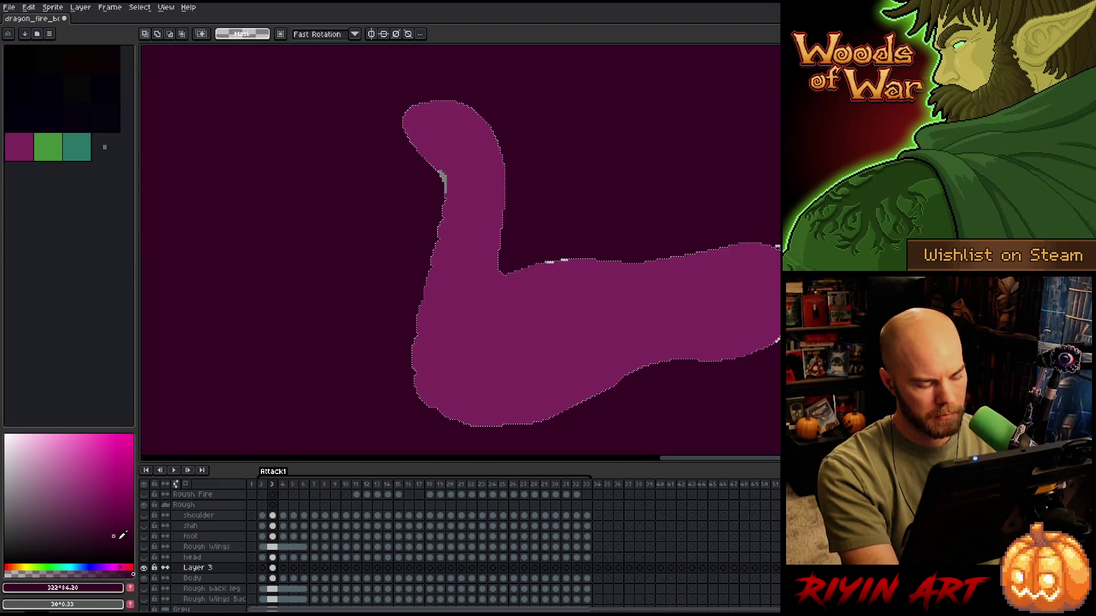
pyautogui.hotkey('ctrl', 'z')
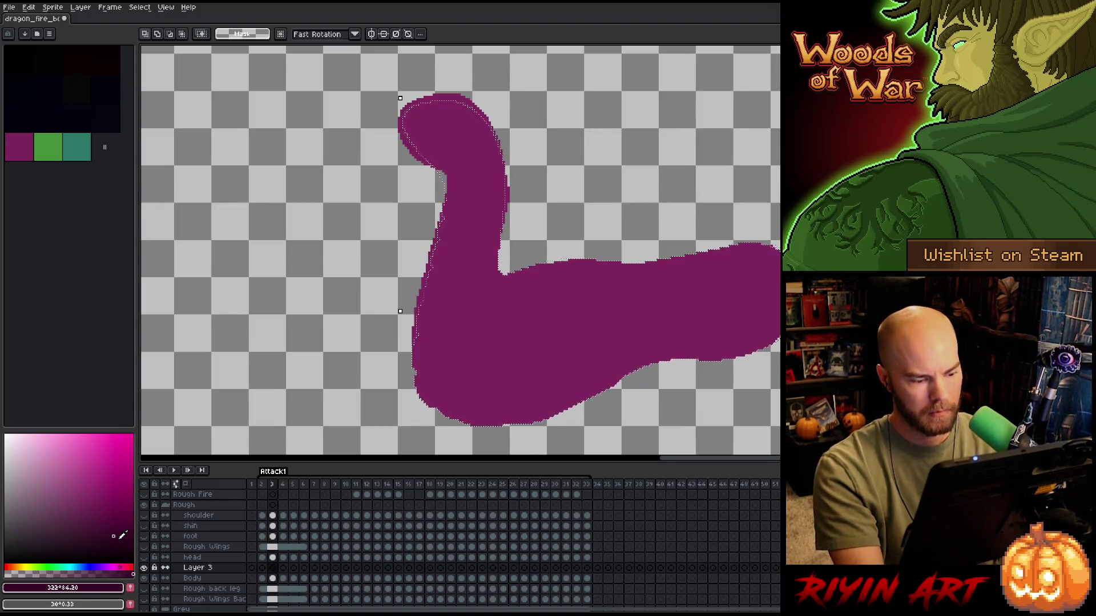
pyautogui.press('f')
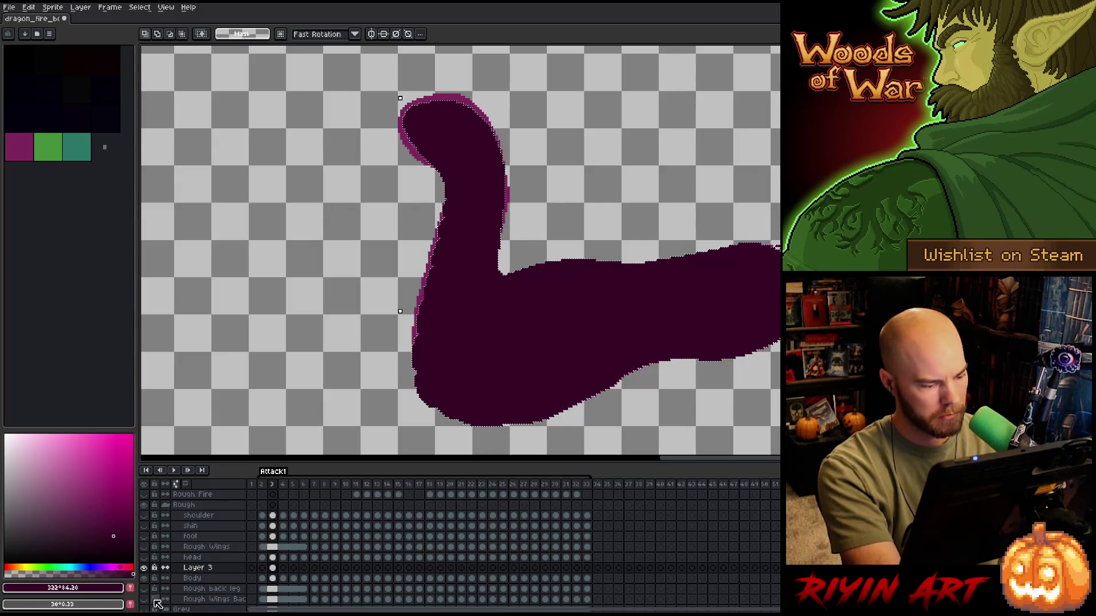
pyautogui.click(144, 568)
# - Rename the new layer 'body mask' and make Body the active layer again
pyautogui.doubleClick(208, 569)
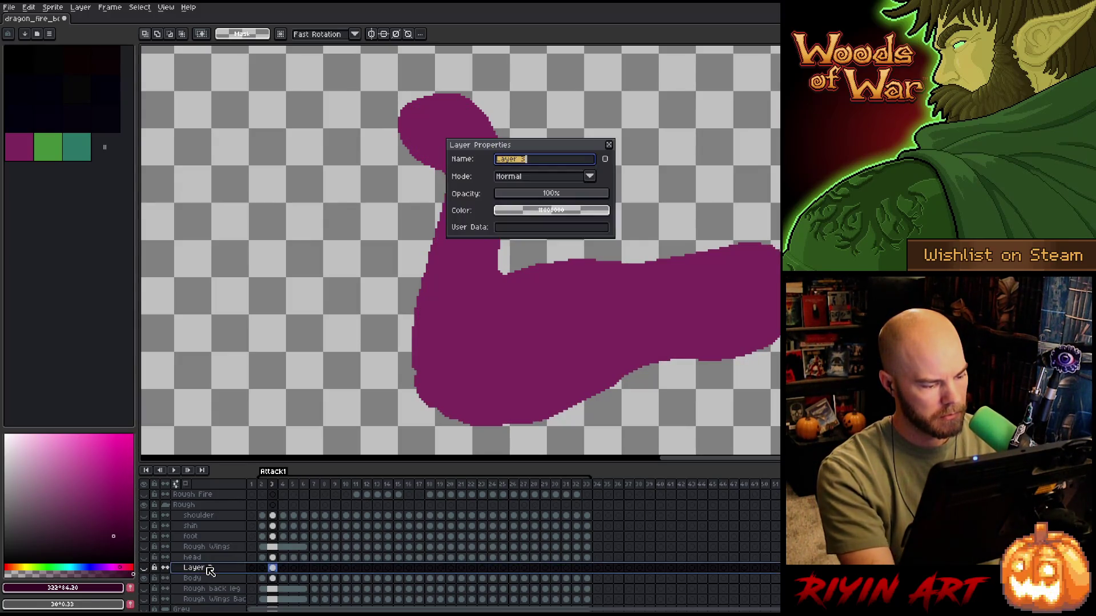
pyautogui.write('body mask')
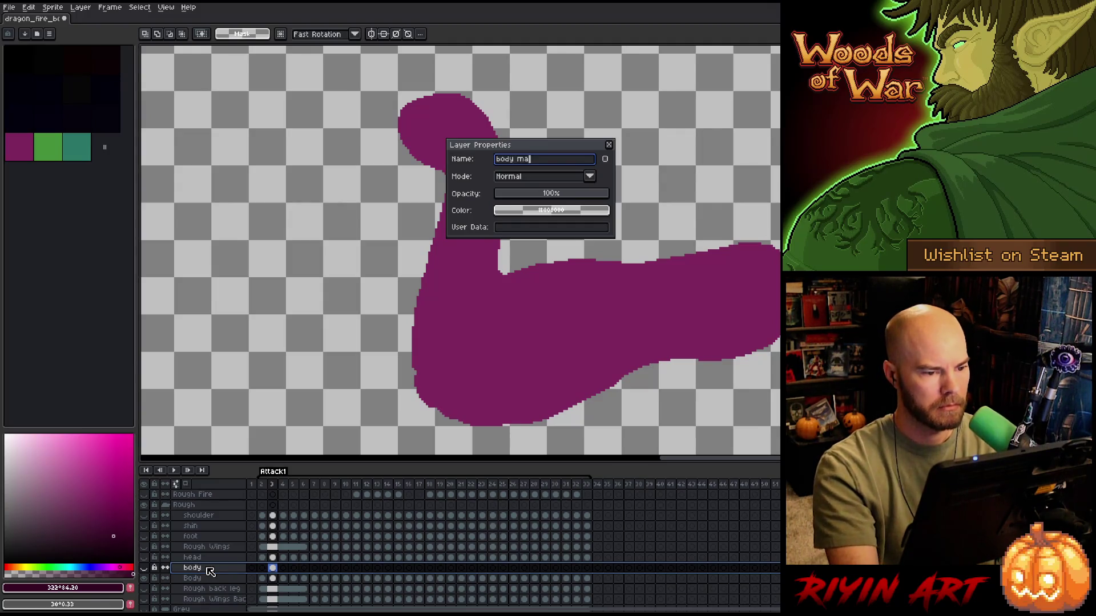
pyautogui.press('Return')
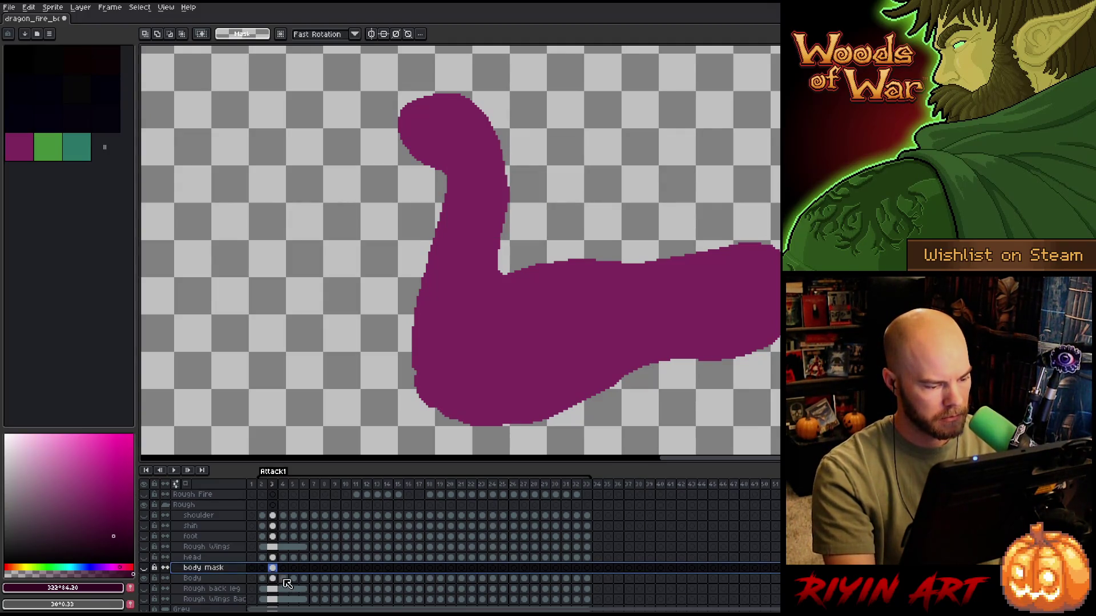
pyautogui.keyDown('ctrl'); pyautogui.click(273, 578); pyautogui.keyUp('ctrl')
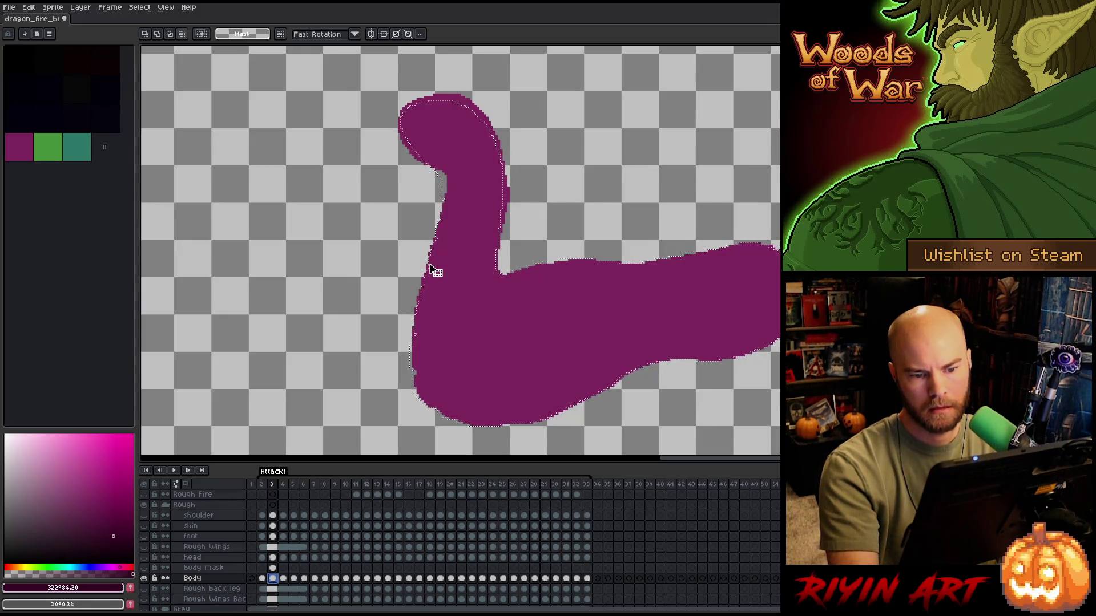
# - Eyedrop the body's magenta for the Pencil and clear the body selection
pyautogui.press('b')
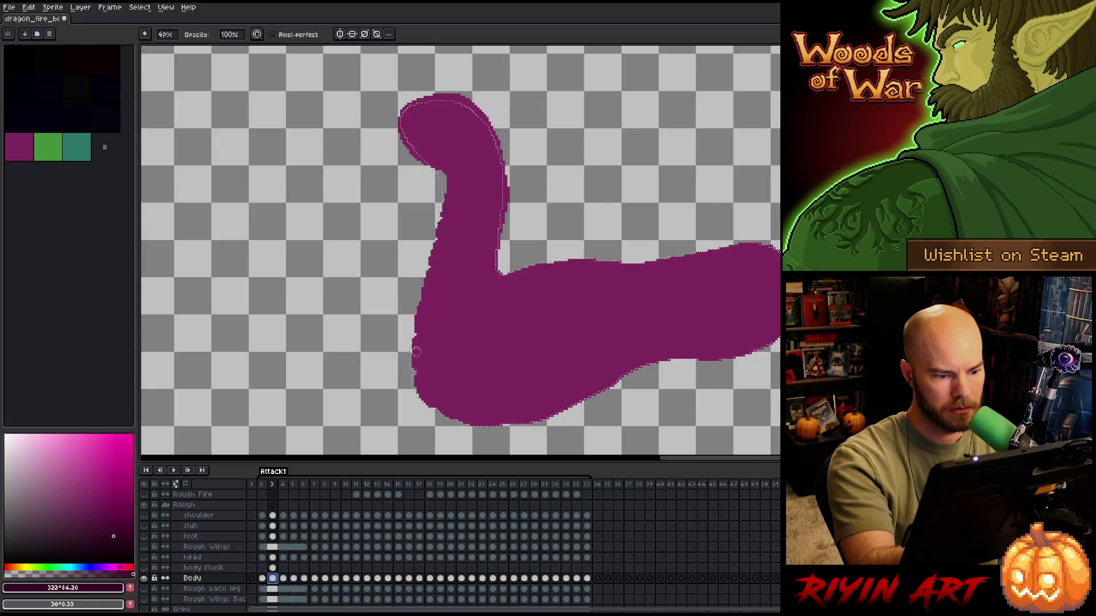
pyautogui.click(487, 200)
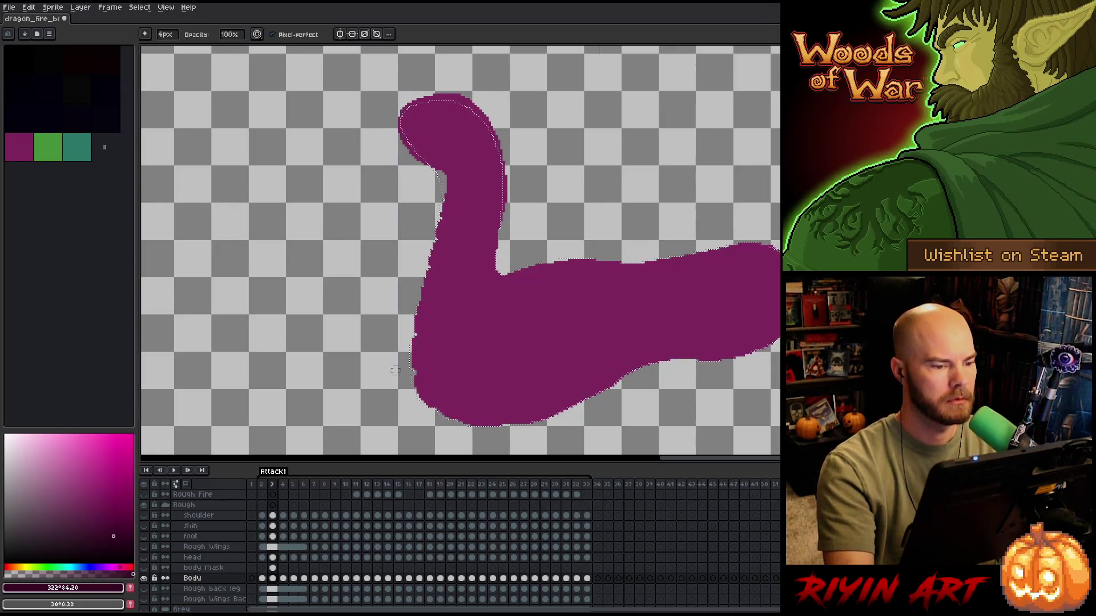
pyautogui.keyDown('alt'); pyautogui.click(453, 223); pyautogui.keyUp('alt')
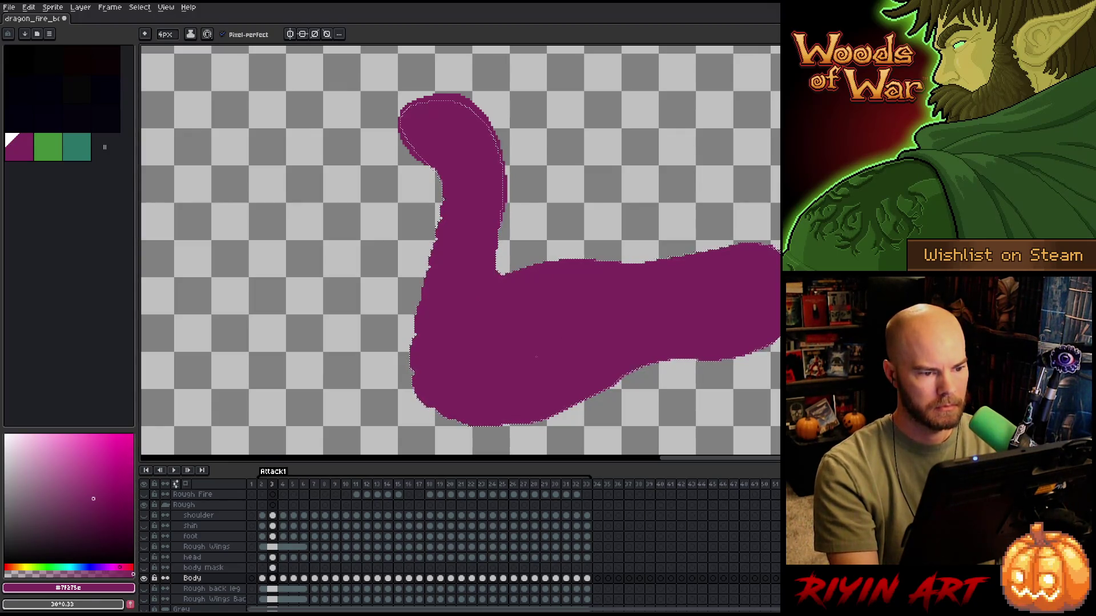
pyautogui.hotkey('ctrl', 'd')
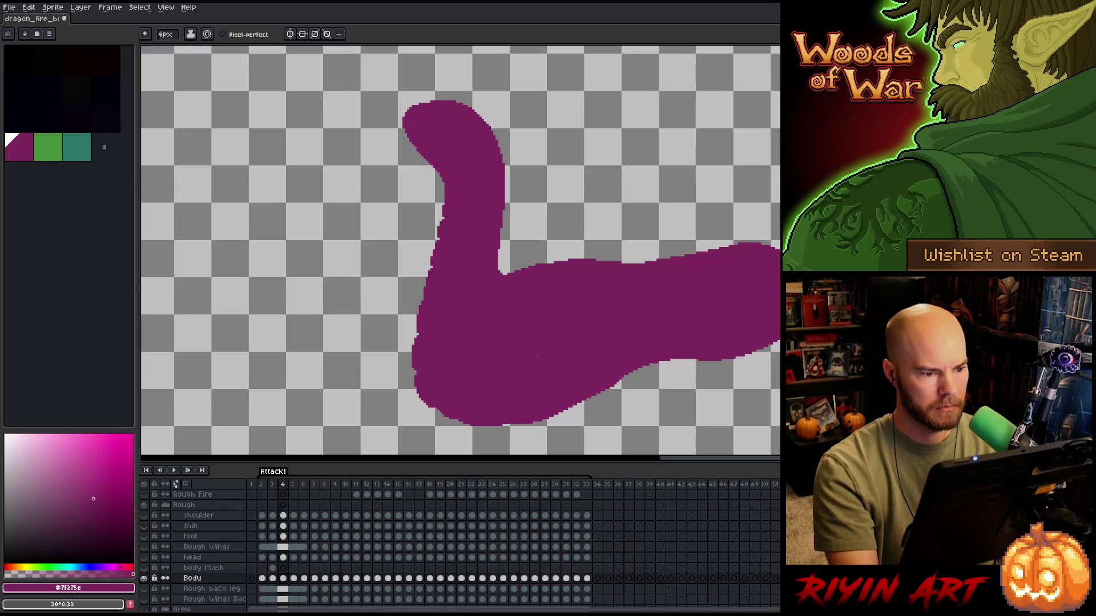
# - Flip between frames 2, 3 and 5 to compare the body with the dragon's head
pyautogui.press('Right')
pyautogui.press('Right')
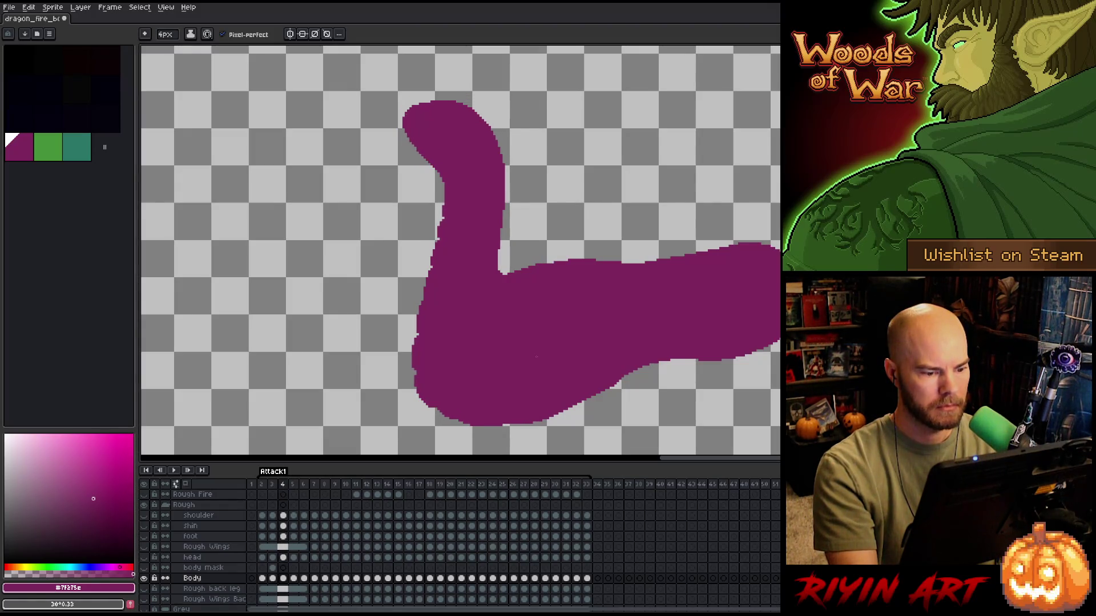
pyautogui.press('Left')
pyautogui.press('Right')
pyautogui.press('Left')
pyautogui.press('Right')
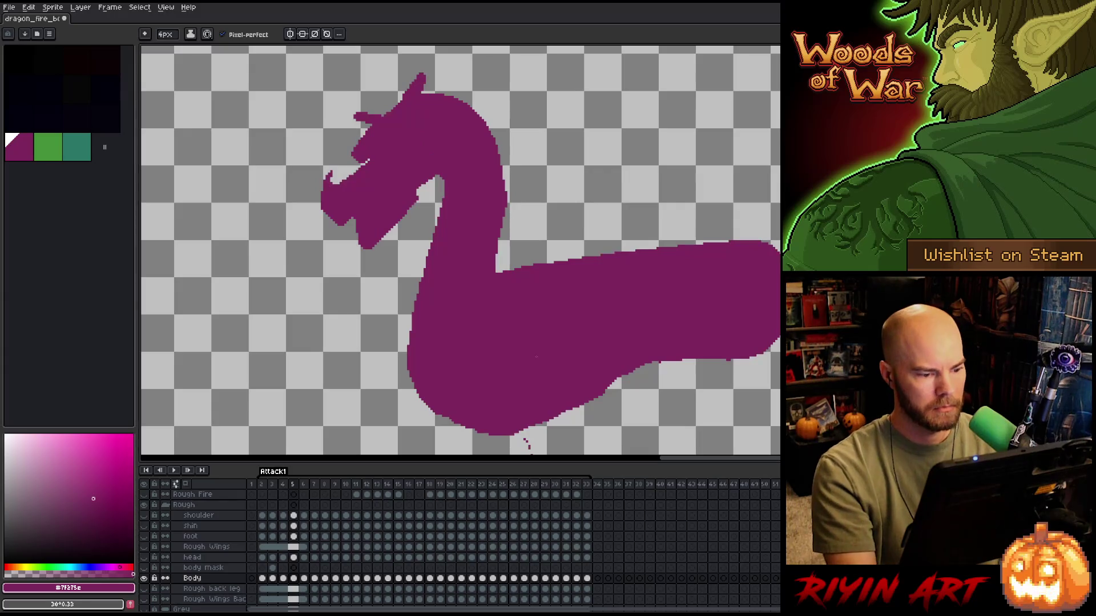
pyautogui.press('Left')
pyautogui.press('Left')
pyautogui.press('Left')
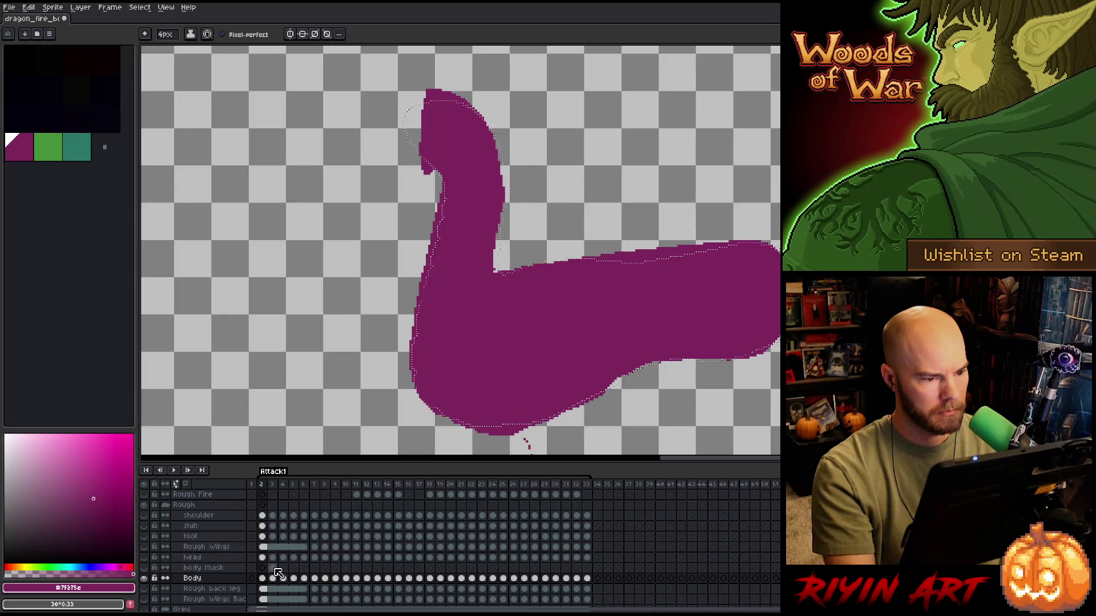
pyautogui.press('Left')
pyautogui.press('Left')
pyautogui.press('Right')
pyautogui.press('Right')
pyautogui.press('Right')
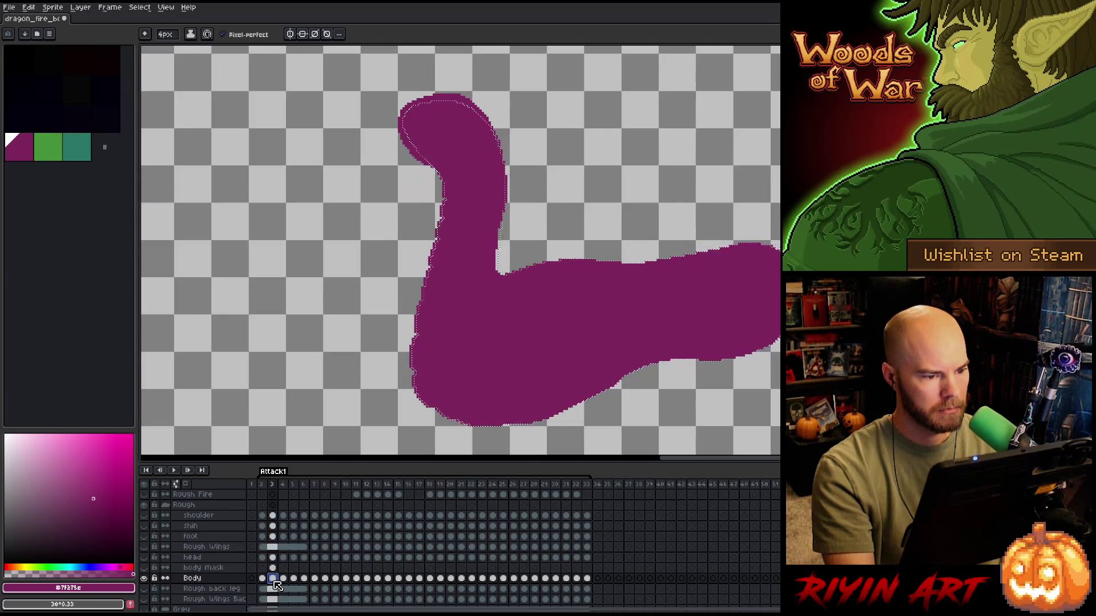
pyautogui.press('Left')
pyautogui.press('Right')
pyautogui.press('Left')
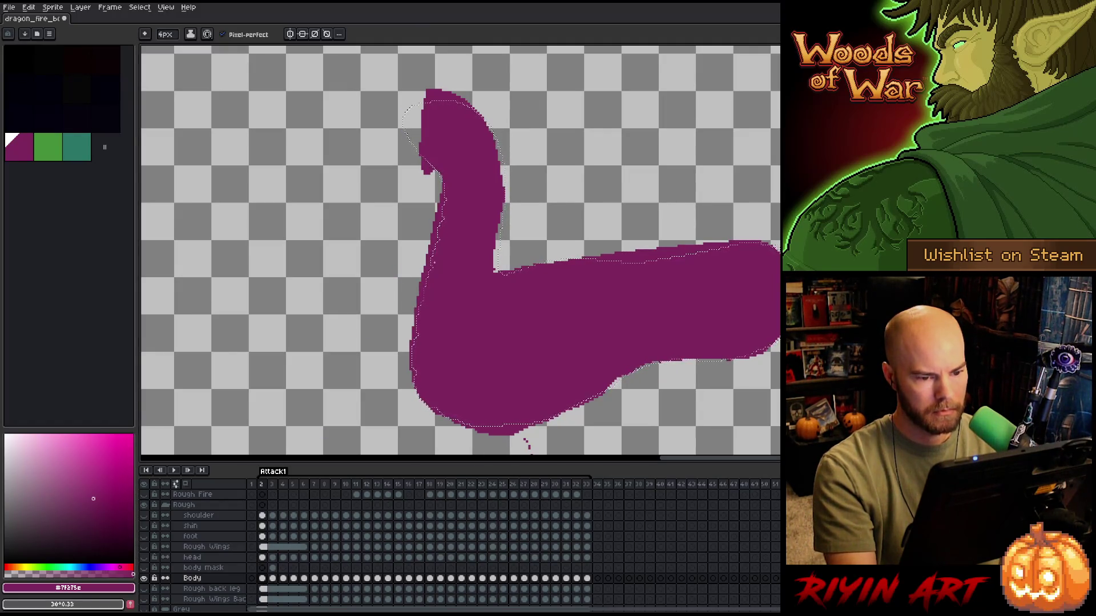
# - Reshape the frame 2 neck with the Pencil and Eraser
pyautogui.press('b')
pyautogui.press('e')
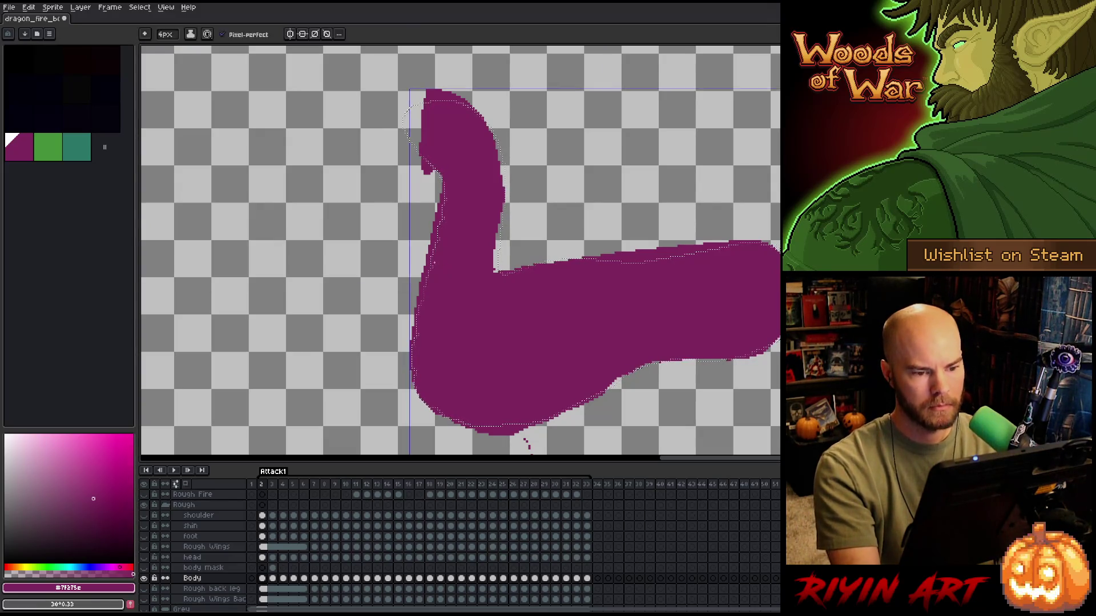
pyautogui.press('b')
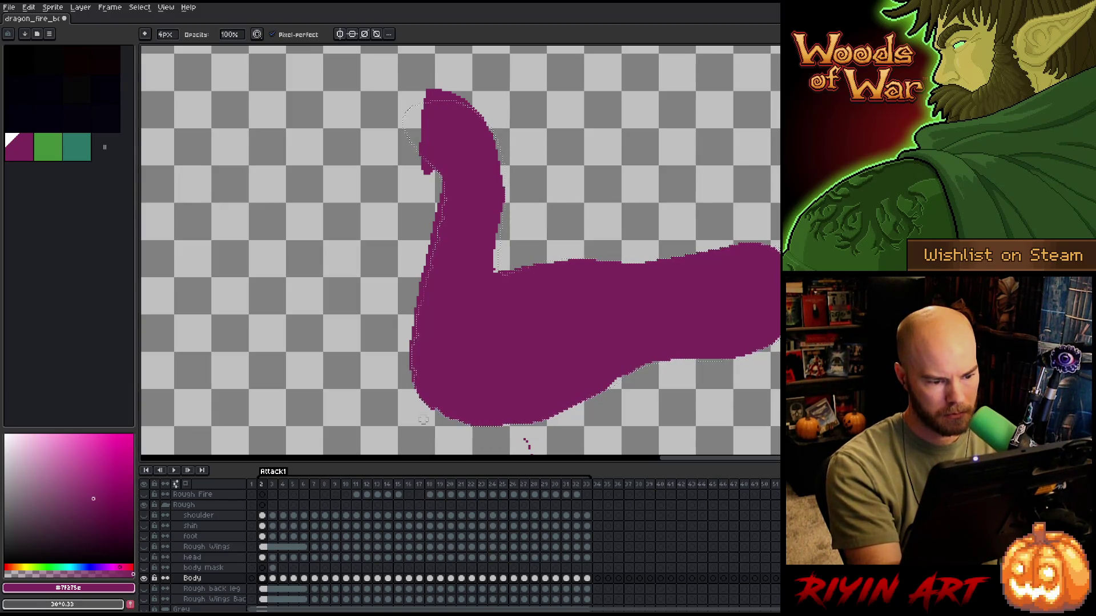
pyautogui.moveTo(596, 378); pyautogui.dragTo(619, 330)
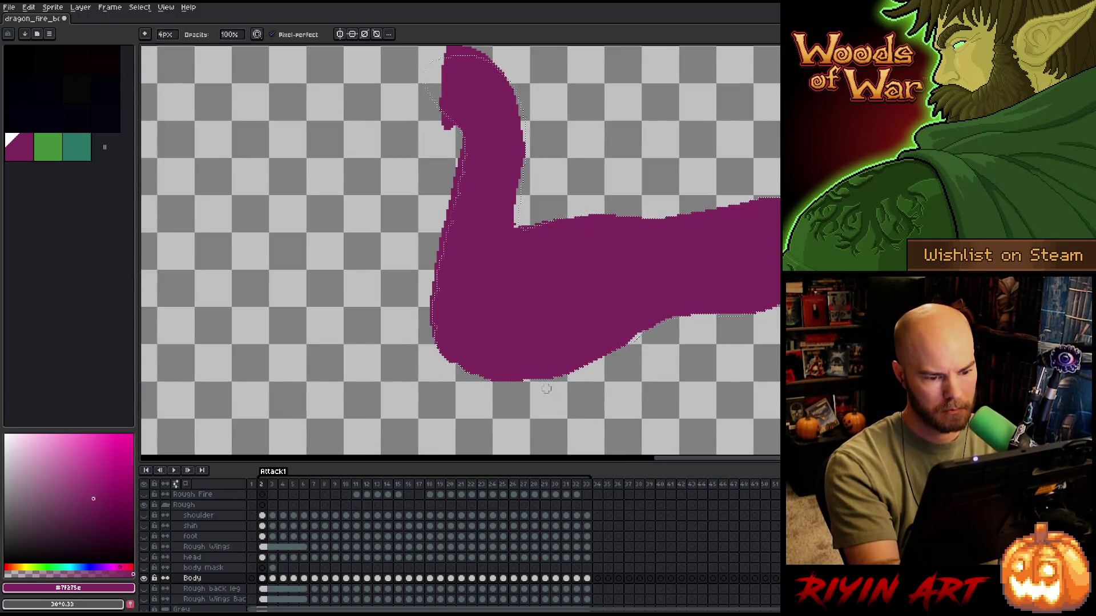
pyautogui.press('ctrl')
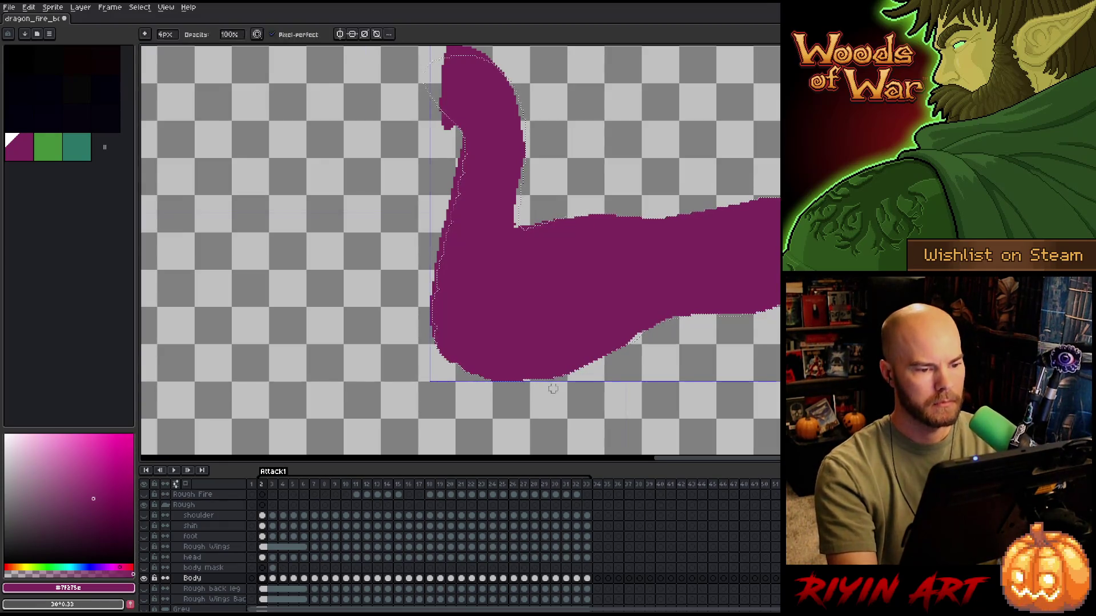
pyautogui.press('e')
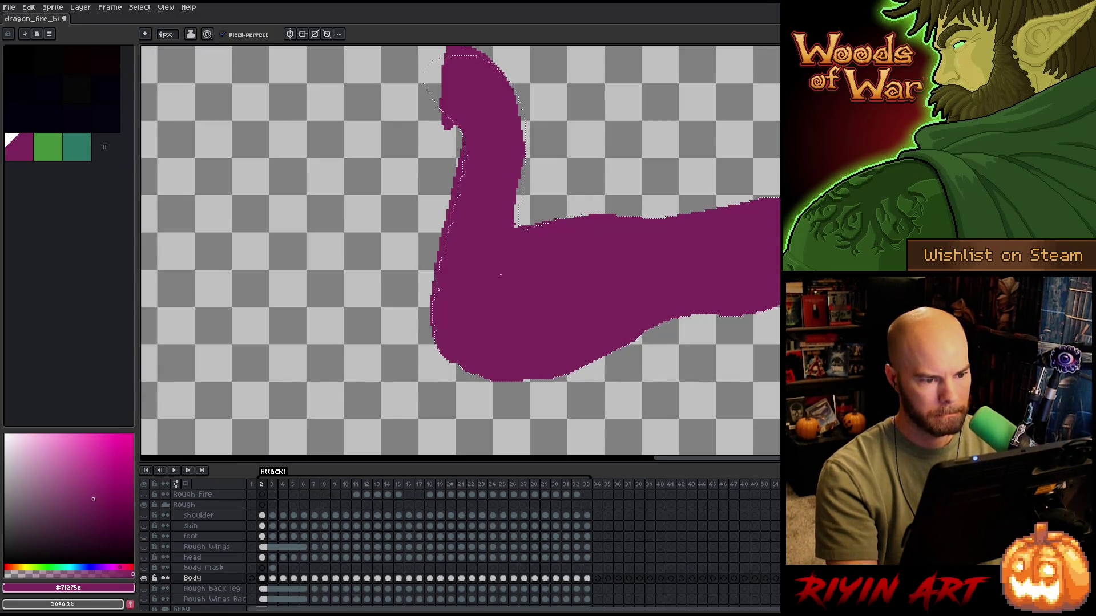
pyautogui.press('v')
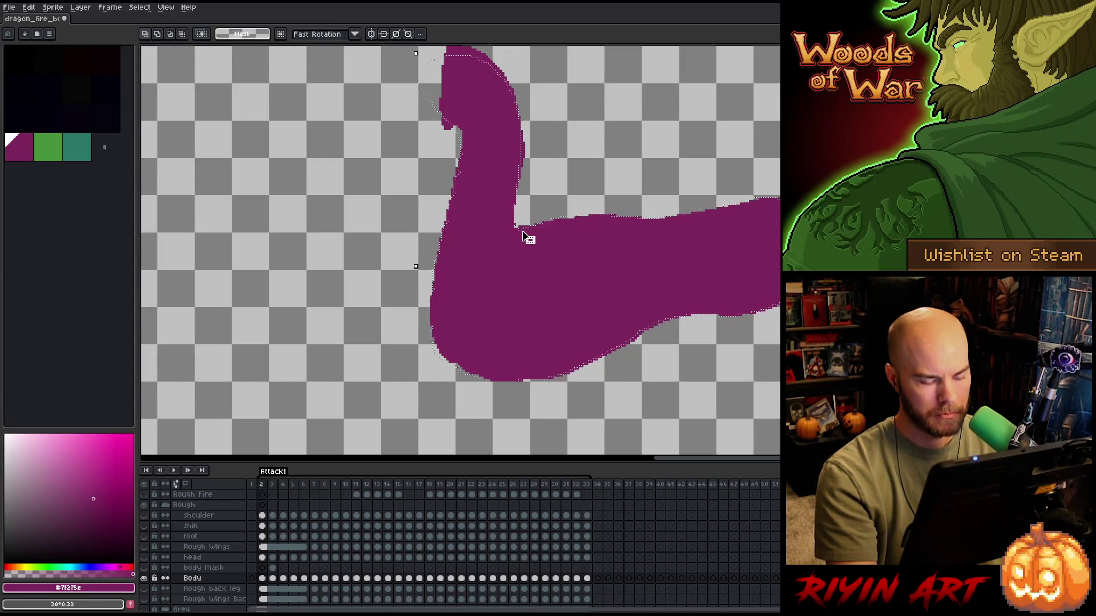
# - Compare frames 2 and 3 again by flipping between them
pyautogui.press('Left')
pyautogui.press('Right')
pyautogui.press('Right')
pyautogui.press('Right')
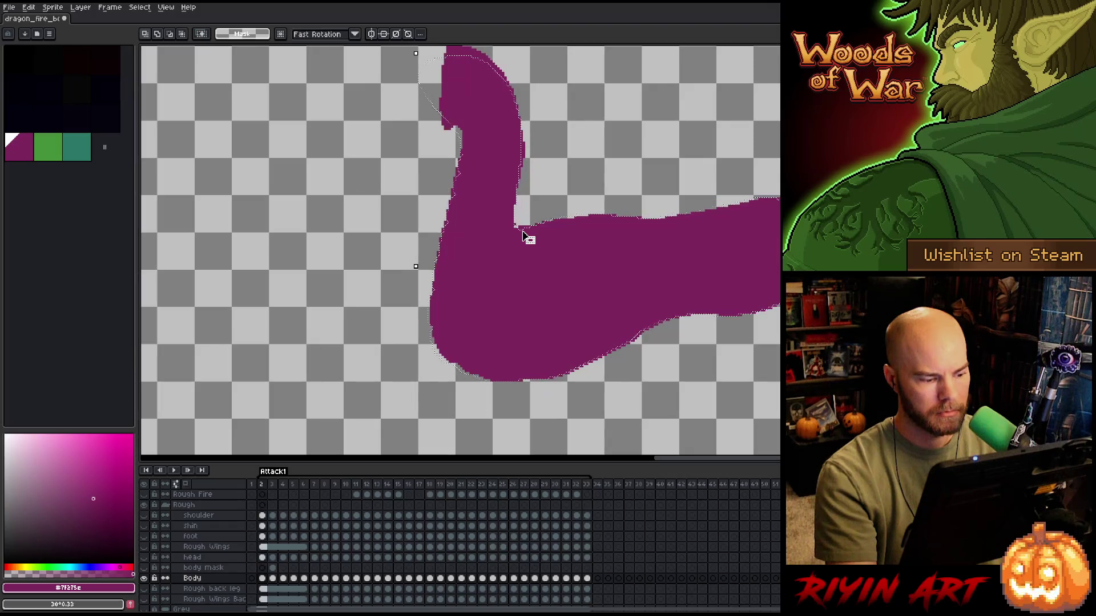
pyautogui.press('Right')
pyautogui.press('Left')
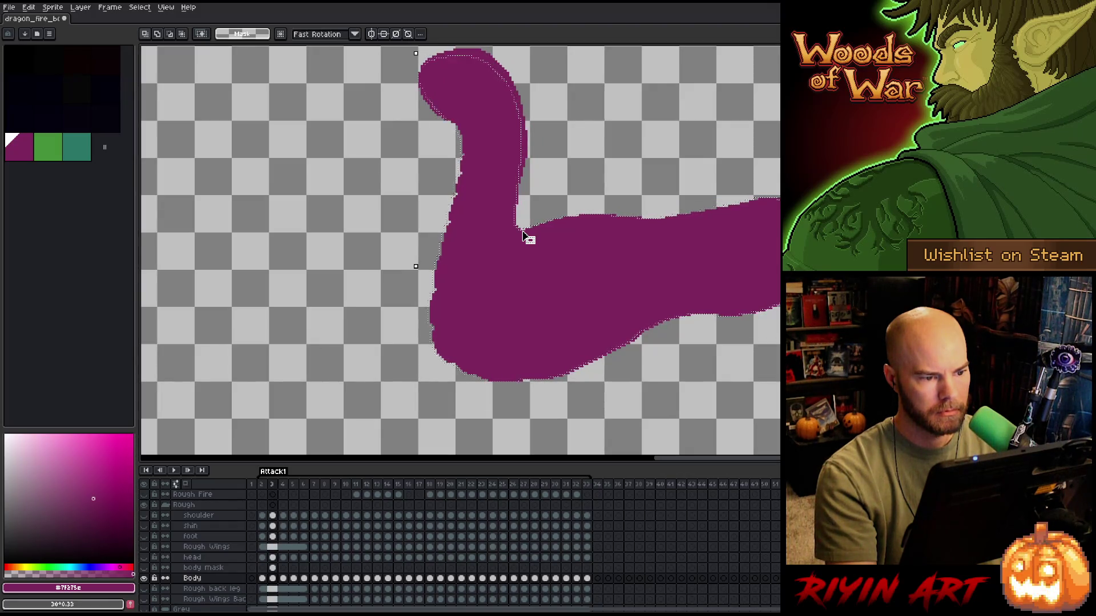
pyautogui.press('Left')
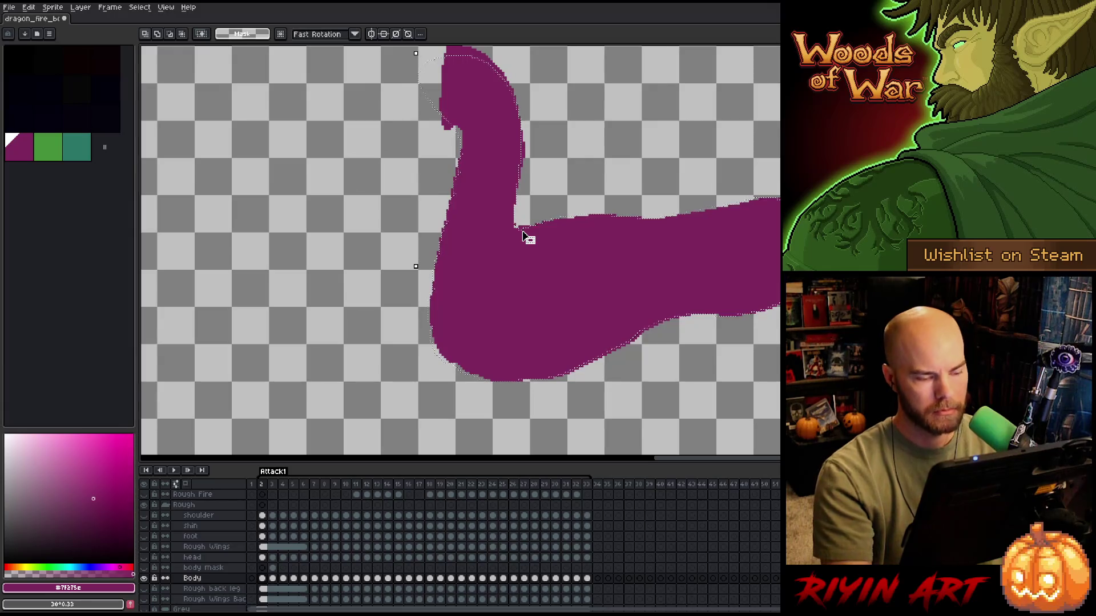
# - Paint and erase the top of the neck so it fits inside the head outline
pyautogui.press('b')
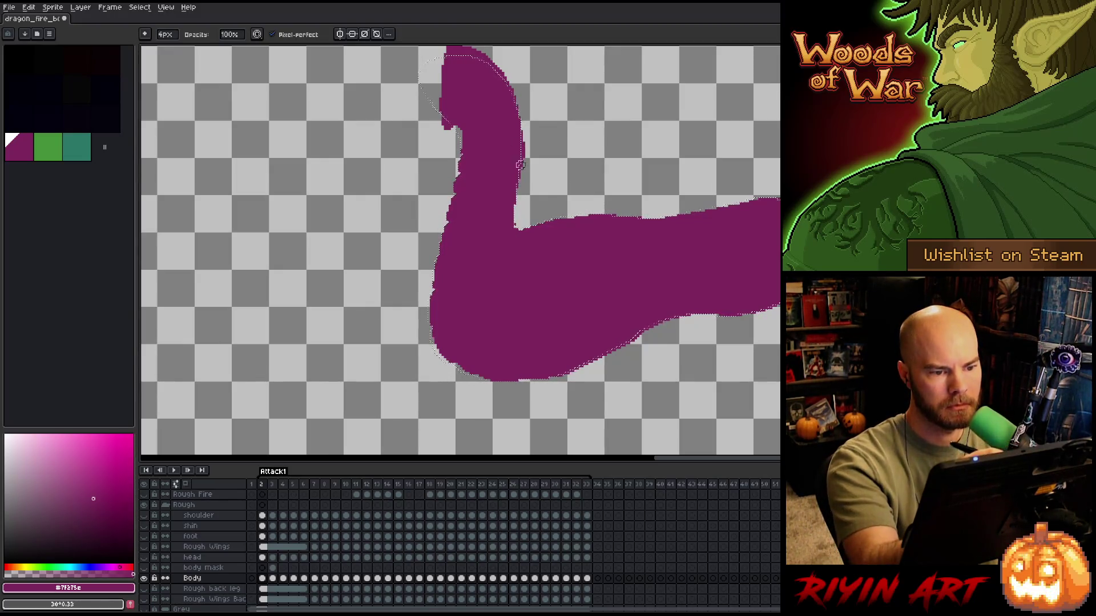
pyautogui.moveTo(525, 142); pyautogui.dragTo(560, 225)
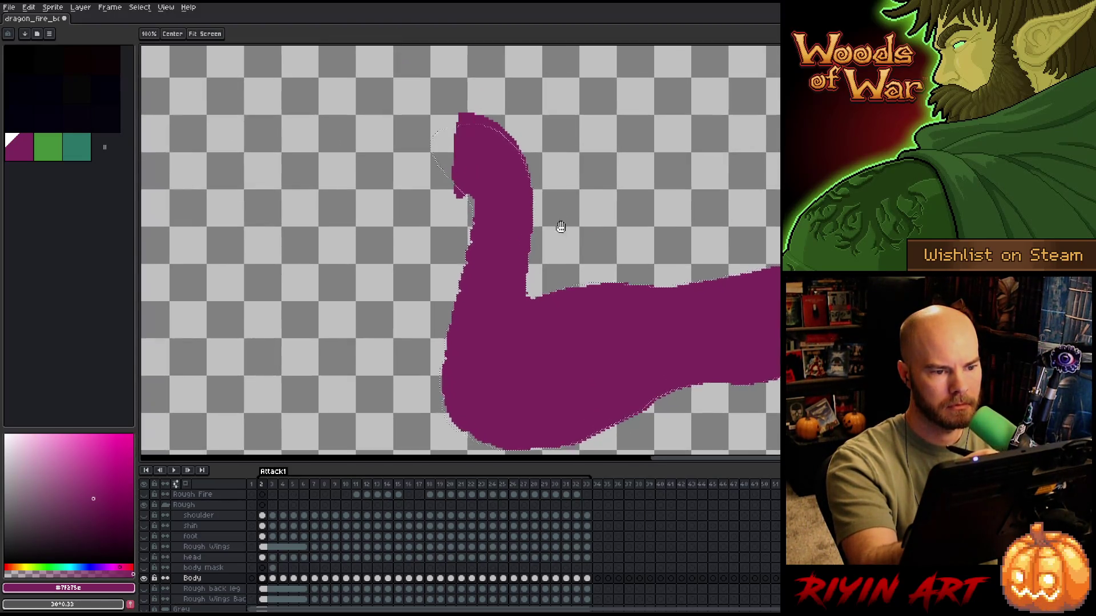
pyautogui.press('e')
pyautogui.press('b')
pyautogui.press('e')
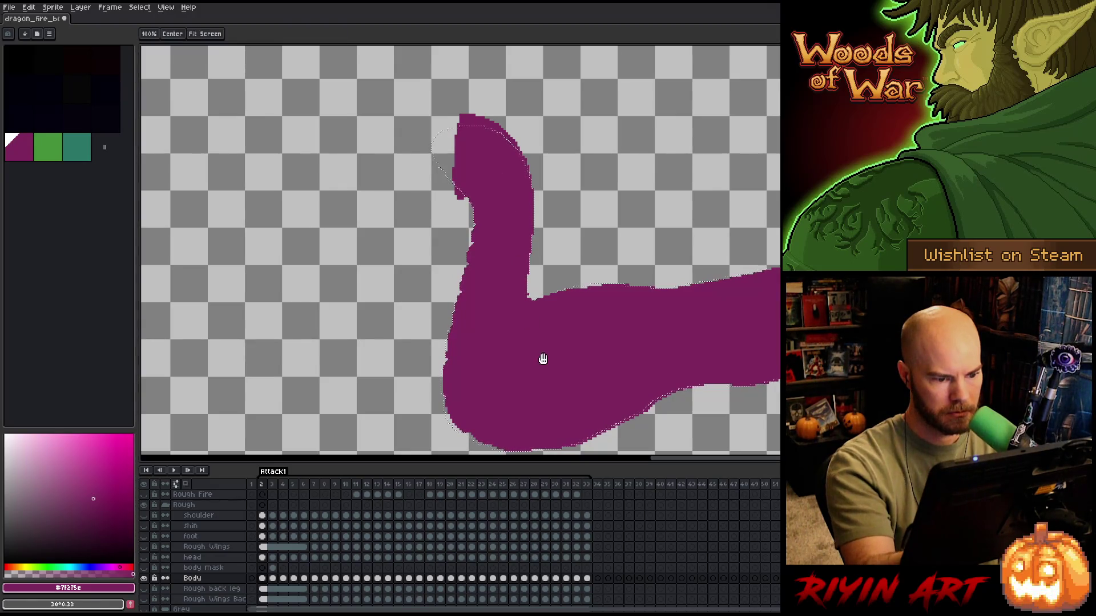
pyautogui.moveTo(541, 359); pyautogui.dragTo(535, 325)
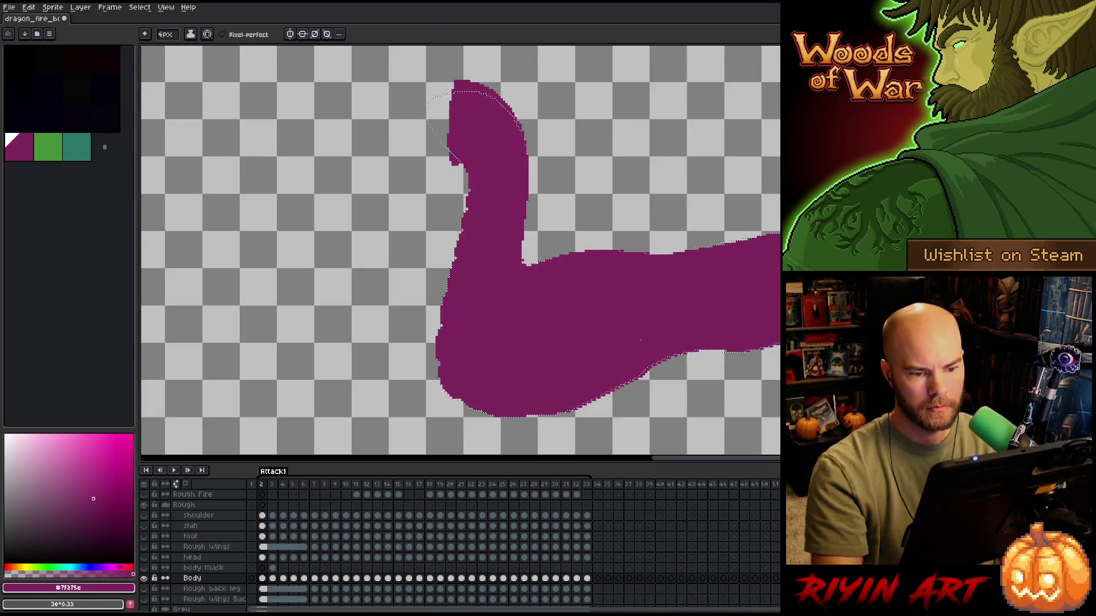
# - Step through frames 3 and 4 to reach frame 5, where the dragon head appears
pyautogui.press('v')
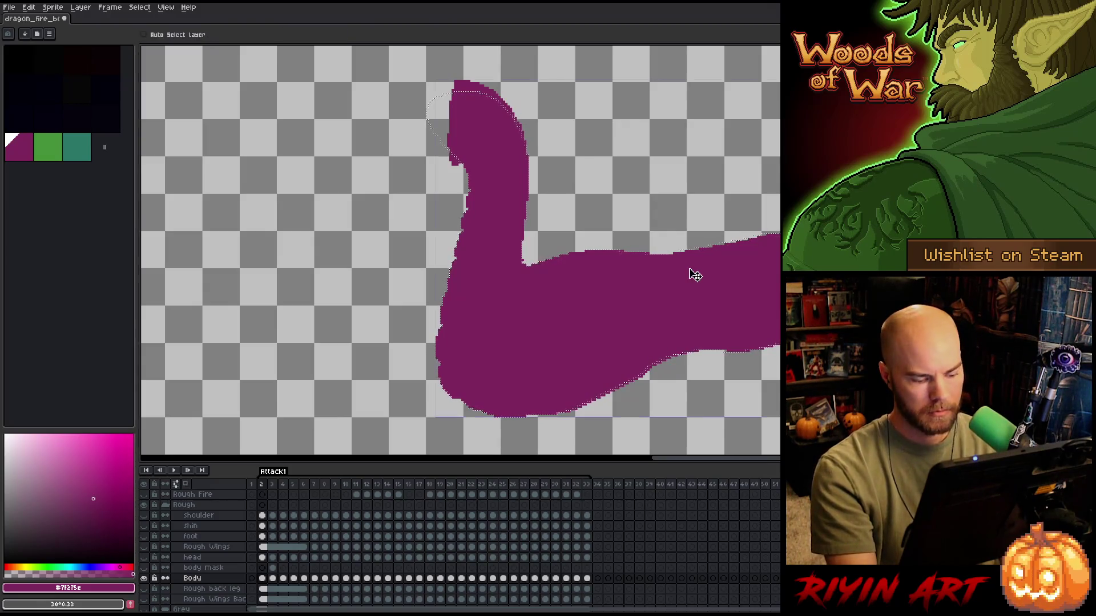
pyautogui.press('b')
pyautogui.press('Left')
pyautogui.press('Right')
pyautogui.press('Right')
pyautogui.press('Right')
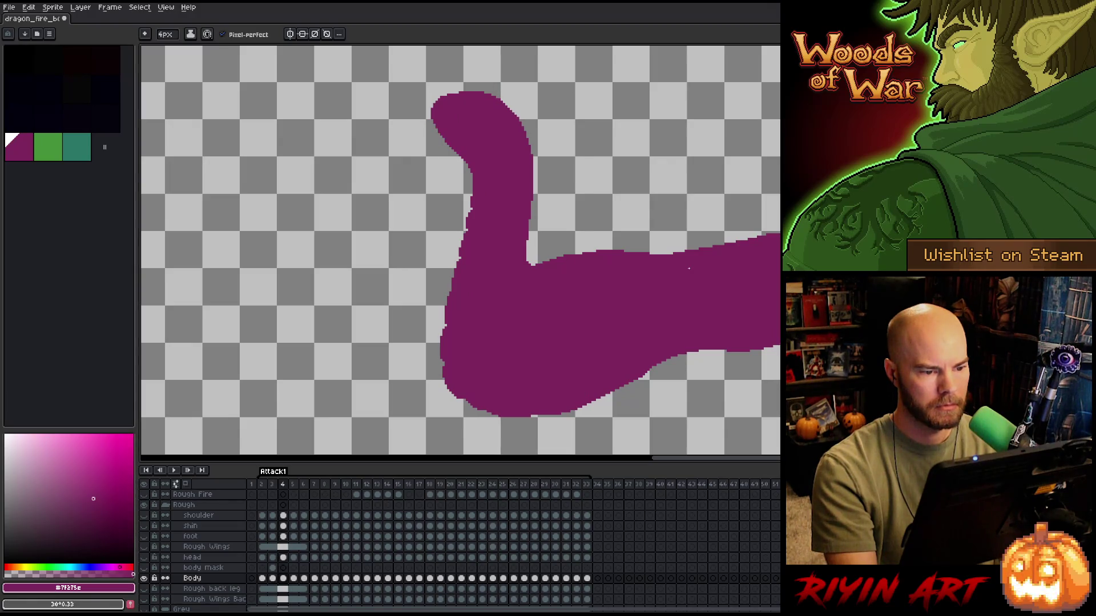
pyautogui.press('Right')
pyautogui.press('Left')
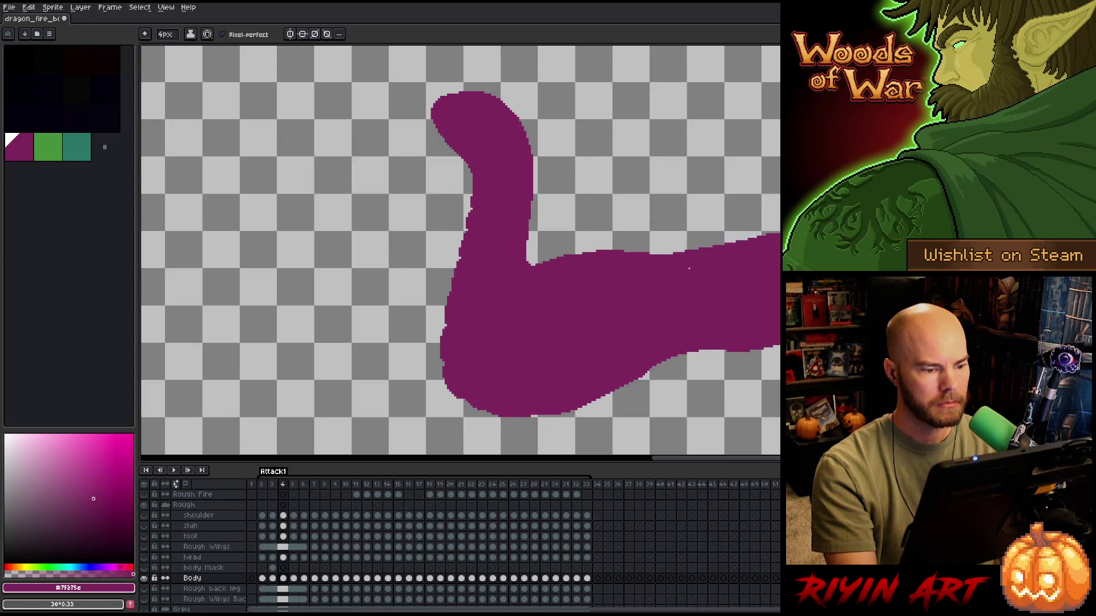
pyautogui.press('Right')
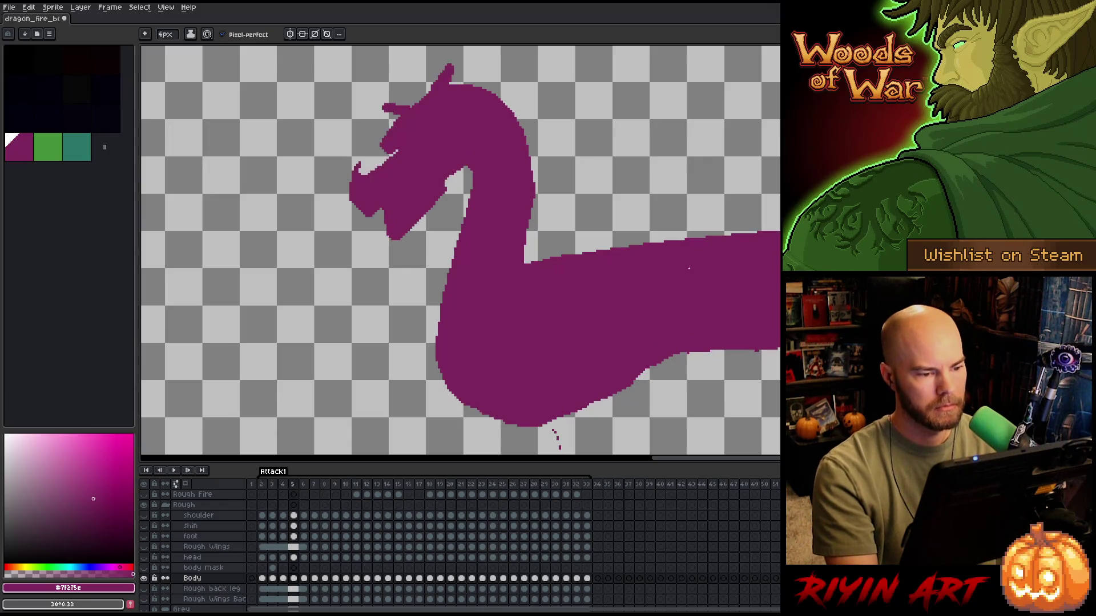
# - On frame 5's Body cel, trim the top edge beside the neck and erase stray pixels under the belly
pyautogui.click(293, 580)
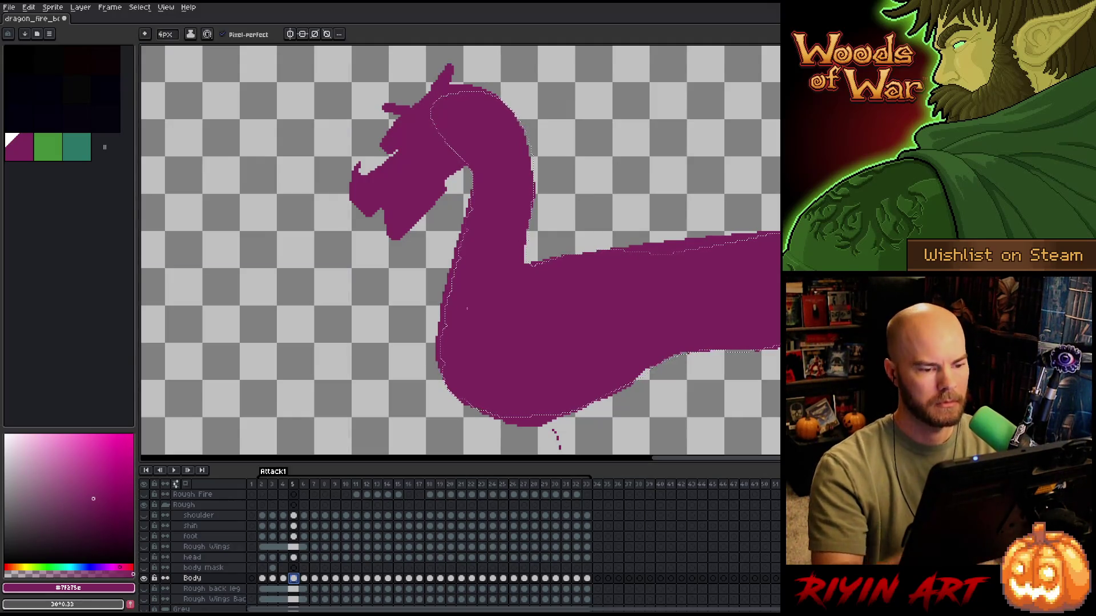
pyautogui.press('b')
pyautogui.moveTo(628, 247); pyautogui.dragTo(714, 239)
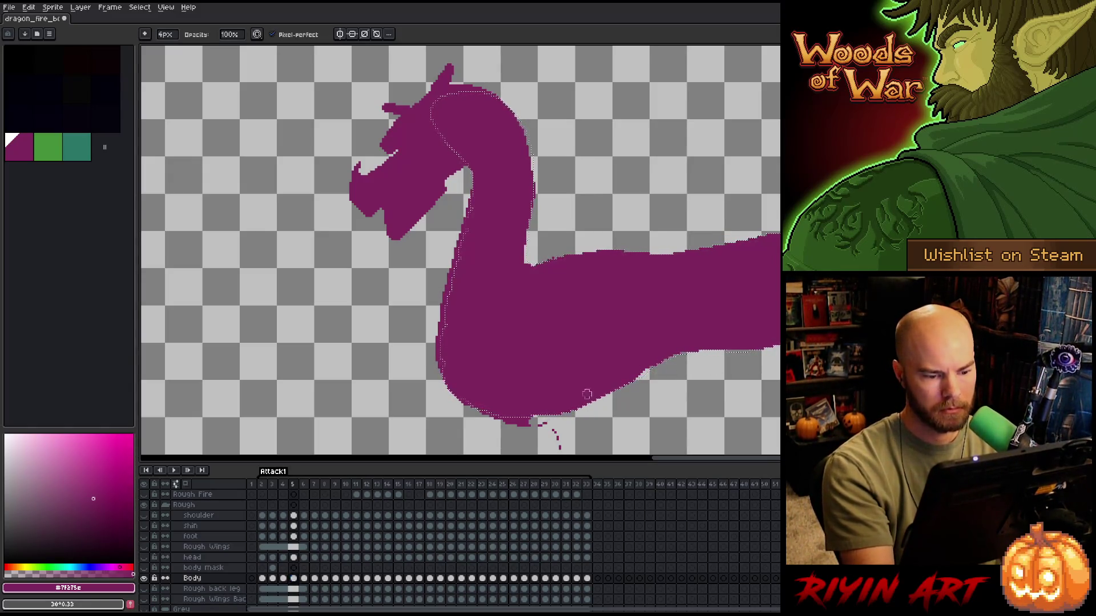
pyautogui.scroll(-3, 591, 410)
pyautogui.moveTo(564, 372); pyautogui.dragTo(501, 363)
pyautogui.scroll(2, 509, 364)
pyautogui.hscroll(3, 510, 364)
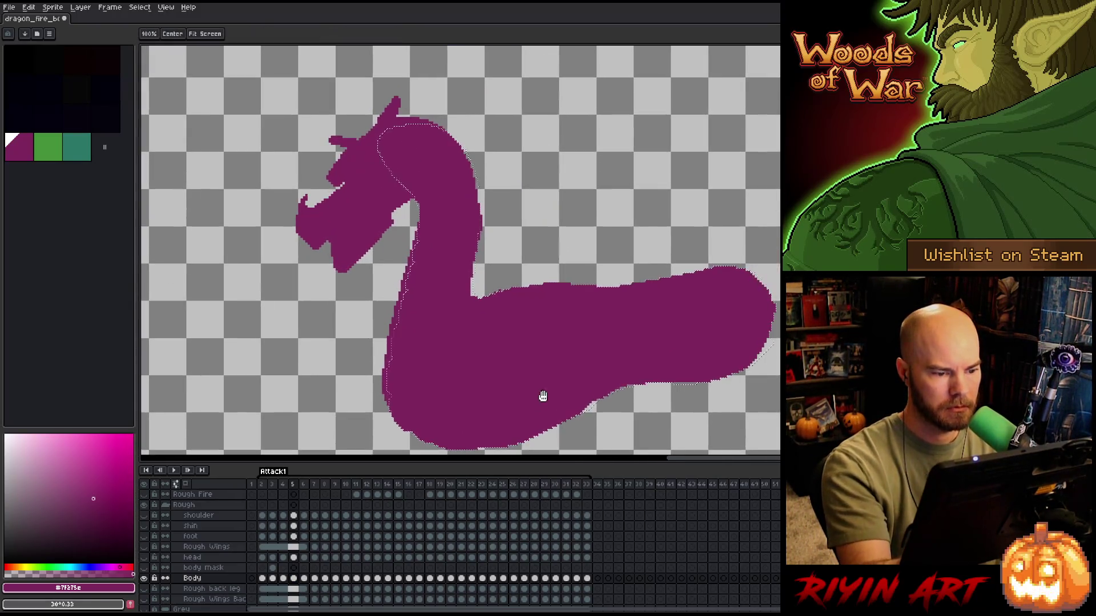
# - Flick back and forth between frames 4 and 5 to compare the cleaned body against the head
pyautogui.press('Left')
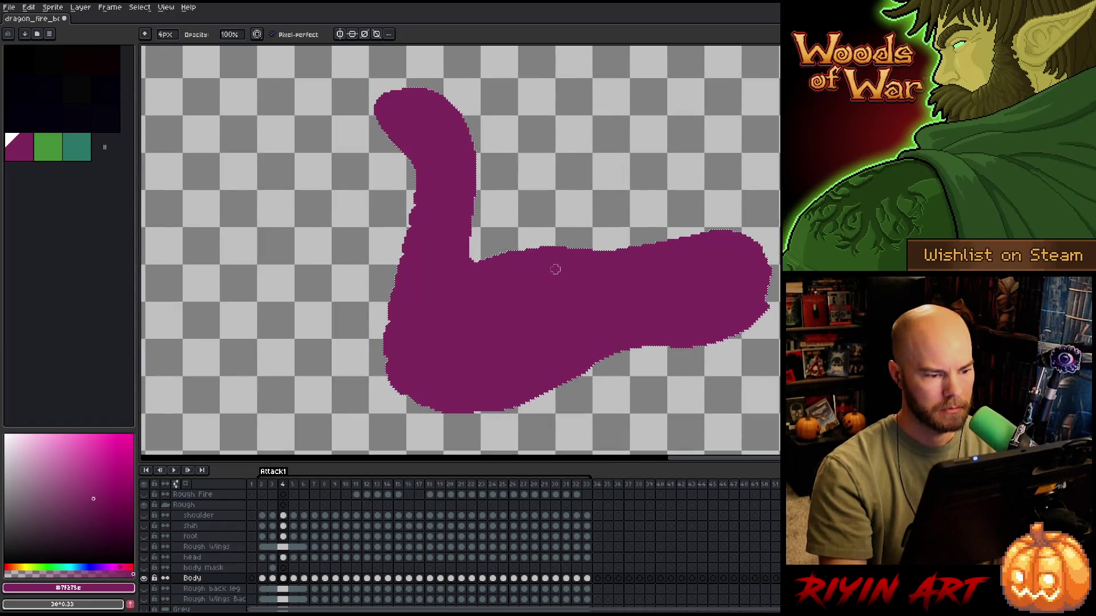
pyautogui.press('Right')
pyautogui.press('Left')
pyautogui.press('Right')
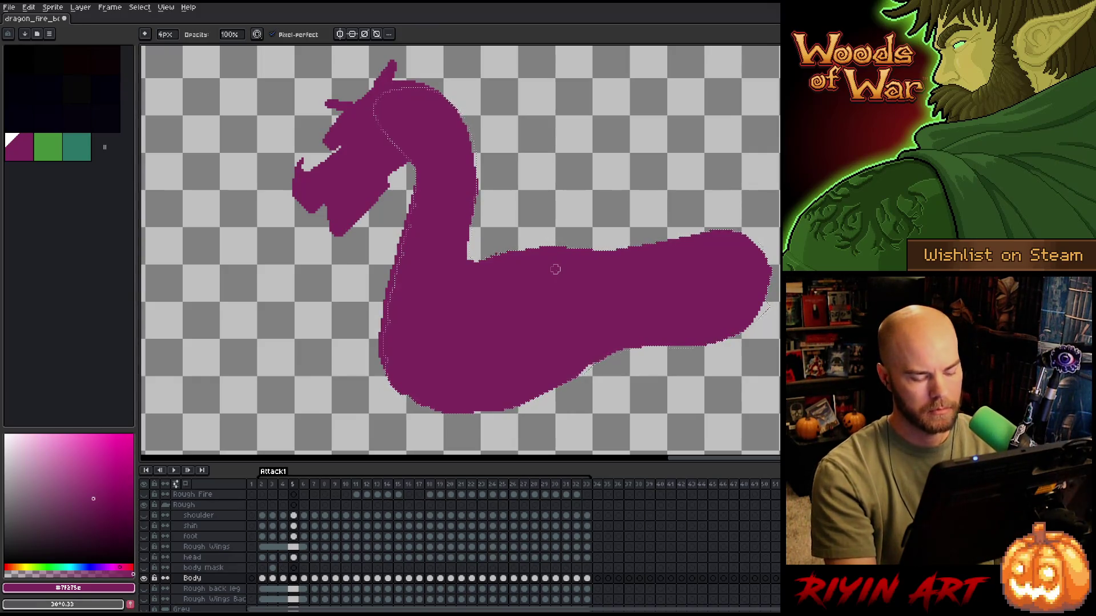
pyautogui.press('m')
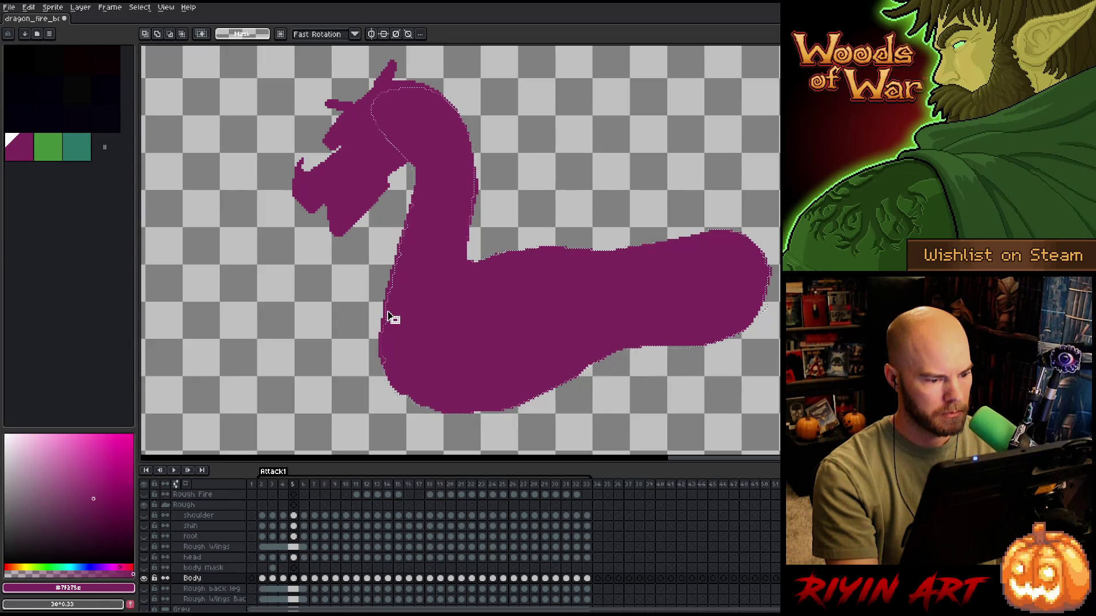
pyautogui.press(',')
pyautogui.press('.')
pyautogui.press(',')
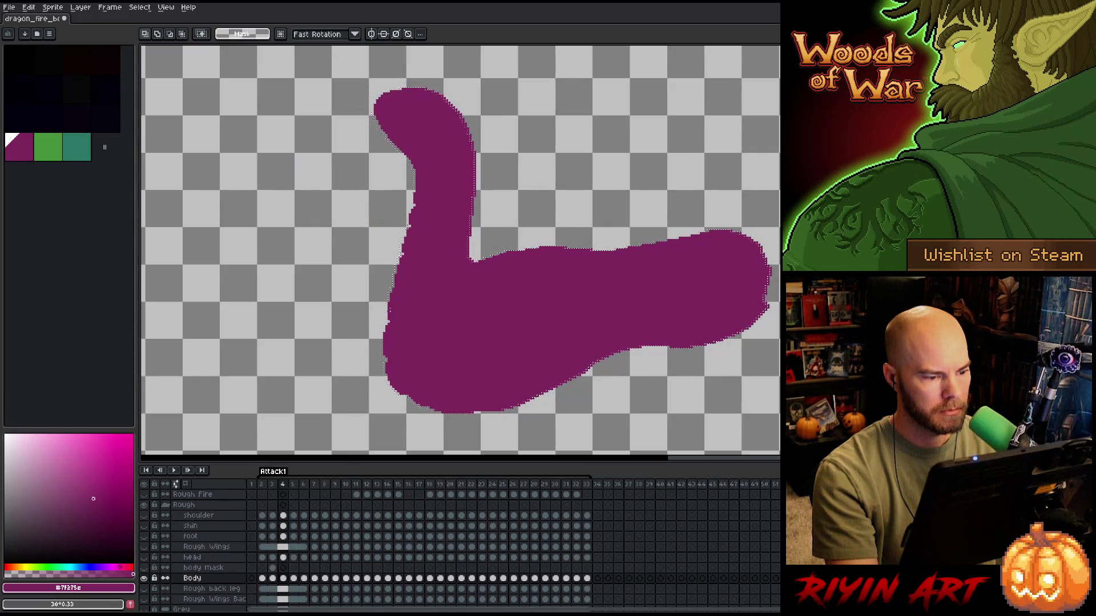
pyautogui.press('.')
pyautogui.press(',')
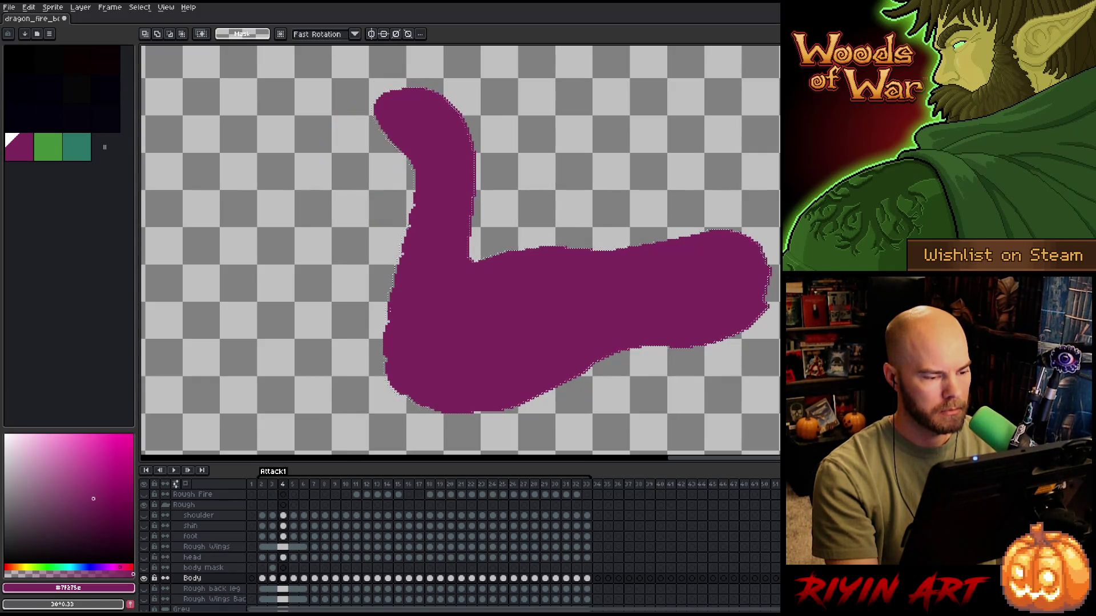
pyautogui.press('Left')
pyautogui.press('Right')
pyautogui.press('Right')
pyautogui.press('Right')
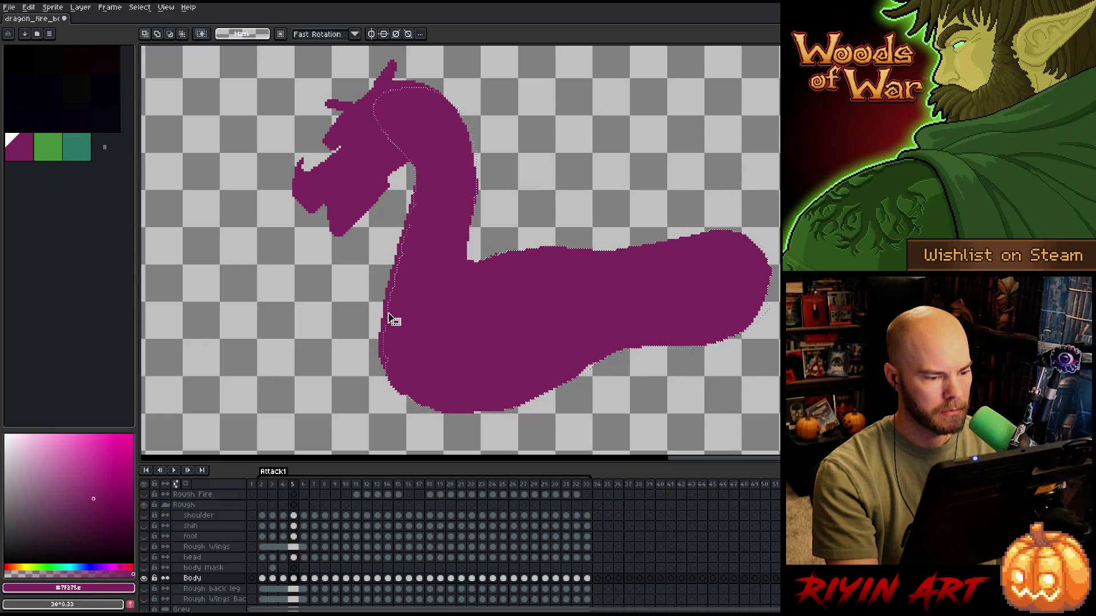
pyautogui.press('Left')
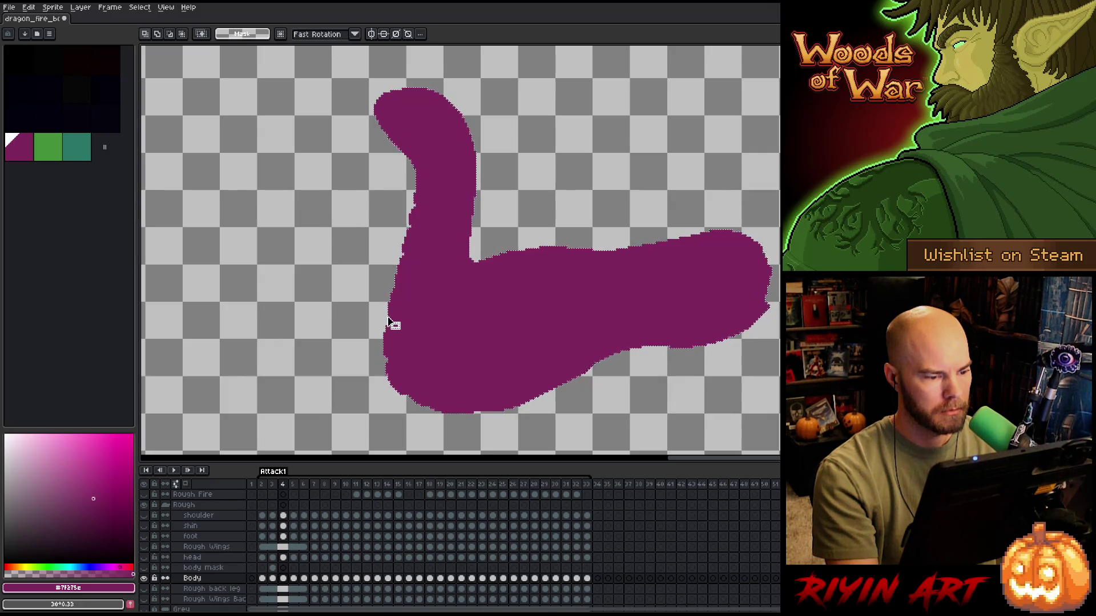
pyautogui.press('Right')
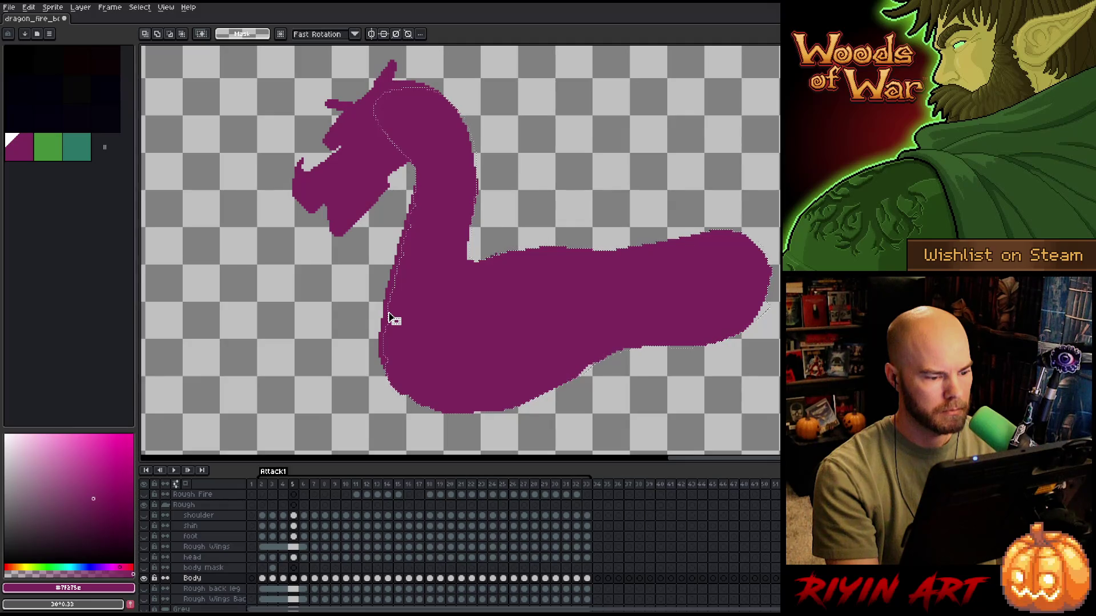
pyautogui.press('Left')
pyautogui.press('Right')
# - Erase along the body's left edge and trim the lower head, jaw and top spike
pyautogui.press('b')
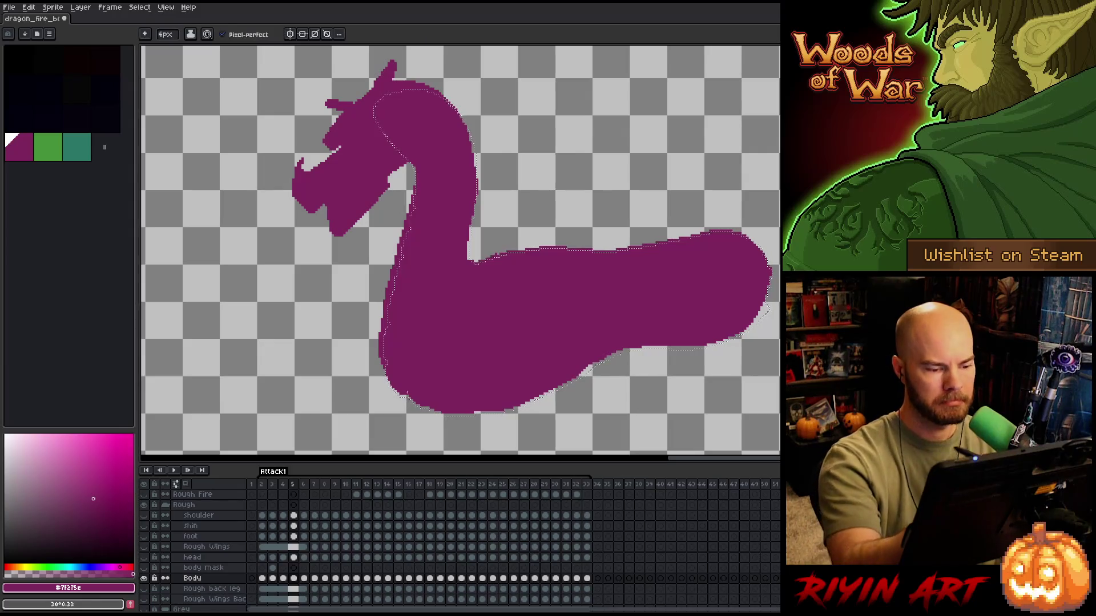
pyautogui.press('e')
pyautogui.moveTo(382, 308); pyautogui.dragTo(384, 336)
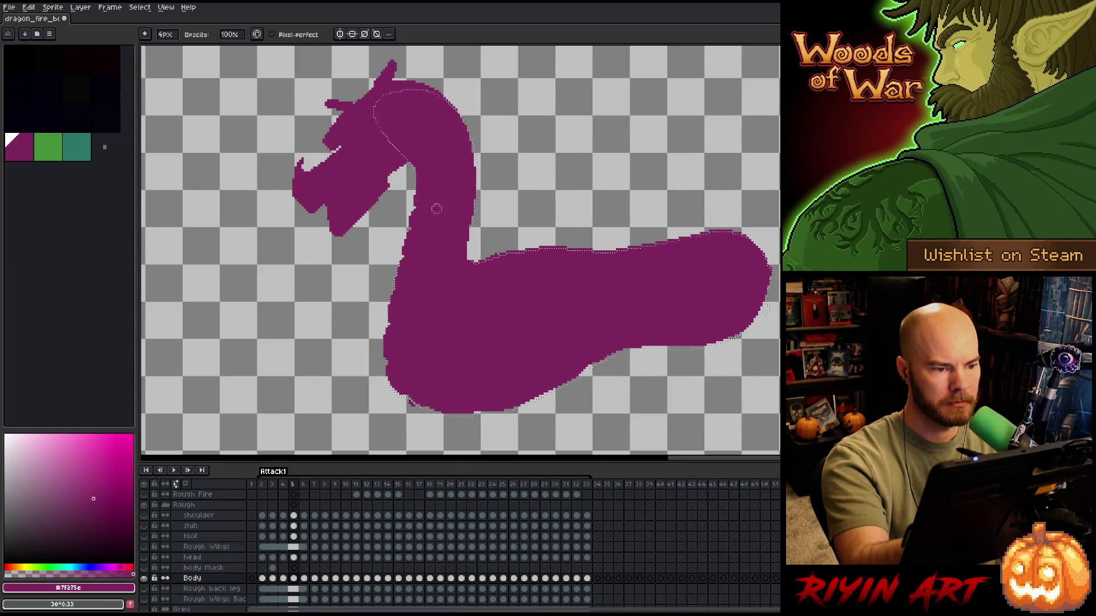
pyautogui.moveTo(297, 206)
pyautogui.mouseDown()
pyautogui.moveTo(303, 163)
pyautogui.moveTo(348, 228)
pyautogui.moveTo(354, 171)
pyautogui.mouseUp()
pyautogui.moveTo(328, 103); pyautogui.dragTo(386, 176)
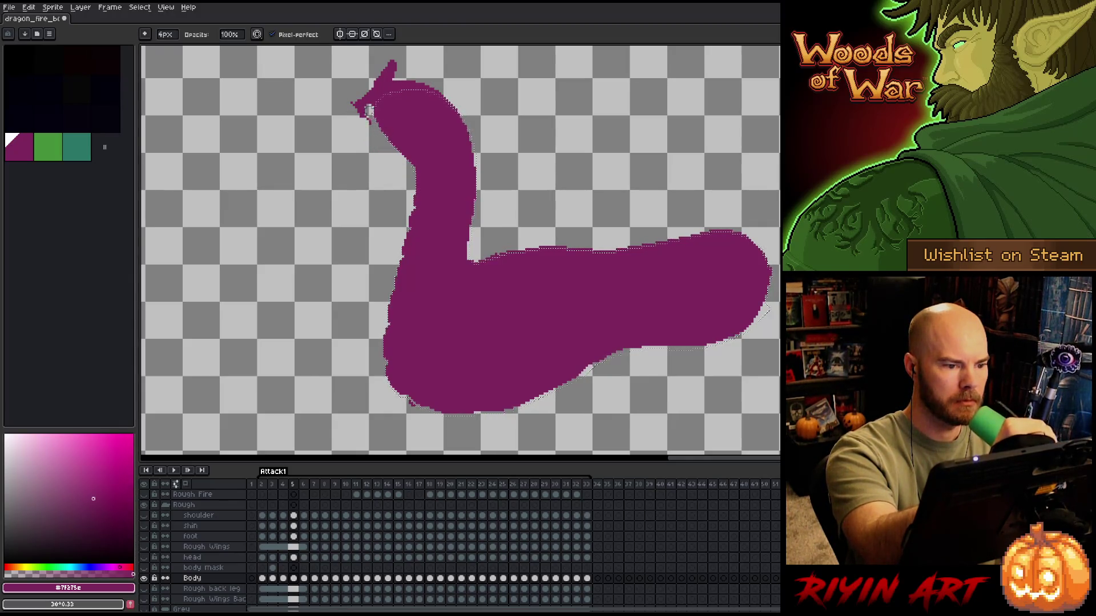
pyautogui.moveTo(353, 103); pyautogui.dragTo(341, 130)
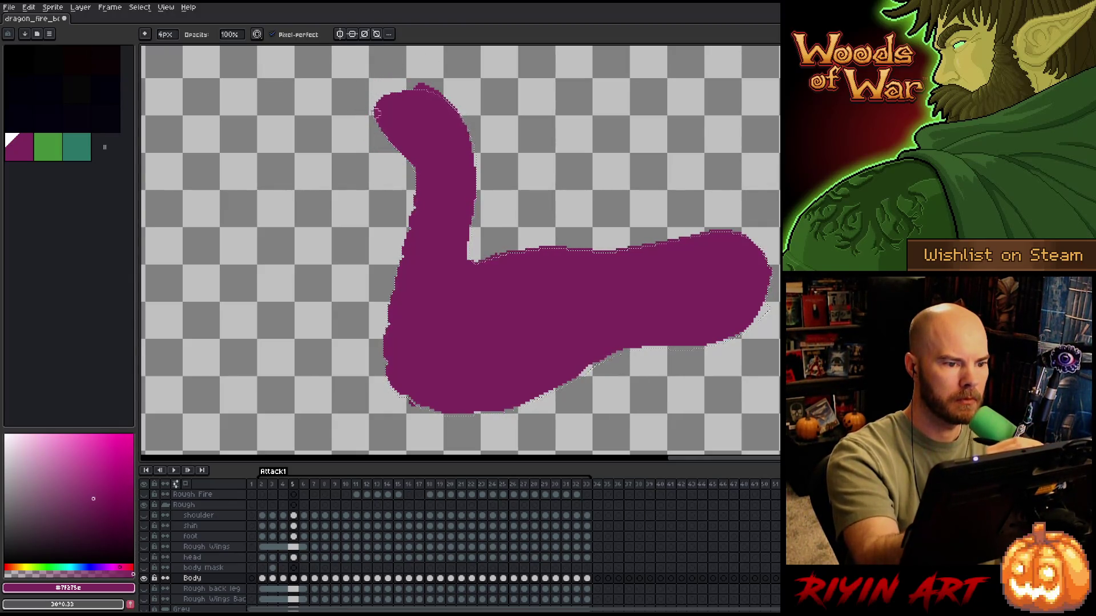
# - Undo that erase, then remove the horns, snout, jaw and detached snout piece, tidying the neck joint
pyautogui.hotkey('ctrl', 'z')
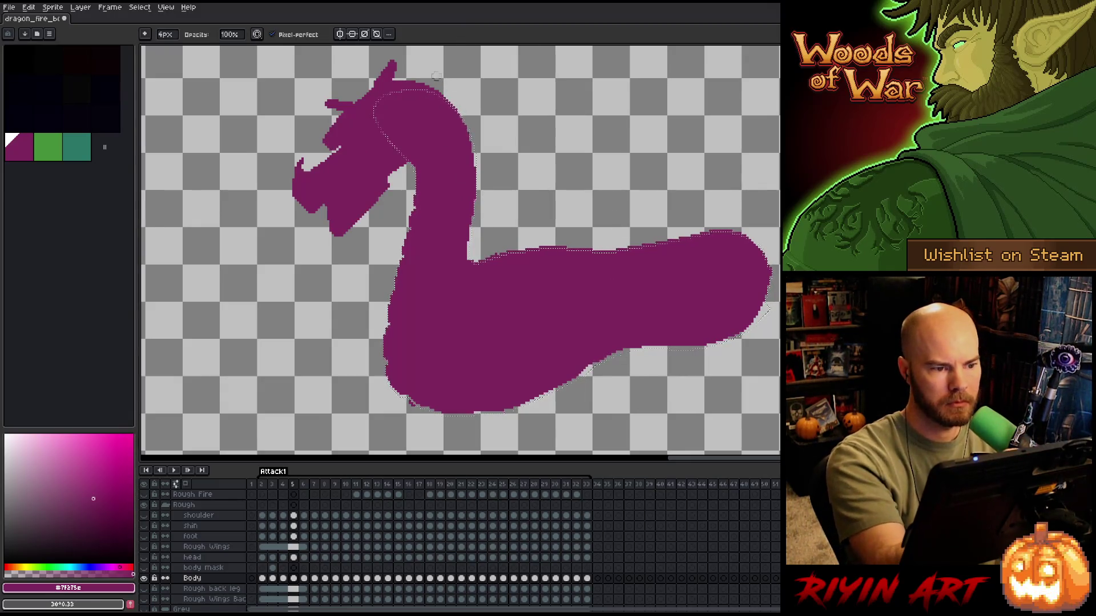
pyautogui.moveTo(399, 69); pyautogui.dragTo(320, 188)
pyautogui.moveTo(342, 103)
pyautogui.mouseDown()
pyautogui.moveTo(326, 140)
pyautogui.moveTo(308, 130)
pyautogui.moveTo(288, 183)
pyautogui.mouseUp()
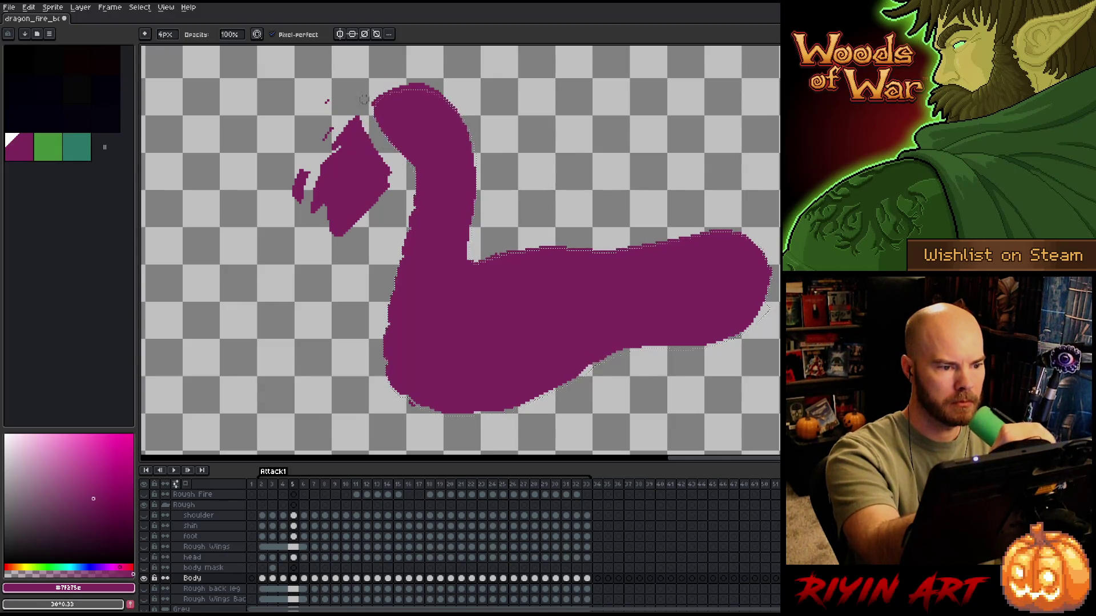
pyautogui.moveTo(365, 121); pyautogui.dragTo(343, 207)
pyautogui.moveTo(345, 160); pyautogui.dragTo(329, 234)
pyautogui.moveTo(302, 174)
pyautogui.mouseDown()
pyautogui.moveTo(318, 234)
pyautogui.moveTo(352, 226)
pyautogui.mouseUp()
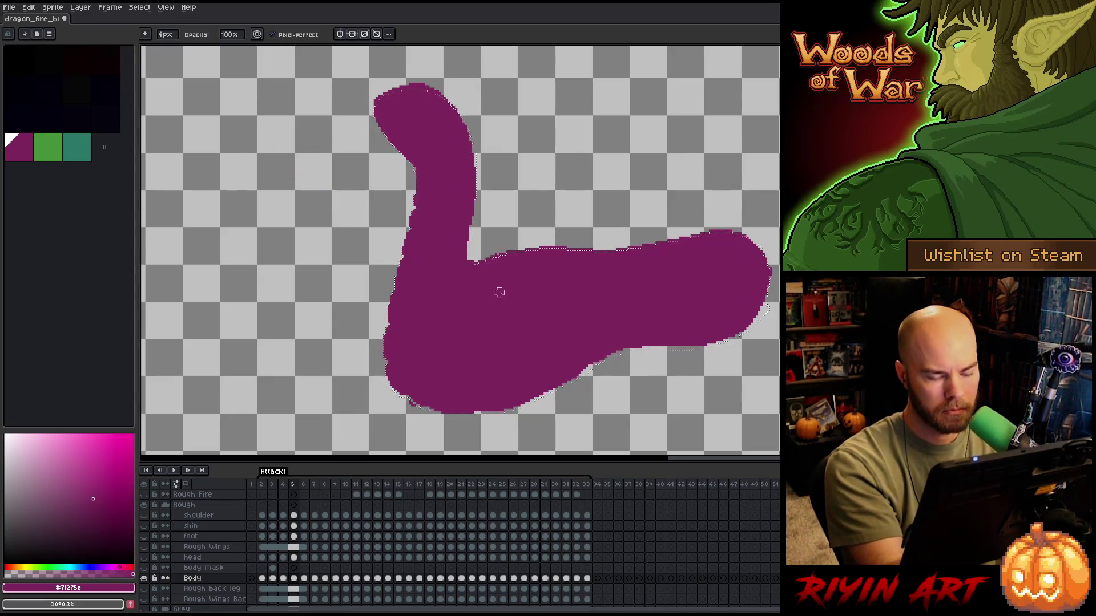
pyautogui.moveTo(464, 265); pyautogui.dragTo(483, 260)
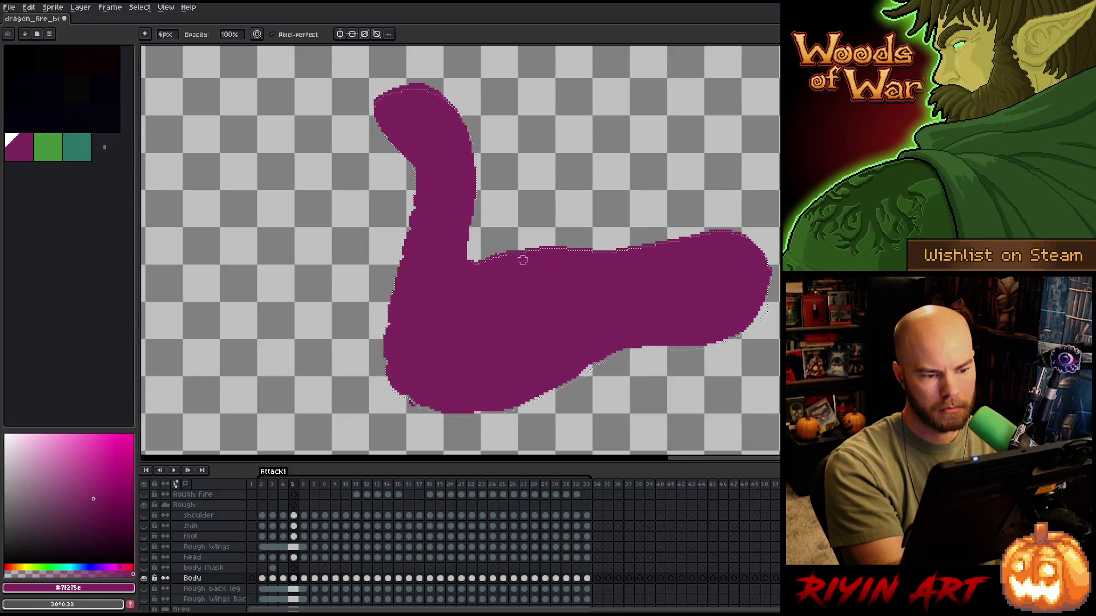
# - Smooth the jagged lower edge of the frame 5 body with the Eraser, then move to frame 6
pyautogui.press('e')
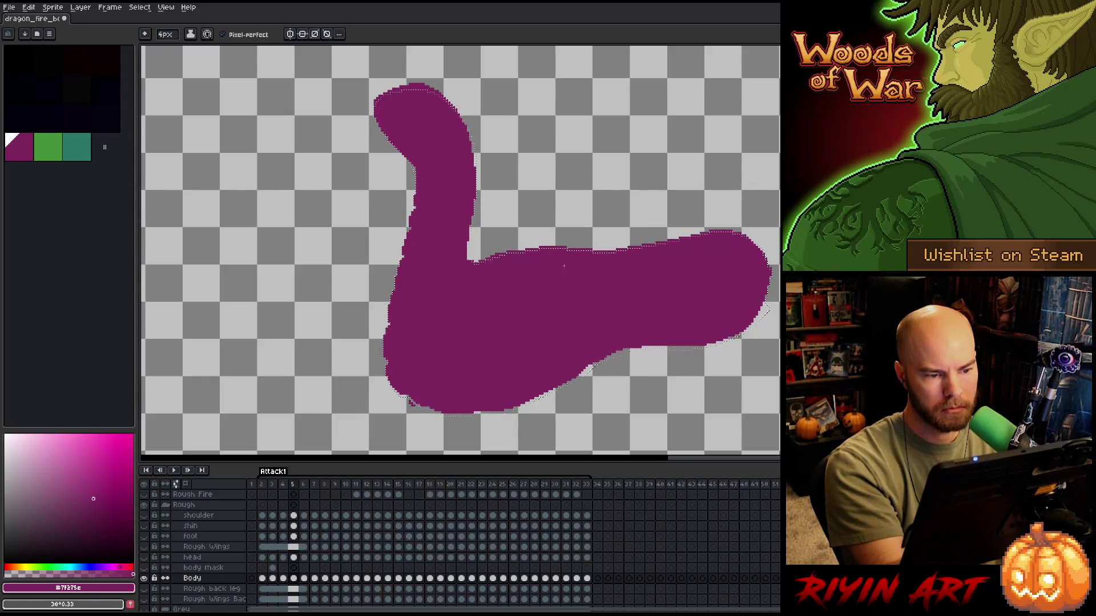
pyautogui.press('b')
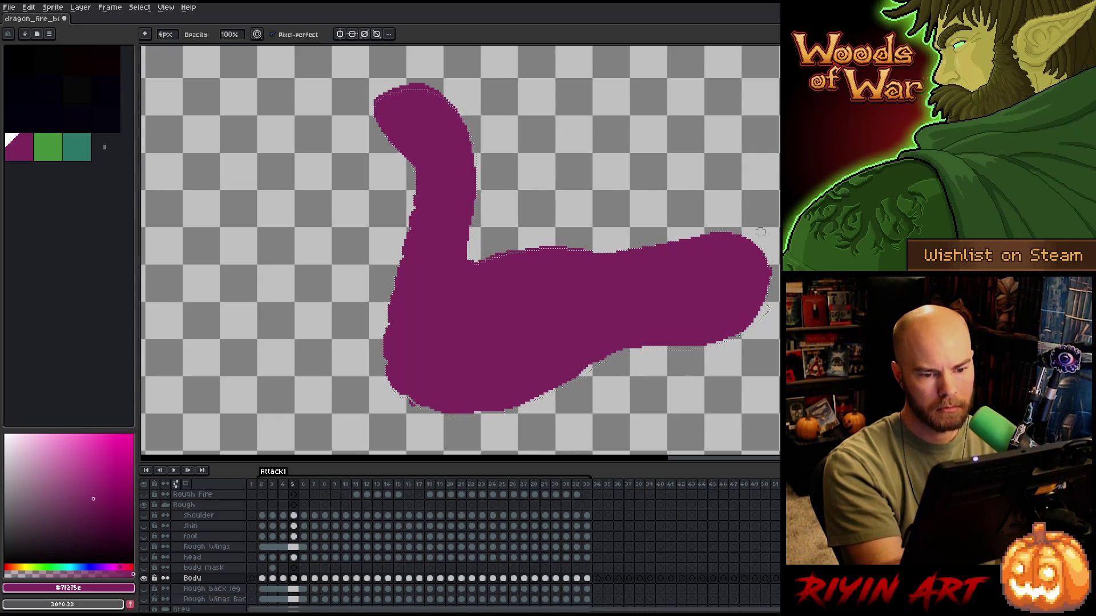
pyautogui.press('e')
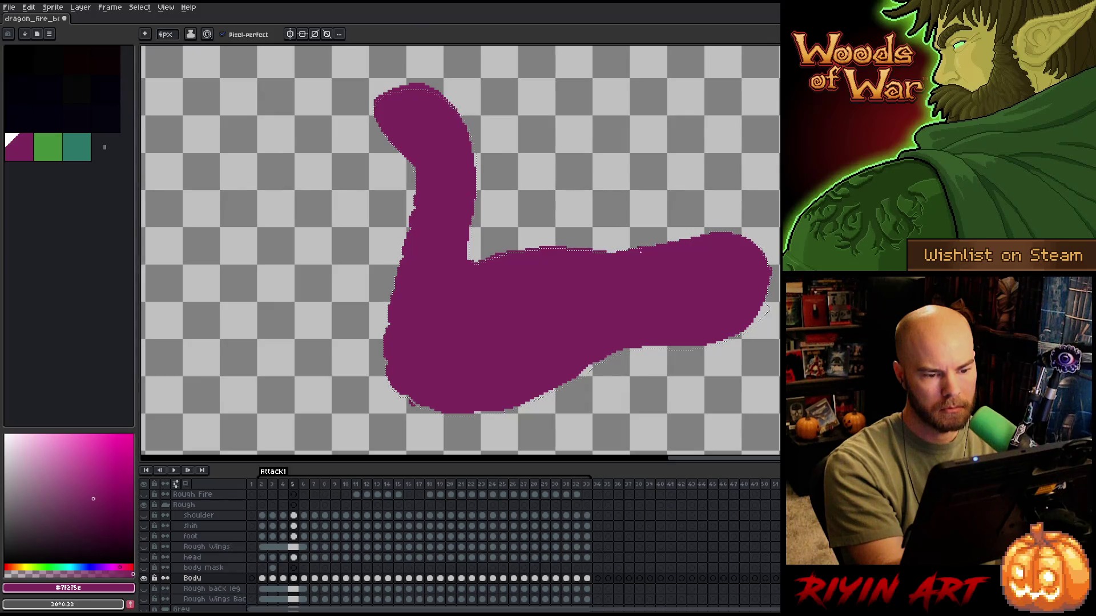
pyautogui.press('b')
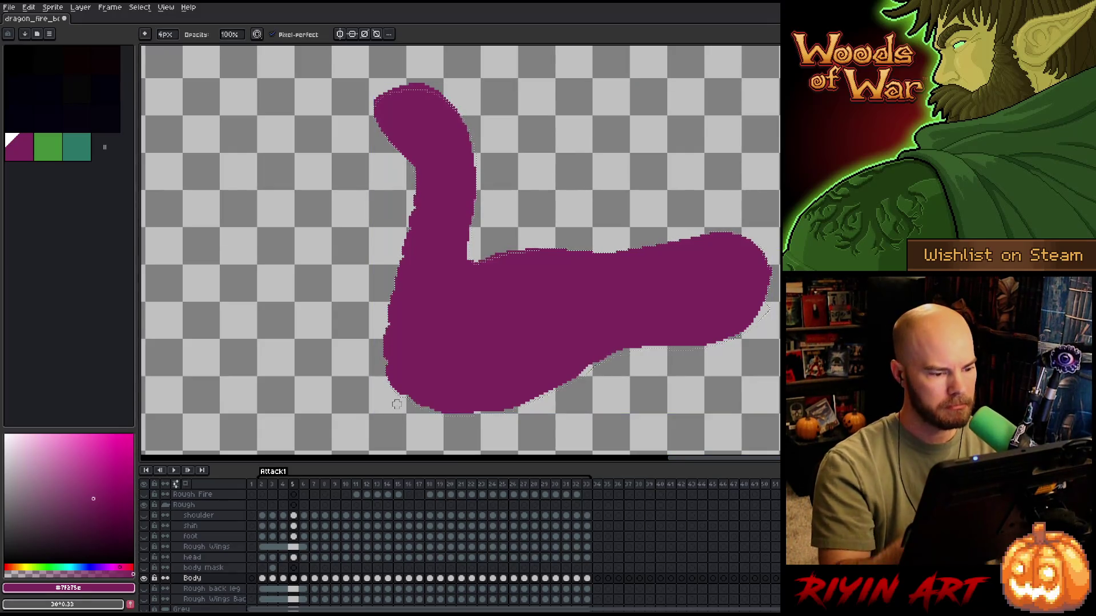
pyautogui.press('e')
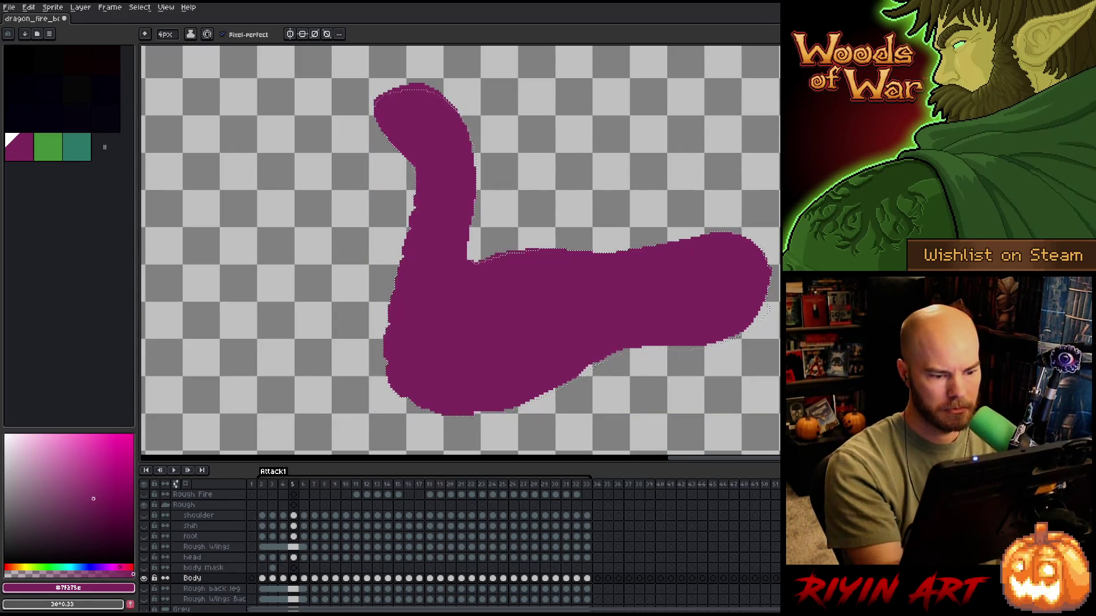
pyautogui.moveTo(603, 363); pyautogui.dragTo(614, 356)
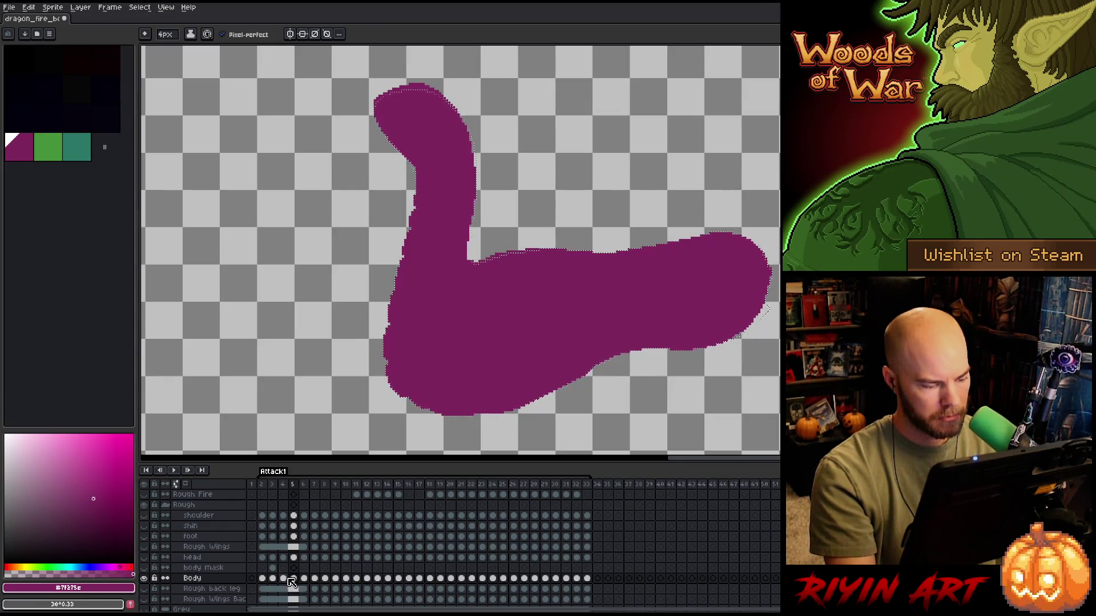
pyautogui.press('Right')
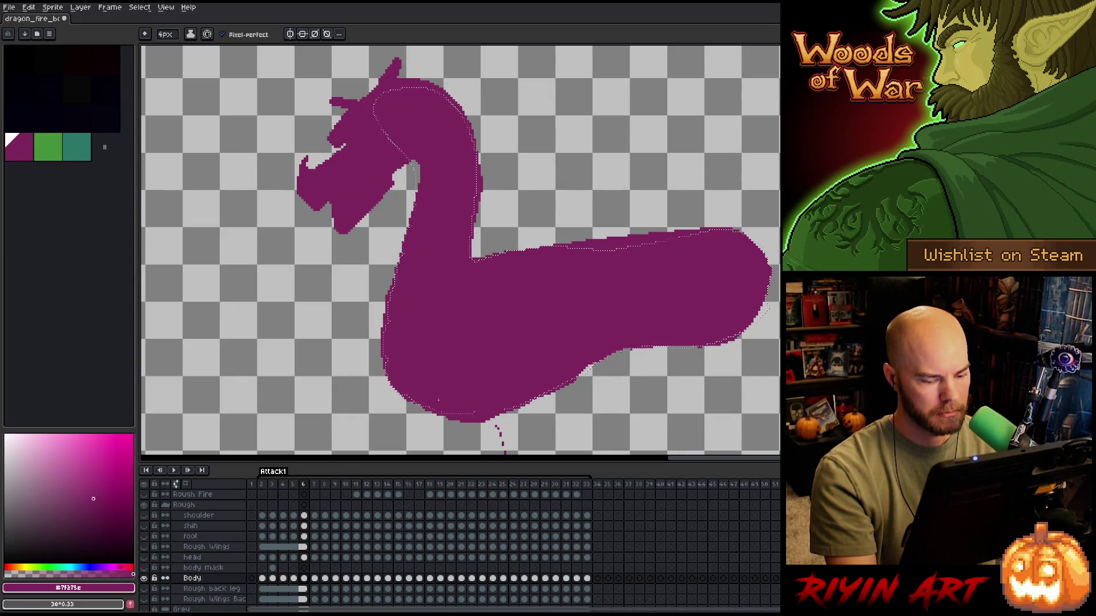
# - Nudge the frame 6 body slightly left and compare it against frame 5
pyautogui.press('m')
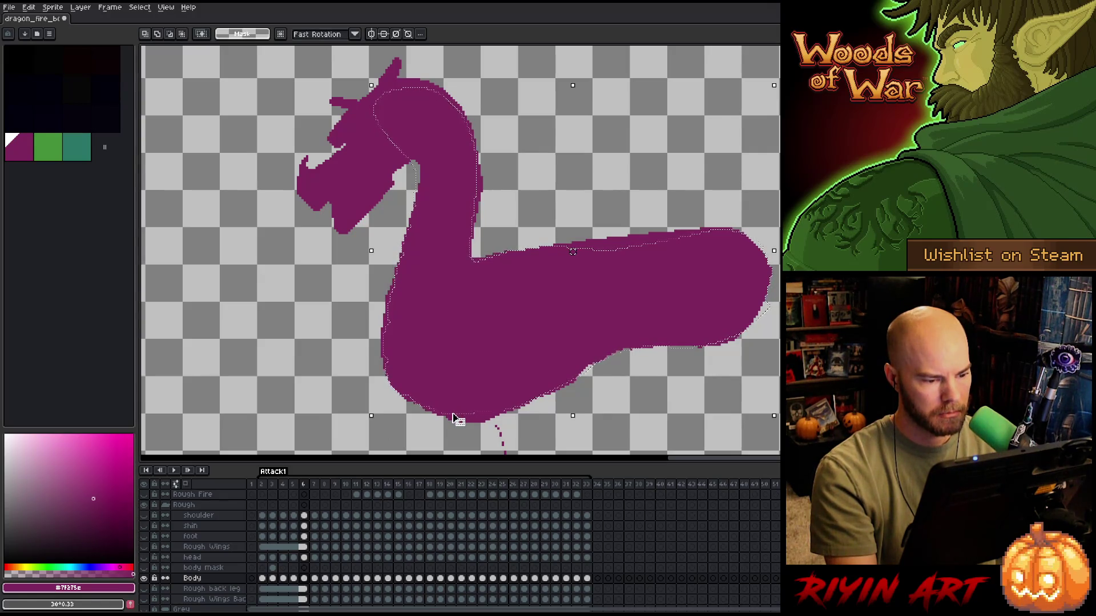
pyautogui.moveTo(455, 418); pyautogui.dragTo(453, 421)
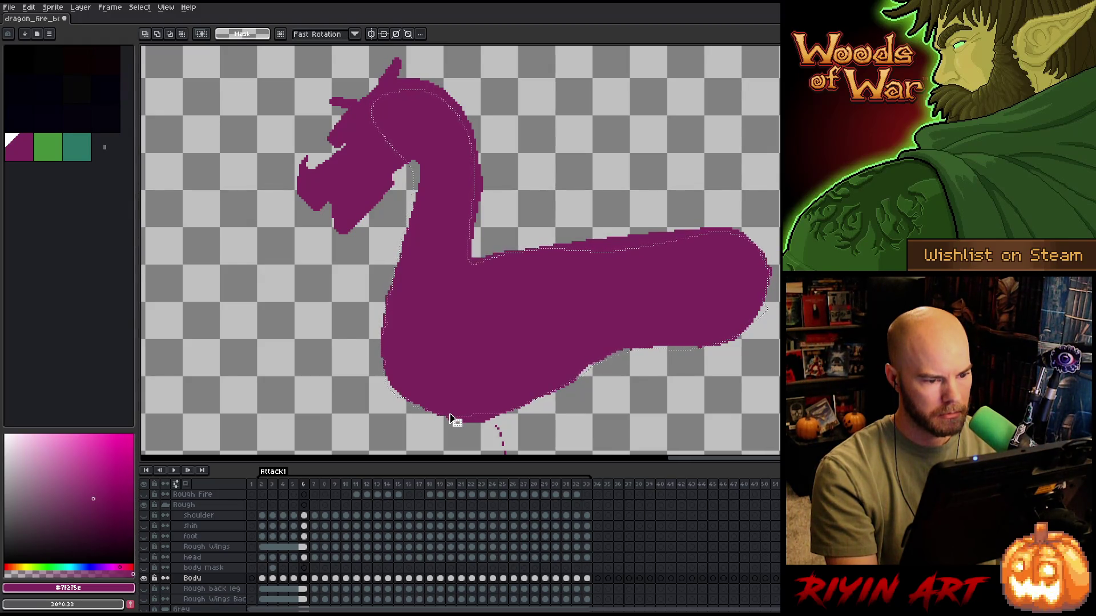
pyautogui.press(',')
pyautogui.press(',')
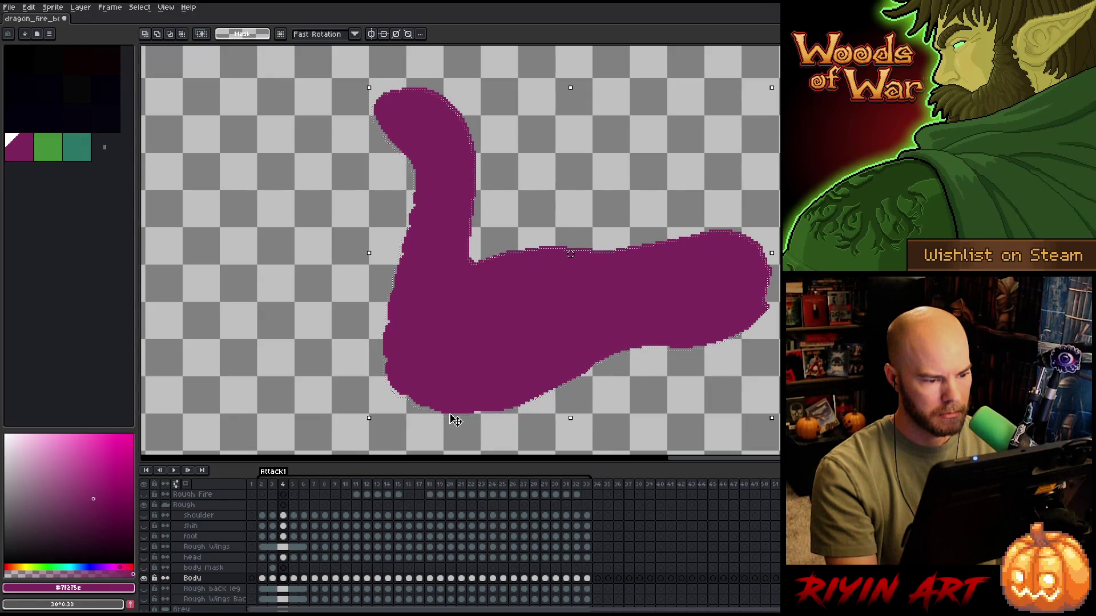
pyautogui.press('.')
pyautogui.press('.')
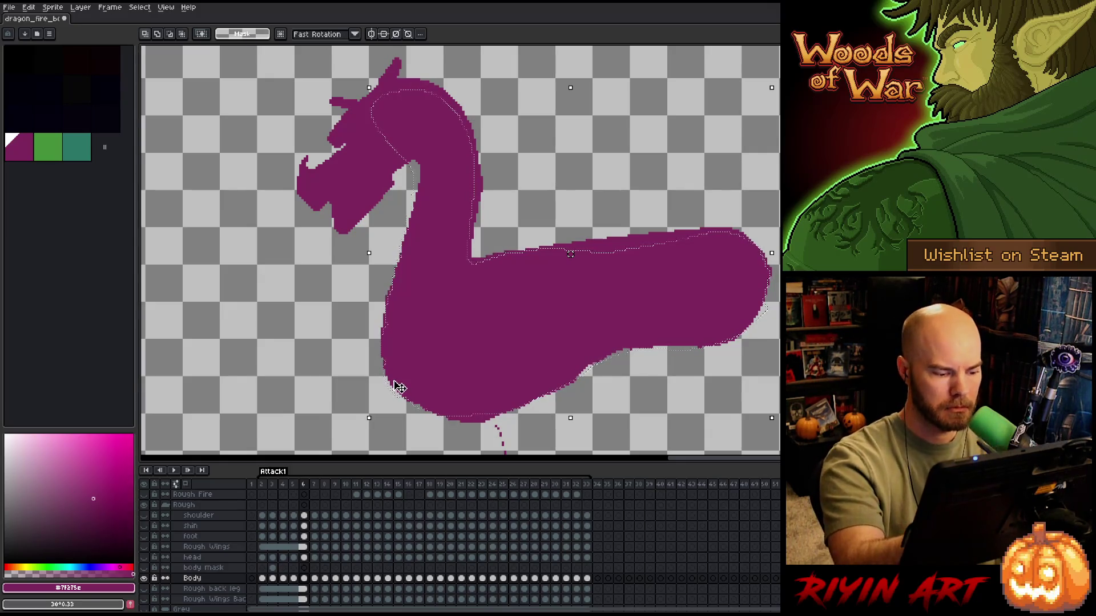
# - Patch the neck edge and a lower-edge gap in magenta, and erase stray purple dots below the body
pyautogui.press('b')
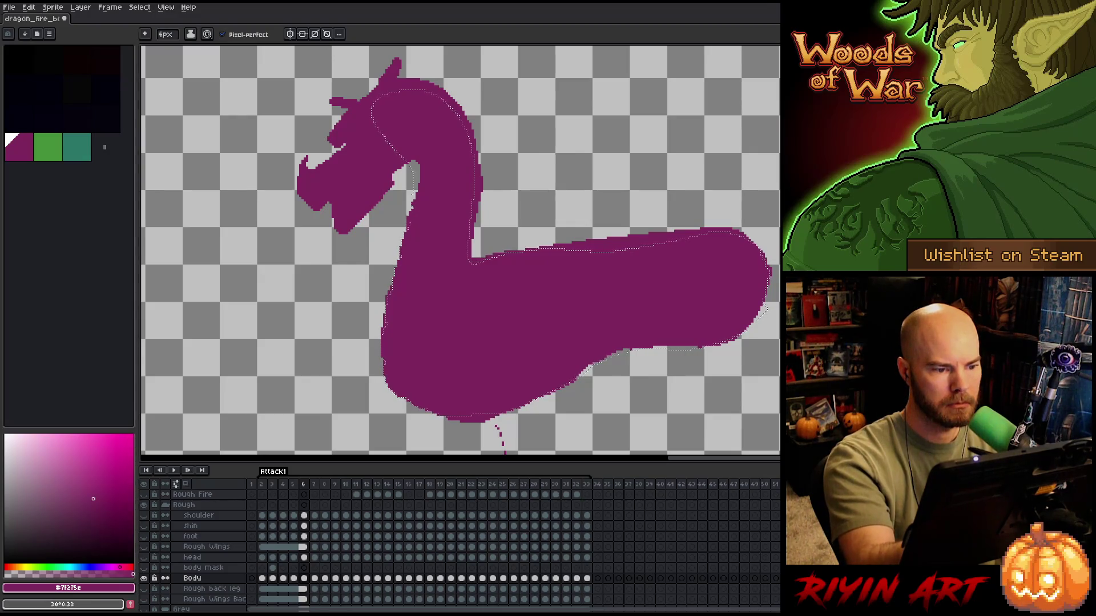
pyautogui.moveTo(415, 165); pyautogui.dragTo(416, 174)
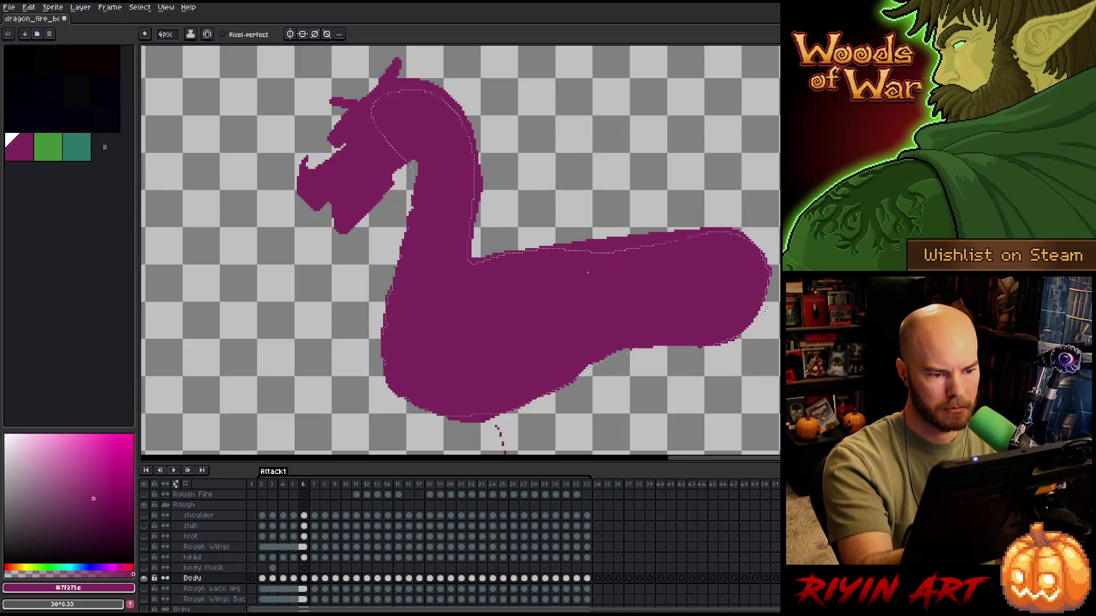
pyautogui.moveTo(630, 350); pyautogui.dragTo(612, 354)
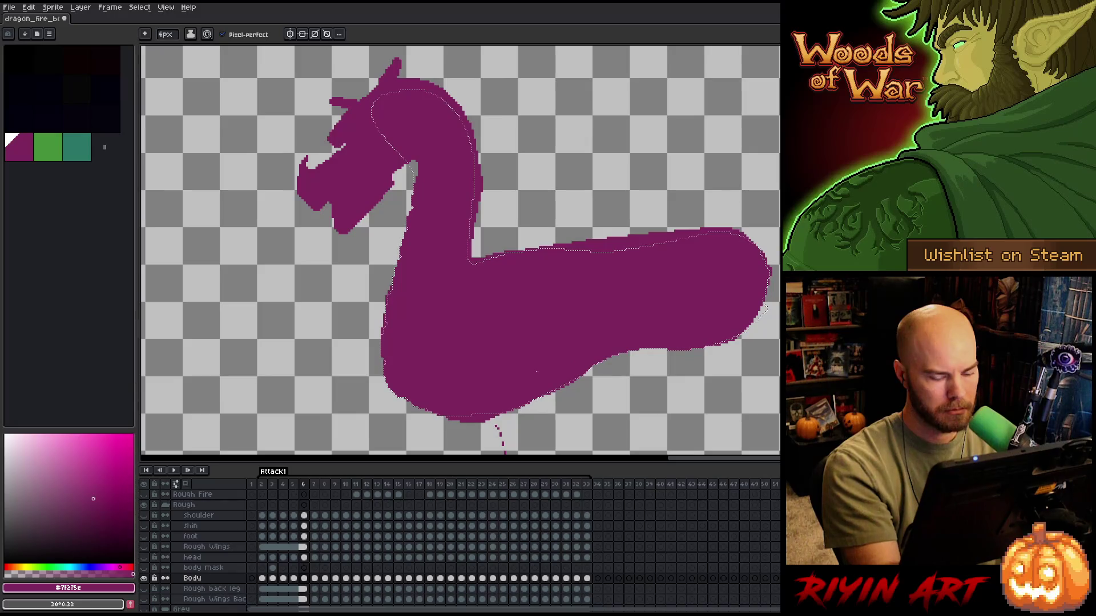
pyautogui.press('b')
pyautogui.press('e')
pyautogui.press('b')
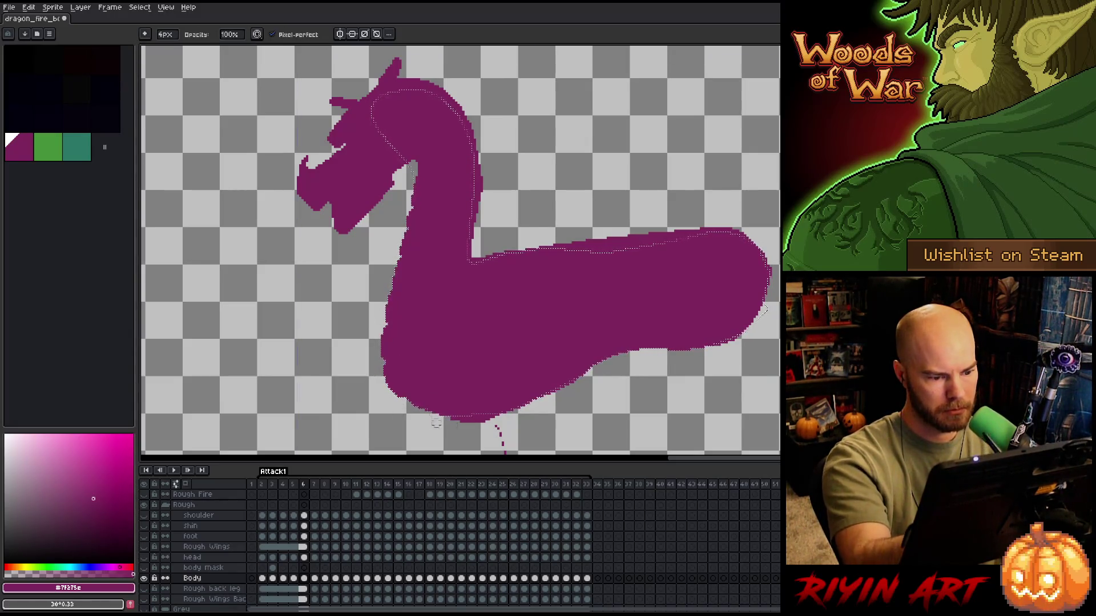
pyautogui.moveTo(500, 410)
pyautogui.mouseDown()
pyautogui.moveTo(472, 327)
pyautogui.moveTo(475, 368)
pyautogui.mouseUp()
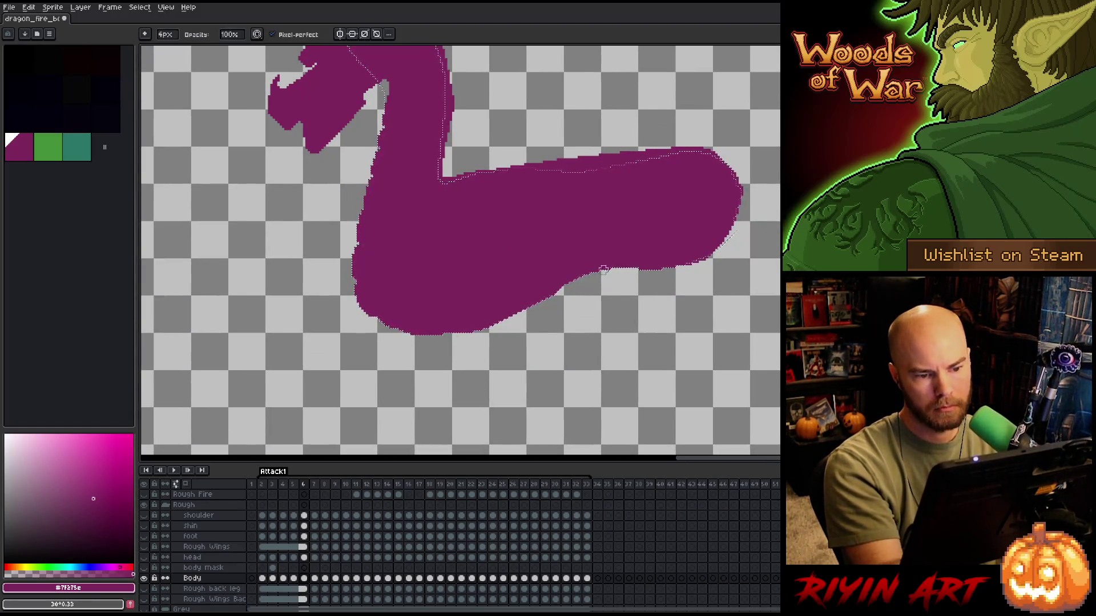
pyautogui.moveTo(502, 186); pyautogui.dragTo(579, 268)
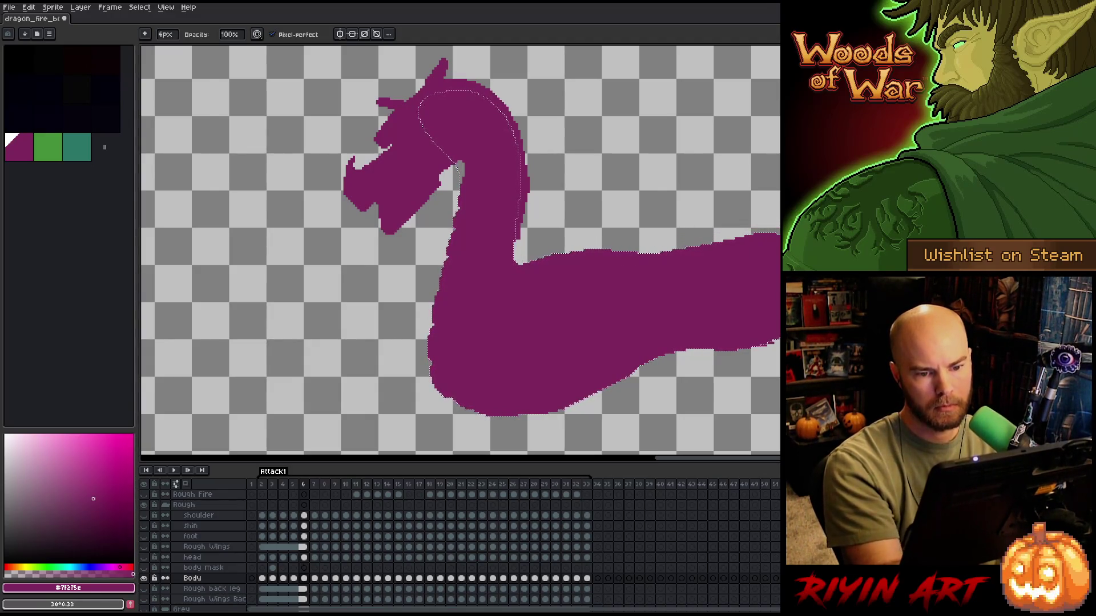
# - Erase the horn, spiky head back, upper head and jaw fragments, leaving a rounded neck top
pyautogui.press('e')
pyautogui.moveTo(524, 244); pyautogui.dragTo(549, 335)
pyautogui.press('b')
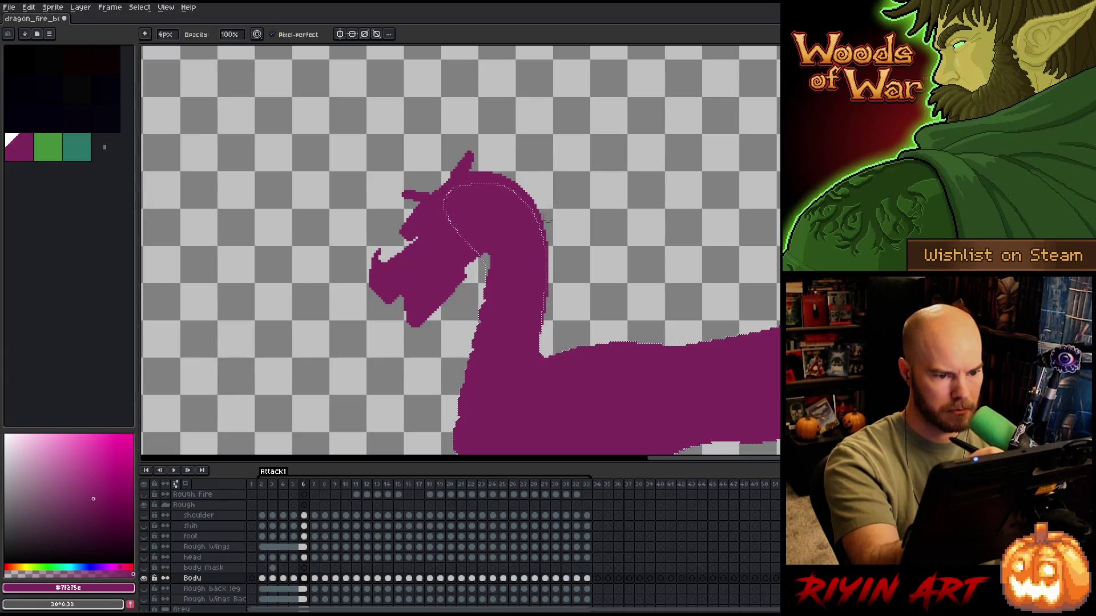
pyautogui.moveTo(406, 195); pyautogui.dragTo(474, 160)
pyautogui.moveTo(406, 224)
pyautogui.mouseDown()
pyautogui.moveTo(373, 288)
pyautogui.moveTo(441, 204)
pyautogui.moveTo(468, 257)
pyautogui.moveTo(439, 292)
pyautogui.moveTo(400, 288)
pyautogui.moveTo(405, 311)
pyautogui.mouseUp()
pyautogui.moveTo(372, 273); pyautogui.dragTo(415, 321)
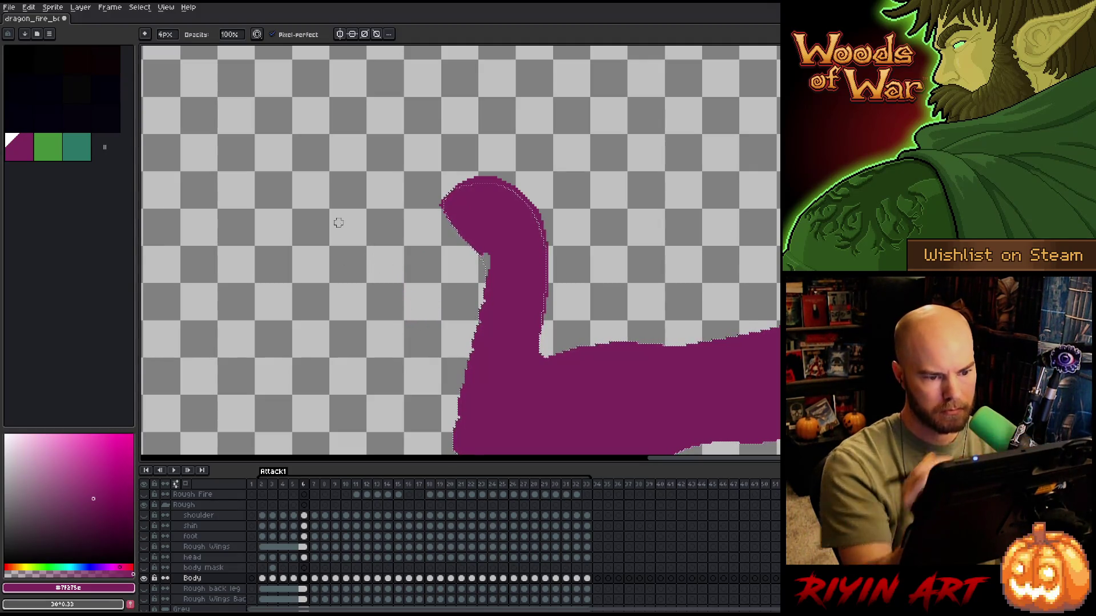
pyautogui.scroll(-1, 338, 223)
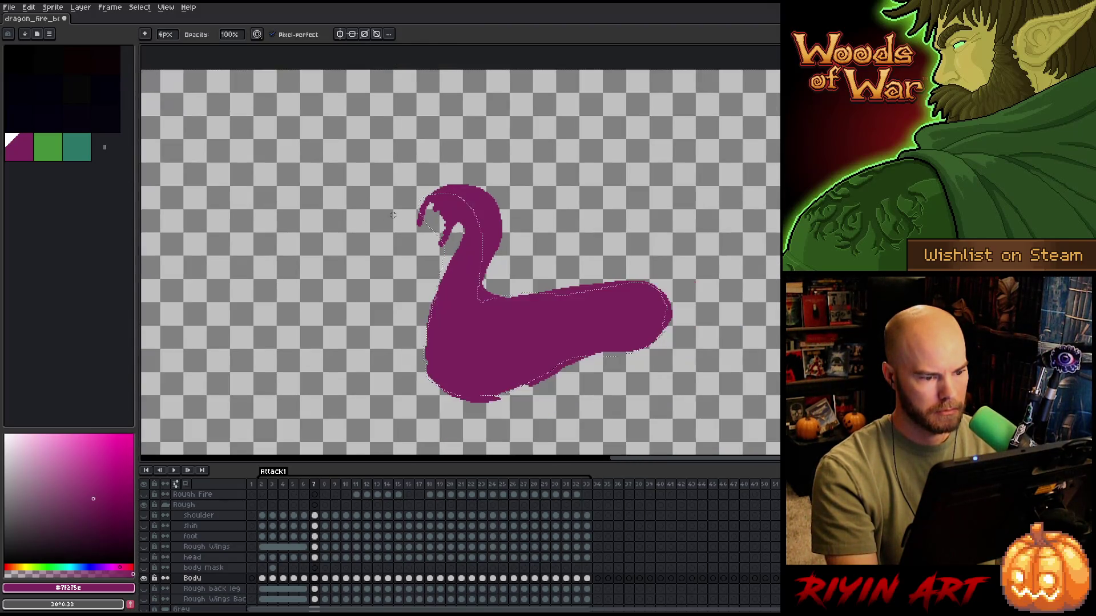
# - Select the next frame to edit in the timeline and zoom in on the neck and body
pyautogui.scroll(-1, 394, 216)
pyautogui.click(266, 485)
pyautogui.press('Return')
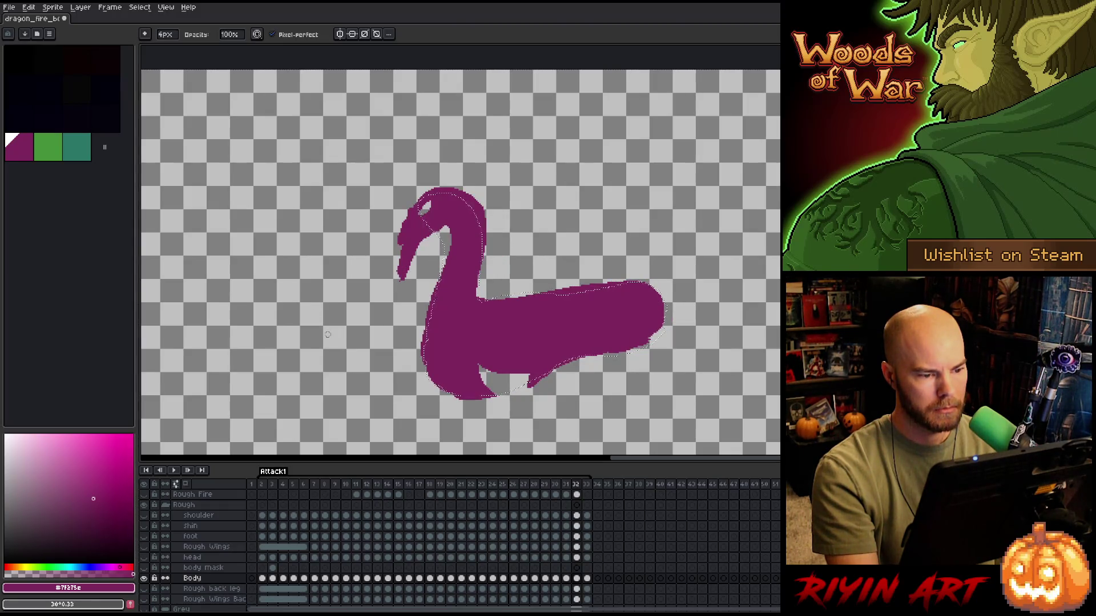
pyautogui.scroll(1, 362, 330)
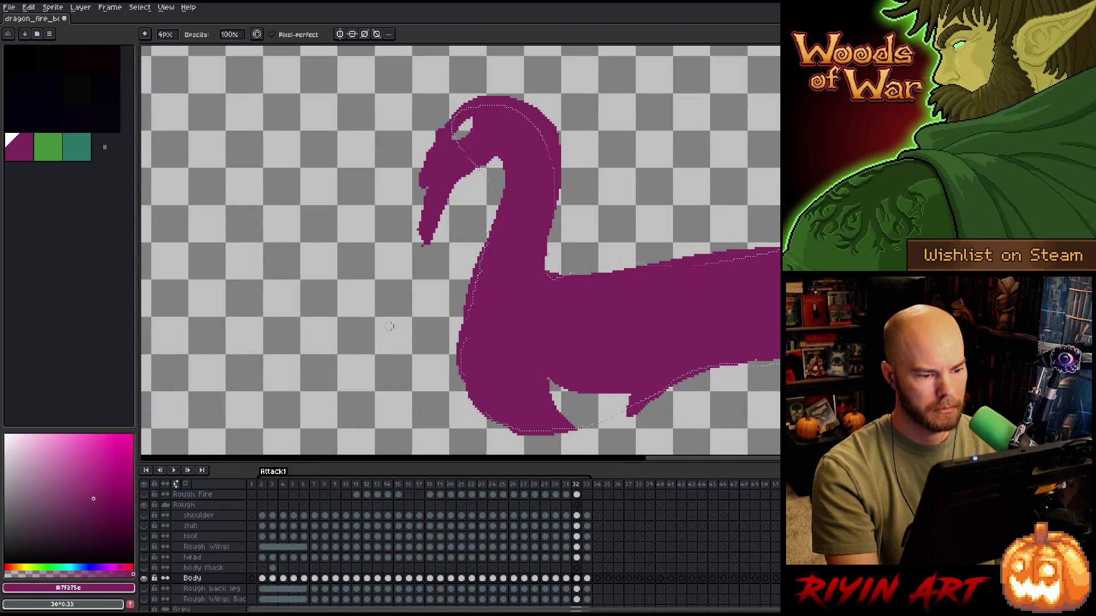
pyautogui.moveTo(497, 318); pyautogui.dragTo(465, 322)
# - Redraw the body's top edge slightly lower and smooth it, clear the selection, and advance a frame
pyautogui.press('b')
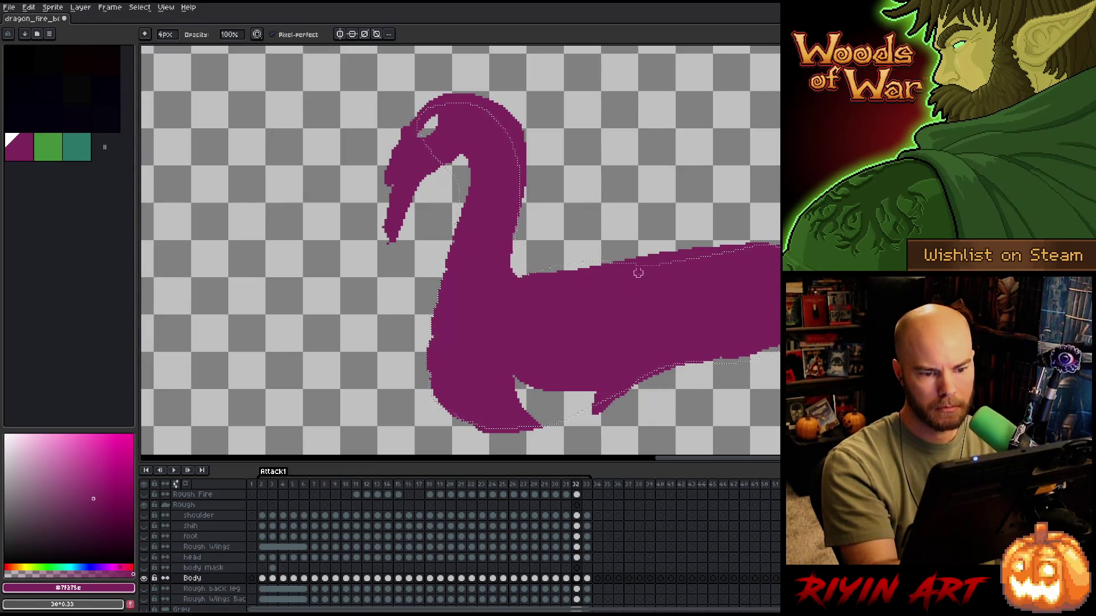
pyautogui.moveTo(631, 264); pyautogui.dragTo(661, 251)
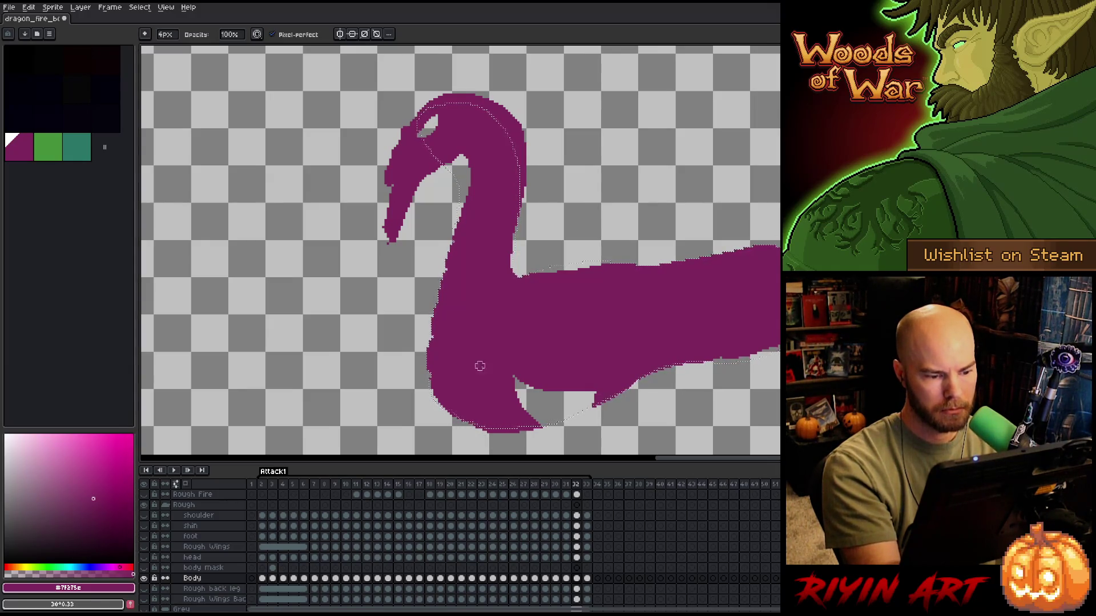
pyautogui.press('v')
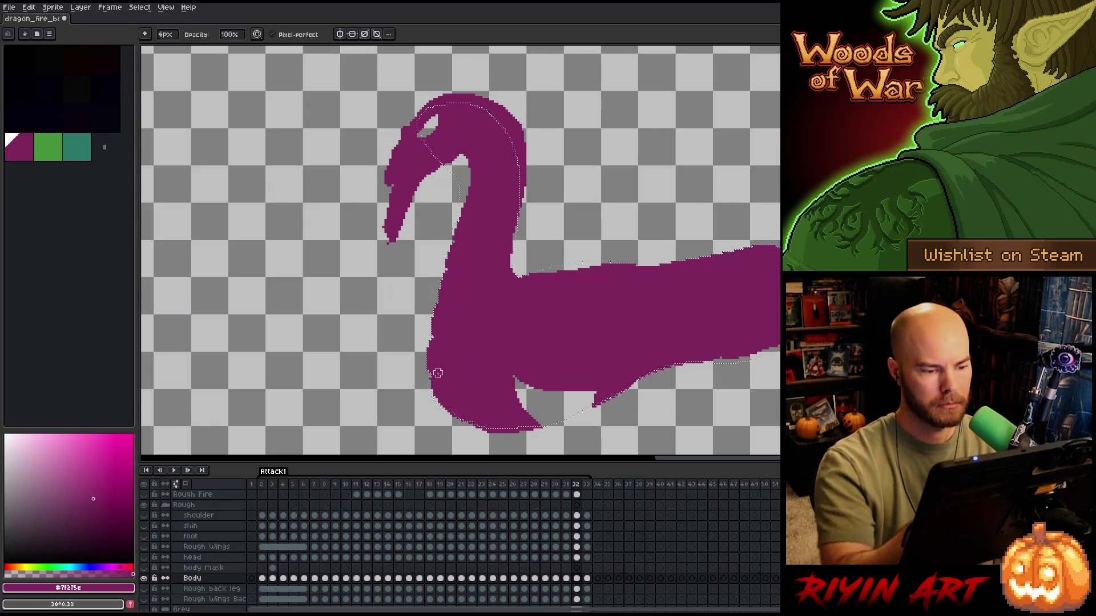
pyautogui.press('e')
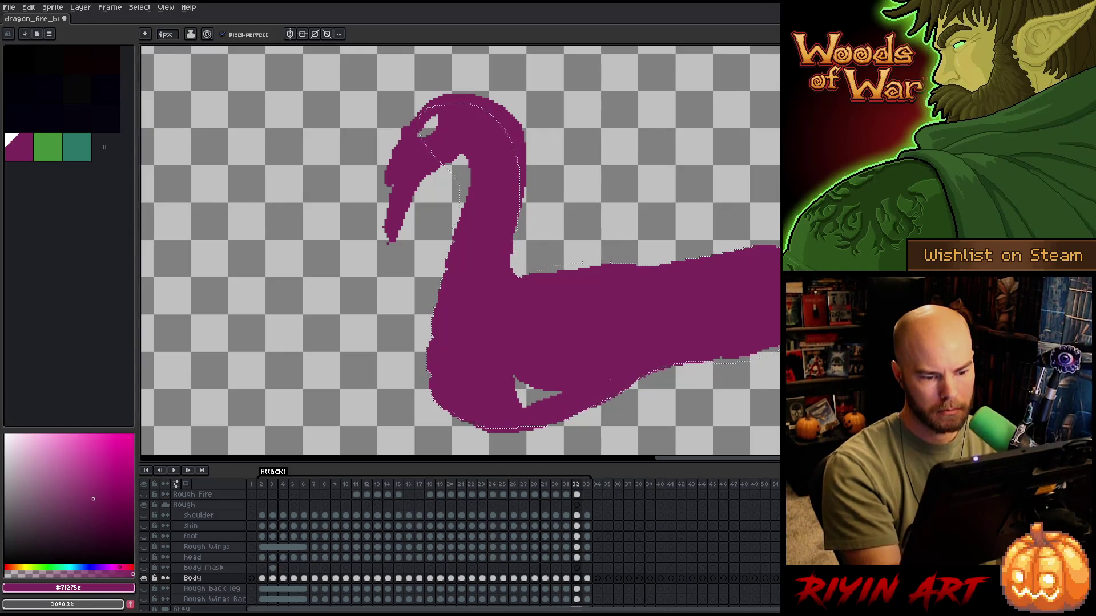
pyautogui.moveTo(549, 268); pyautogui.dragTo(575, 266)
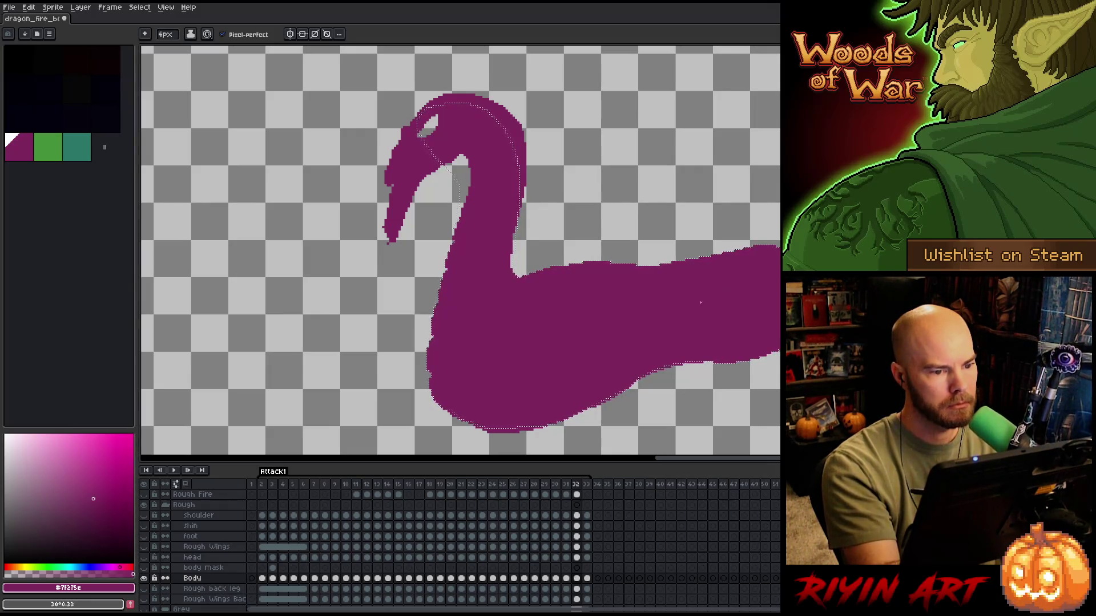
pyautogui.hotkey('ctrl', 'd')
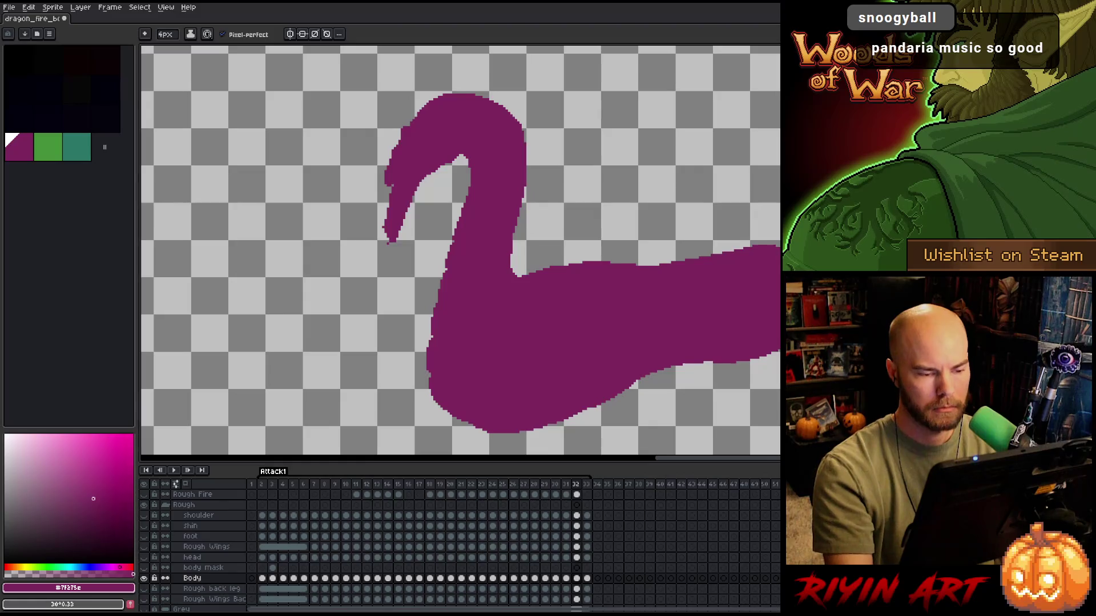
pyautogui.press('.')
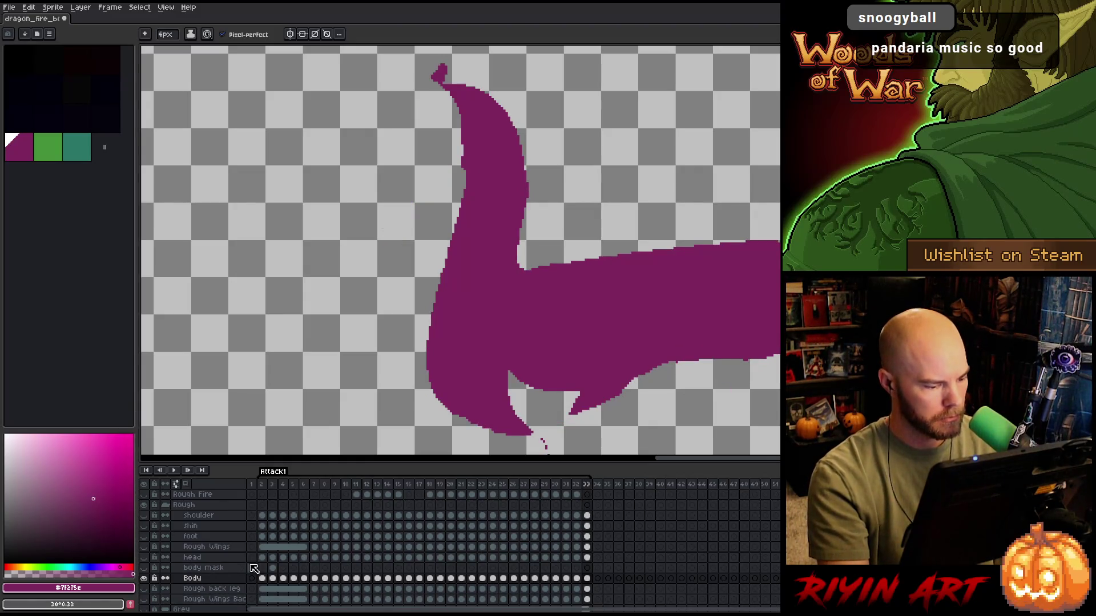
# - Load the body mask as a selection, compare with frame 32, and fill the underside notch and neck edge
pyautogui.keyDown('ctrl'); pyautogui.click(275, 569); pyautogui.keyUp('ctrl')
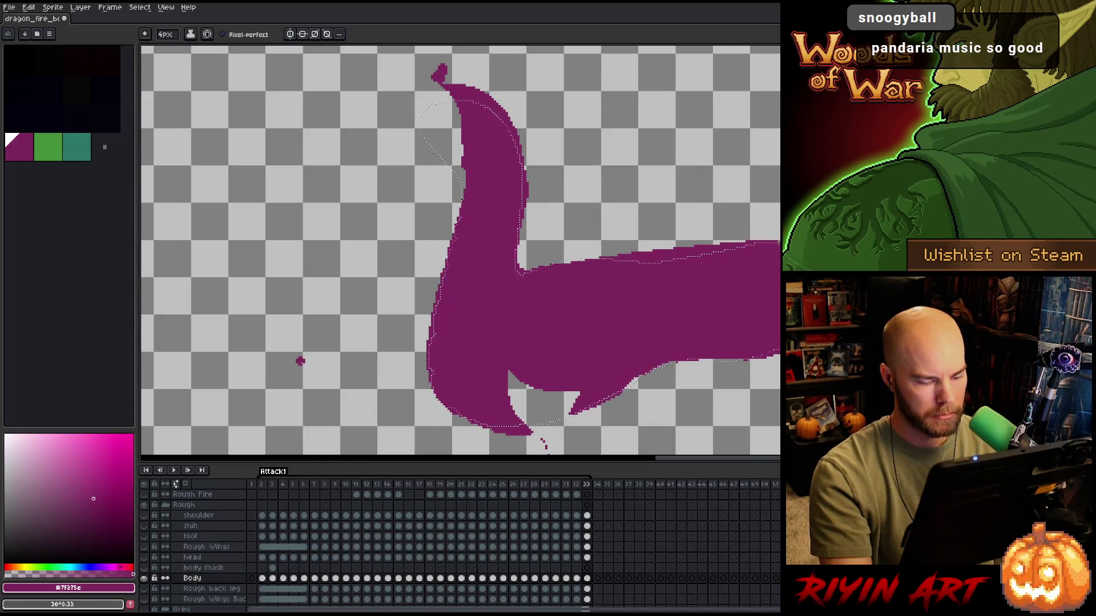
pyautogui.press('Right')
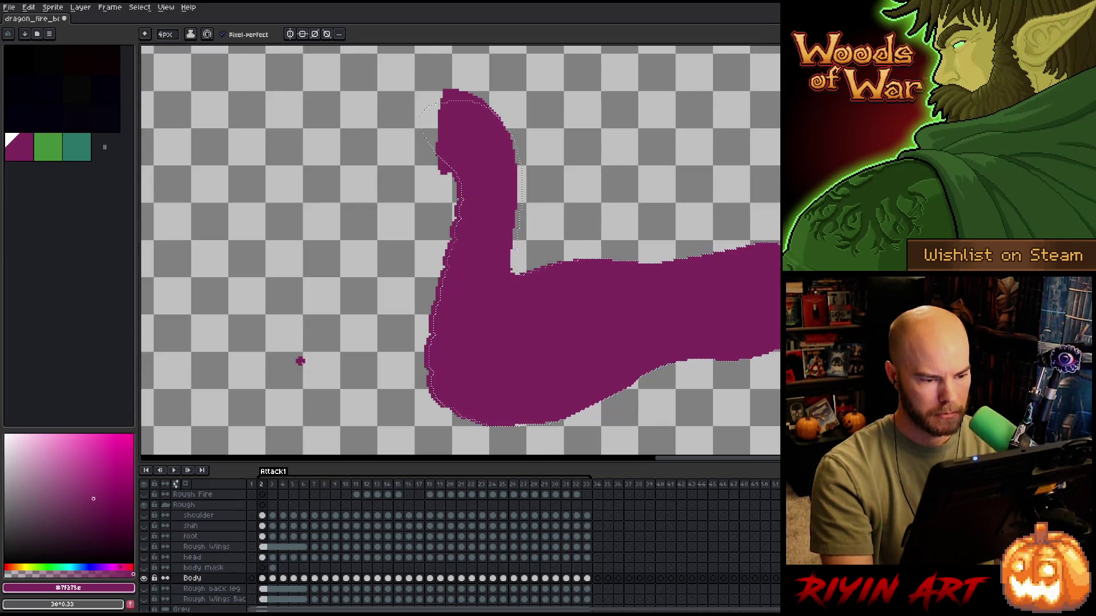
pyautogui.press('Left')
pyautogui.press('Left')
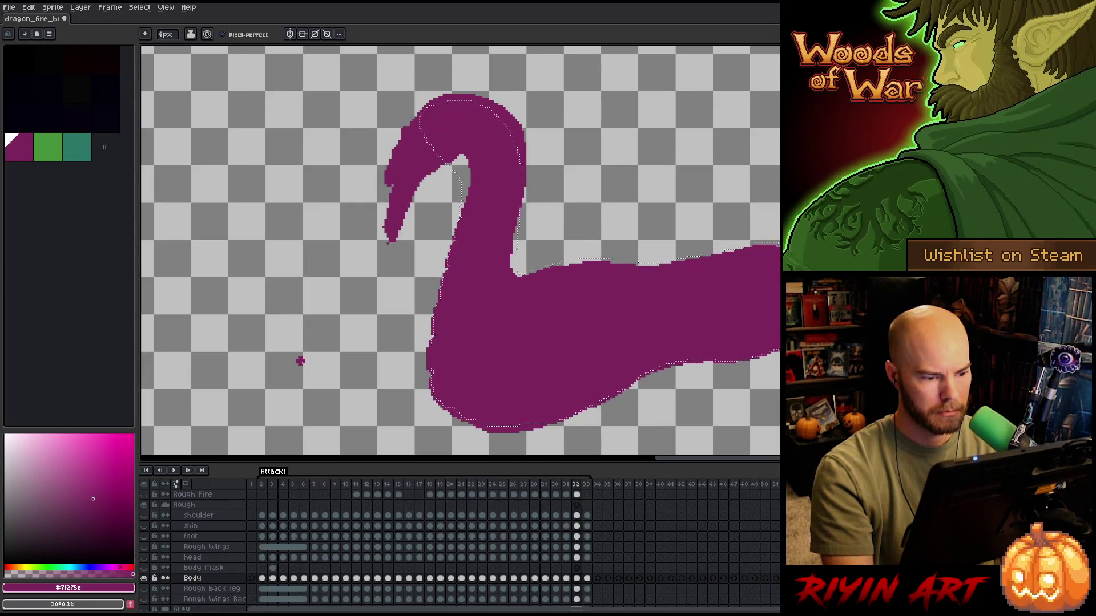
pyautogui.press('Right')
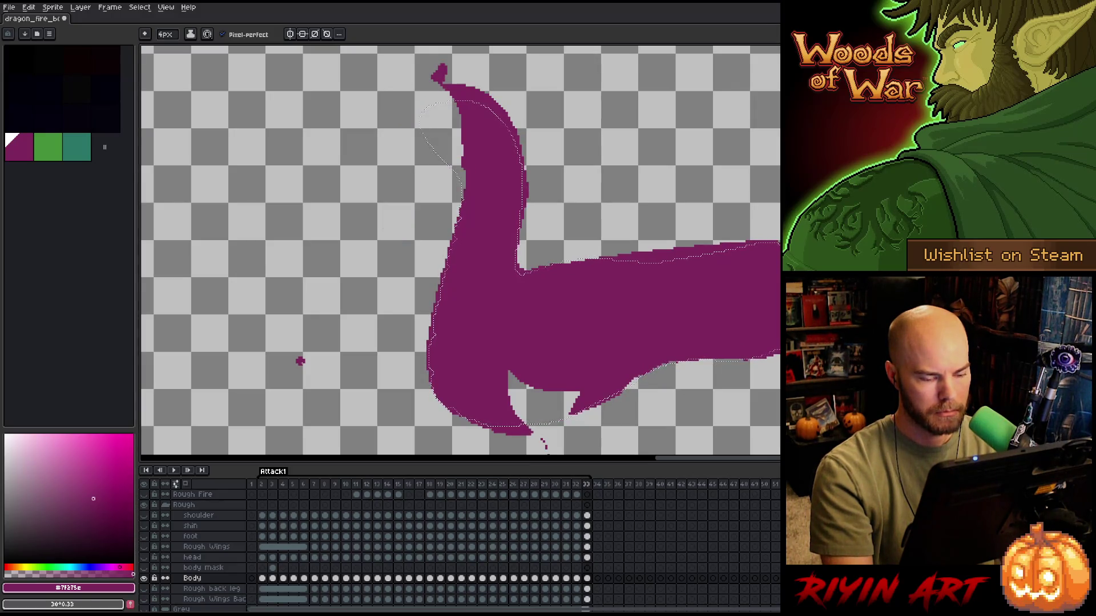
pyautogui.moveTo(509, 374); pyautogui.dragTo(522, 383)
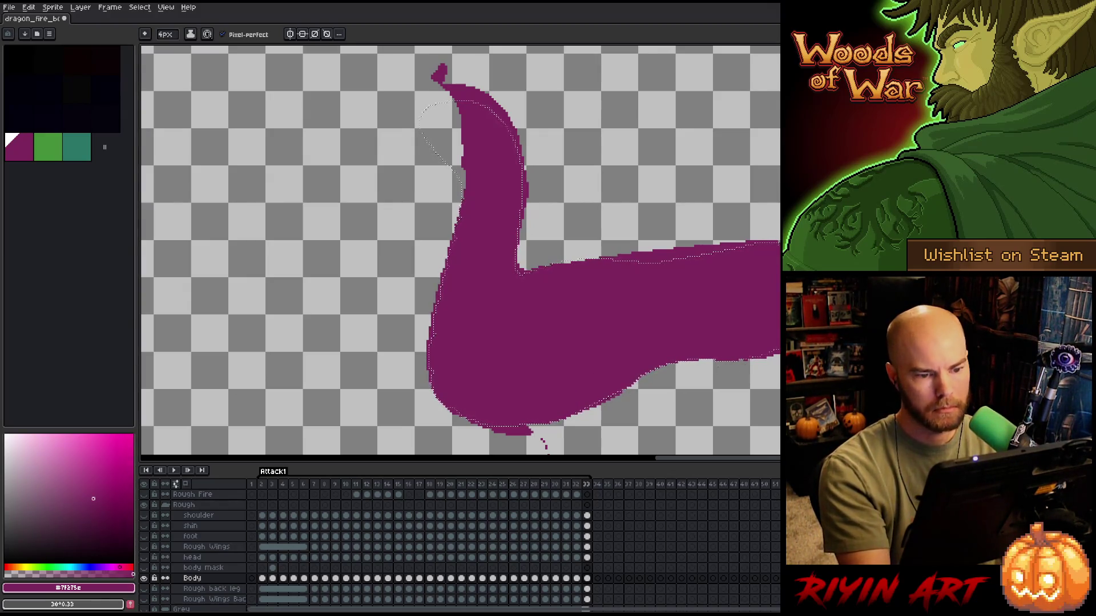
pyautogui.moveTo(464, 172); pyautogui.dragTo(463, 180)
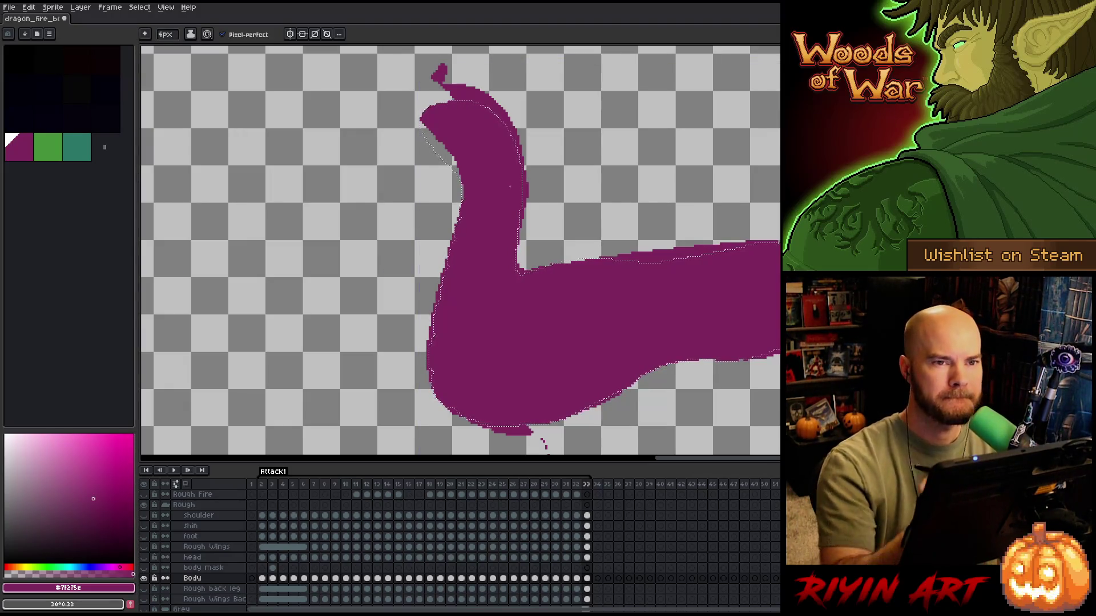
# - Trim back the body's top edge, deselect, round the neck top in magenta and erase the small protrusion
pyautogui.moveTo(643, 318)
pyautogui.mouseDown()
pyautogui.moveTo(574, 272)
pyautogui.moveTo(566, 248)
pyautogui.mouseUp()
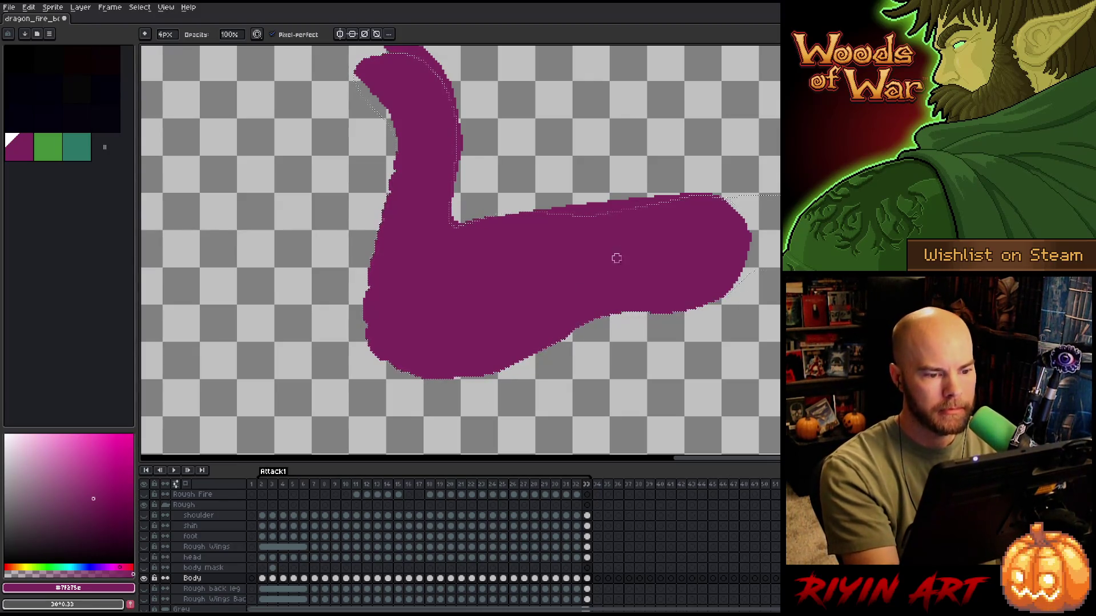
pyautogui.moveTo(528, 216); pyautogui.dragTo(674, 195)
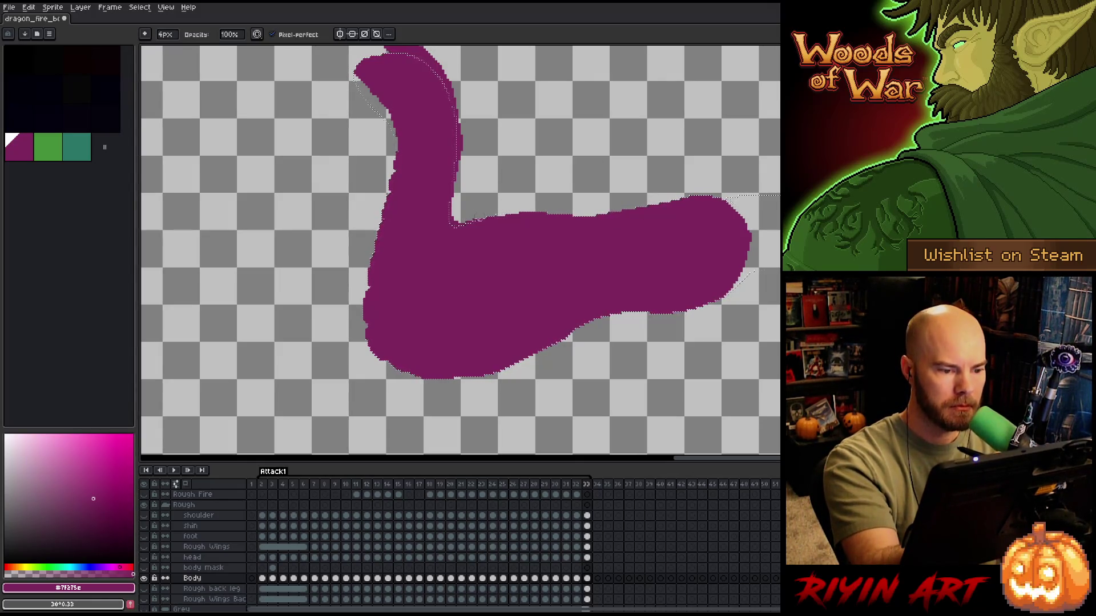
pyautogui.moveTo(461, 222); pyautogui.dragTo(459, 302)
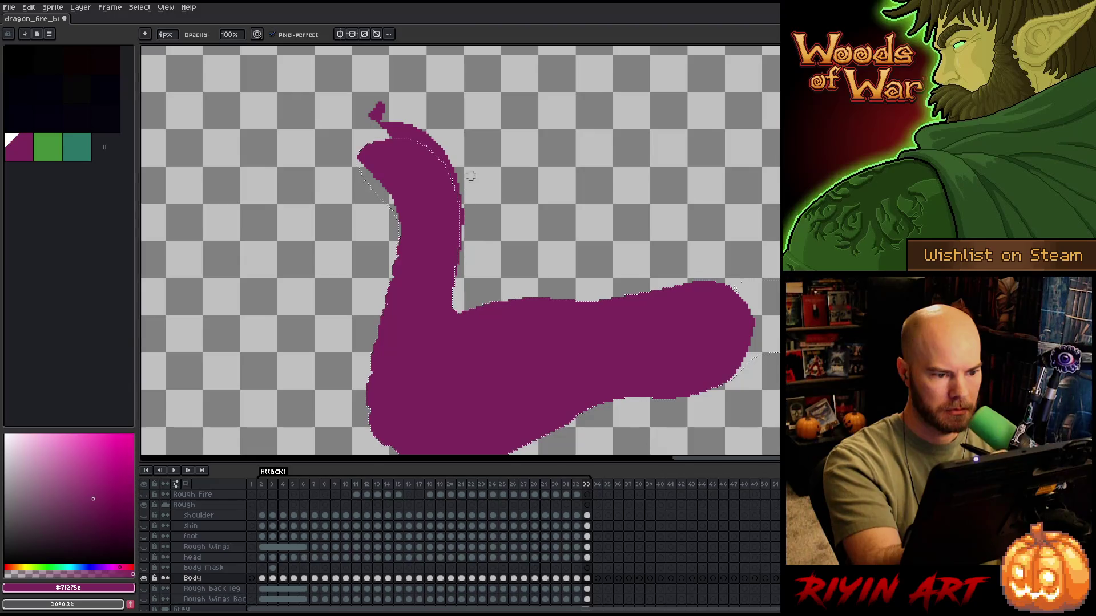
pyautogui.hotkey('ctrl', 'd')
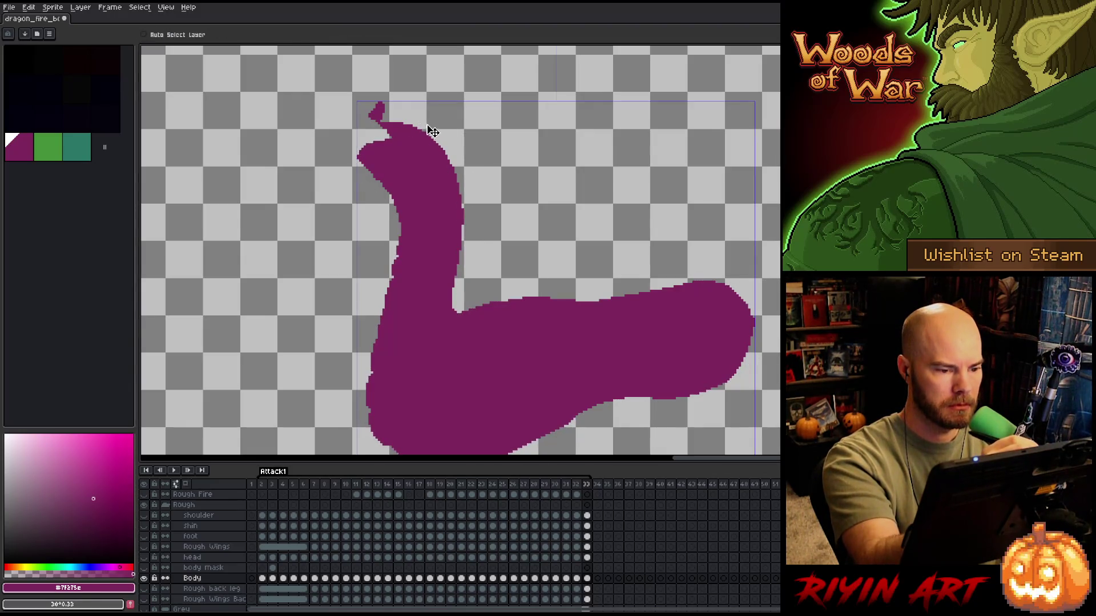
pyautogui.moveTo(377, 147)
pyautogui.mouseDown()
pyautogui.moveTo(359, 143)
pyautogui.moveTo(385, 132)
pyautogui.moveTo(371, 133)
pyautogui.moveTo(381, 104)
pyautogui.mouseUp()
pyautogui.press('e')
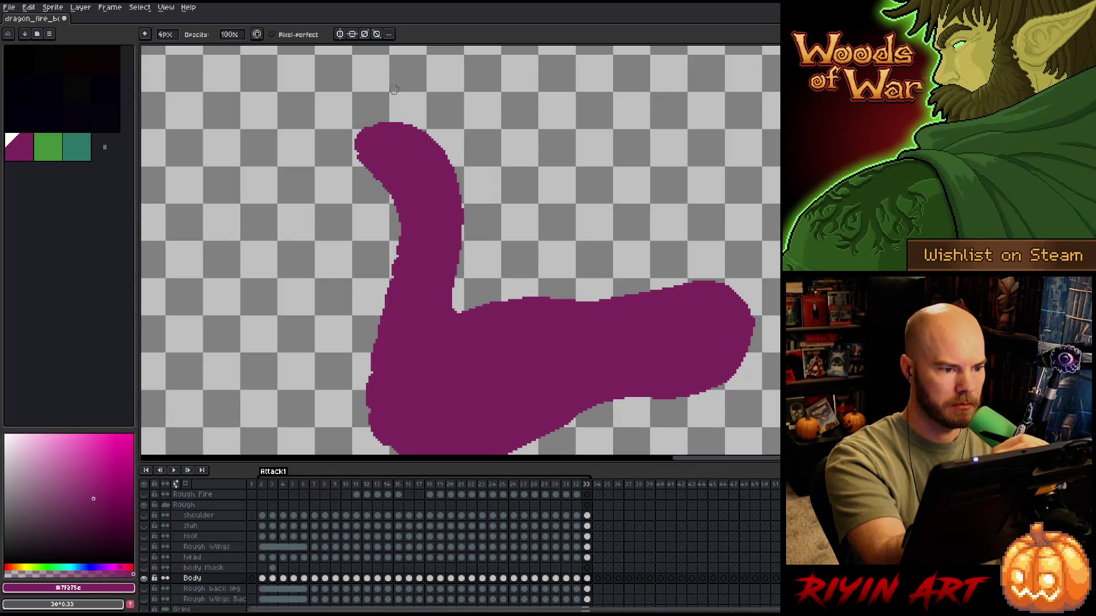
pyautogui.moveTo(671, 377); pyautogui.dragTo(708, 317)
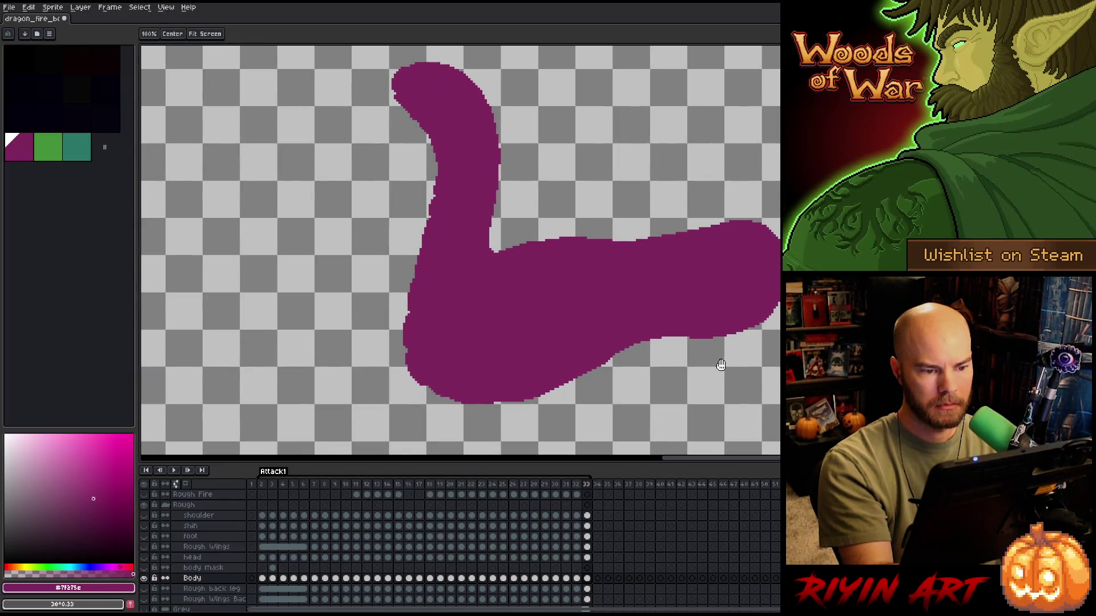
pyautogui.press('Left')
# - Flood-fill the hole between the legs and a small speck in the body with magenta
pyautogui.press('Right')
pyautogui.press('Left')
pyautogui.press('Left')
pyautogui.press('g')
pyautogui.click(517, 348)
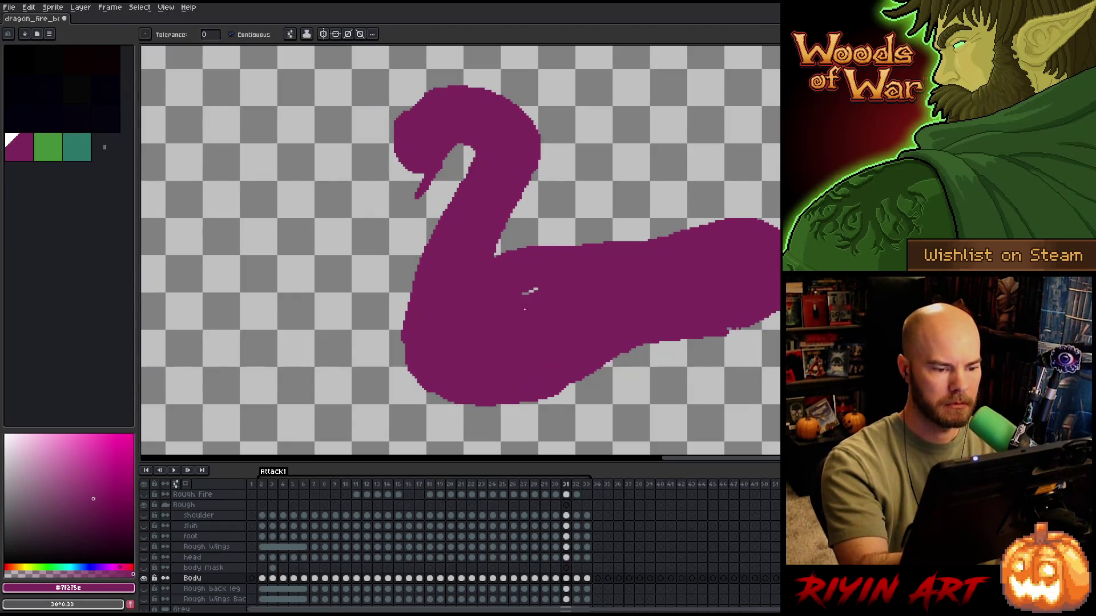
pyautogui.click(530, 291)
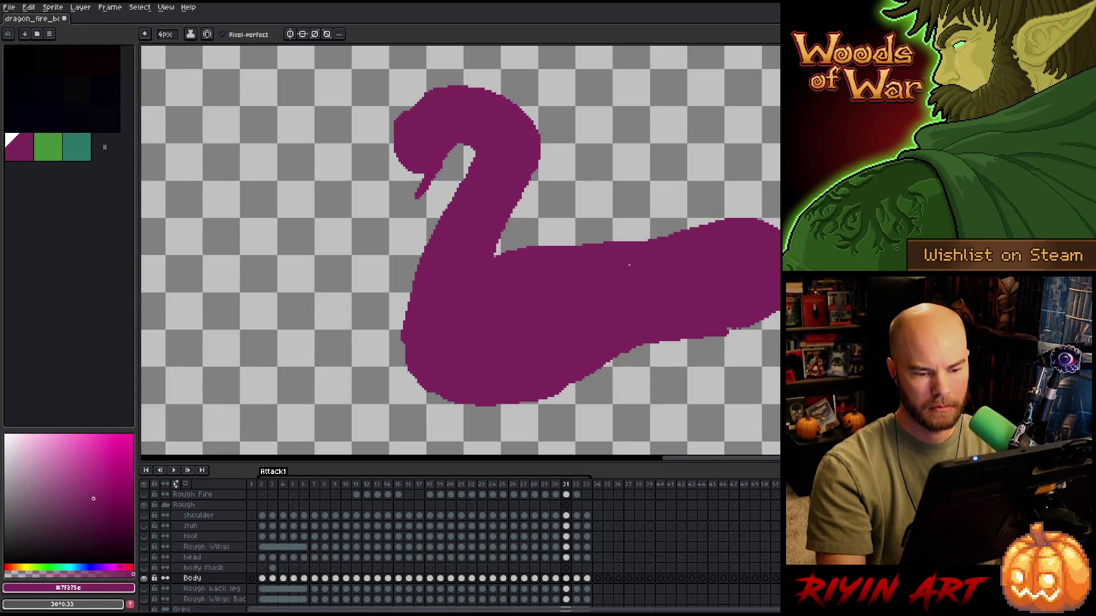
# - Play the animation zoomed out to preview the body, stop it, and jump to frame 7
pyautogui.press('Return')
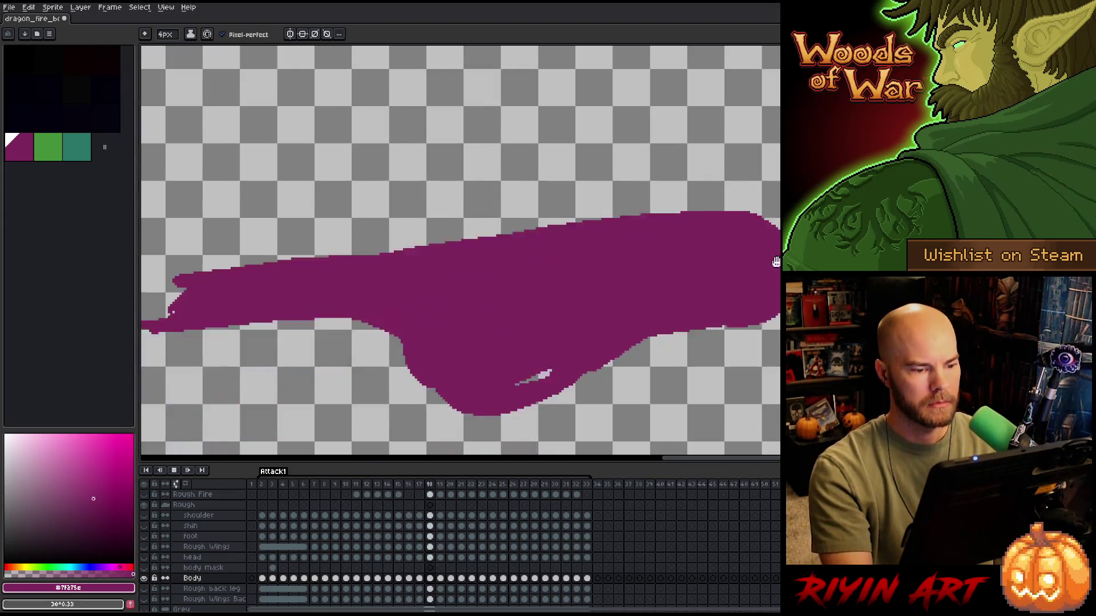
pyautogui.scroll(-1, 611, 375)
pyautogui.press('space')
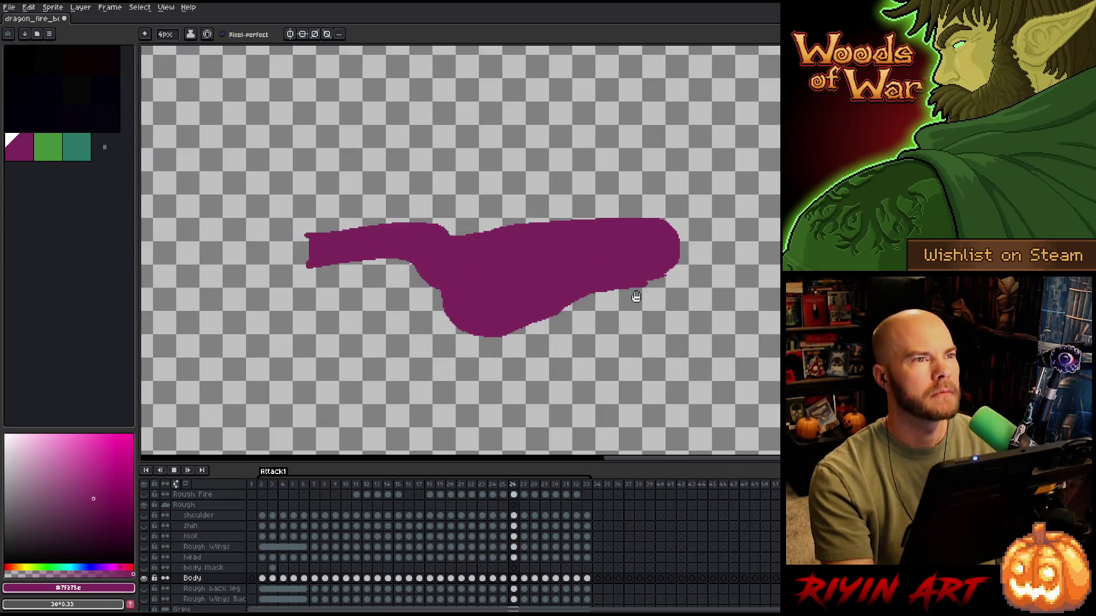
pyautogui.press('Return')
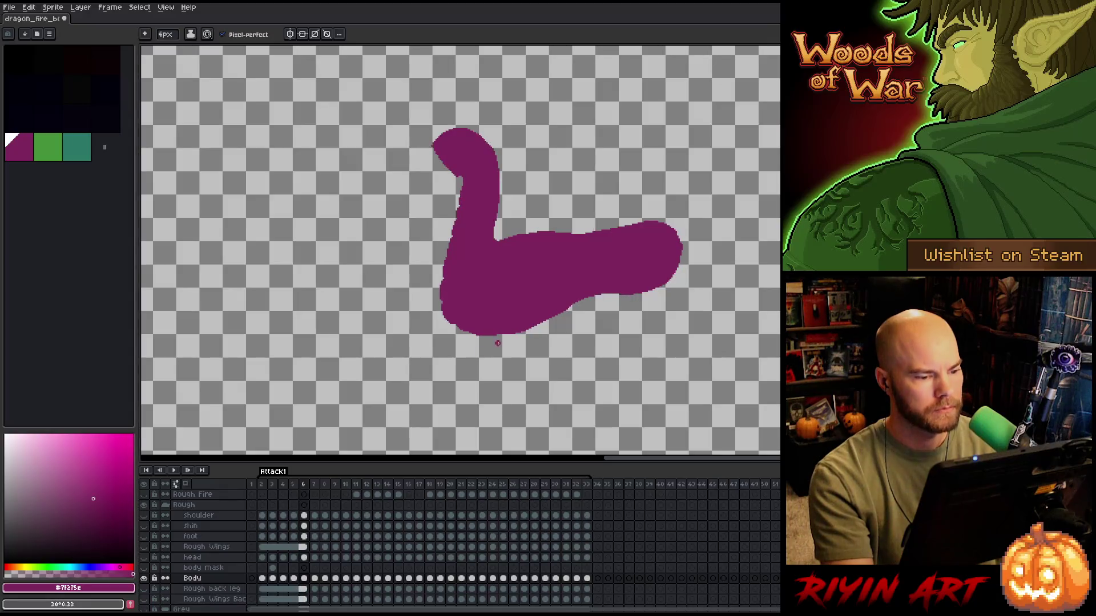
pyautogui.click(314, 578)
pyautogui.scroll(2, 483, 294)
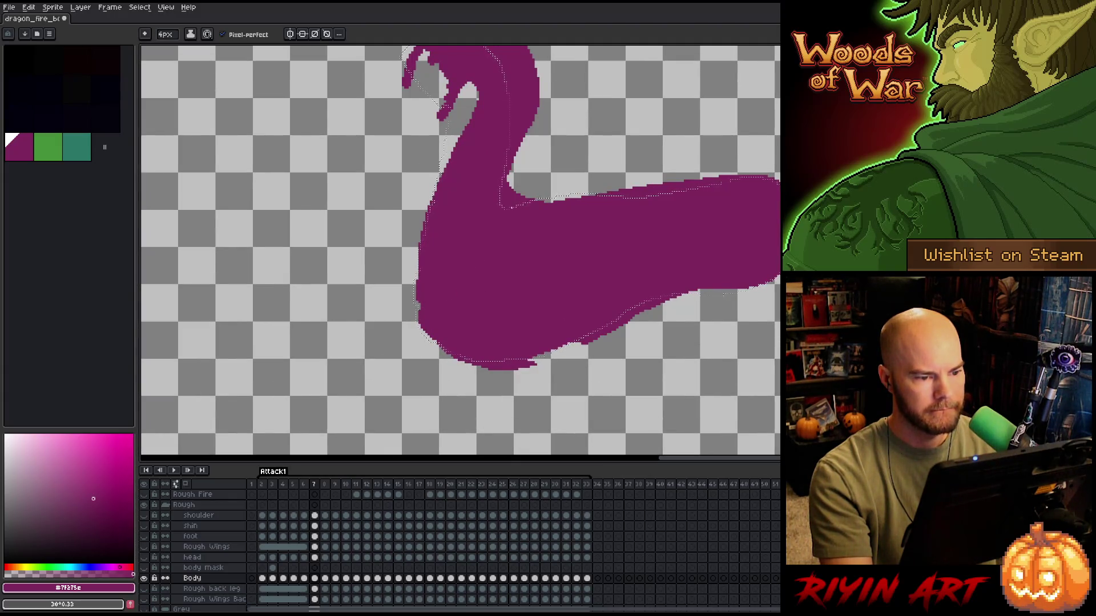
pyautogui.press('v')
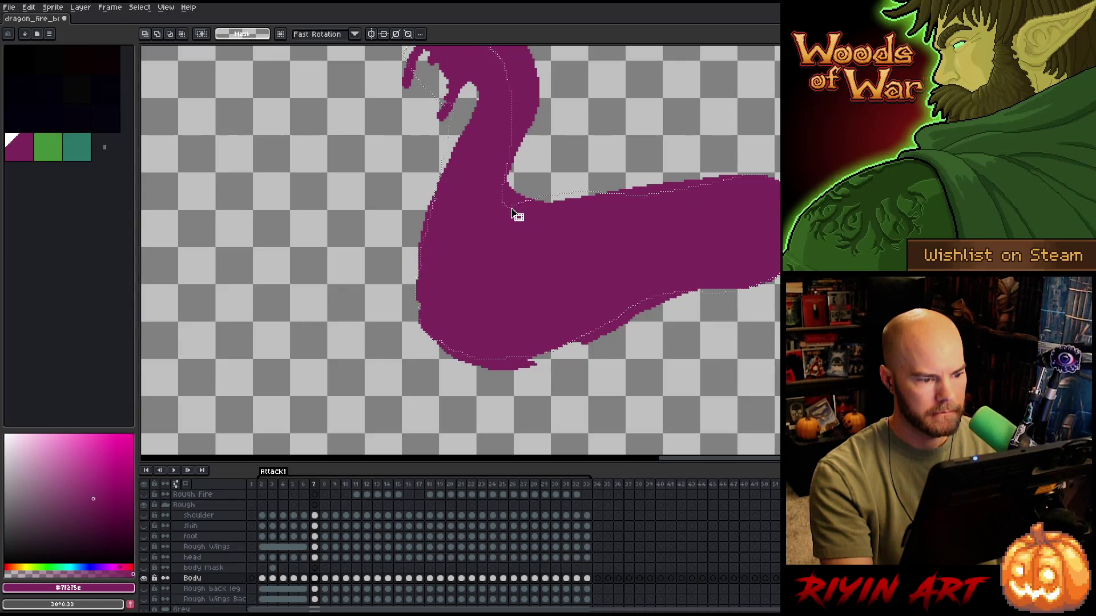
pyautogui.hscroll(-1, 485, 223)
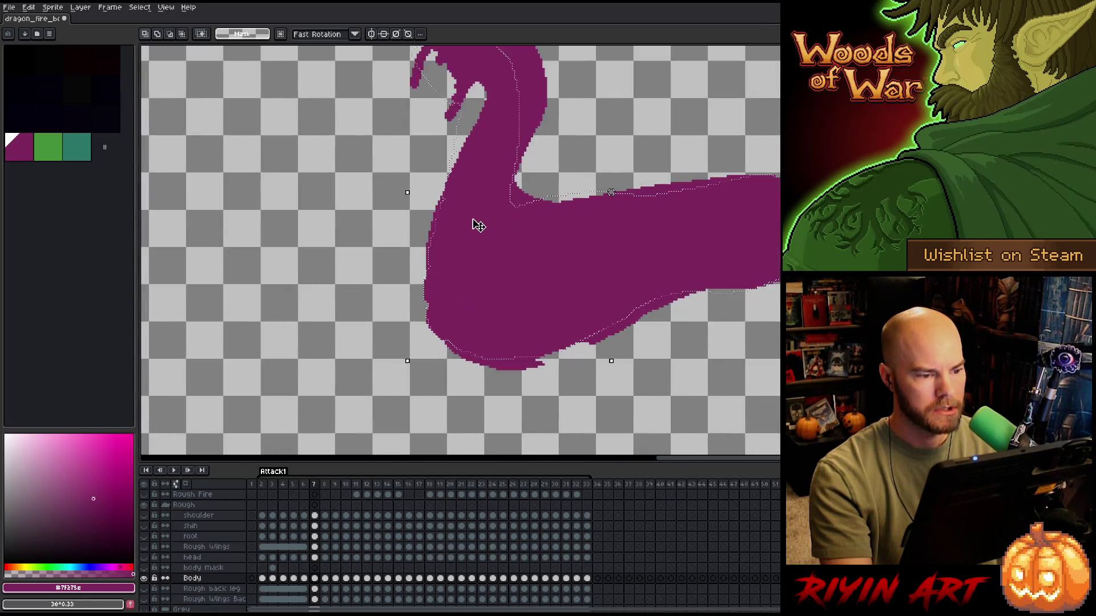
pyautogui.press('b')
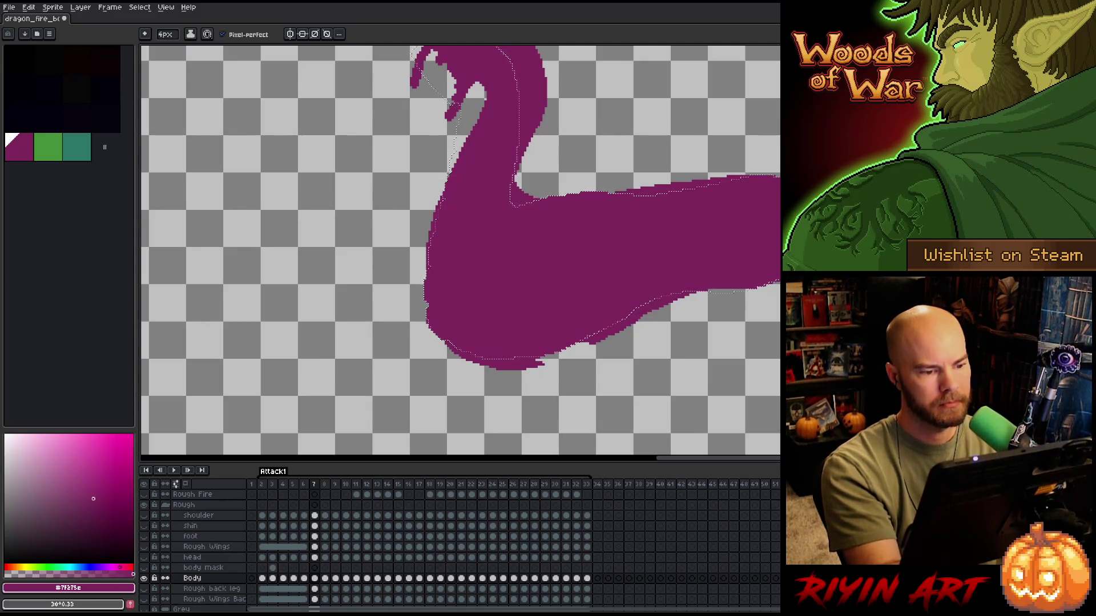
pyautogui.moveTo(519, 265); pyautogui.dragTo(534, 303)
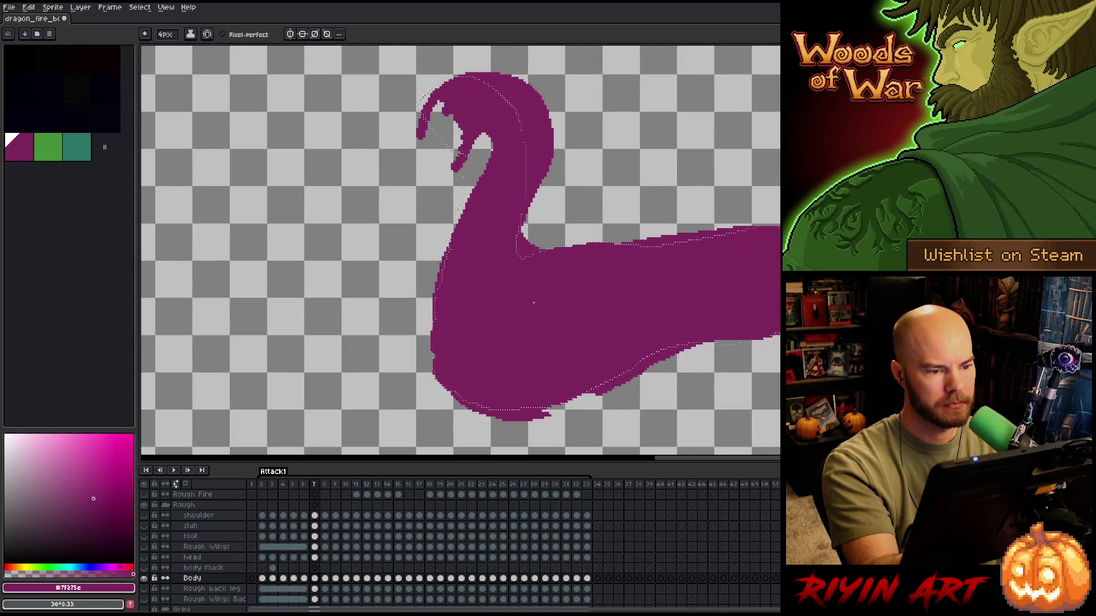
pyautogui.press('v')
pyautogui.press('b')
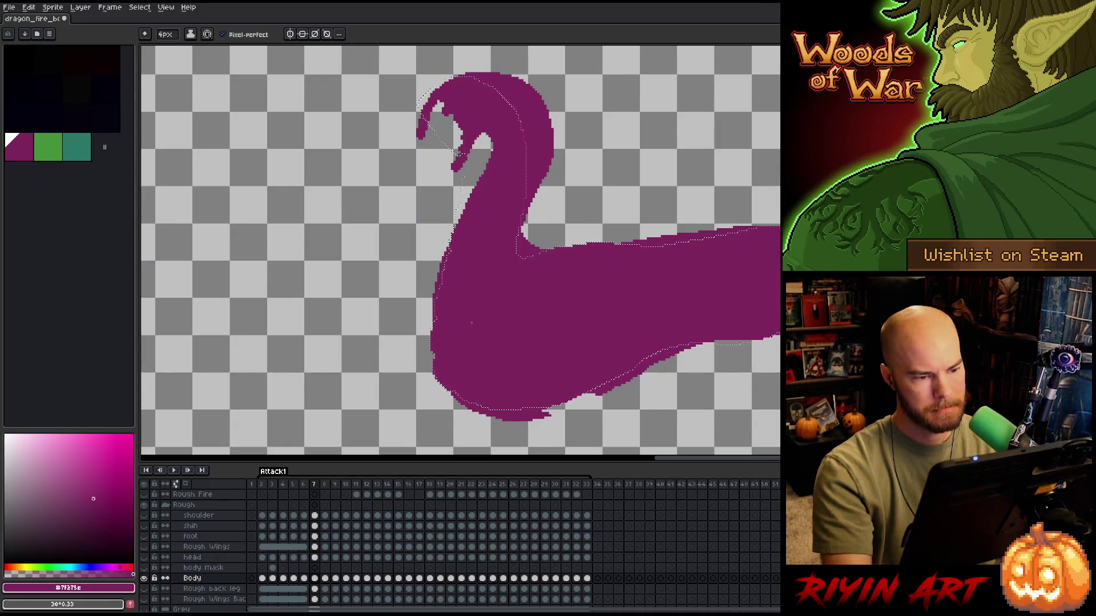
pyautogui.press('e')
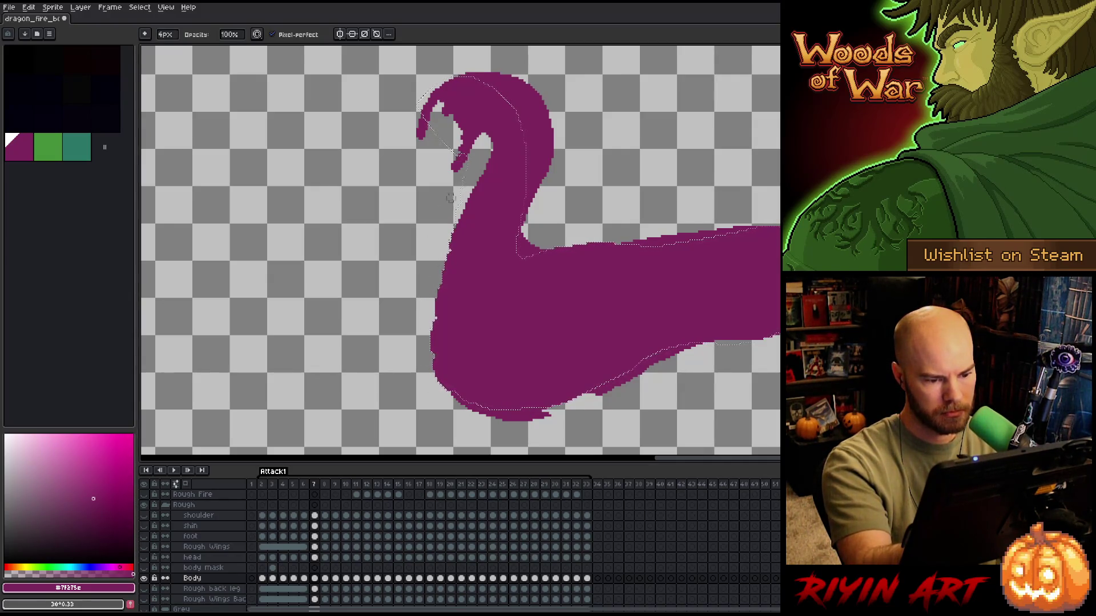
pyautogui.press('b')
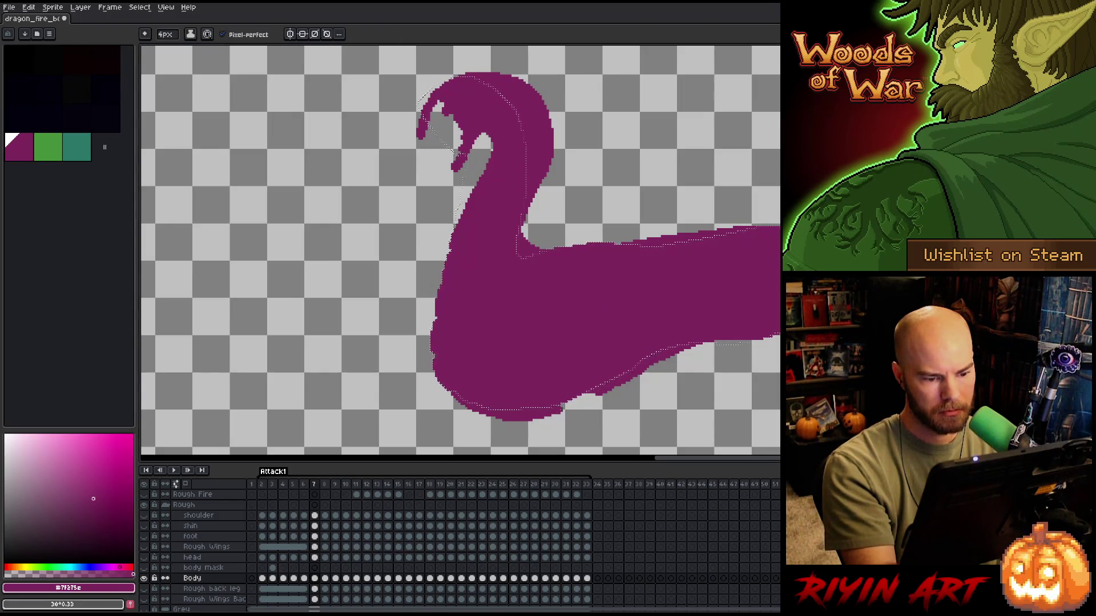
pyautogui.press('e')
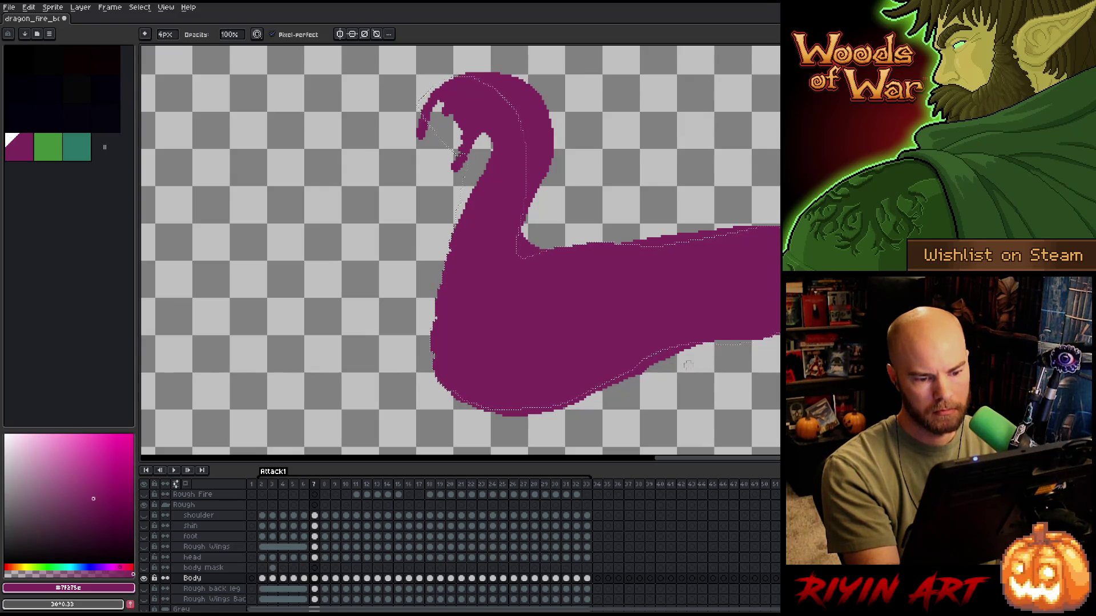
pyautogui.press('b')
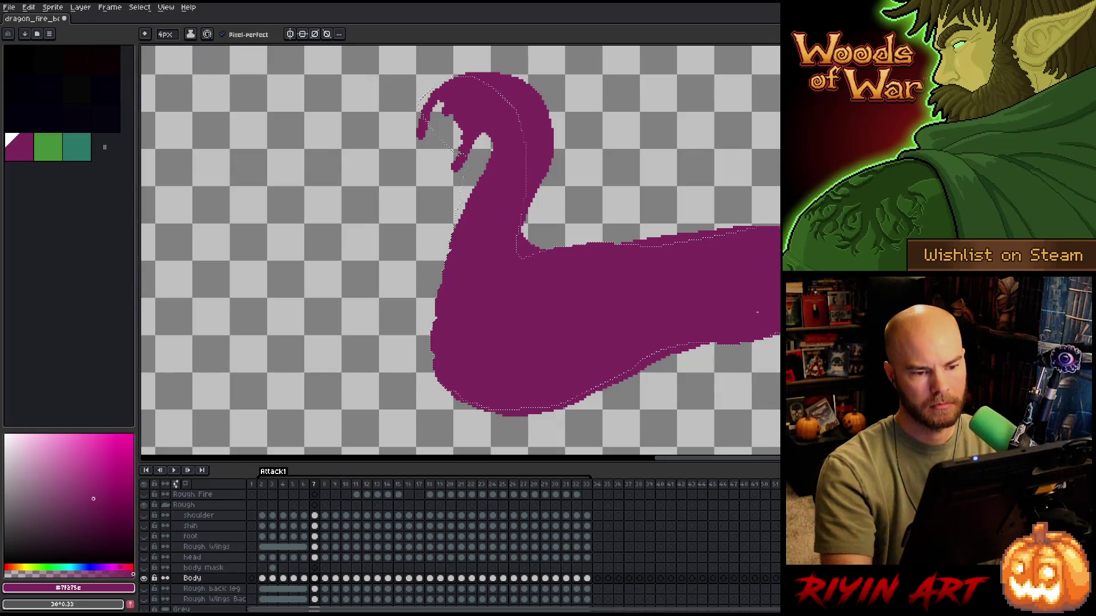
pyautogui.press('e')
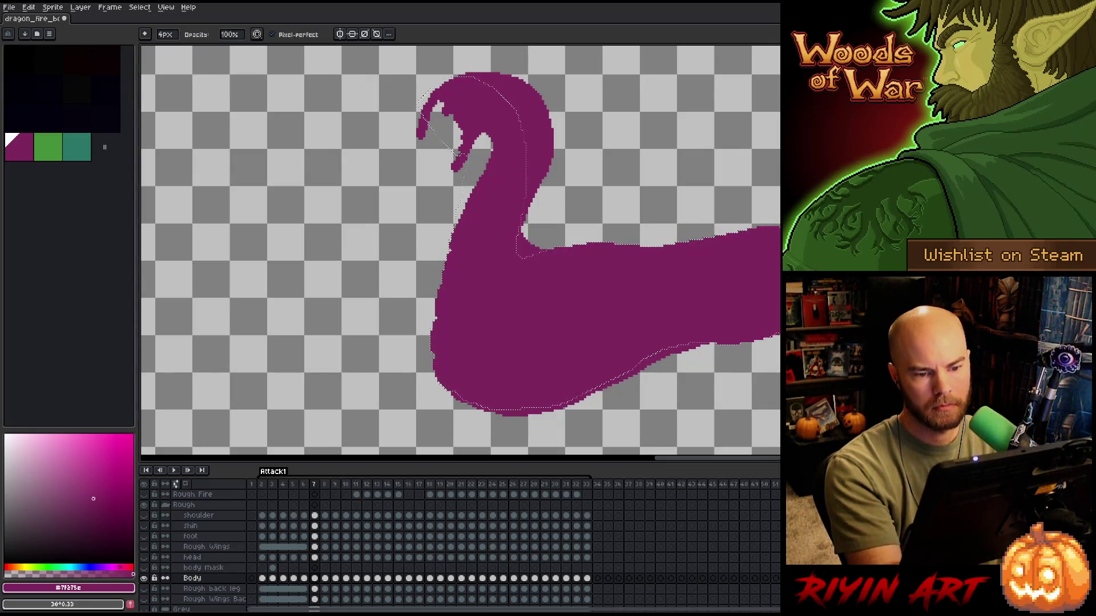
pyautogui.press('b')
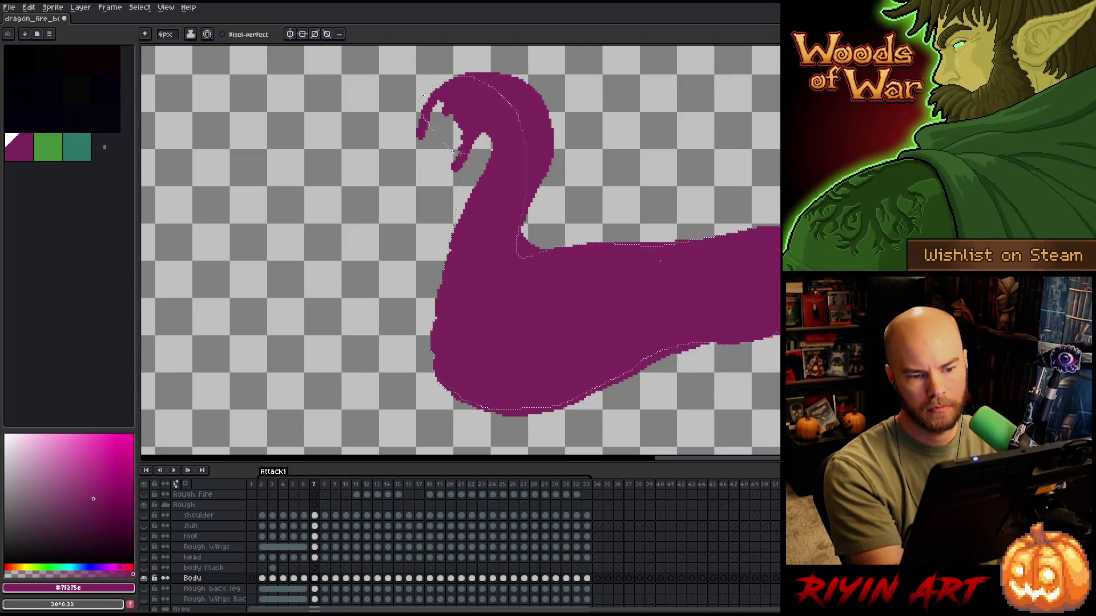
pyautogui.press('e')
pyautogui.press('b')
pyautogui.press('e')
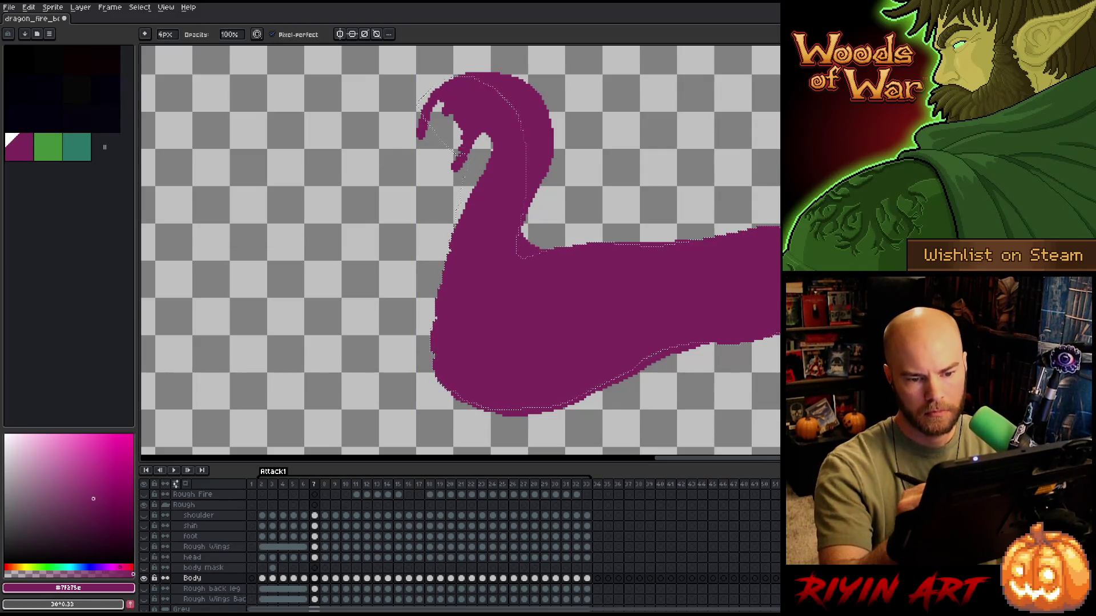
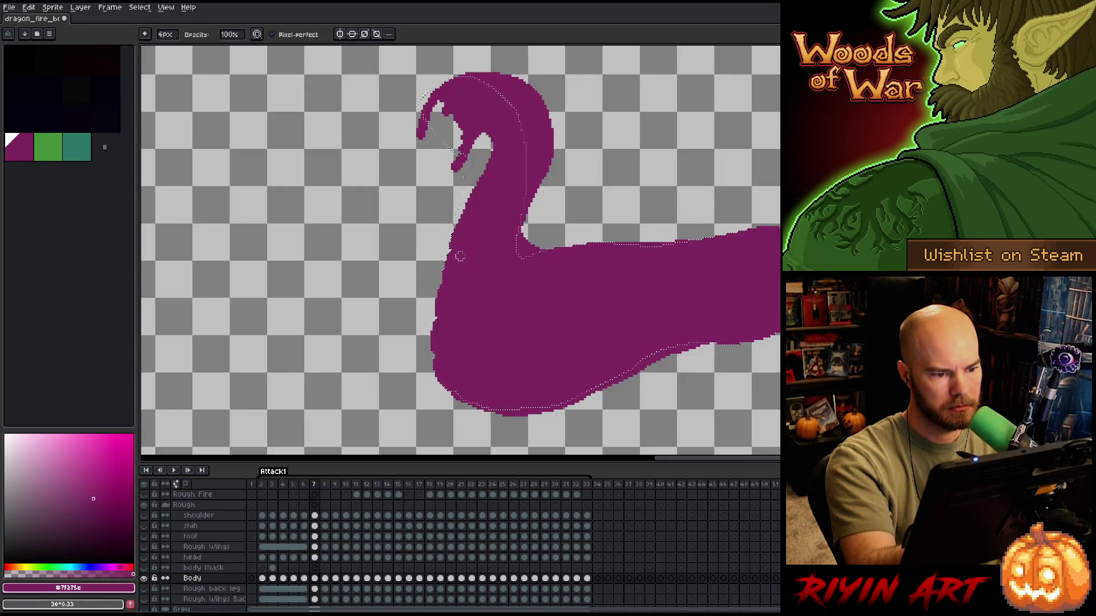
# - Shrink the pencil to 1px and fill the missing pixels along the neck's front edge
pyautogui.press('v')
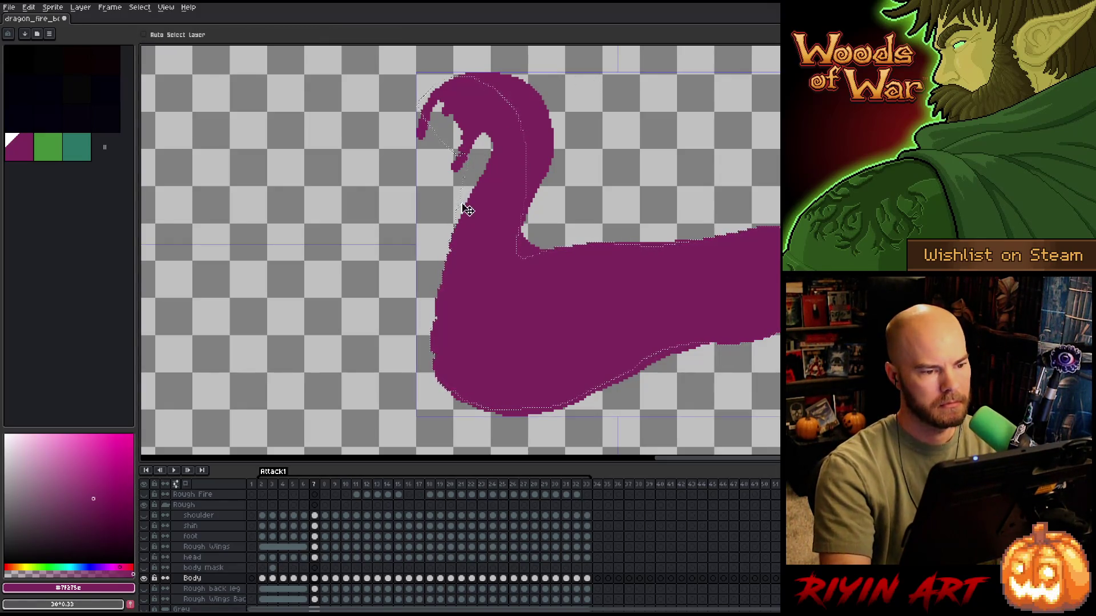
pyautogui.press('b')
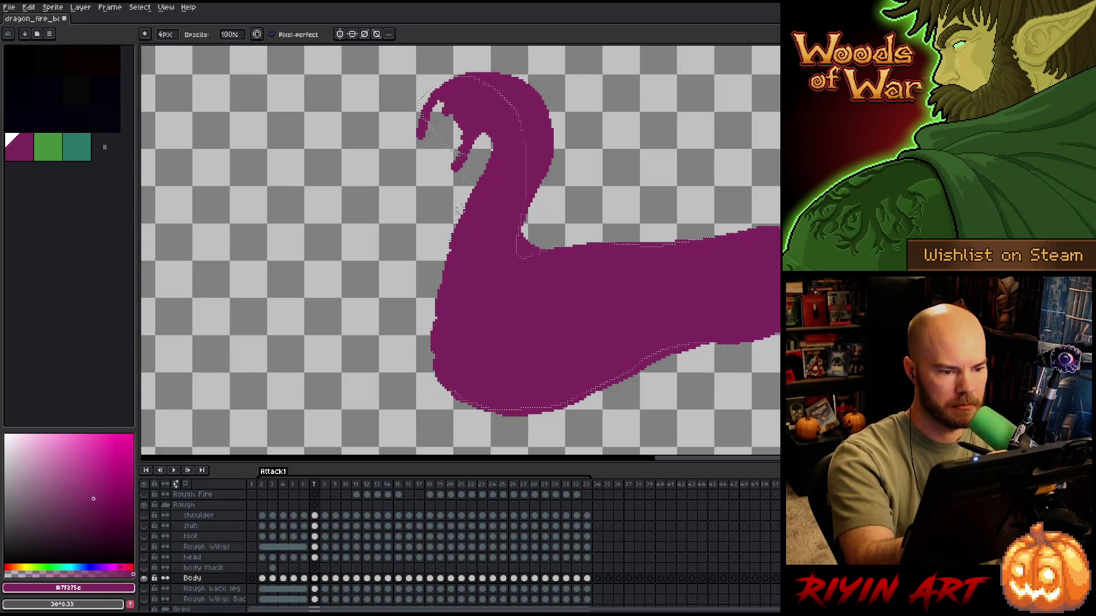
pyautogui.press('-')
pyautogui.press('-')
pyautogui.press('-')
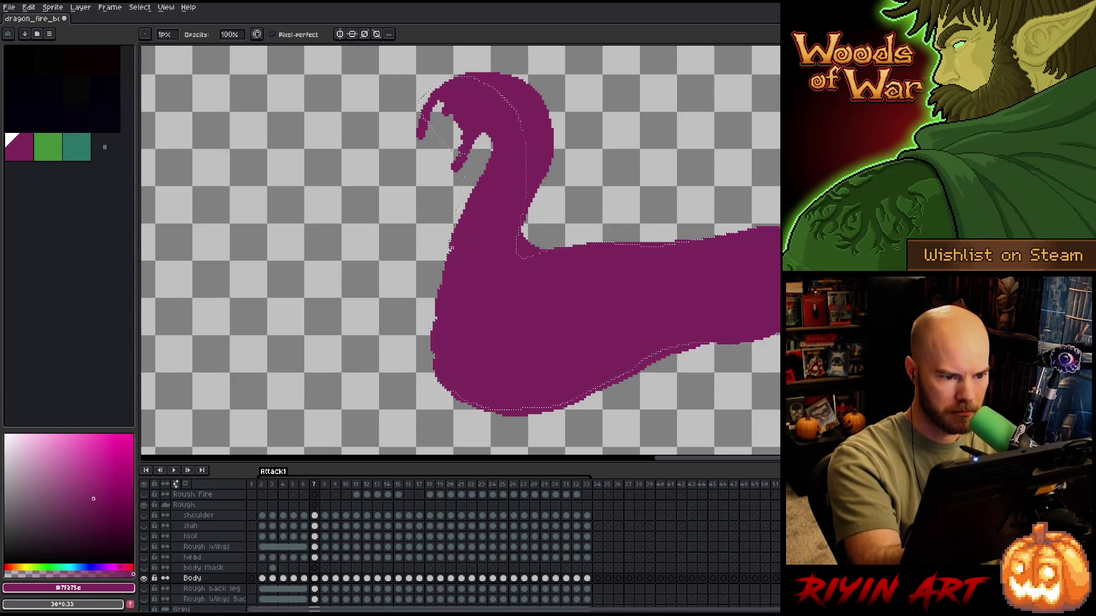
pyautogui.scroll(4, 446, 275)
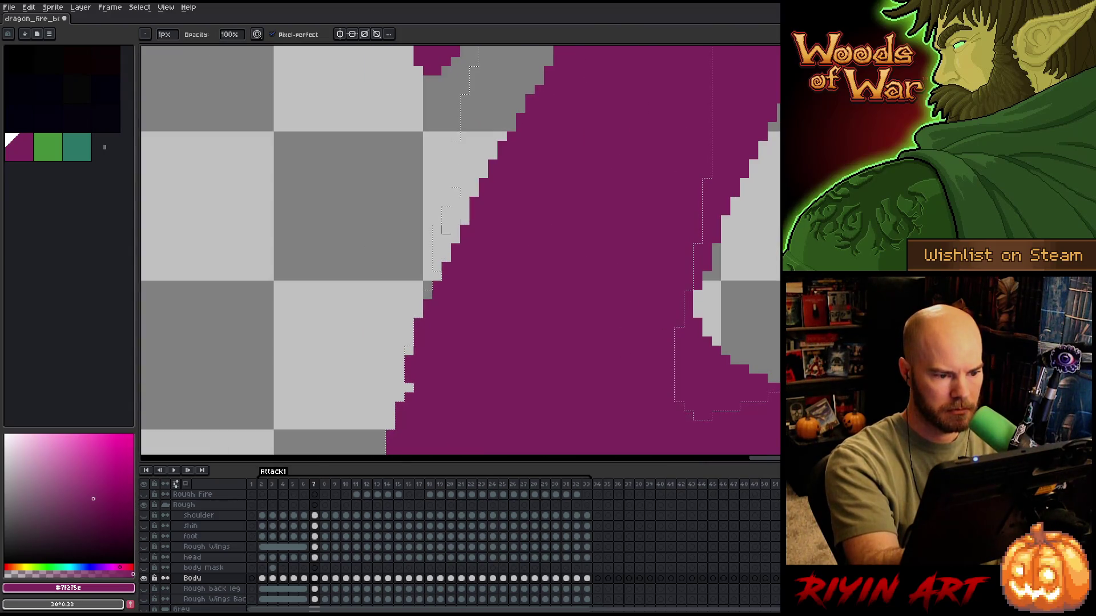
pyautogui.click(446, 276)
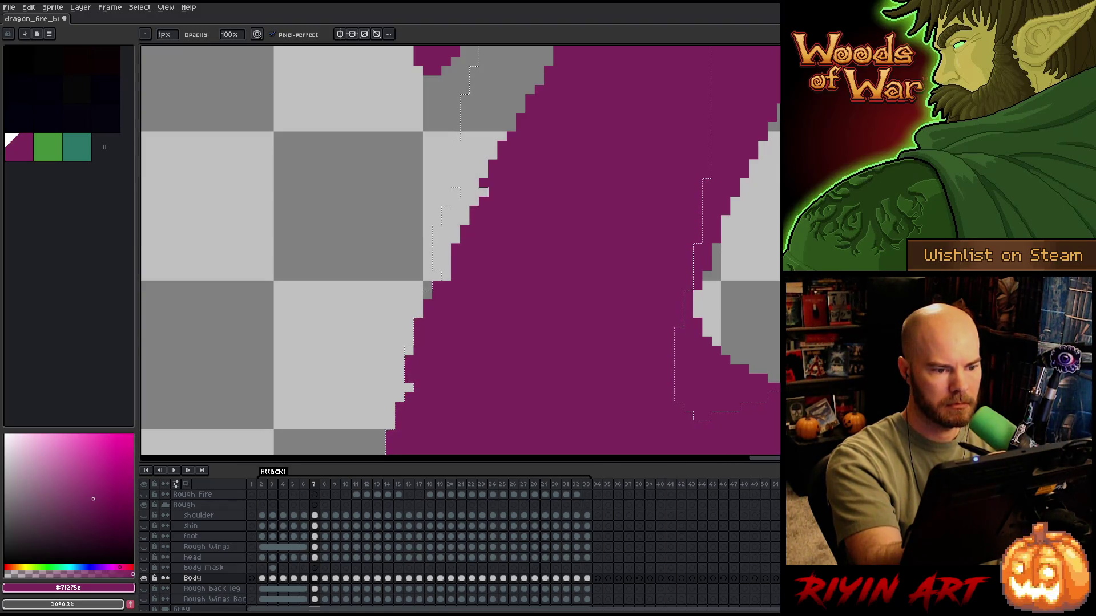
pyautogui.moveTo(491, 169); pyautogui.dragTo(483, 184)
# - Erase stray pixels to smooth the neck's diagonal edge, then zoom back out
pyautogui.press('e')
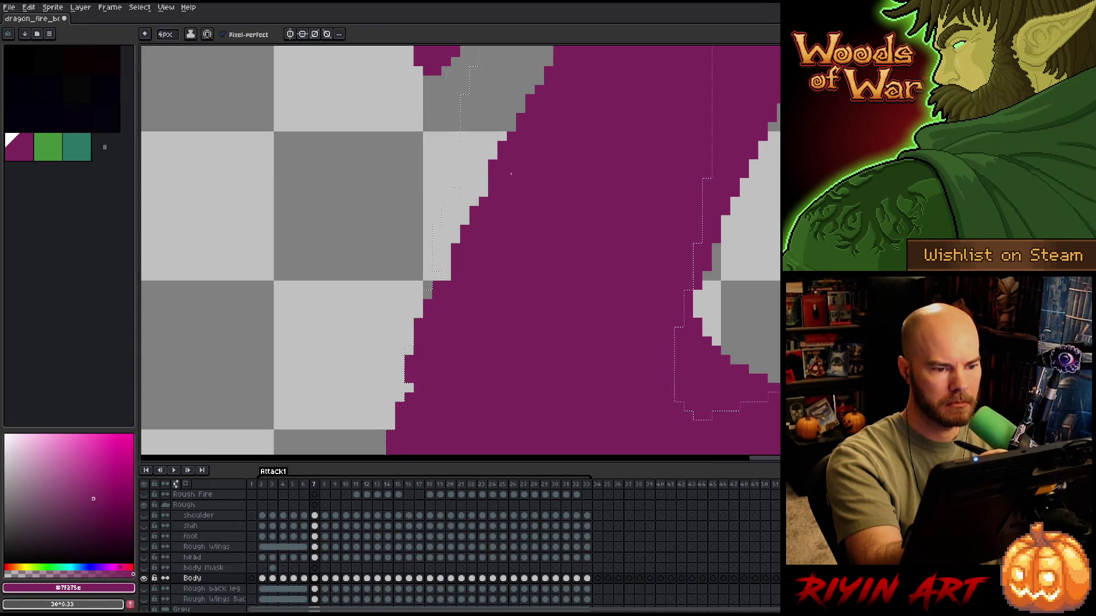
pyautogui.moveTo(548, 137); pyautogui.dragTo(522, 271)
pyautogui.moveTo(474, 186); pyautogui.dragTo(488, 204)
pyautogui.press('b')
pyautogui.moveTo(520, 214)
pyautogui.mouseDown()
pyautogui.moveTo(522, 249)
pyautogui.moveTo(503, 227)
pyautogui.mouseUp()
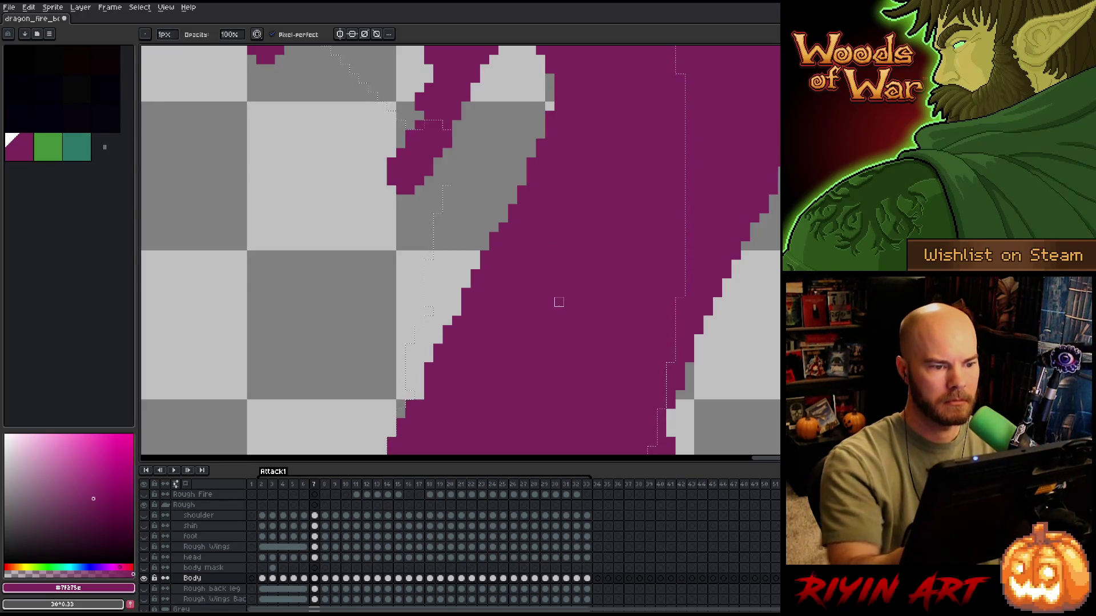
pyautogui.scroll(-3, 555, 304)
pyautogui.moveTo(555, 304); pyautogui.dragTo(560, 311)
pyautogui.rightClick(557, 306)
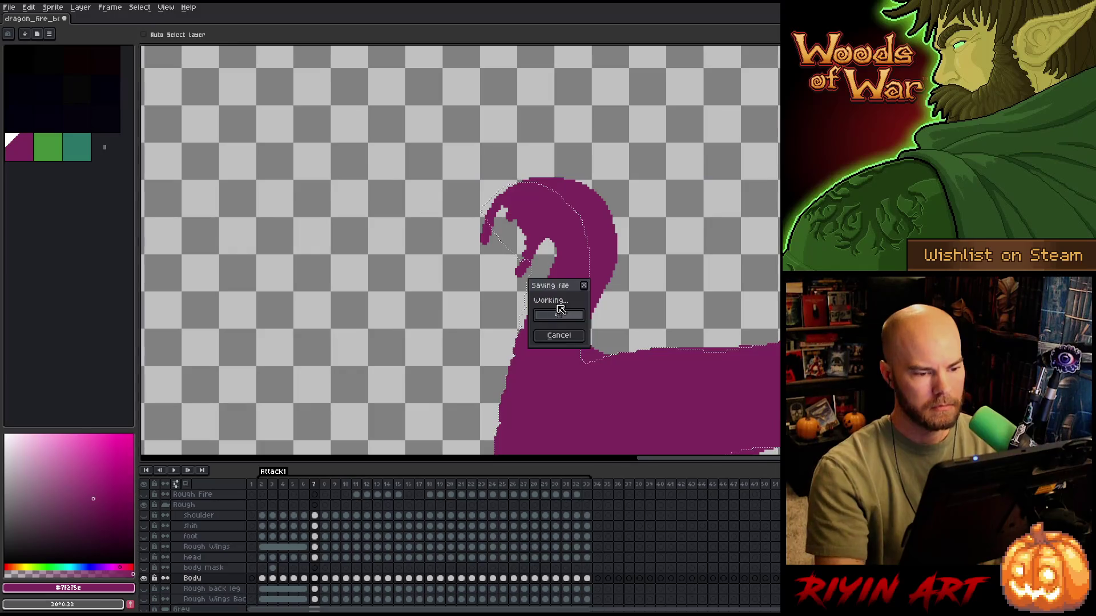
# - Save the sprite, reframe the dragon, and compare the head detail by toggling undo and redo
pyautogui.click(561, 332)
pyautogui.hotkey('ctrl', 'd')
pyautogui.moveTo(692, 375)
pyautogui.mouseDown()
pyautogui.moveTo(579, 247)
pyautogui.moveTo(572, 349)
pyautogui.mouseUp()
pyautogui.hotkey('ctrl', 'z')
pyautogui.hotkey('ctrl', 'y')
pyautogui.hotkey('ctrl', 'z')
pyautogui.hotkey('ctrl', 'y')
pyautogui.hotkey('ctrl', 'z')
pyautogui.hotkey('ctrl', 'y')
pyautogui.hotkey('ctrl', 'z')
pyautogui.hotkey('ctrl', 'y')
pyautogui.hotkey('ctrl', 'z')
pyautogui.hotkey('ctrl', 'y')
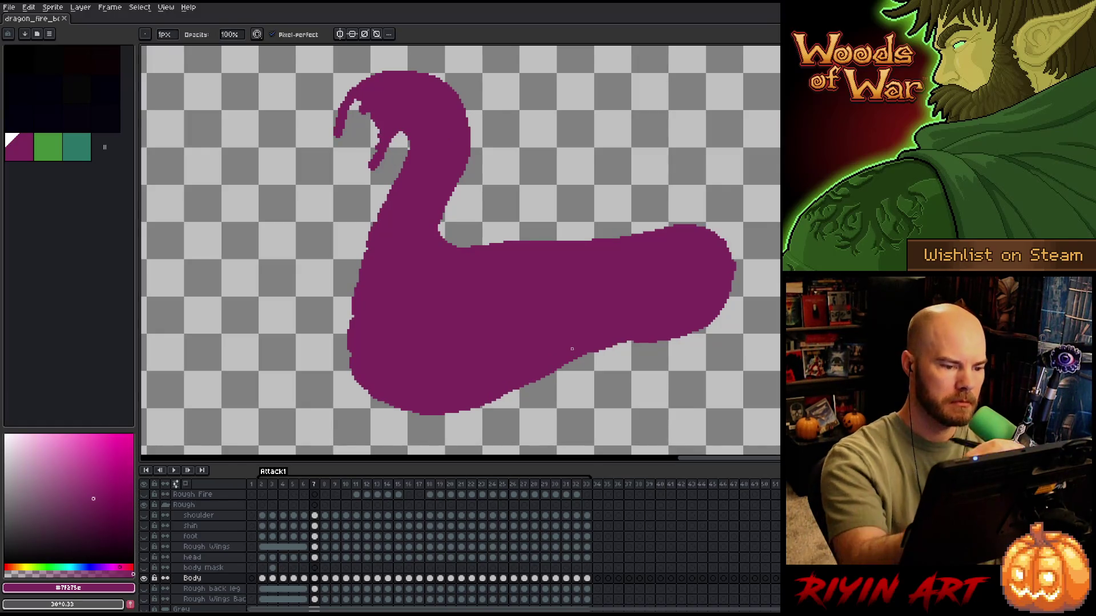
# - Fill the gap between the horn and head and close the notch in the head curl
pyautogui.press('e')
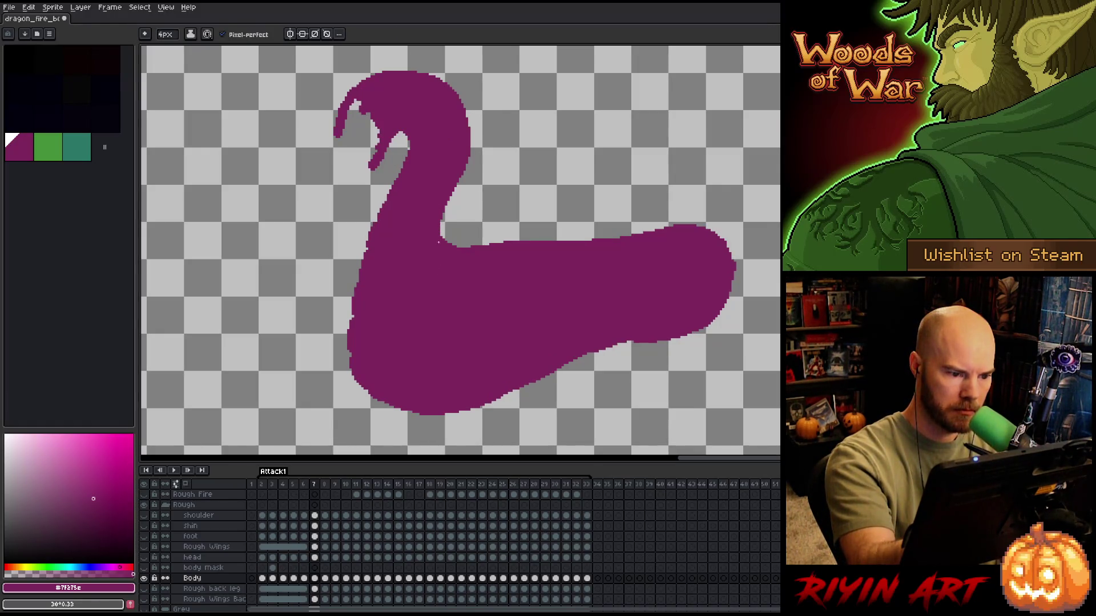
pyautogui.hotkey('ctrl', 's')
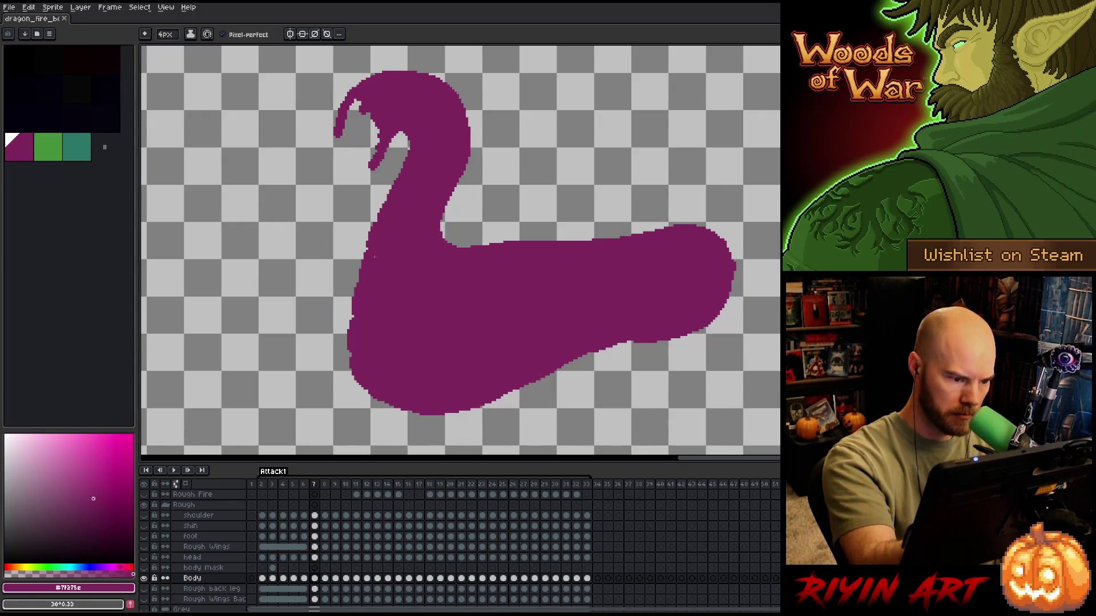
pyautogui.press('b')
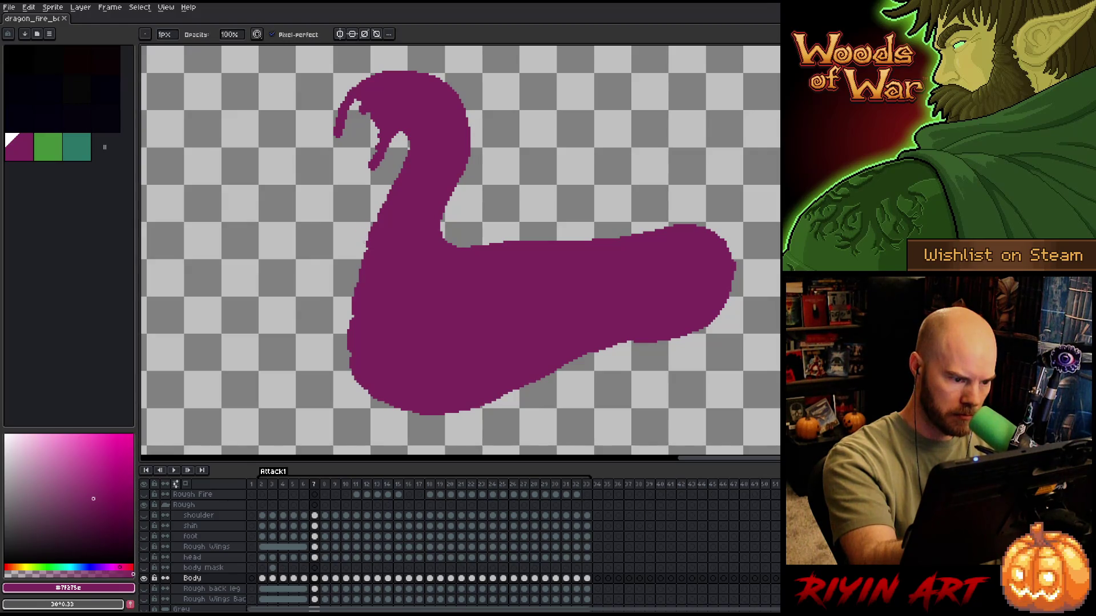
pyautogui.press('e')
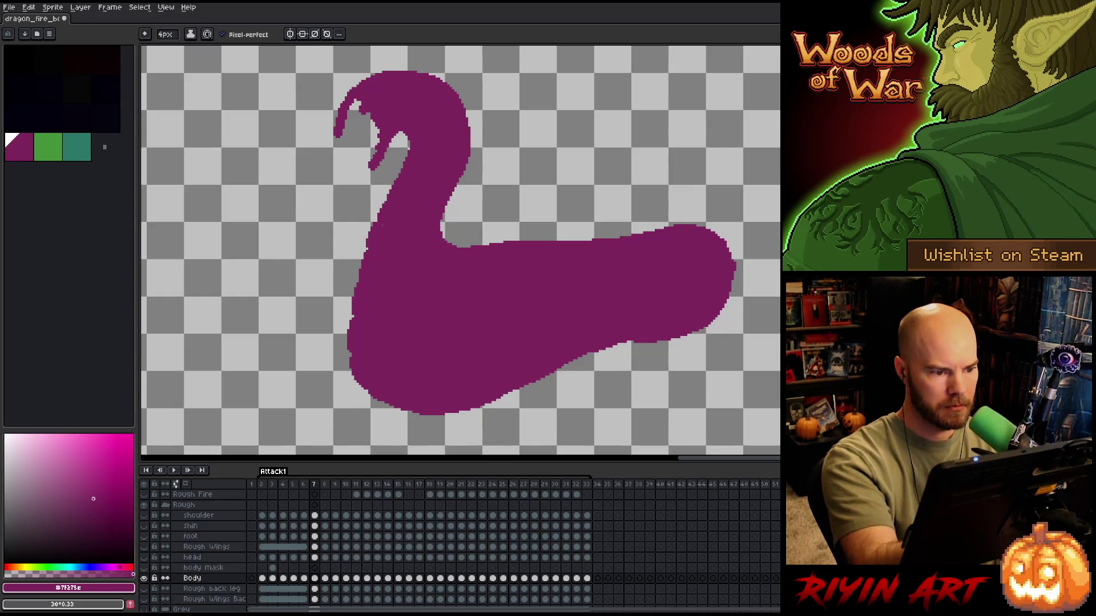
pyautogui.hotkey('ctrl', 's')
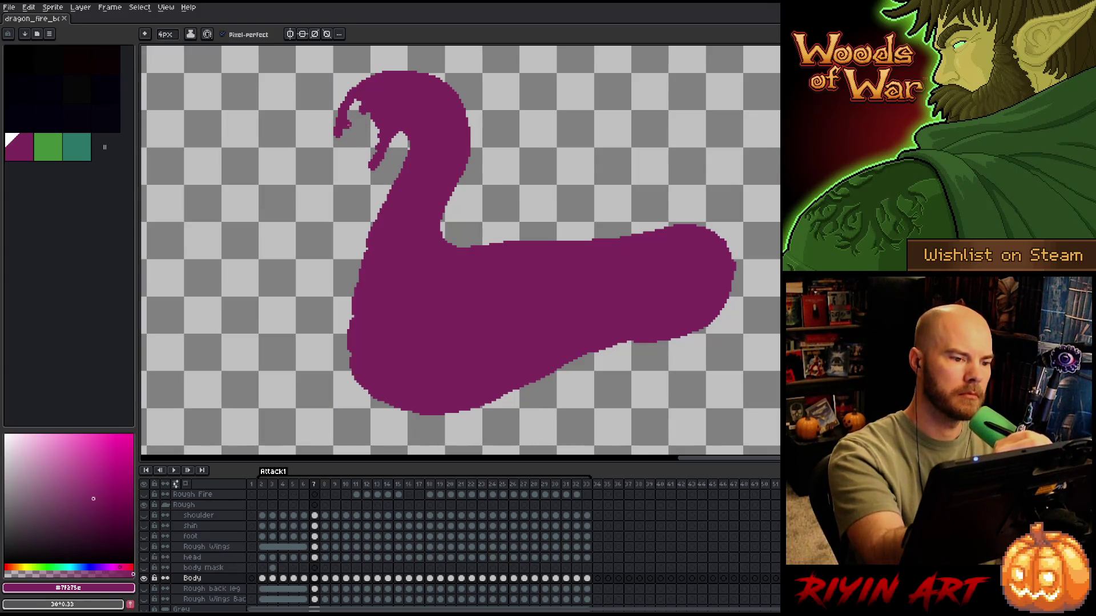
pyautogui.moveTo(357, 102)
pyautogui.mouseDown()
pyautogui.moveTo(374, 132)
pyautogui.moveTo(368, 117)
pyautogui.moveTo(365, 142)
pyautogui.moveTo(370, 116)
pyautogui.mouseUp()
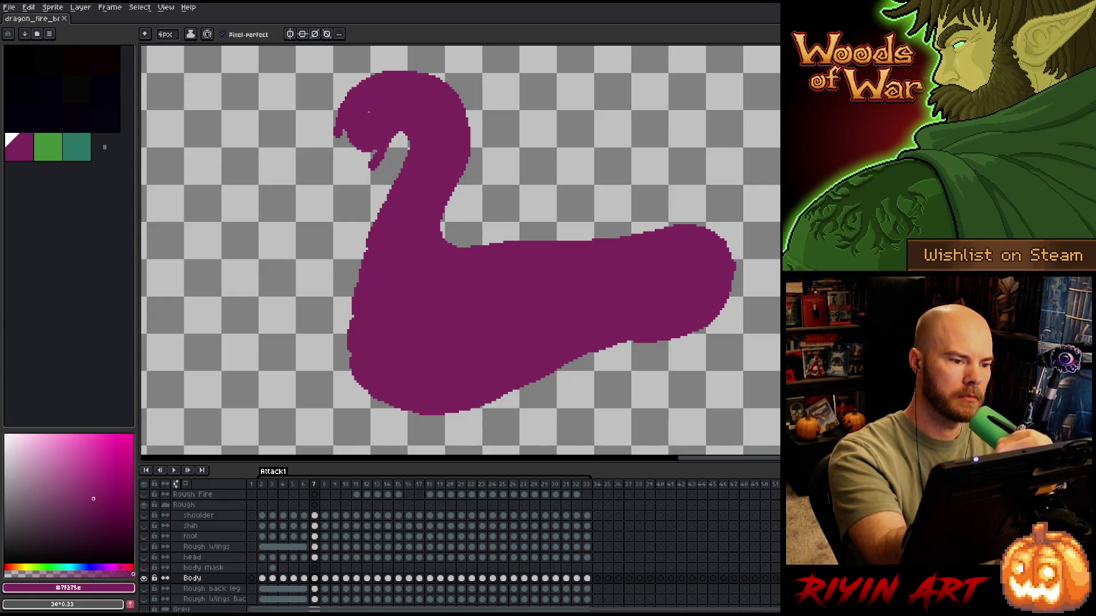
pyautogui.press('b')
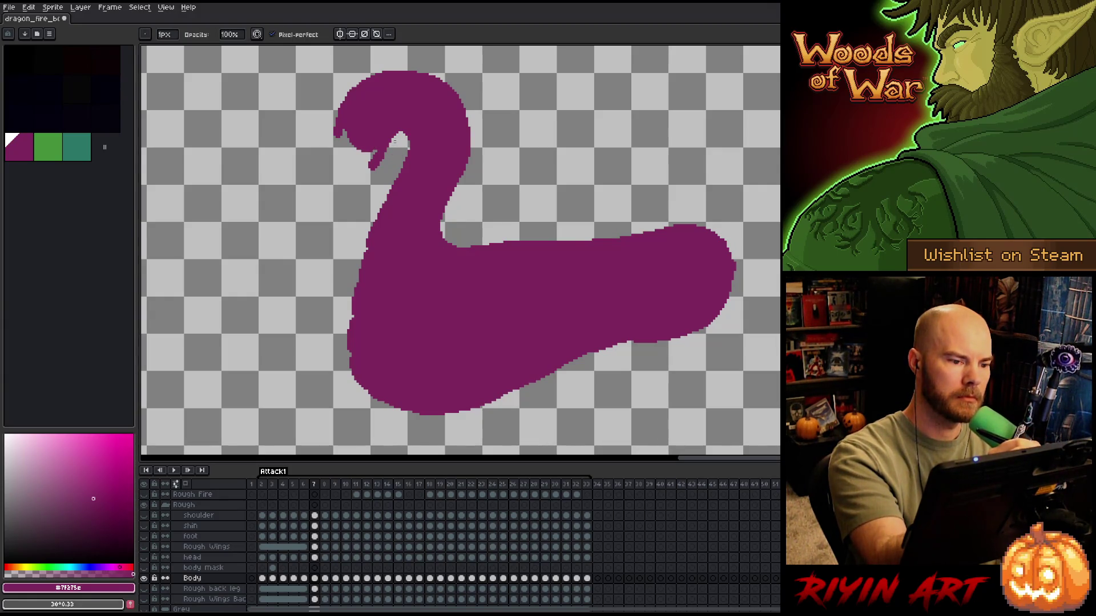
pyautogui.click(166, 34)
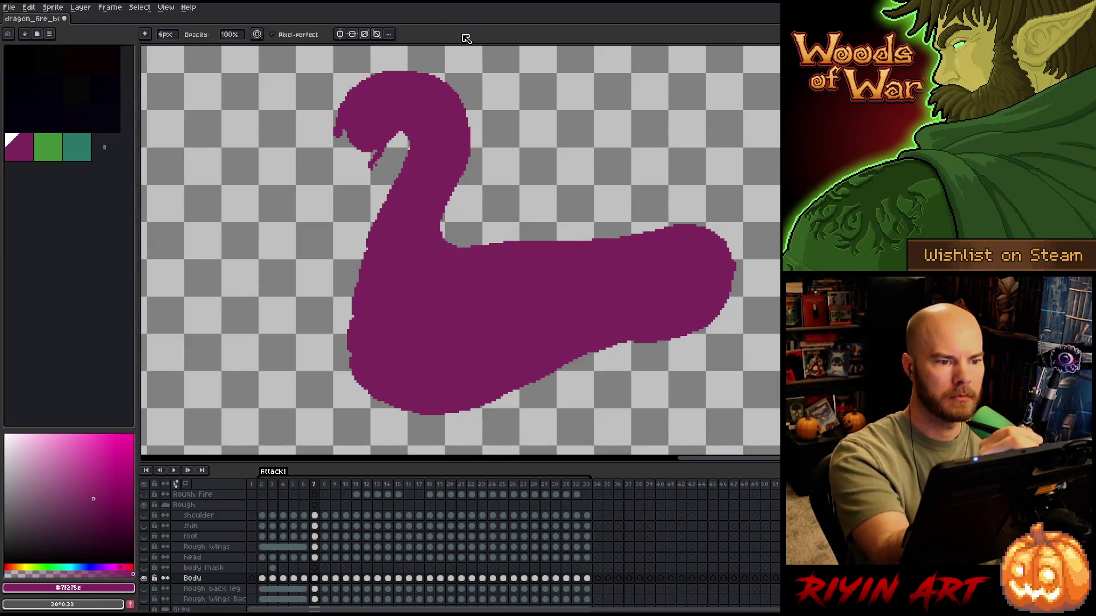
pyautogui.press('b')
pyautogui.moveTo(369, 167)
pyautogui.mouseDown()
pyautogui.moveTo(342, 130)
pyautogui.moveTo(371, 152)
pyautogui.moveTo(393, 115)
pyautogui.mouseUp()
# - Extend the head curl's left edge outward and save the sprite
pyautogui.press('e')
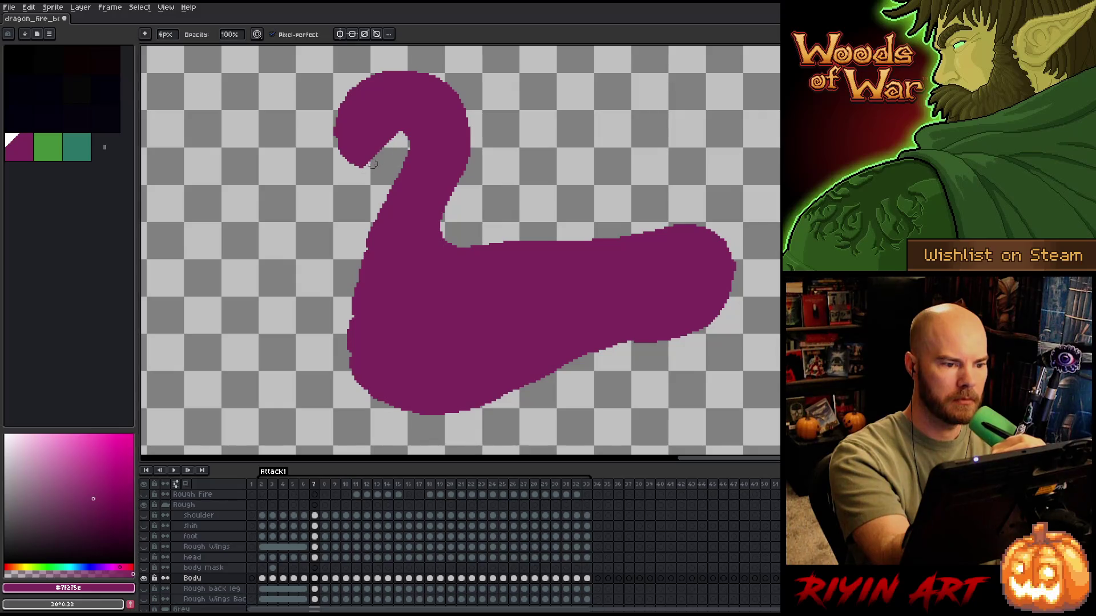
pyautogui.press('b')
pyautogui.moveTo(335, 110); pyautogui.dragTo(343, 159)
pyautogui.press('e')
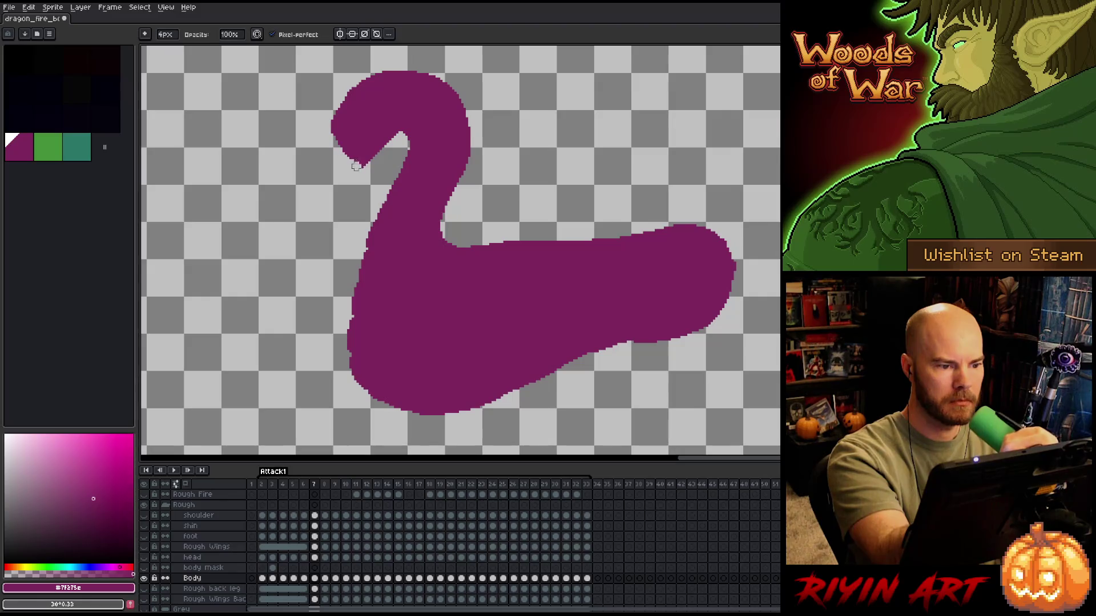
pyautogui.hotkey('ctrl', 's')
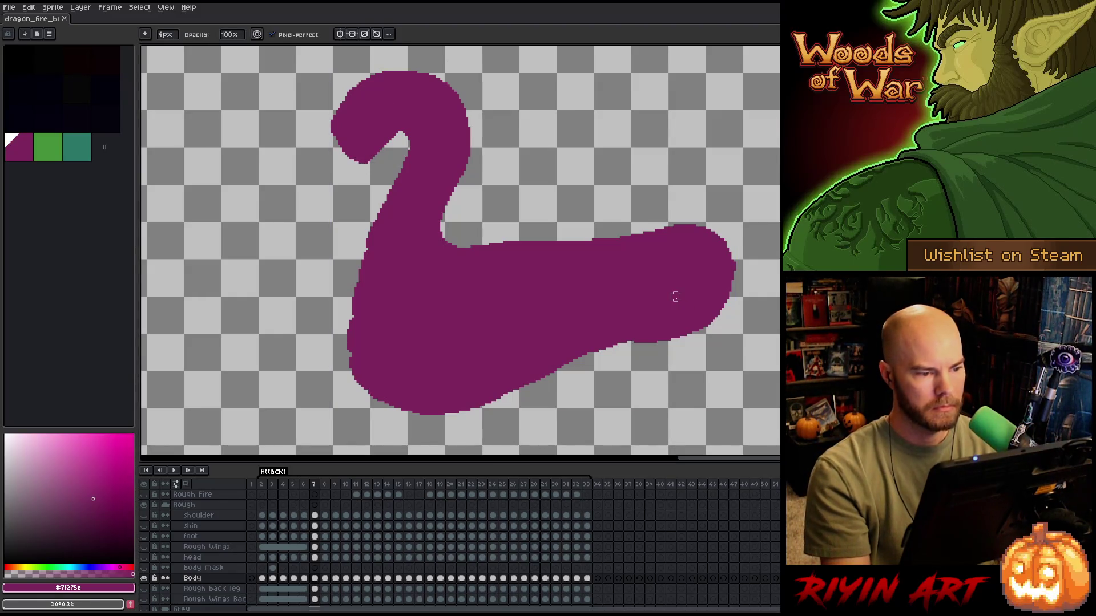
# - Make final eraser touch-ups around the rounded head curl
pyautogui.press('e')
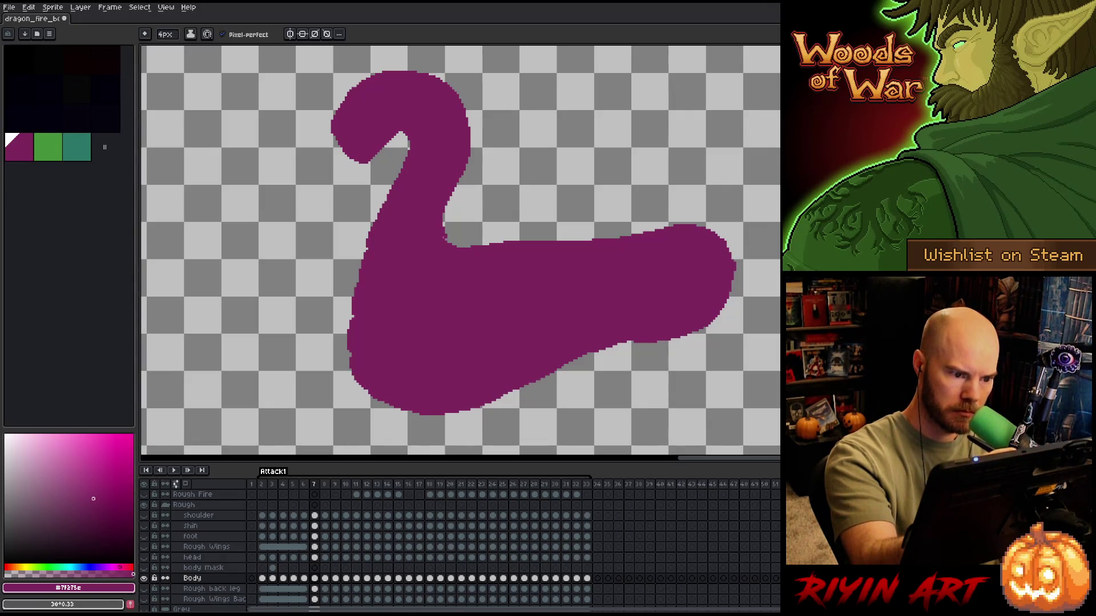
pyautogui.rightClick(526, 280)
pyautogui.press('Escape')
pyautogui.press('b')
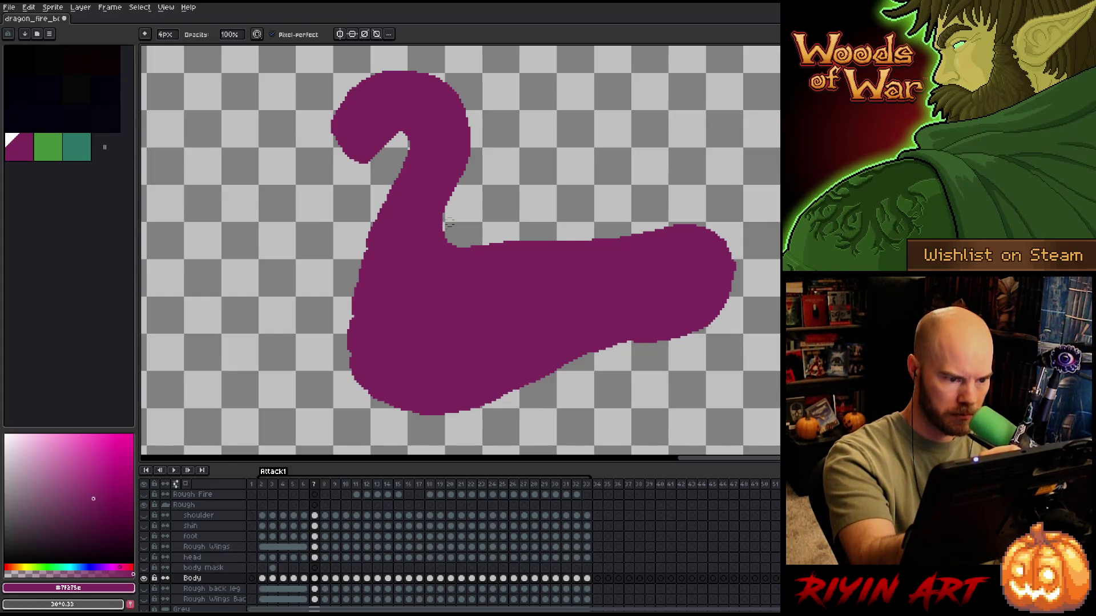
pyautogui.press('e')
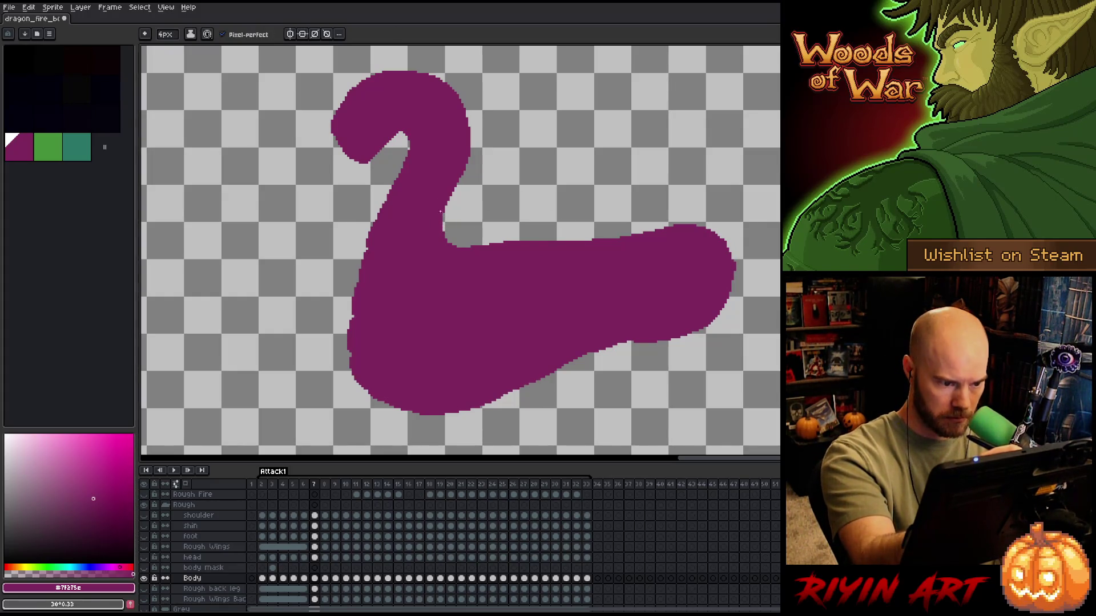
pyautogui.press('v')
pyautogui.rightClick(642, 324)
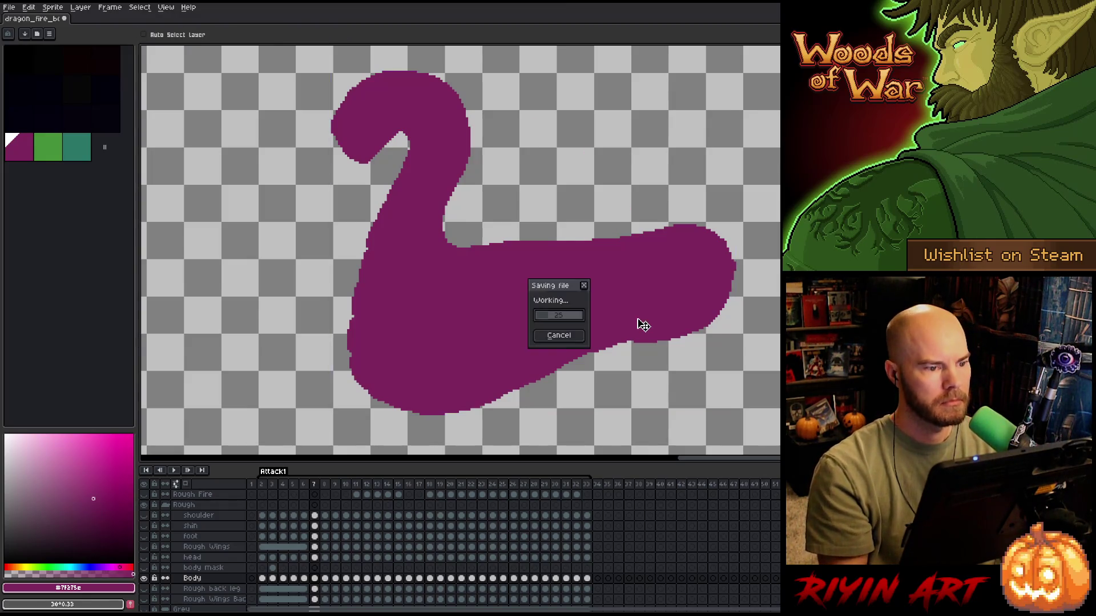
pyautogui.press('b')
pyautogui.scroll(-1, 637, 318)
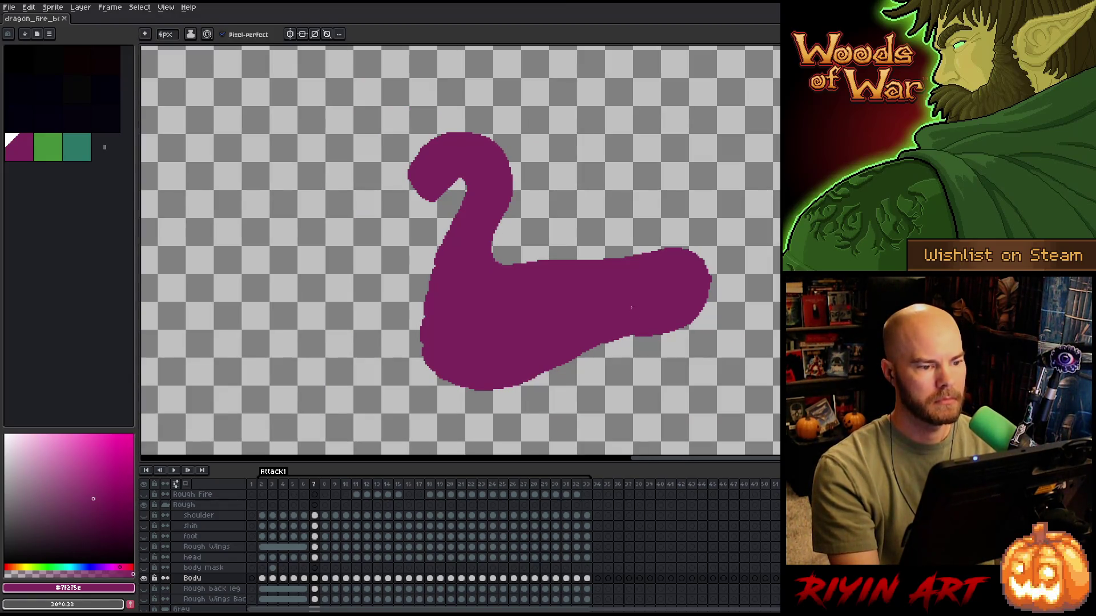
# - Lasso the head region, deselect, and flip between frames 6 and 7 to compare poses
pyautogui.press('q')
pyautogui.moveTo(510, 122)
pyautogui.mouseDown()
pyautogui.moveTo(515, 184)
pyautogui.moveTo(446, 154)
pyautogui.moveTo(381, 193)
pyautogui.moveTo(487, 118)
pyautogui.mouseUp()
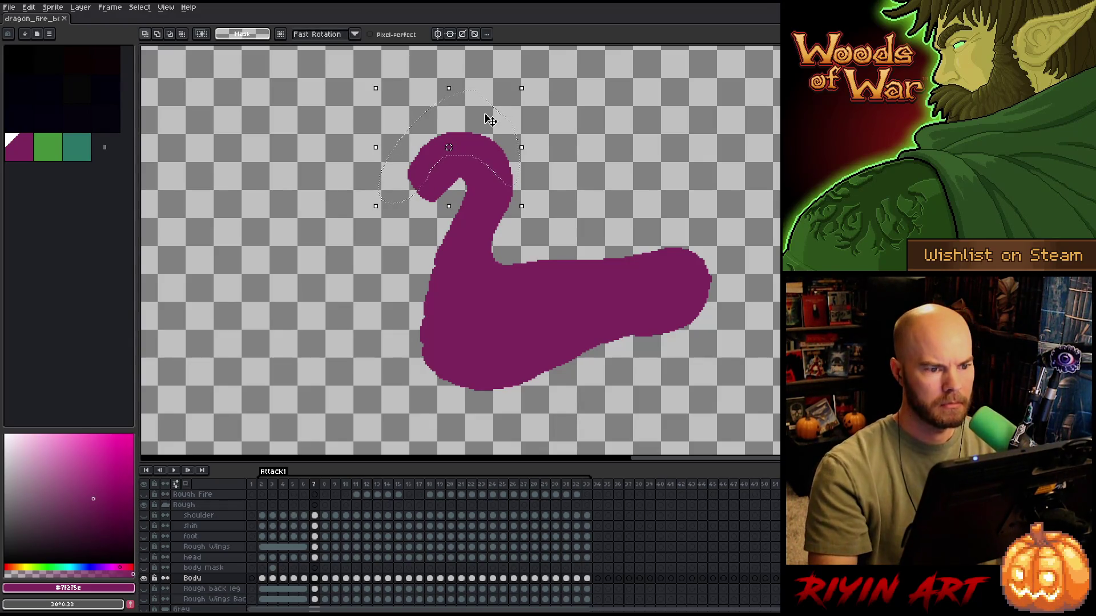
pyautogui.hotkey('ctrl', 'd')
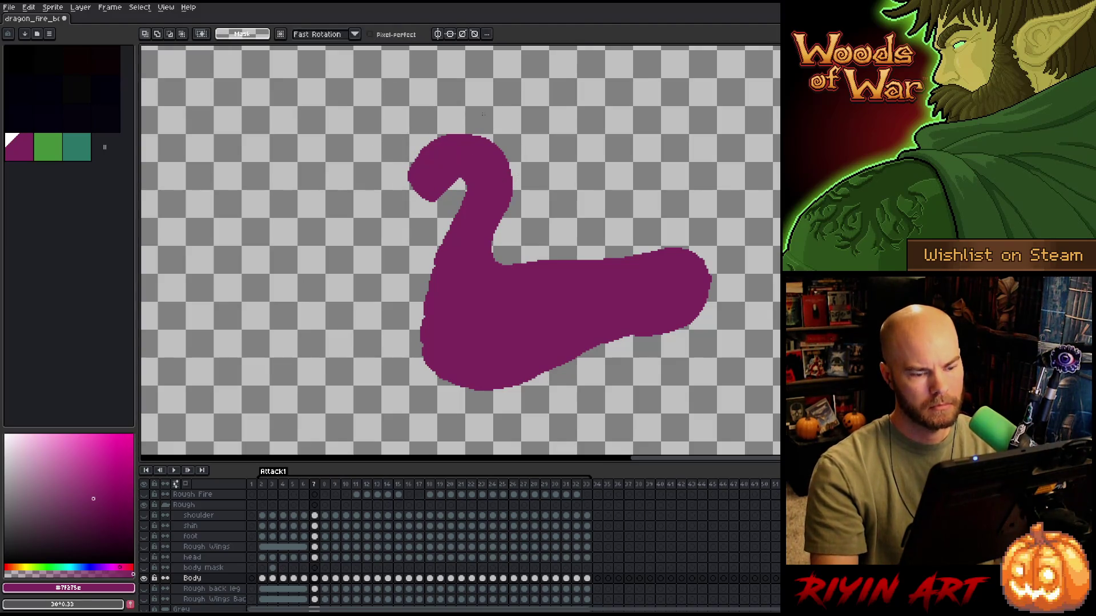
pyautogui.press(',')
pyautogui.press('.')
pyautogui.press(',')
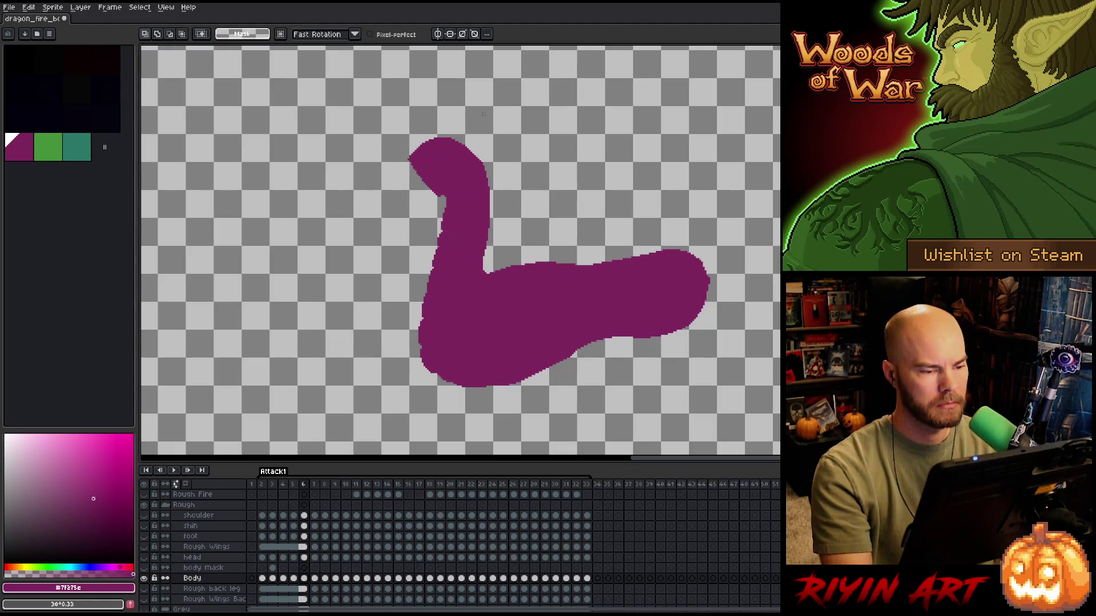
pyautogui.press('.')
pyautogui.press(',')
pyautogui.press('.')
pyautogui.press(',')
pyautogui.press('.')
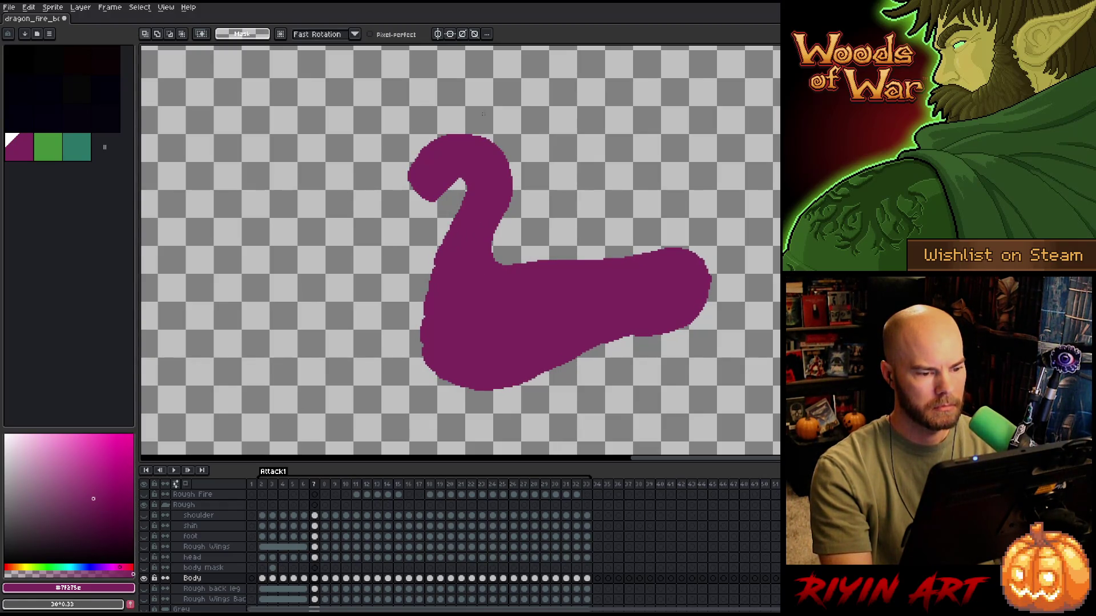
# - Select the Body cel on frame 7, advance to frame 8, select its cel, and take the pencil
pyautogui.keyDown('ctrl'); pyautogui.click(312, 582); pyautogui.keyUp('ctrl')
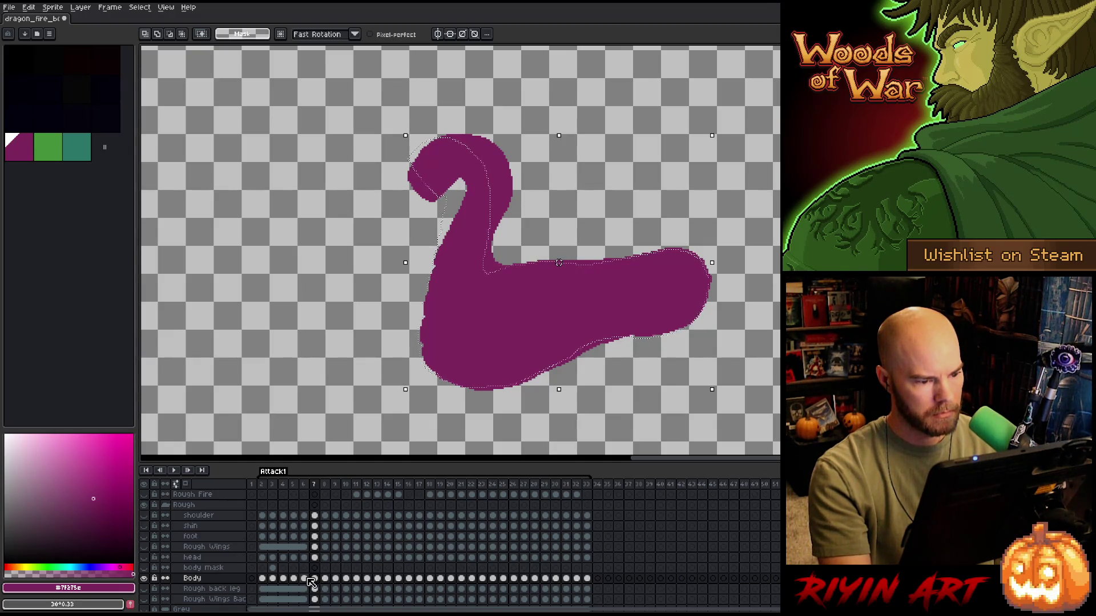
pyautogui.press('.')
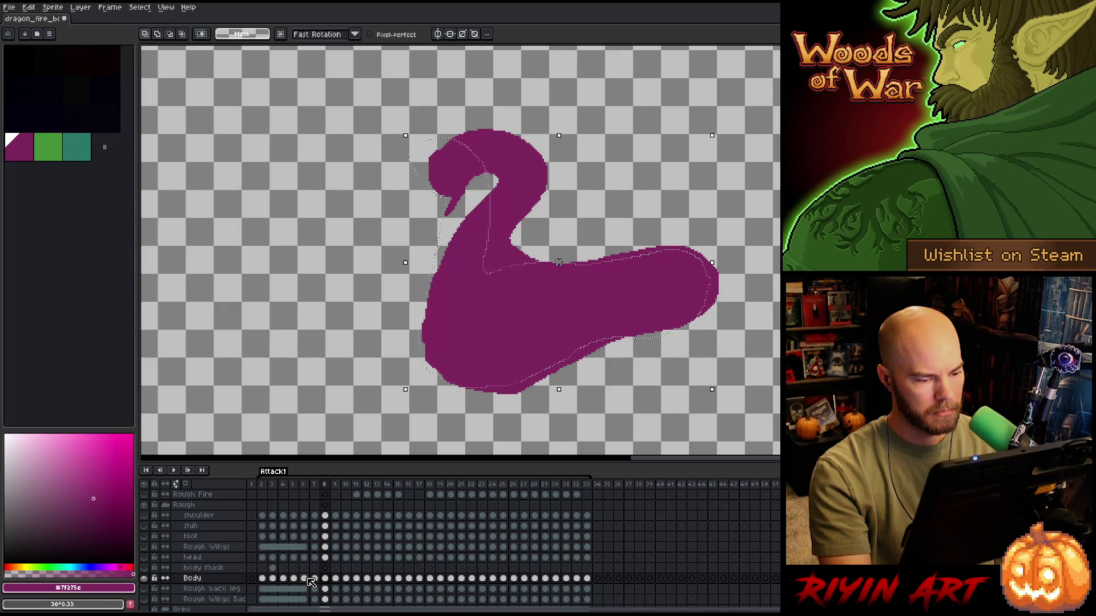
pyautogui.keyDown('ctrl'); pyautogui.click(323, 582); pyautogui.keyUp('ctrl')
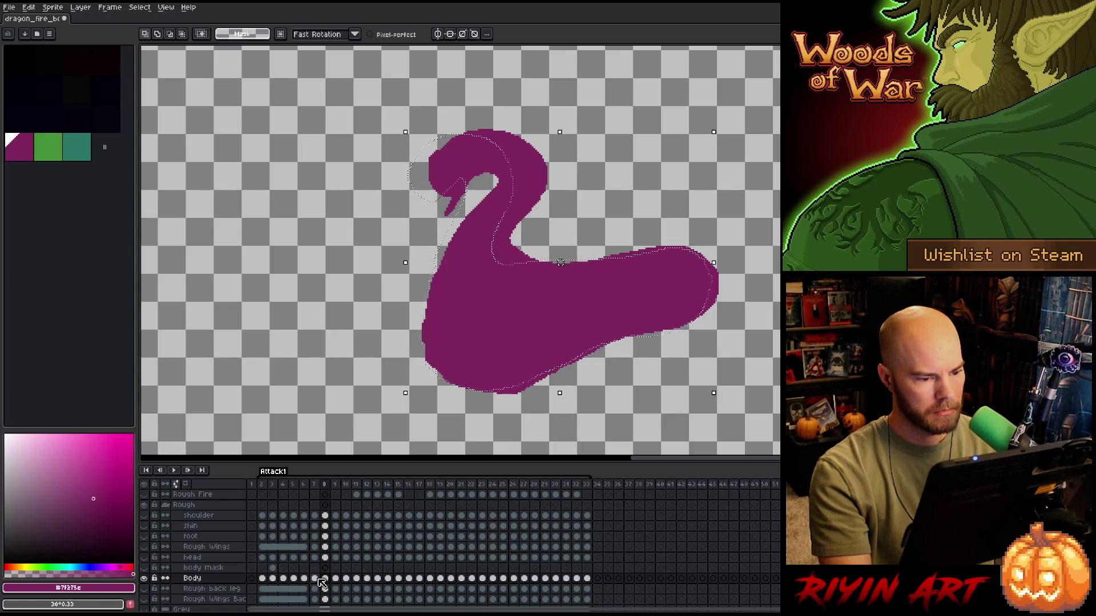
pyautogui.press(',')
pyautogui.press('.')
pyautogui.hscroll(3, 513, 285)
pyautogui.scroll(1, 434, 280)
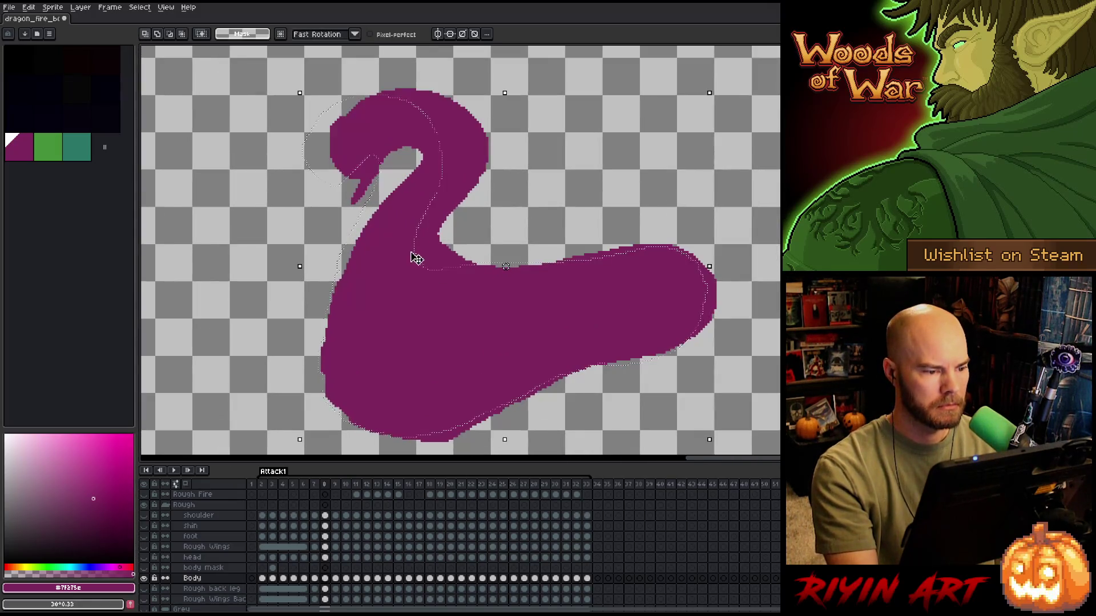
pyautogui.press('space')
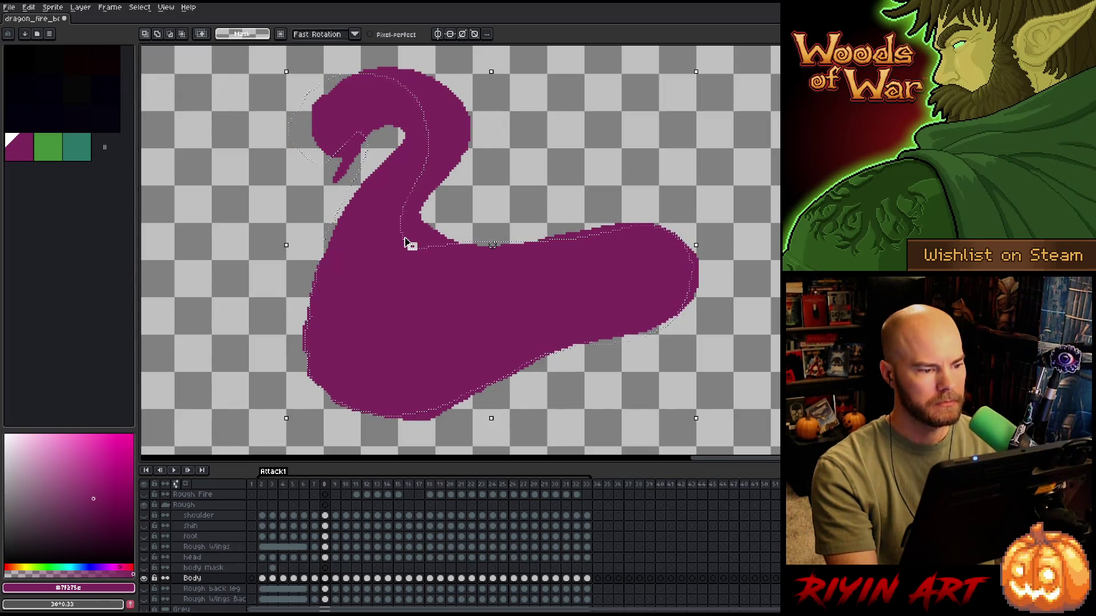
pyautogui.press('b')
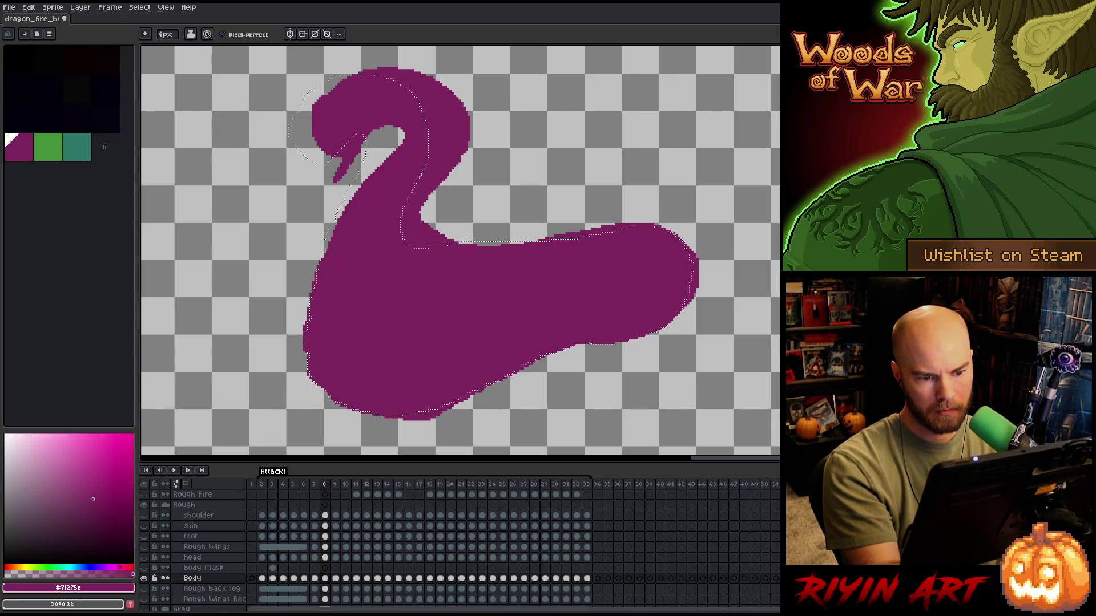
pyautogui.moveTo(495, 282); pyautogui.dragTo(595, 278)
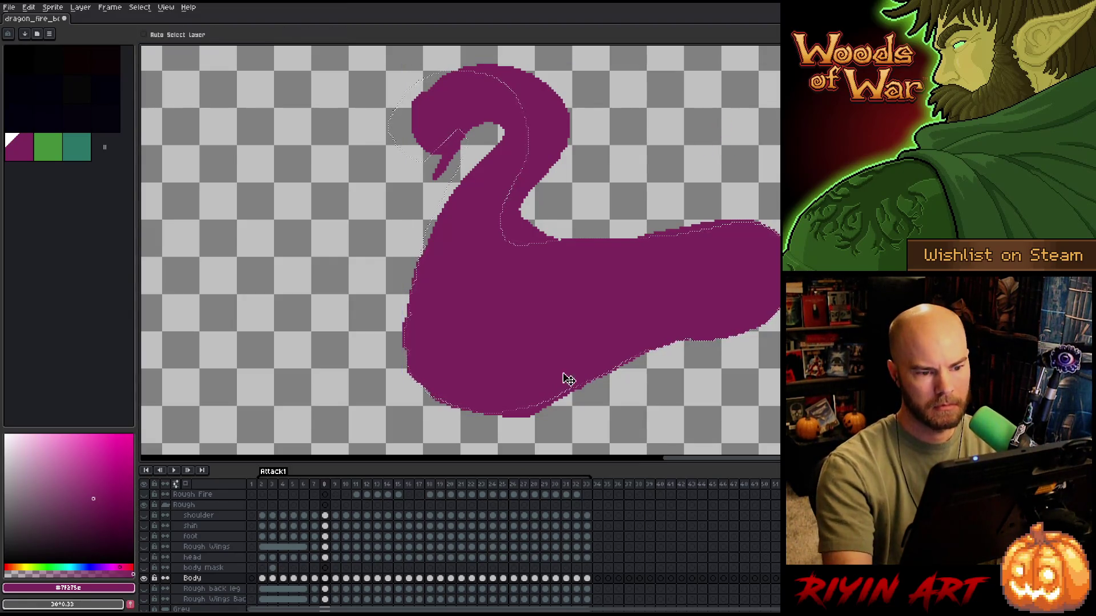
pyautogui.click(630, 175)
pyautogui.hotkey('ctrl', 'z')
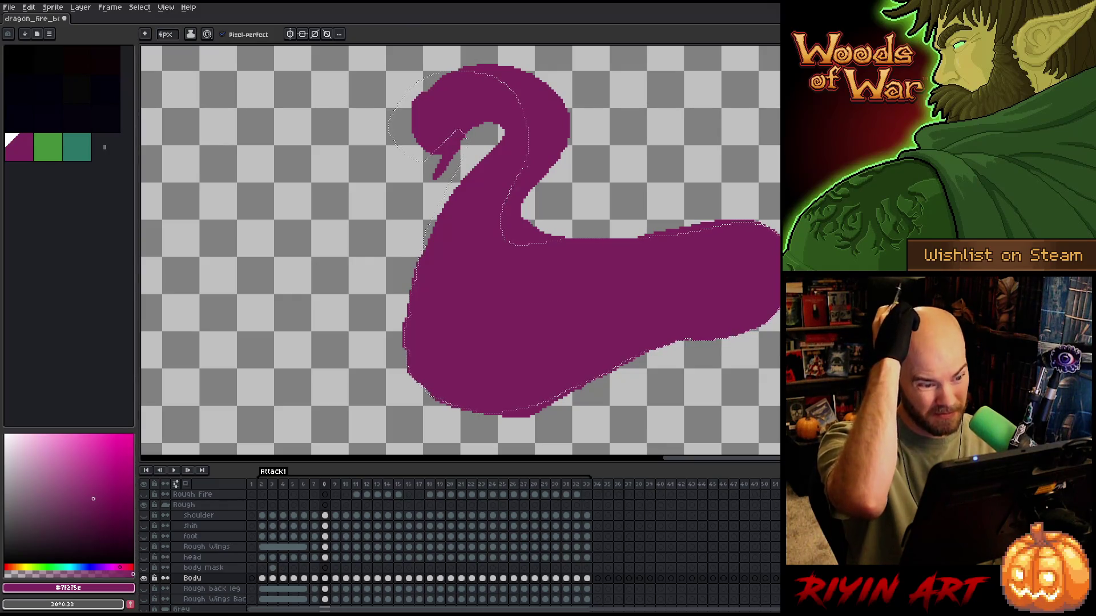
pyautogui.press('e')
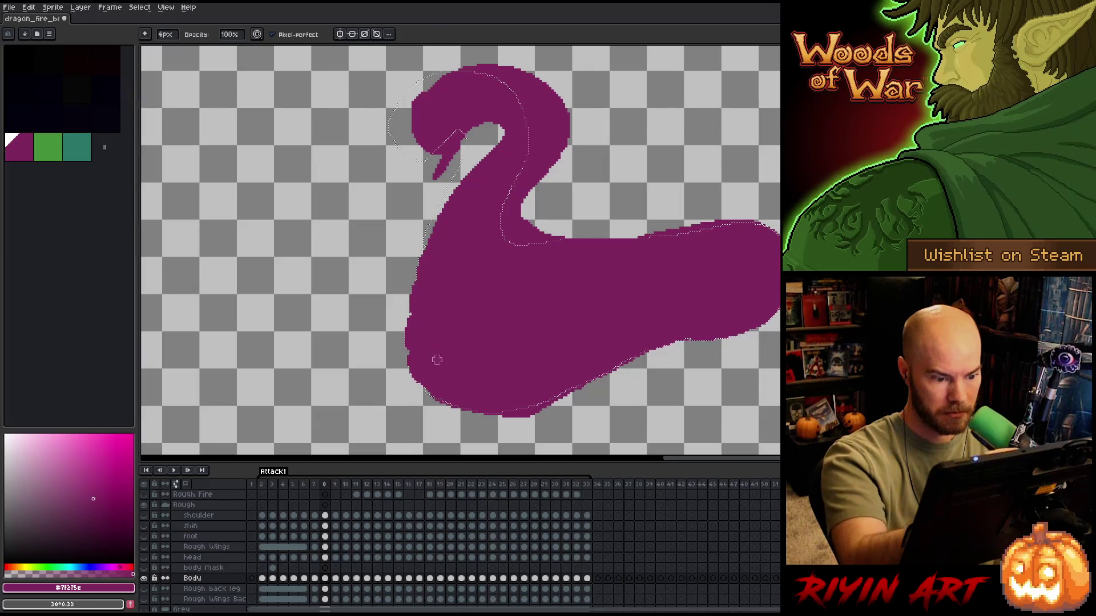
pyautogui.press('b')
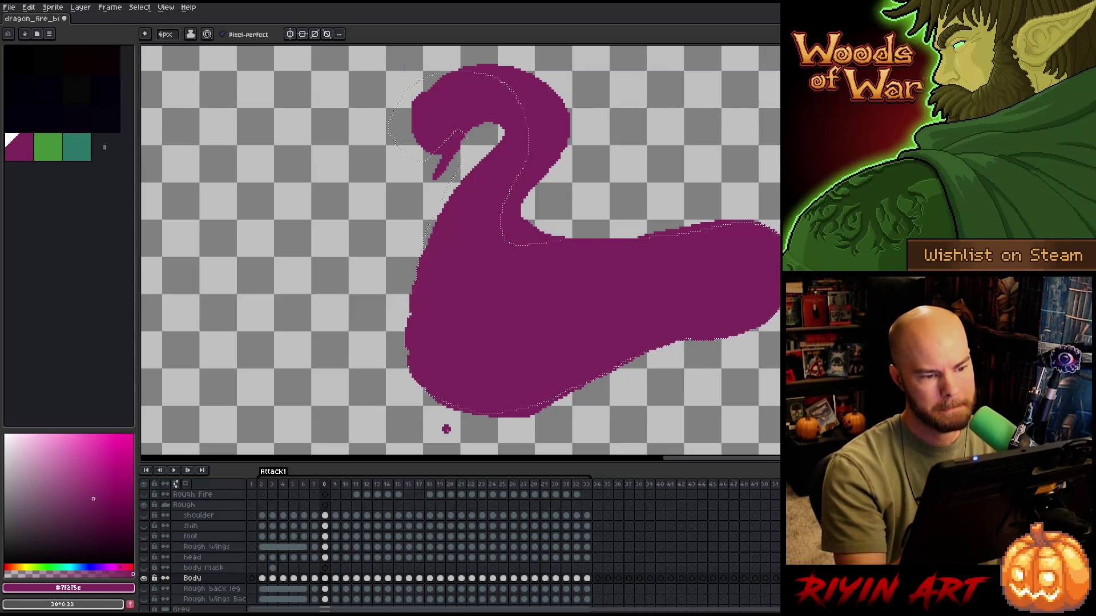
pyautogui.press('b')
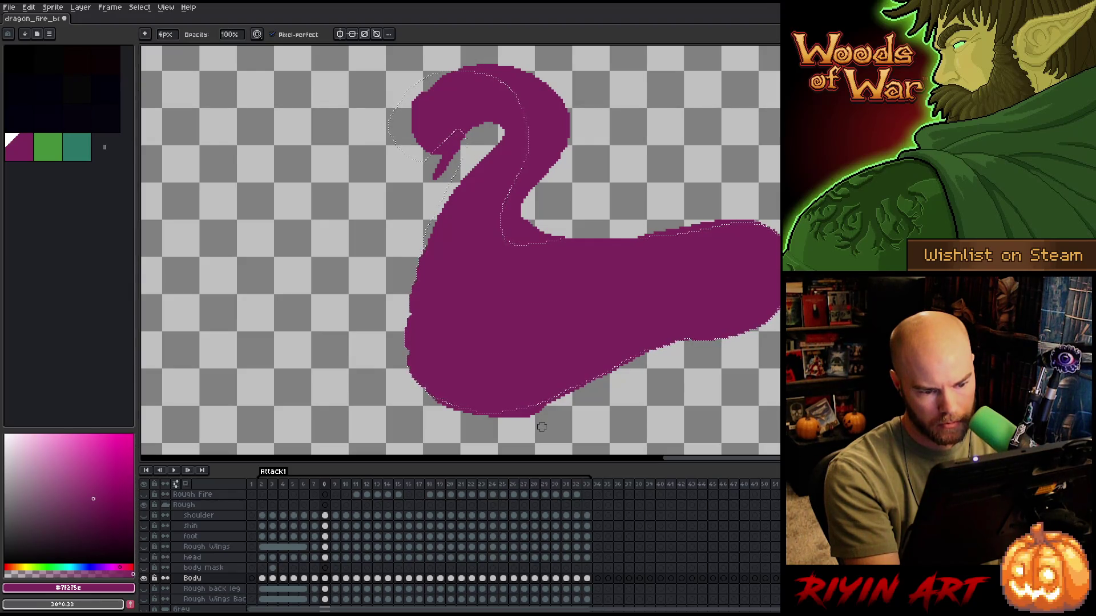
pyautogui.press('e')
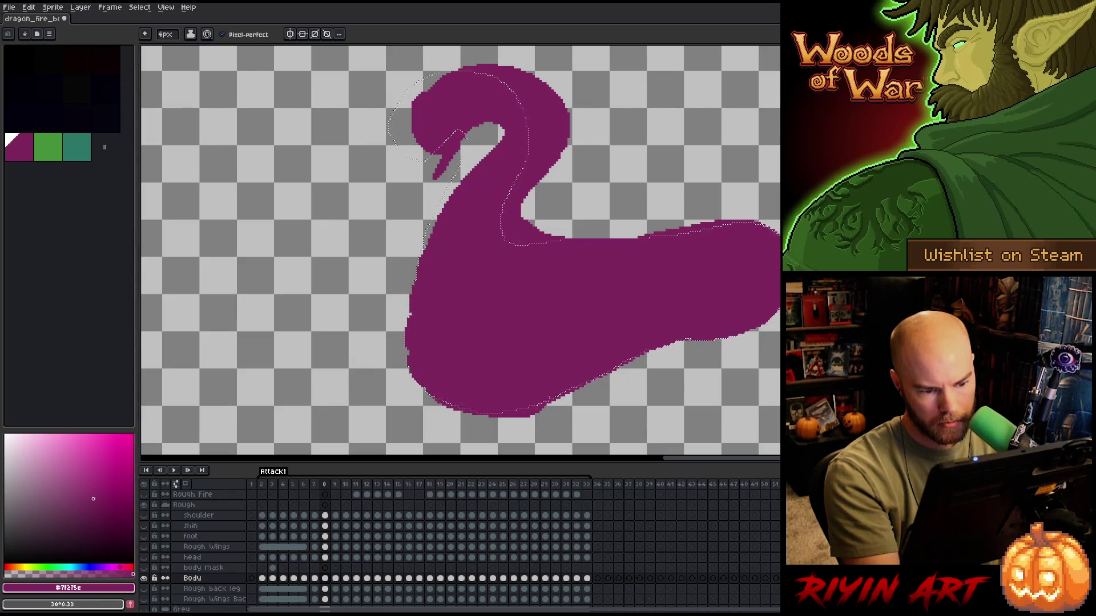
pyautogui.press('b')
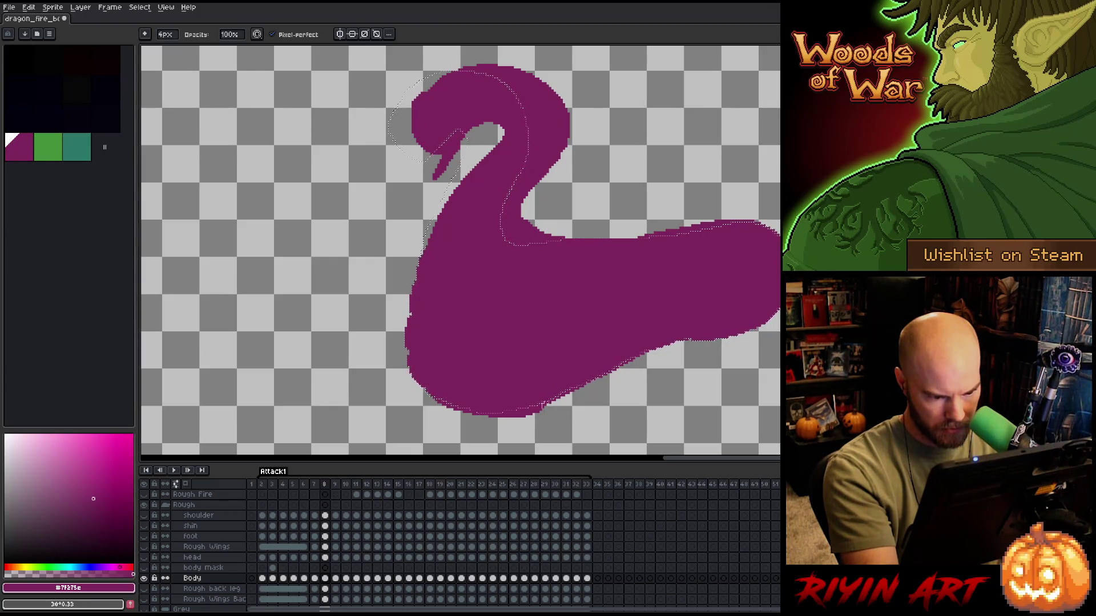
# - Erase a strip along the body's top edge and set the eraser to 1px
pyautogui.press('e')
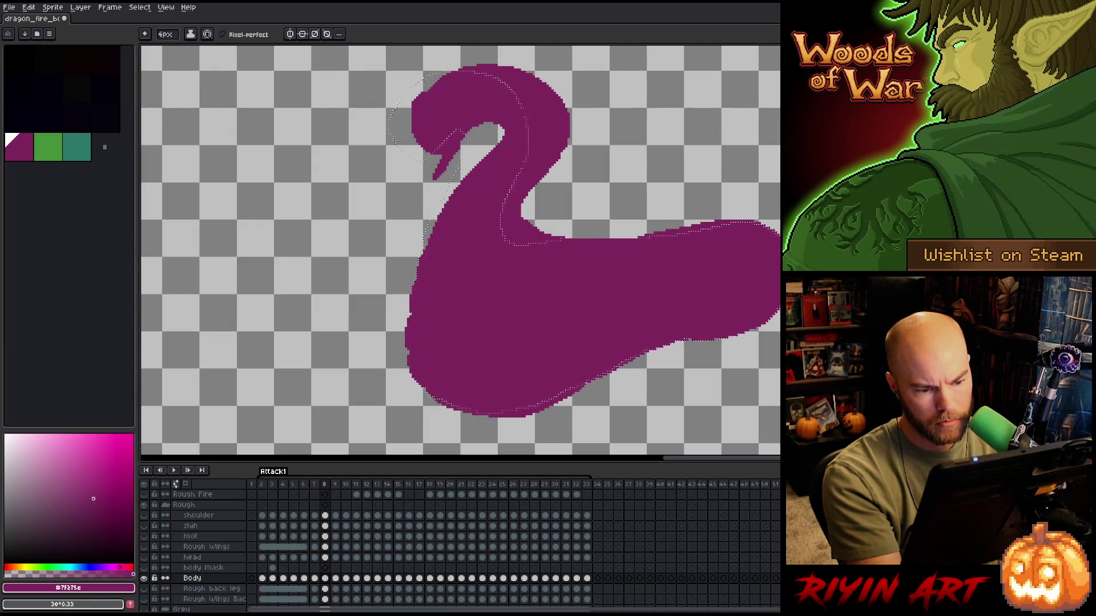
pyautogui.press('e')
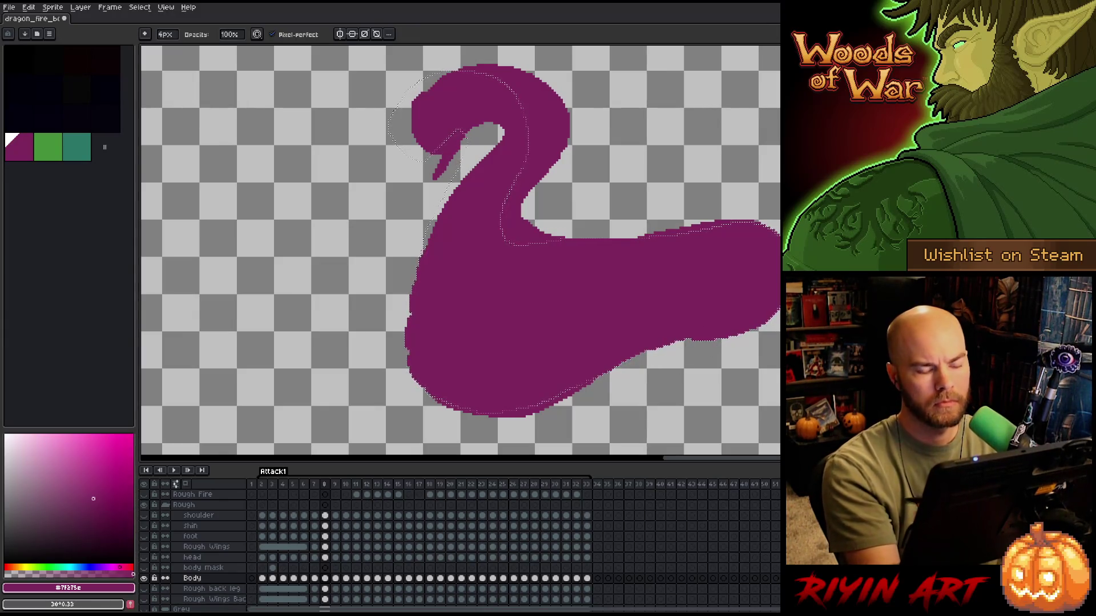
pyautogui.moveTo(609, 242); pyautogui.dragTo(715, 221)
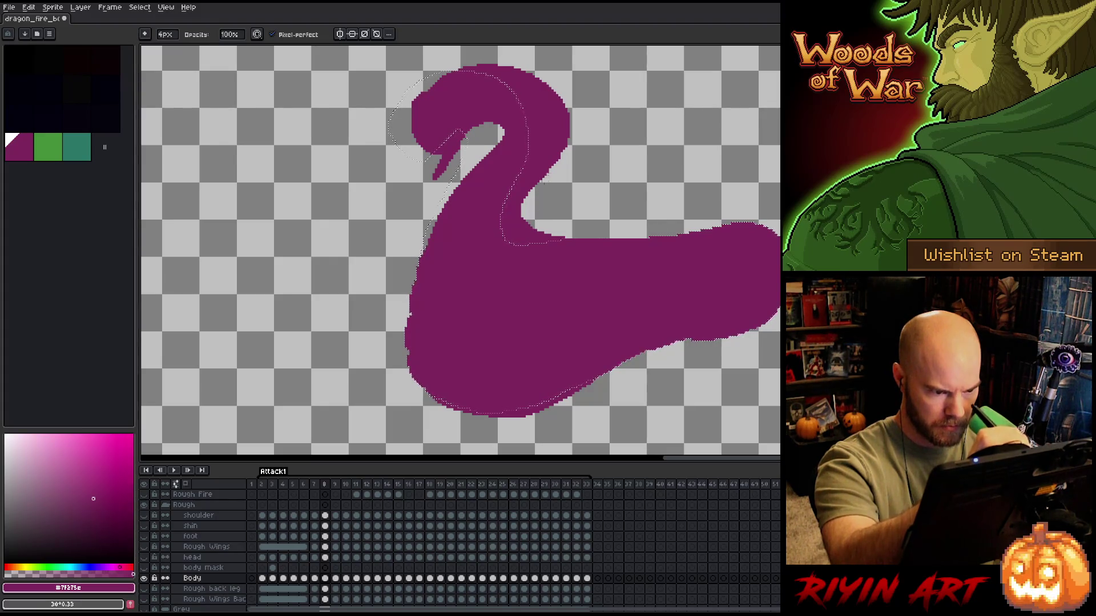
pyautogui.moveTo(642, 201)
pyautogui.mouseDown()
pyautogui.moveTo(663, 245)
pyautogui.moveTo(675, 166)
pyautogui.moveTo(723, 160)
pyautogui.moveTo(685, 303)
pyautogui.mouseUp()
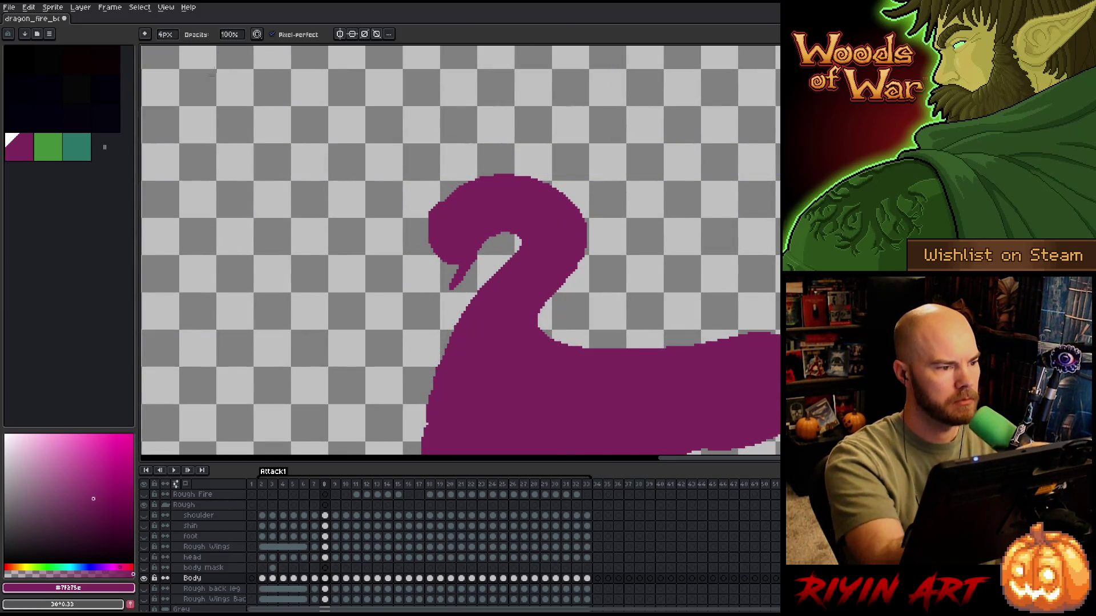
pyautogui.click(165, 35)
pyautogui.write('1')
pyautogui.press('Return')
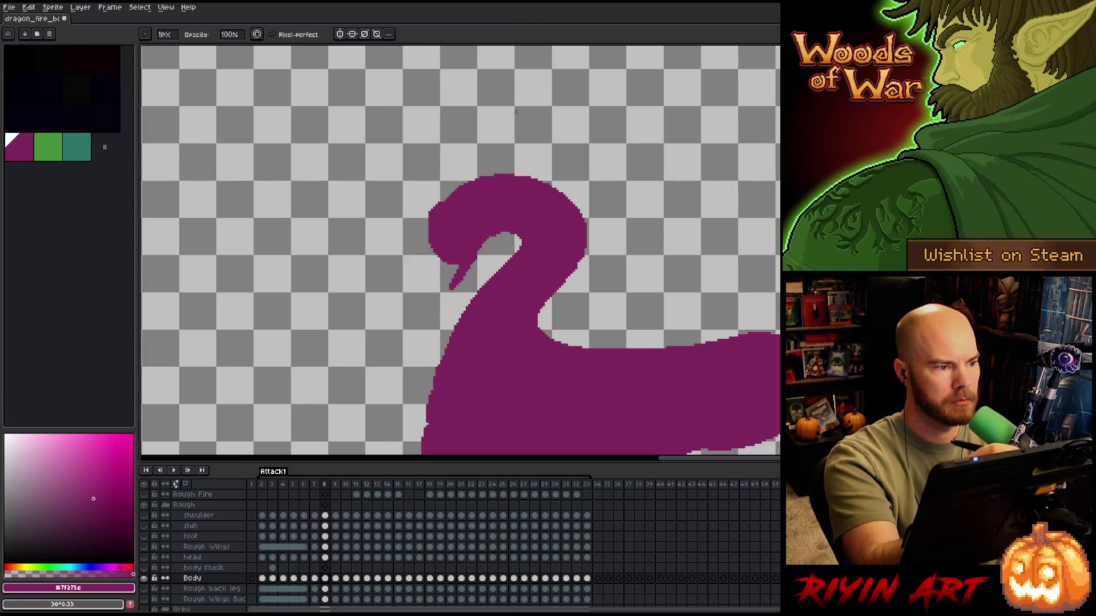
# - Test pencil dabs on the head's outline and upper-right corner, undoing each one
pyautogui.scroll(2, 565, 212)
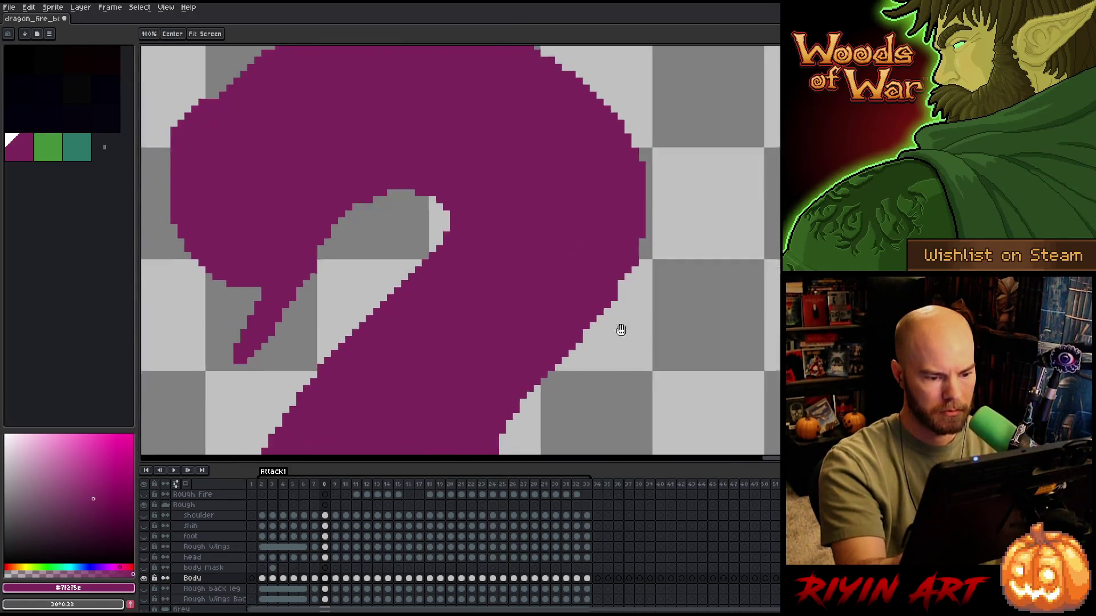
pyautogui.press('e')
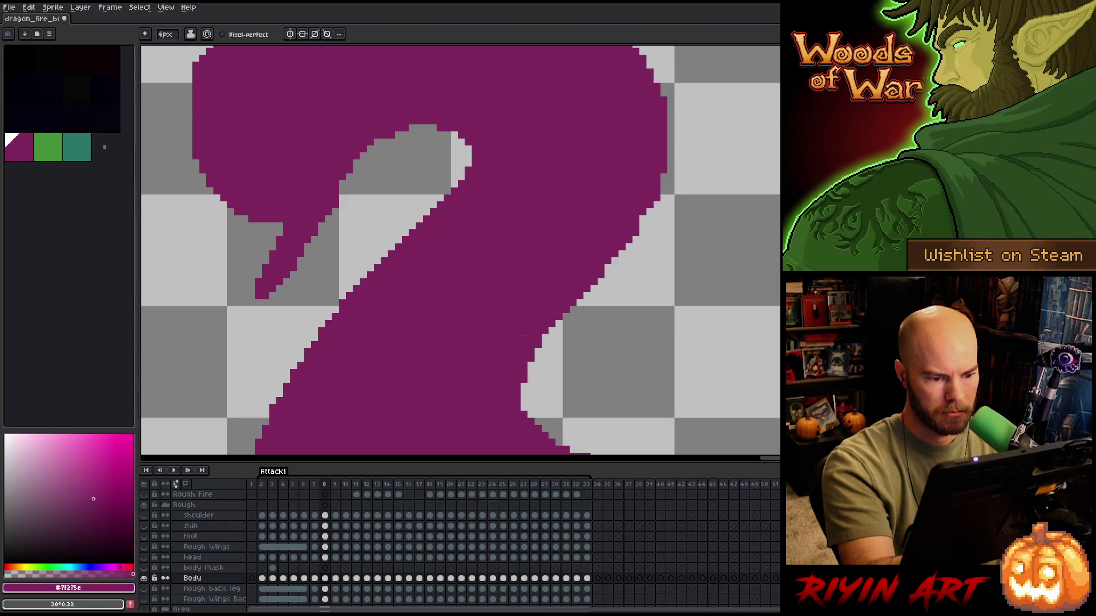
pyautogui.moveTo(594, 343)
pyautogui.mouseDown()
pyautogui.moveTo(601, 357)
pyautogui.moveTo(600, 303)
pyautogui.moveTo(597, 335)
pyautogui.moveTo(571, 378)
pyautogui.mouseUp()
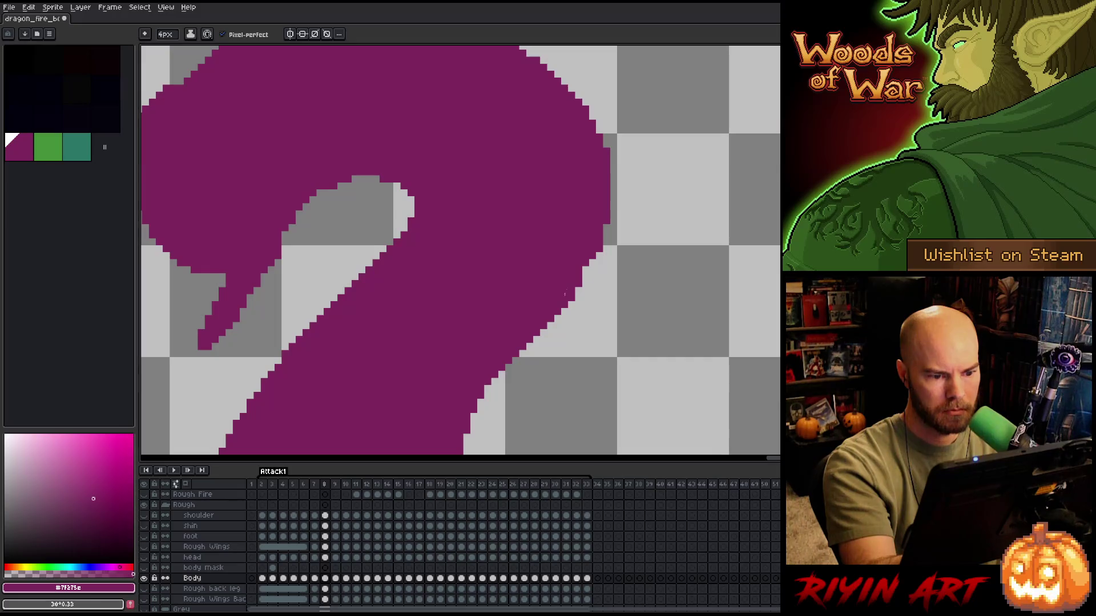
pyautogui.moveTo(632, 260); pyautogui.dragTo(610, 310)
pyautogui.click(602, 224)
pyautogui.hotkey('ctrl', 'z')
pyautogui.press('b')
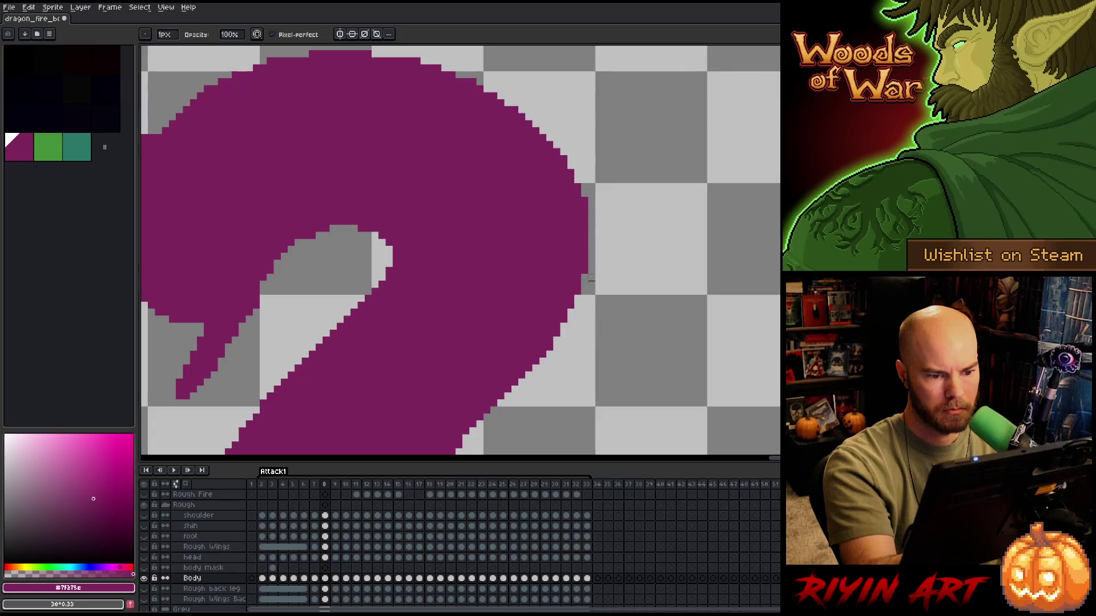
pyautogui.scroll(2, 599, 215)
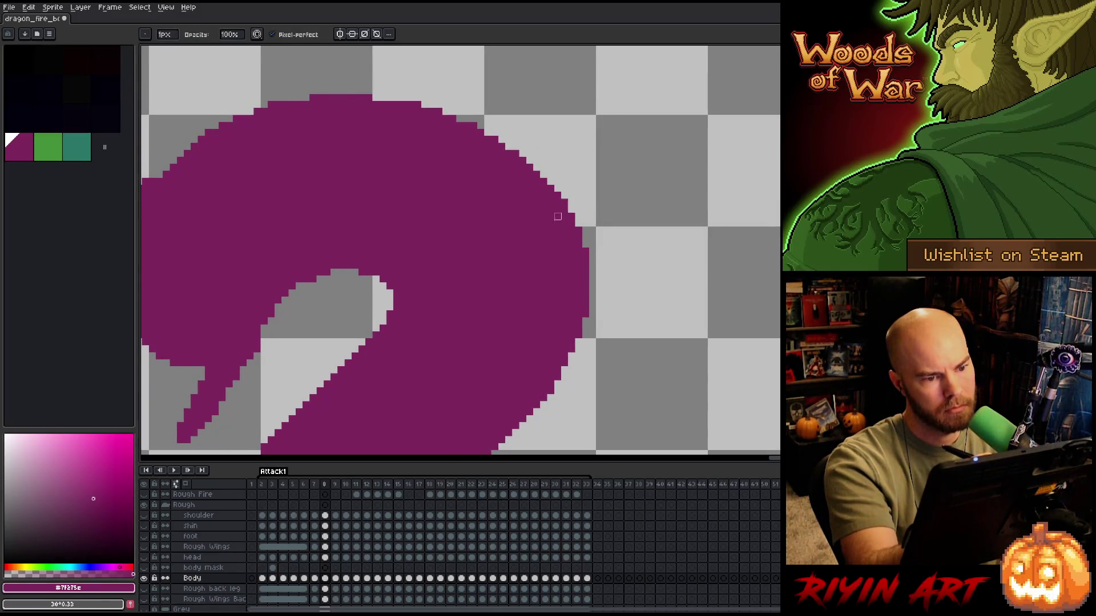
pyautogui.press('b')
pyautogui.click(513, 122)
pyautogui.hotkey('ctrl', 'z')
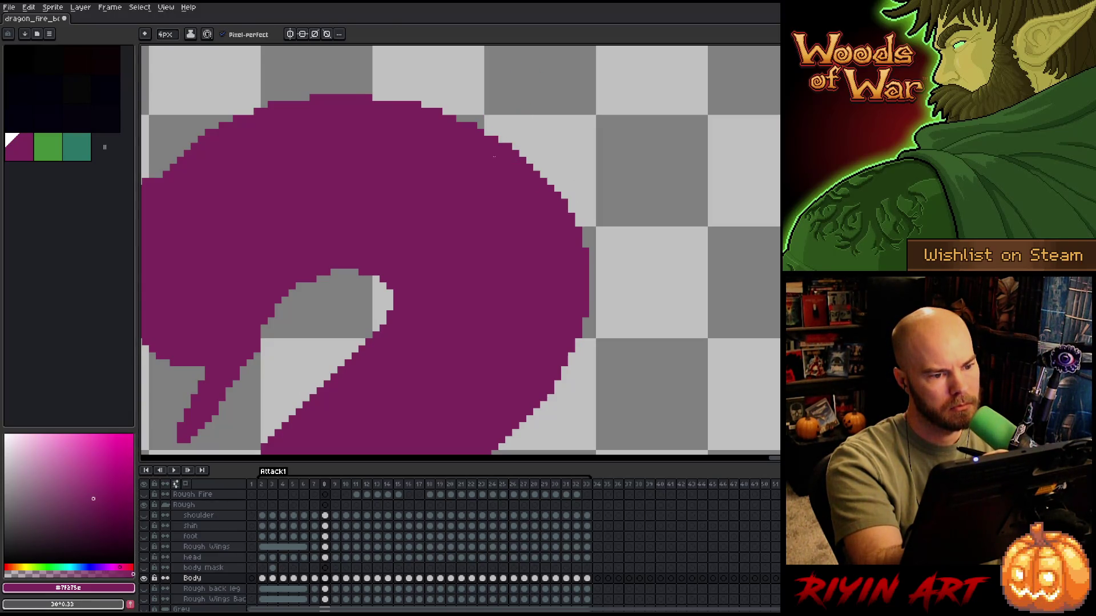
pyautogui.click(493, 136)
pyautogui.hotkey('ctrl', 'z')
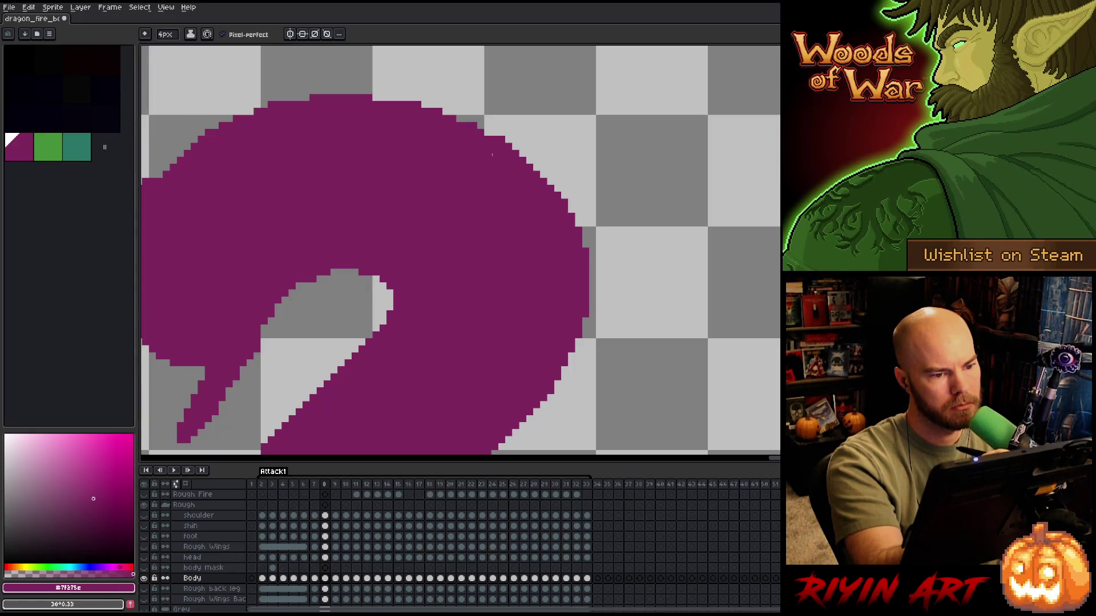
# - Fill the stair-step gaps along the upper-left outline of the neck curl
pyautogui.moveTo(455, 128); pyautogui.dragTo(502, 134)
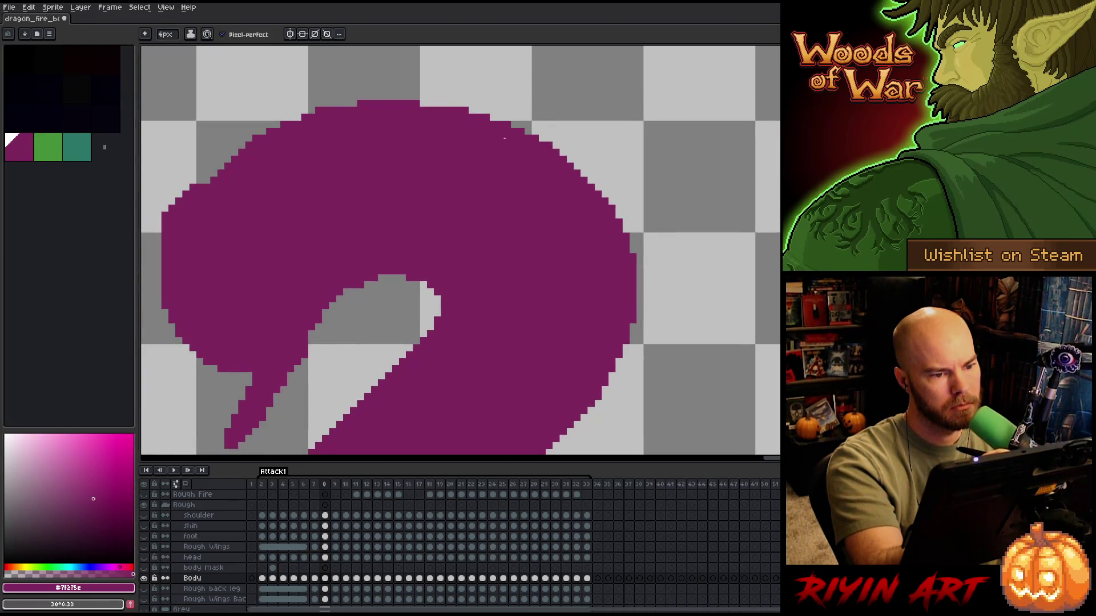
pyautogui.moveTo(497, 76); pyautogui.dragTo(545, 94)
pyautogui.press('e')
pyautogui.hotkey('ctrl', 'z')
pyautogui.press('b')
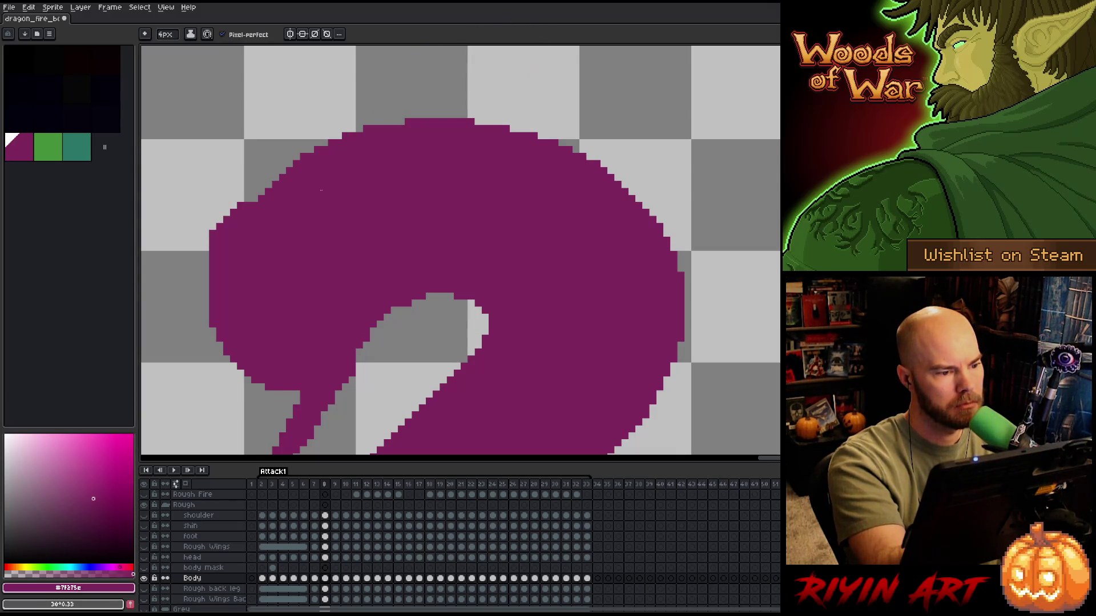
pyautogui.click(290, 171)
pyautogui.click(285, 189)
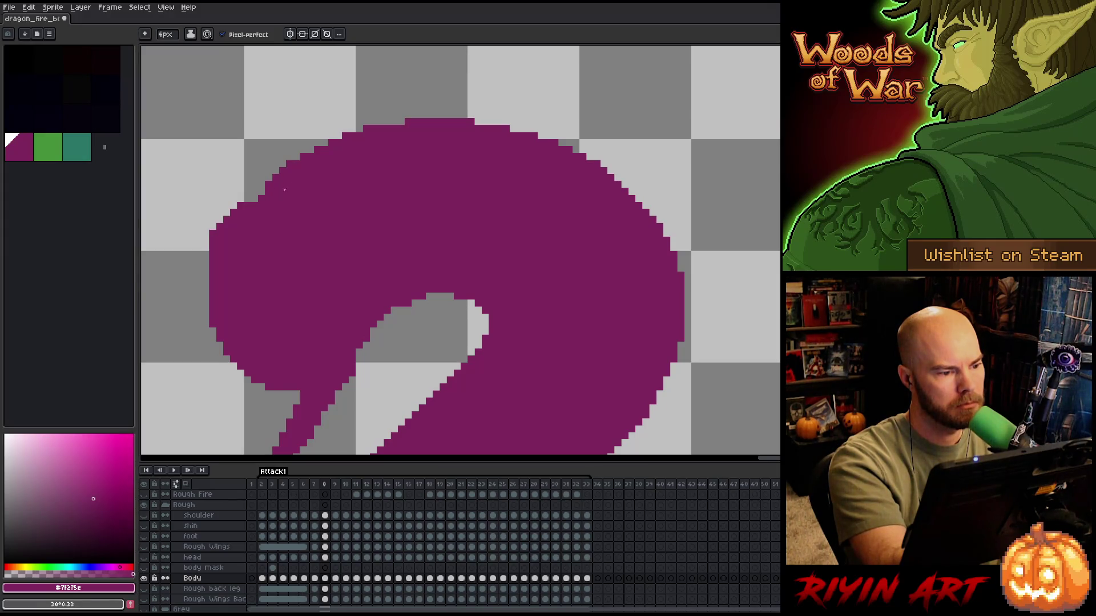
pyautogui.click(262, 193)
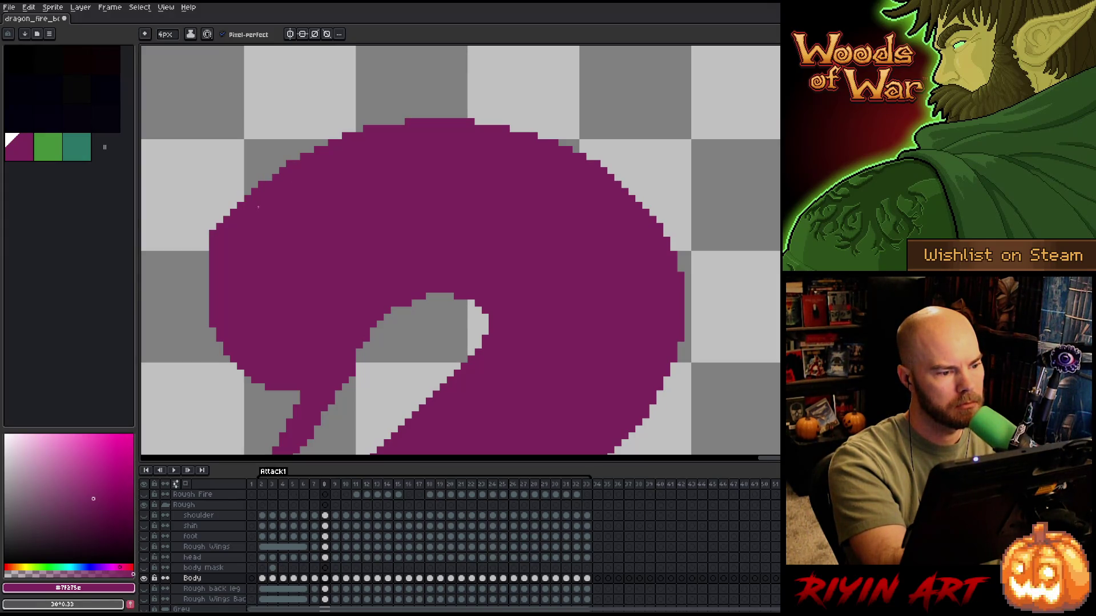
pyautogui.click(280, 186)
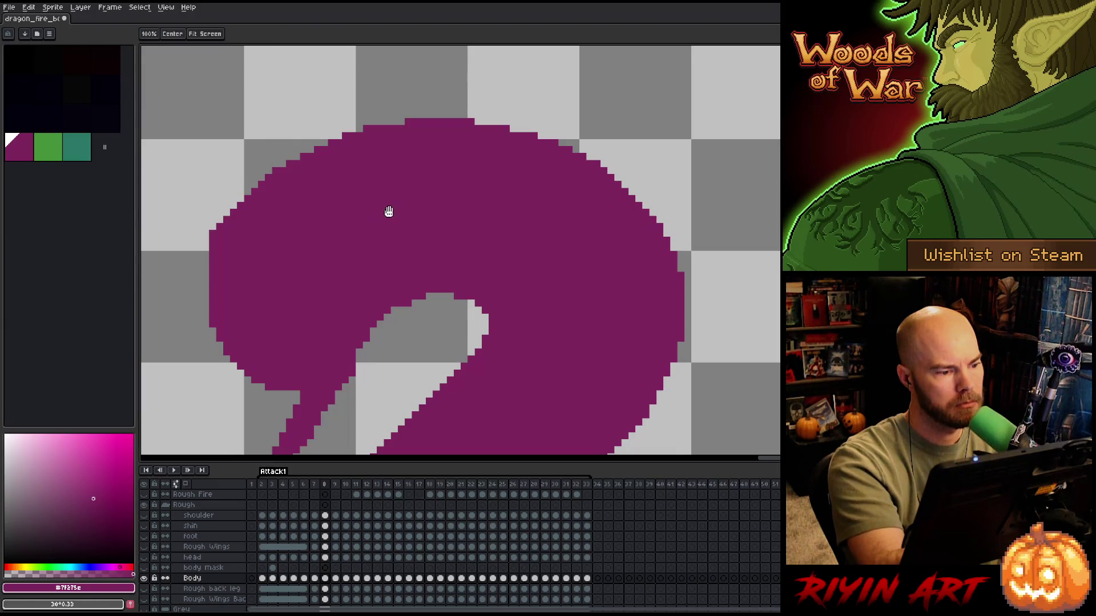
# - Erase the thin purple tail at the lower left and a leftover stray pixel
pyautogui.moveTo(386, 213); pyautogui.dragTo(447, 154)
pyautogui.press('e')
pyautogui.moveTo(407, 320)
pyautogui.mouseDown()
pyautogui.moveTo(342, 399)
pyautogui.moveTo(399, 314)
pyautogui.moveTo(350, 349)
pyautogui.mouseUp()
pyautogui.click(336, 398)
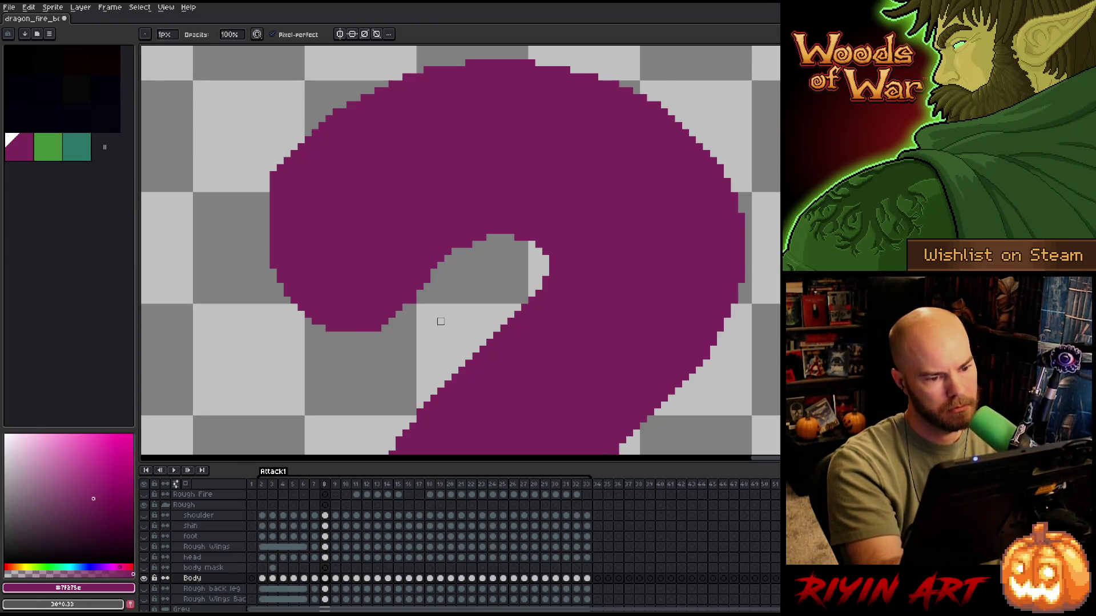
pyautogui.press('b')
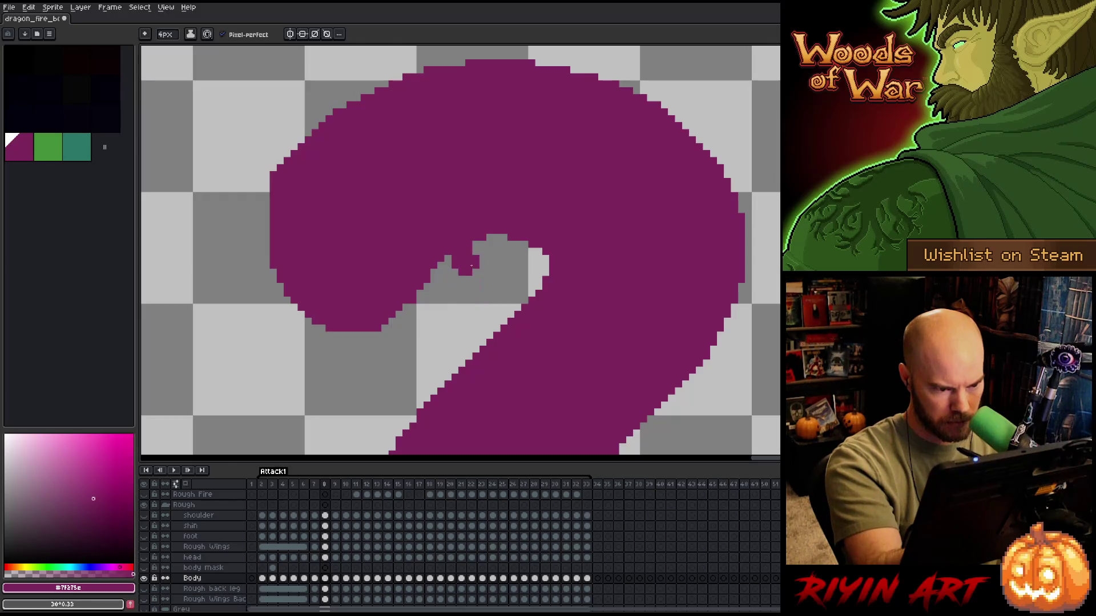
# - Erase a stray pixel on the curl hole's top edge and move along the lower neck edge
pyautogui.press('e')
pyautogui.click(469, 244)
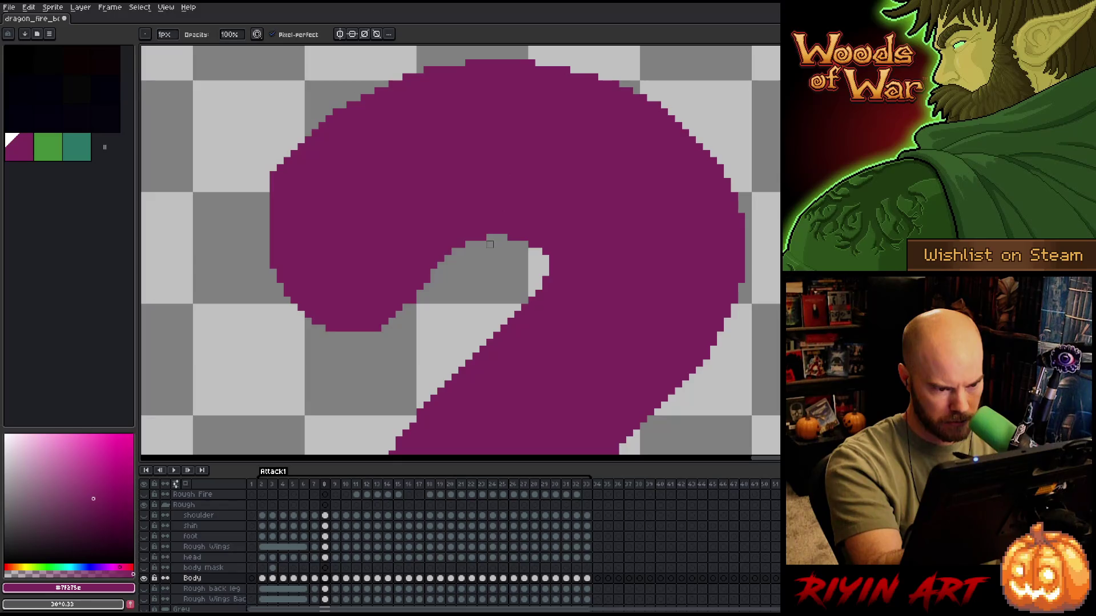
pyautogui.moveTo(558, 186); pyautogui.dragTo(606, 183)
pyautogui.moveTo(575, 267); pyautogui.dragTo(588, 215)
pyautogui.press('b')
pyautogui.moveTo(445, 322)
pyautogui.mouseDown()
pyautogui.moveTo(473, 289)
pyautogui.moveTo(448, 259)
pyautogui.mouseUp()
pyautogui.press('e')
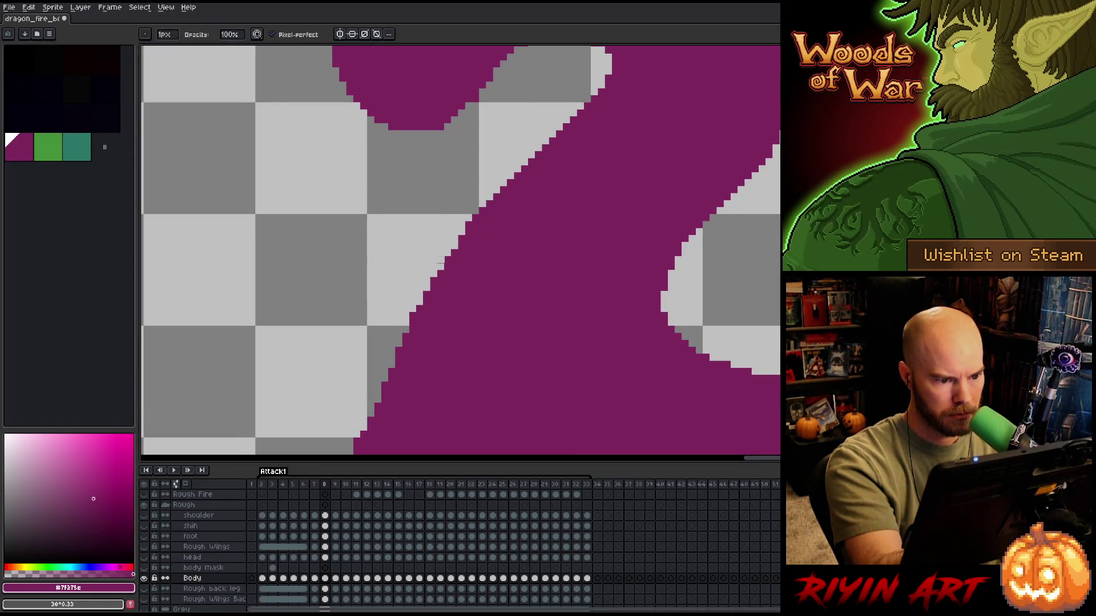
# - Trim jagged pixels off the neck's left edge, undoing a stray pencil dab
pyautogui.moveTo(440, 316)
pyautogui.mouseDown()
pyautogui.moveTo(467, 304)
pyautogui.moveTo(519, 178)
pyautogui.mouseUp()
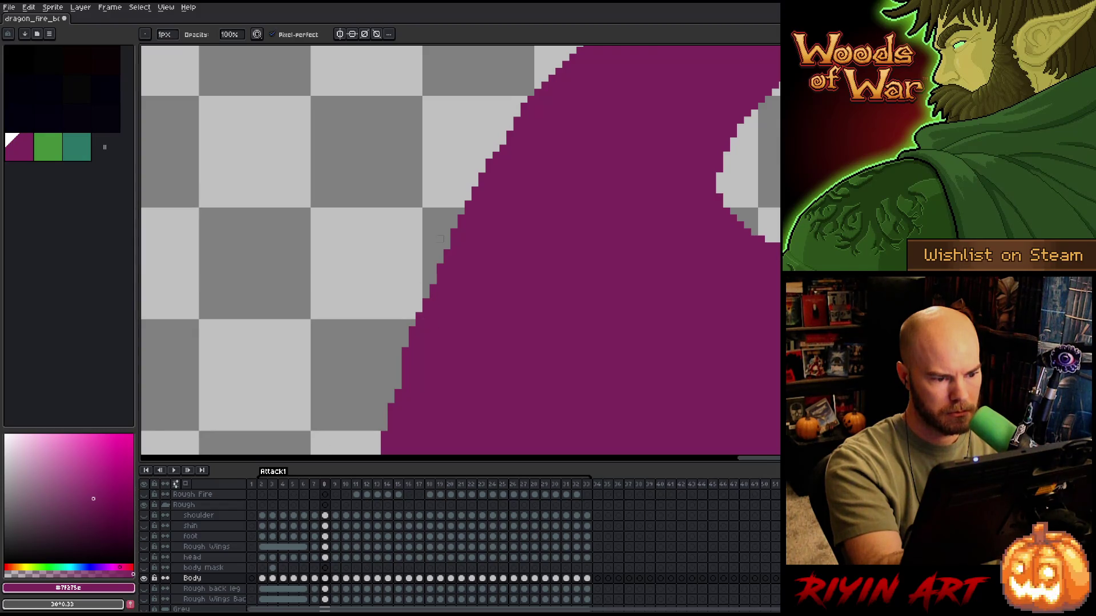
pyautogui.moveTo(478, 300); pyautogui.dragTo(514, 242)
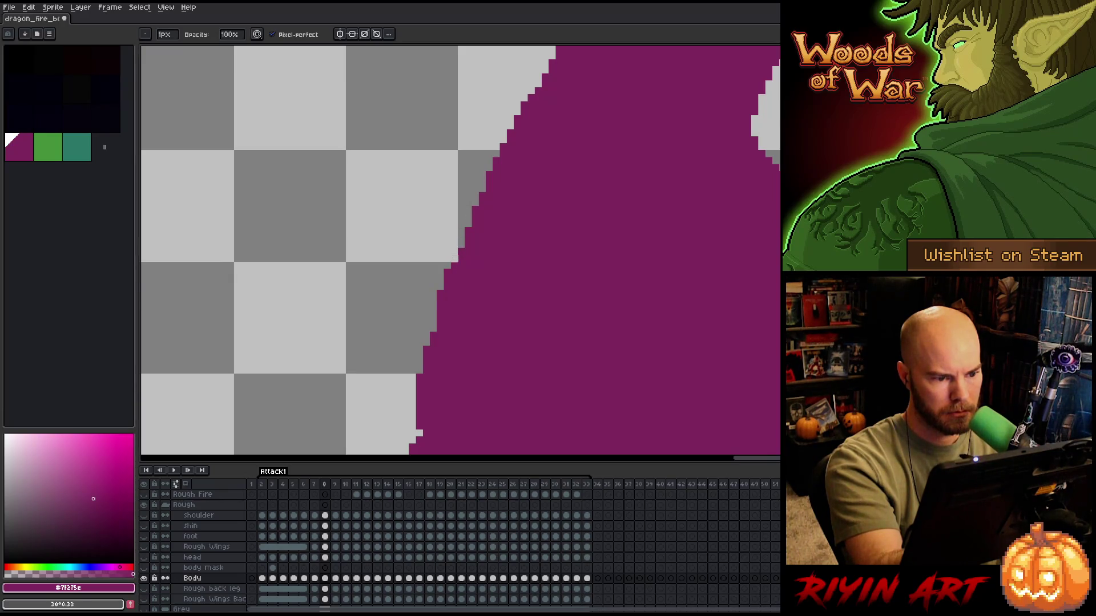
pyautogui.moveTo(451, 263); pyautogui.dragTo(446, 289)
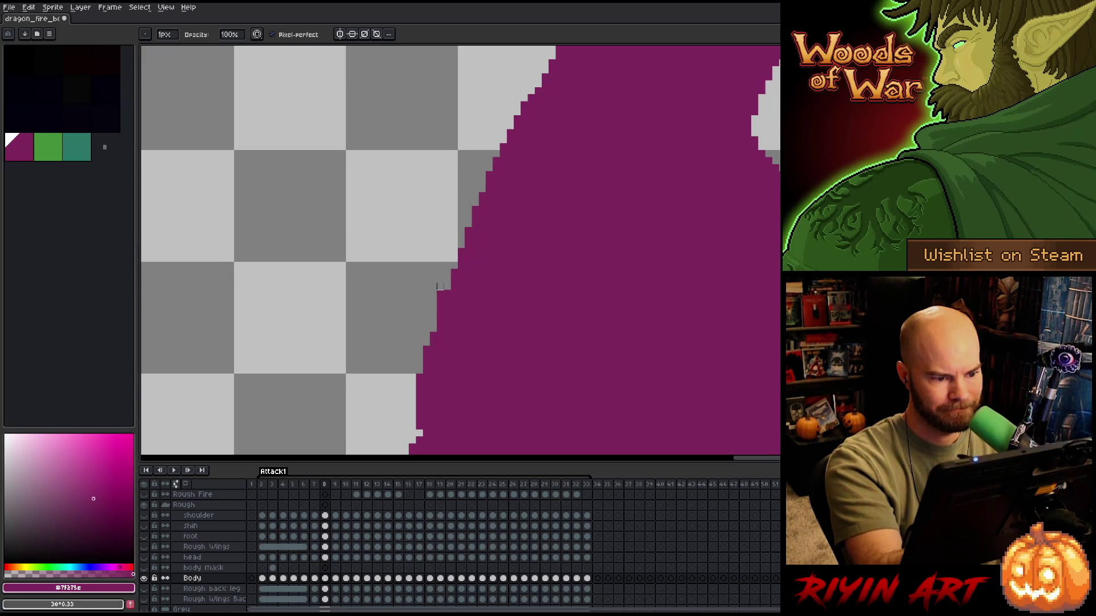
pyautogui.press('b')
pyautogui.click(445, 324)
pyautogui.hotkey('ctrl', 'z')
# - Follow the lower left edge toward the body, then zoom out to show the whole silhouette
pyautogui.moveTo(455, 318); pyautogui.dragTo(492, 258)
pyautogui.press('e')
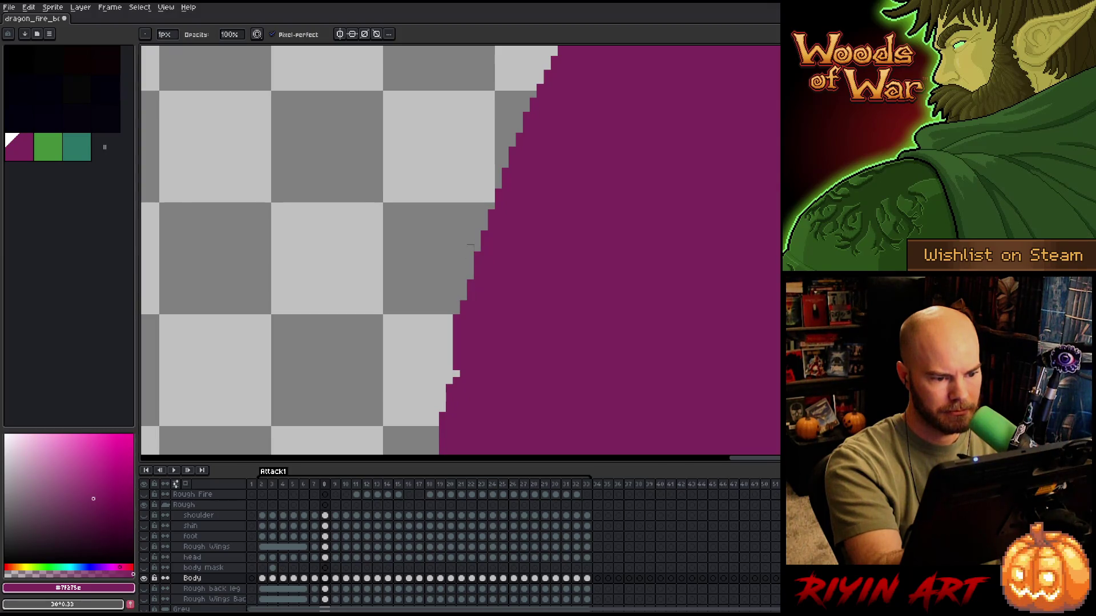
pyautogui.moveTo(506, 345)
pyautogui.mouseDown()
pyautogui.moveTo(527, 302)
pyautogui.moveTo(500, 247)
pyautogui.mouseUp()
pyautogui.moveTo(501, 289); pyautogui.dragTo(423, 262)
pyautogui.moveTo(682, 326)
pyautogui.mouseDown()
pyautogui.moveTo(620, 331)
pyautogui.moveTo(521, 396)
pyautogui.moveTo(629, 350)
pyautogui.moveTo(622, 360)
pyautogui.mouseUp()
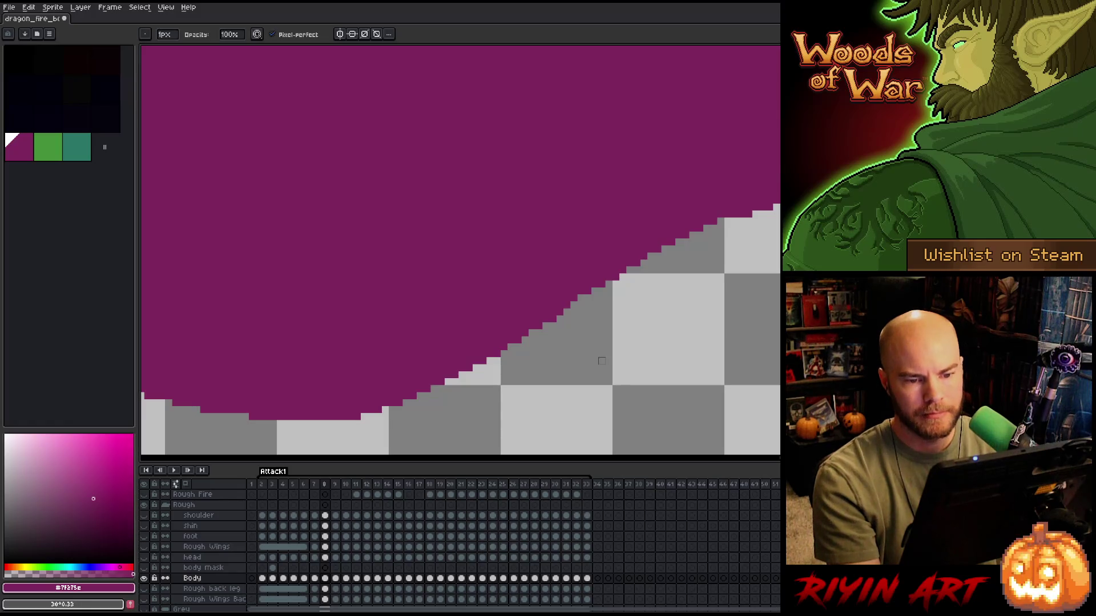
pyautogui.scroll(-3, 601, 361)
pyautogui.scroll(4, 729, 239)
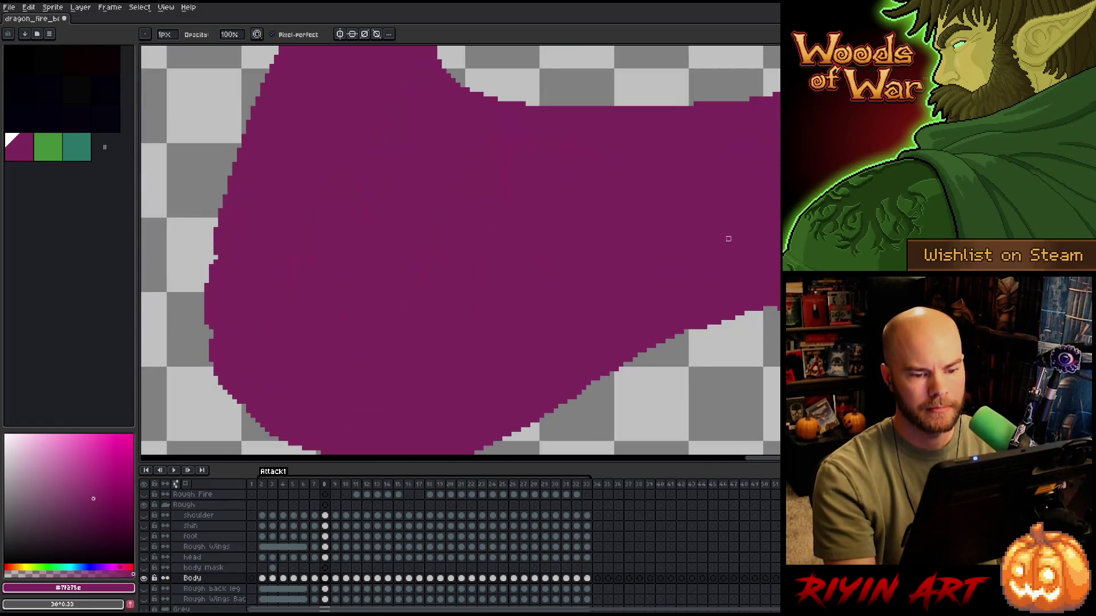
pyautogui.press('e')
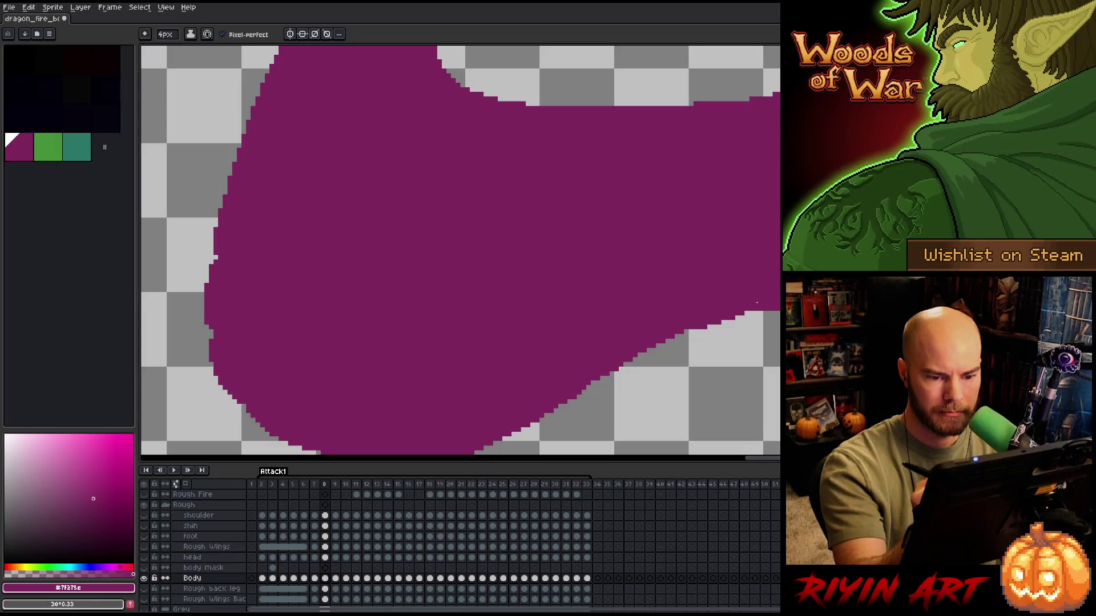
pyautogui.scroll(-4, 718, 260)
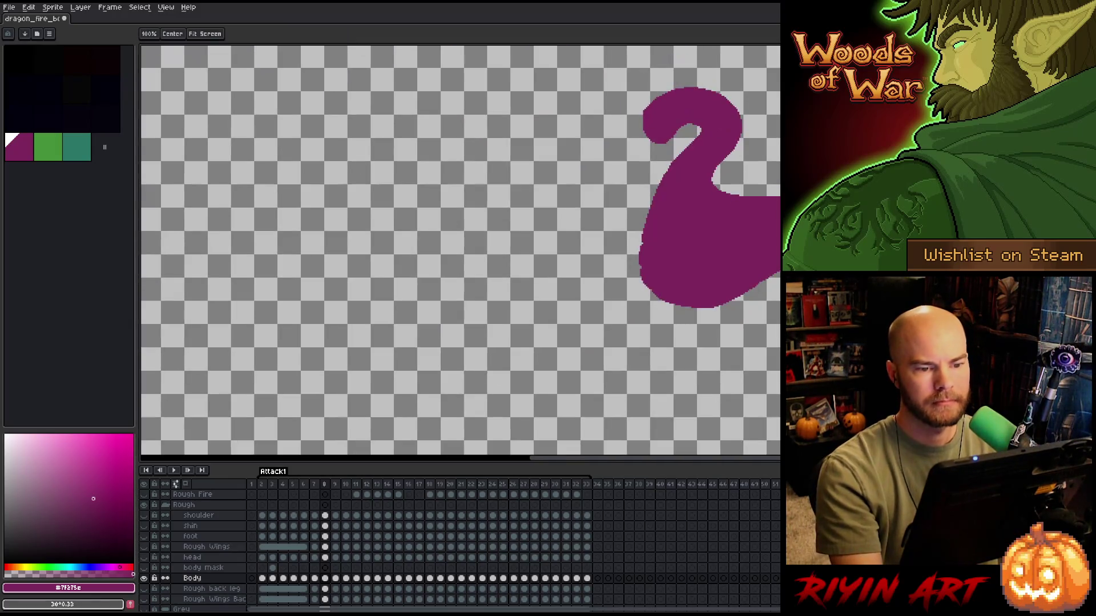
pyautogui.moveTo(717, 261); pyautogui.dragTo(590, 310)
pyautogui.scroll(2, 496, 235)
pyautogui.scroll(1, 457, 236)
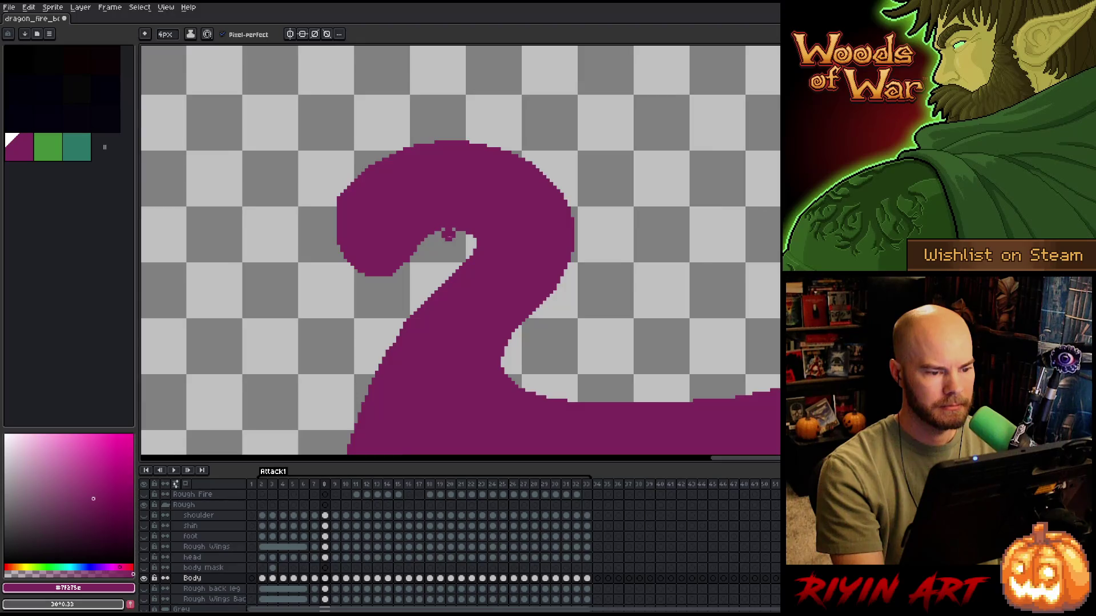
pyautogui.scroll(-2, 449, 235)
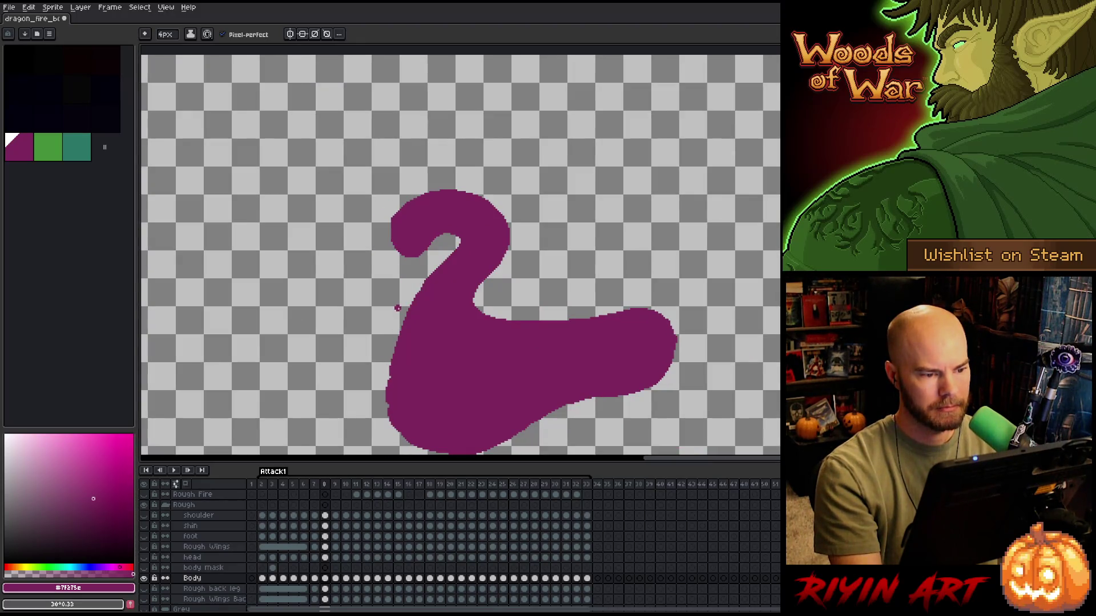
pyautogui.scroll(3, 413, 278)
pyautogui.press('b')
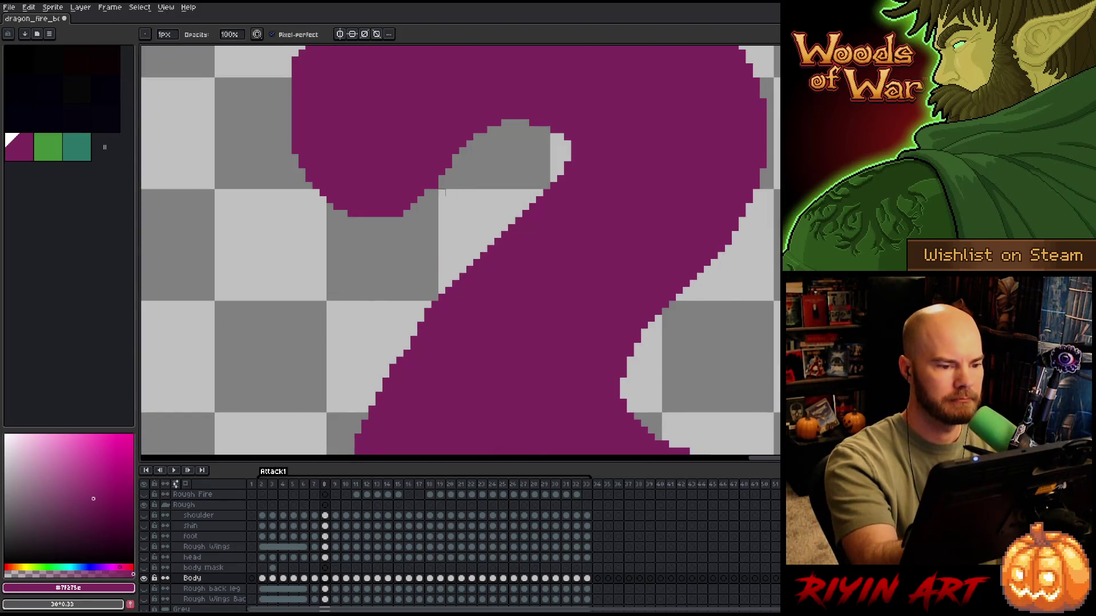
pyautogui.scroll(-3, 451, 206)
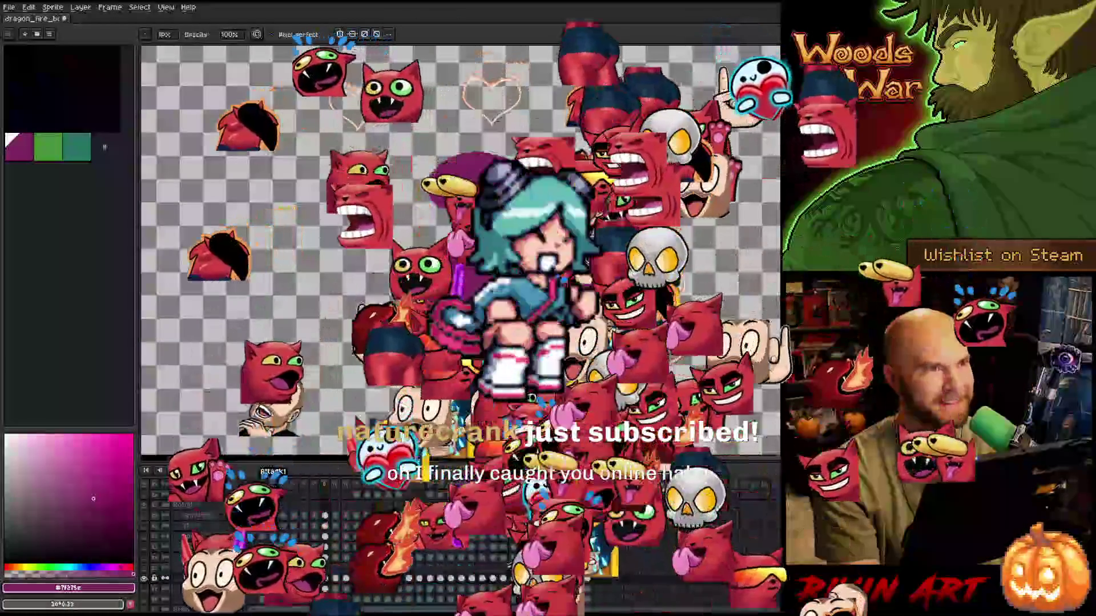
pyautogui.press('m')
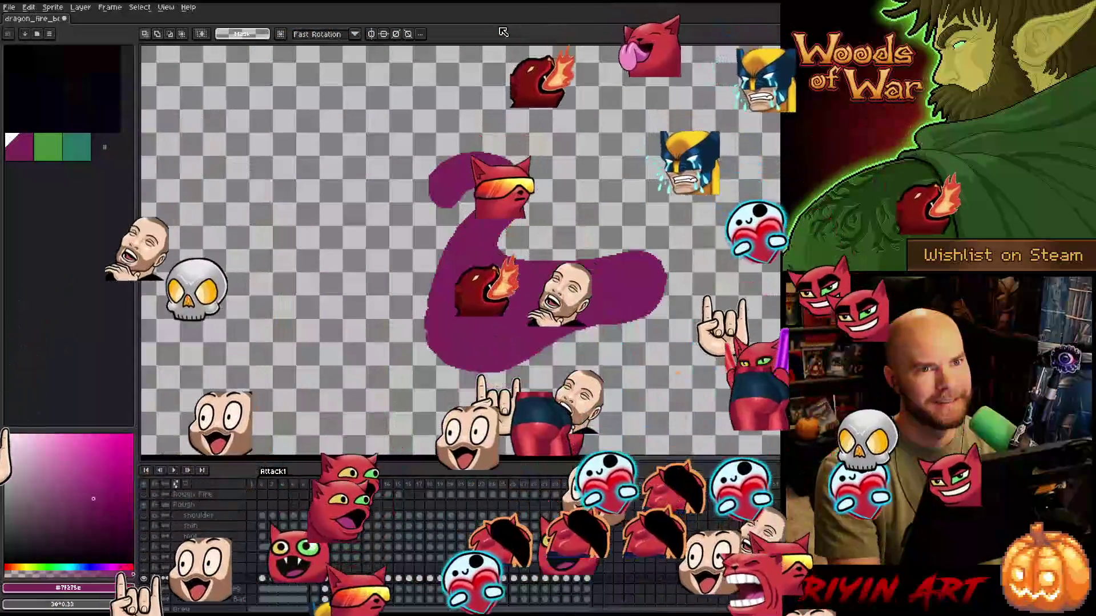
pyautogui.scroll(1, 494, 218)
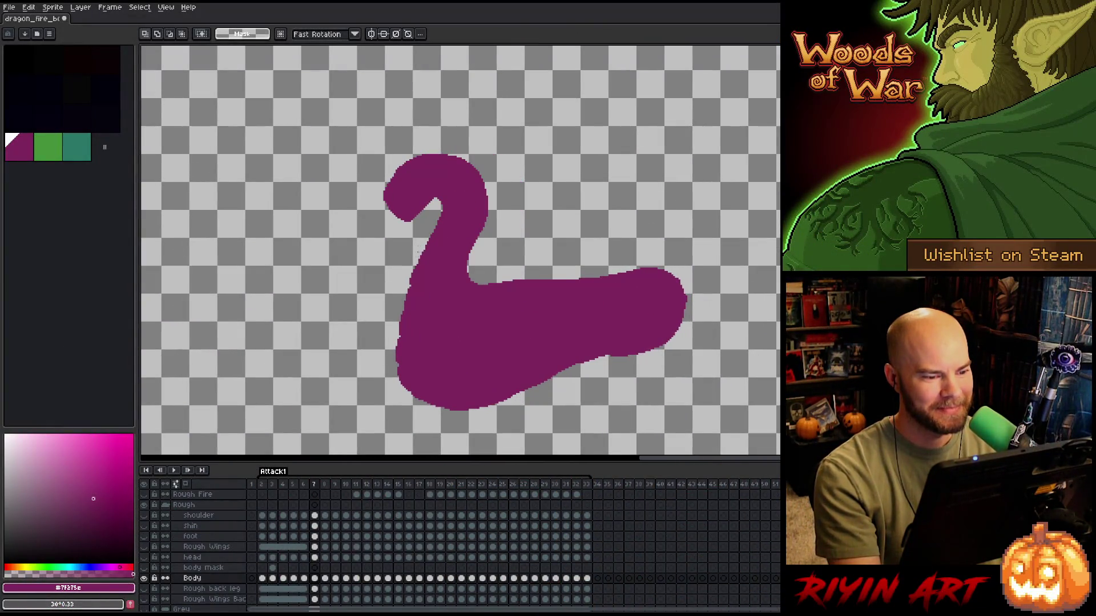
pyautogui.press('Right')
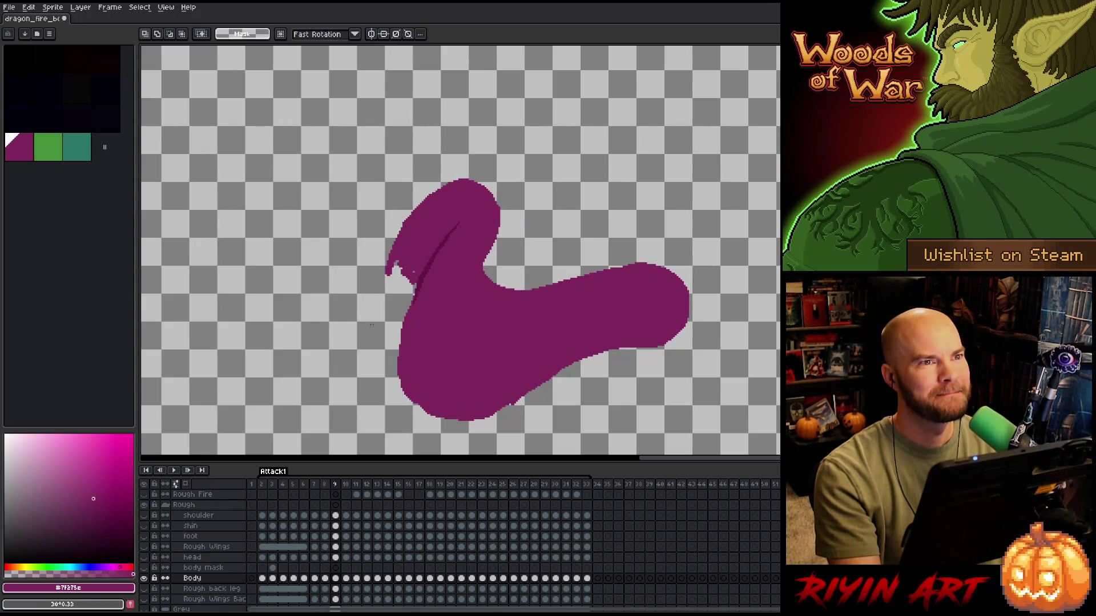
# - Flip back and forth between frames 8 and 9 to compare the body poses
pyautogui.press('Left')
pyautogui.press('Right')
pyautogui.press('Left')
pyautogui.press('Right')
pyautogui.press('Left')
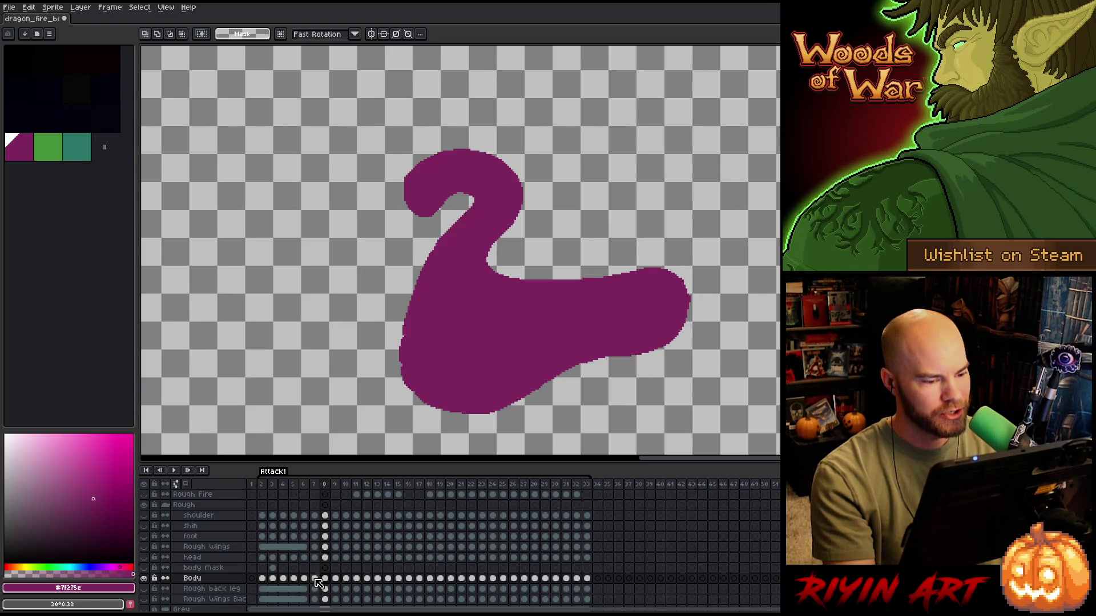
pyautogui.press('Right')
pyautogui.press('Left')
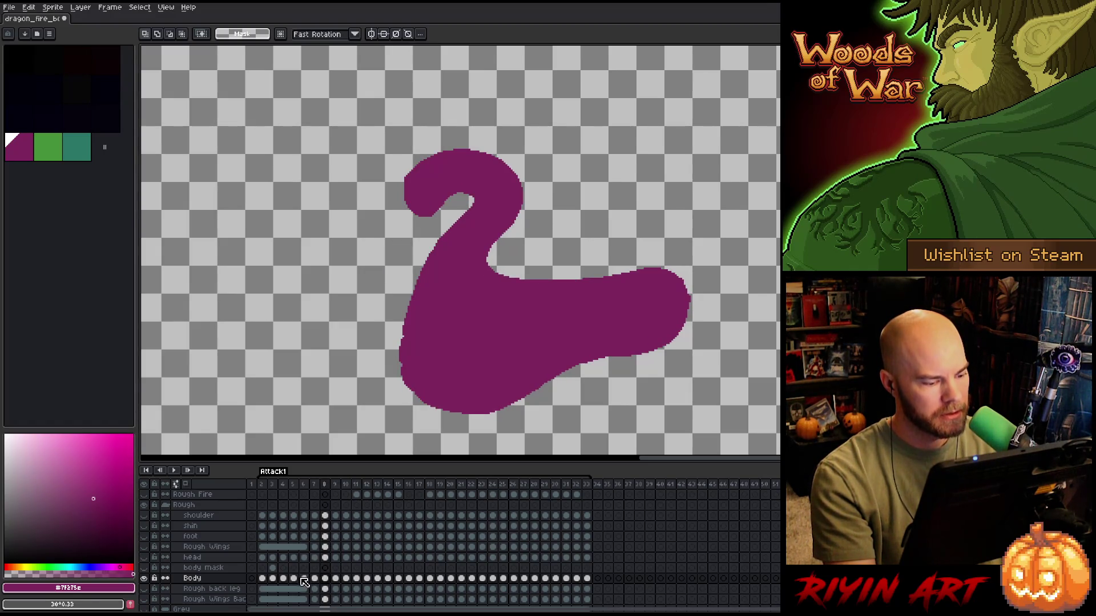
# - Select the whole frame 8 body shape and step to frame 9
pyautogui.hotkey('ctrl', 'v')
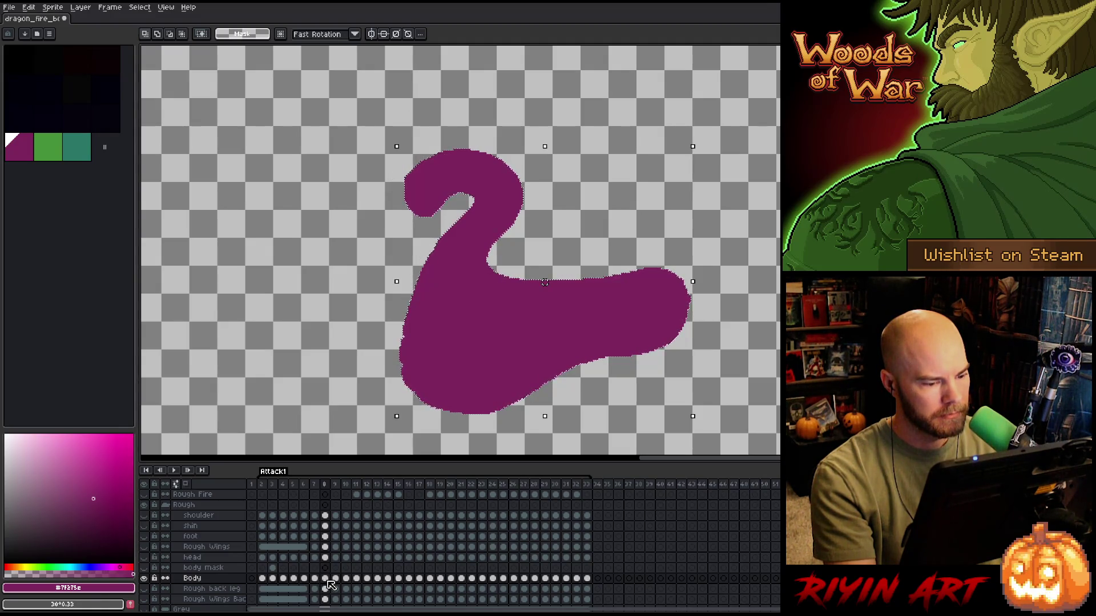
pyautogui.press('Right')
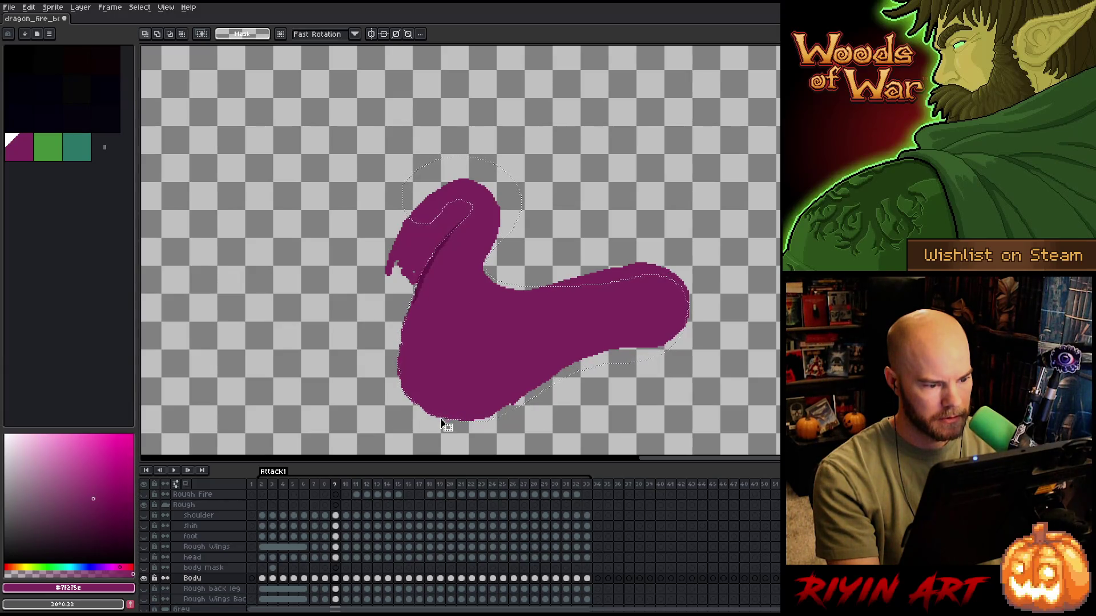
pyautogui.scroll(1, 423, 380)
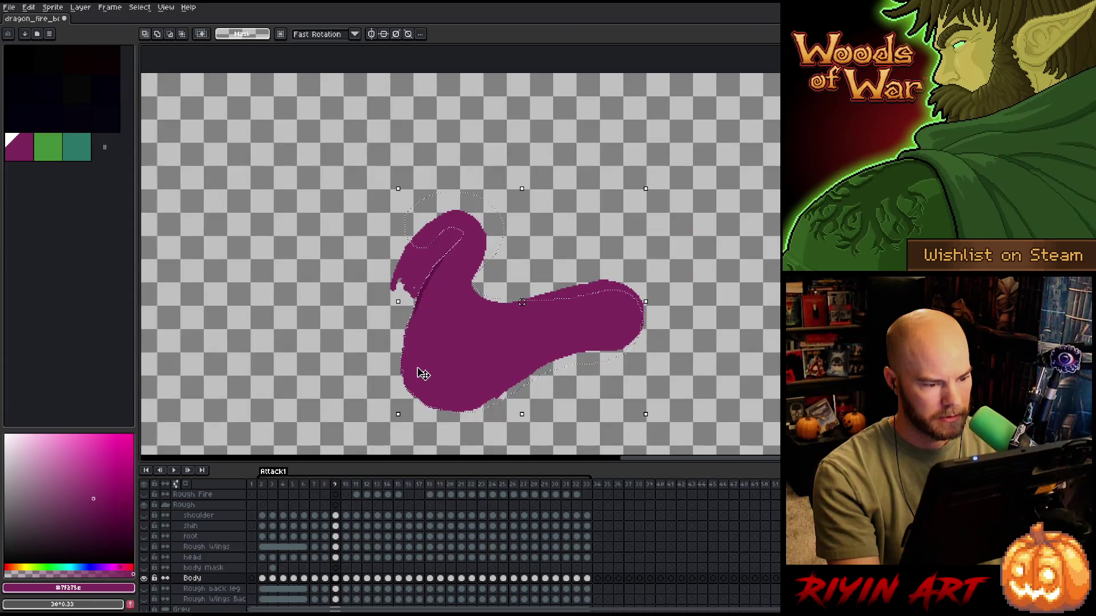
# - Add a bump and fill the white speckles along the frame 9 body's lower edge
pyautogui.press('b')
pyautogui.moveTo(419, 374); pyautogui.dragTo(384, 341)
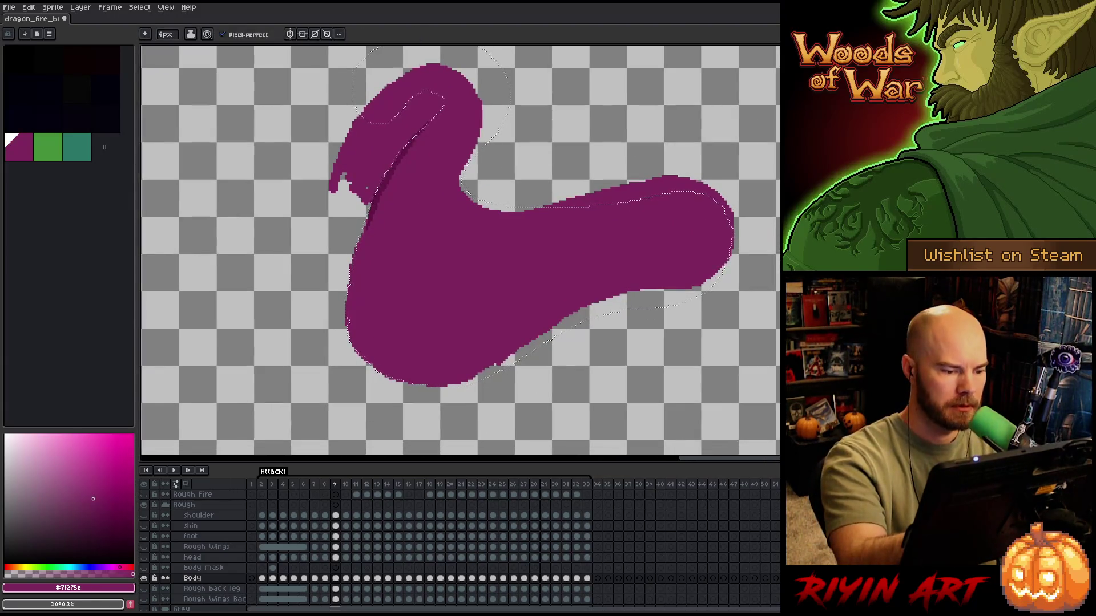
pyautogui.moveTo(475, 381); pyautogui.dragTo(482, 377)
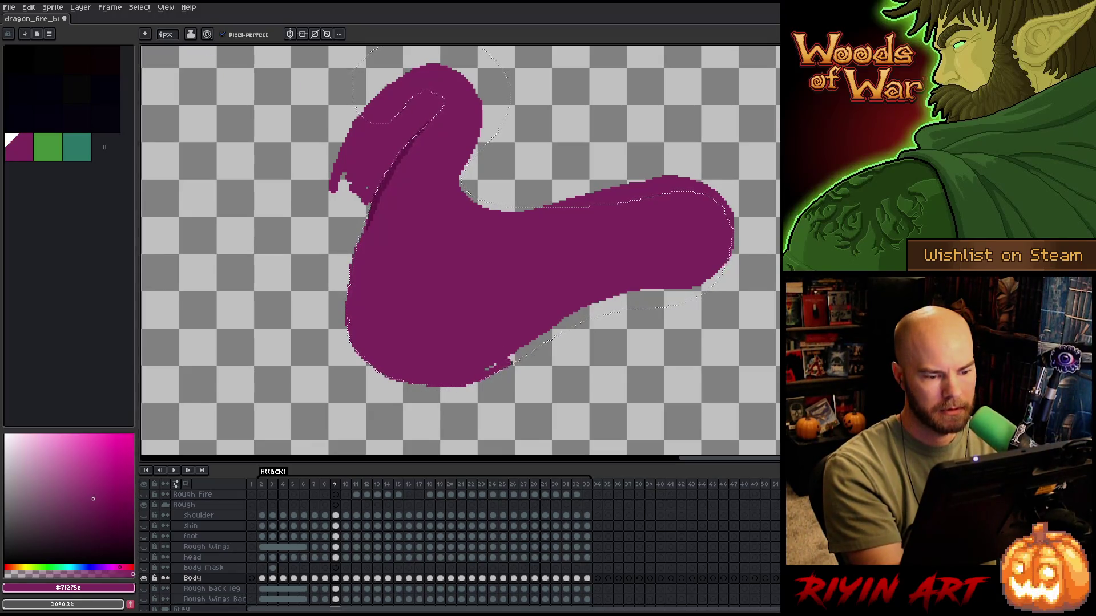
pyautogui.moveTo(540, 341); pyautogui.dragTo(511, 357)
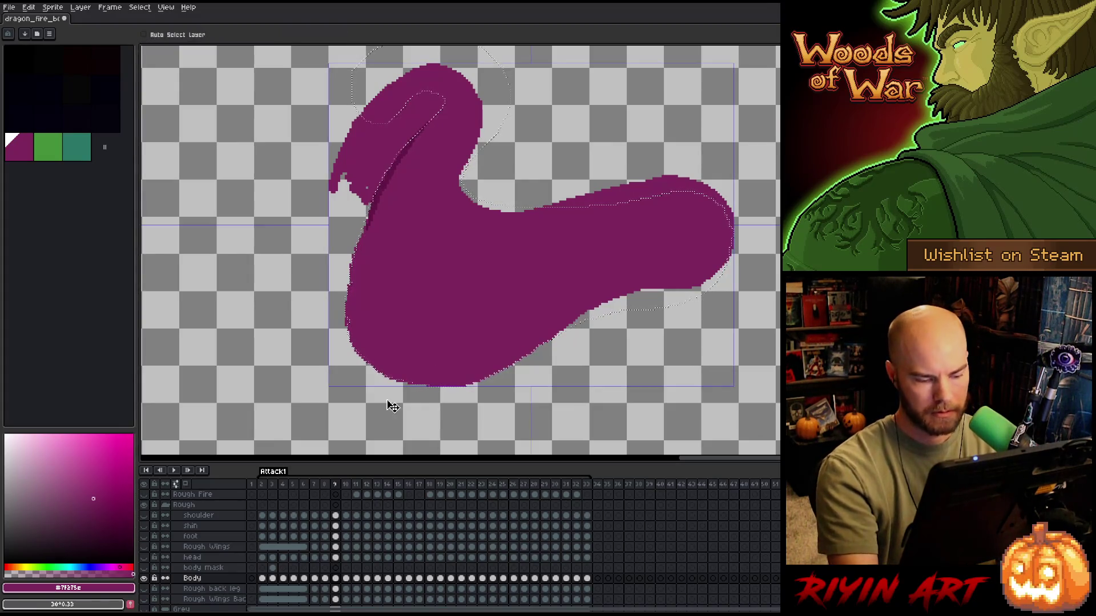
# - Set a 4px brush and erase the jagged spikes on the head's upper-left edge
pyautogui.press('b')
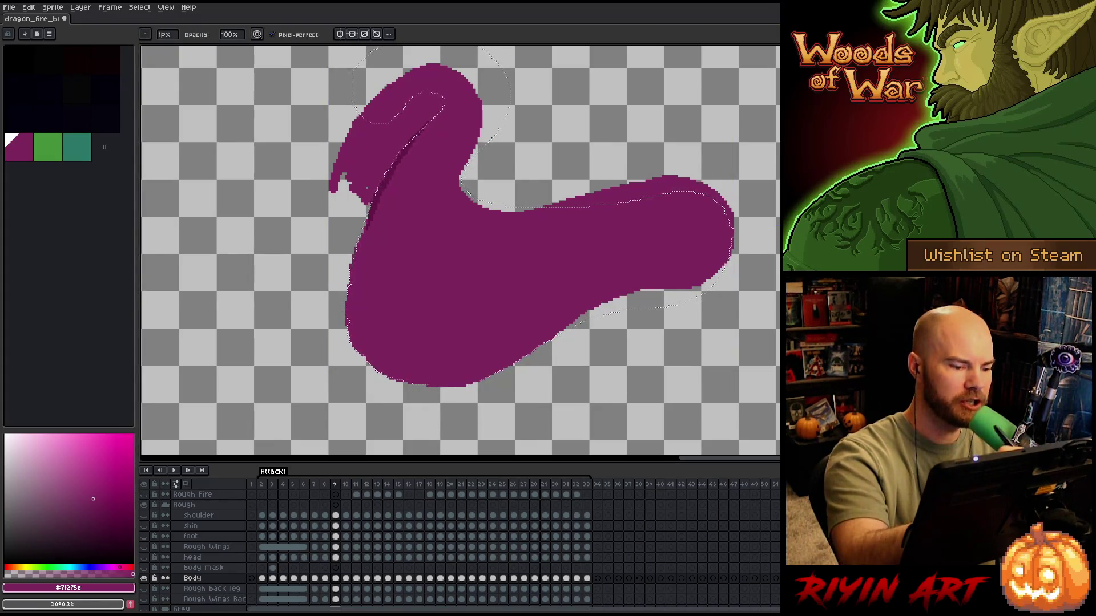
pyautogui.click(165, 35)
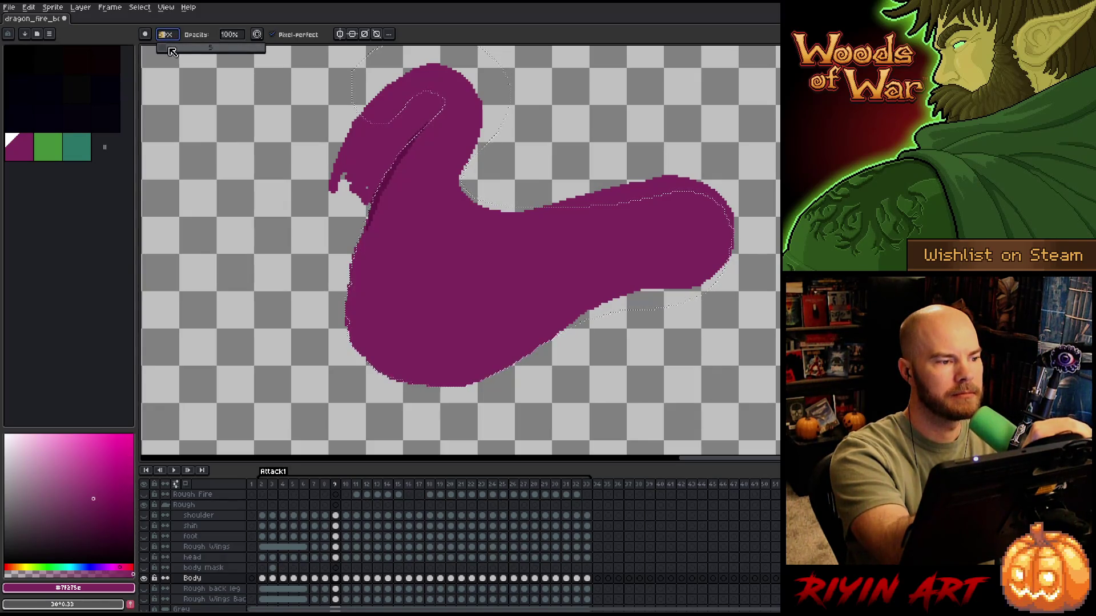
pyautogui.click(167, 50)
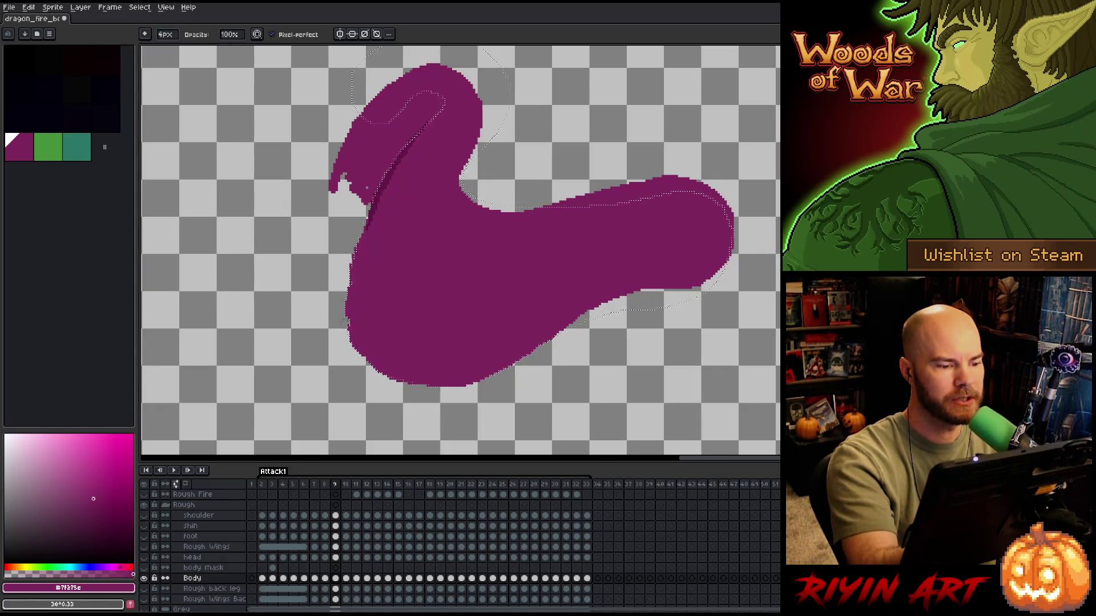
pyautogui.press('e')
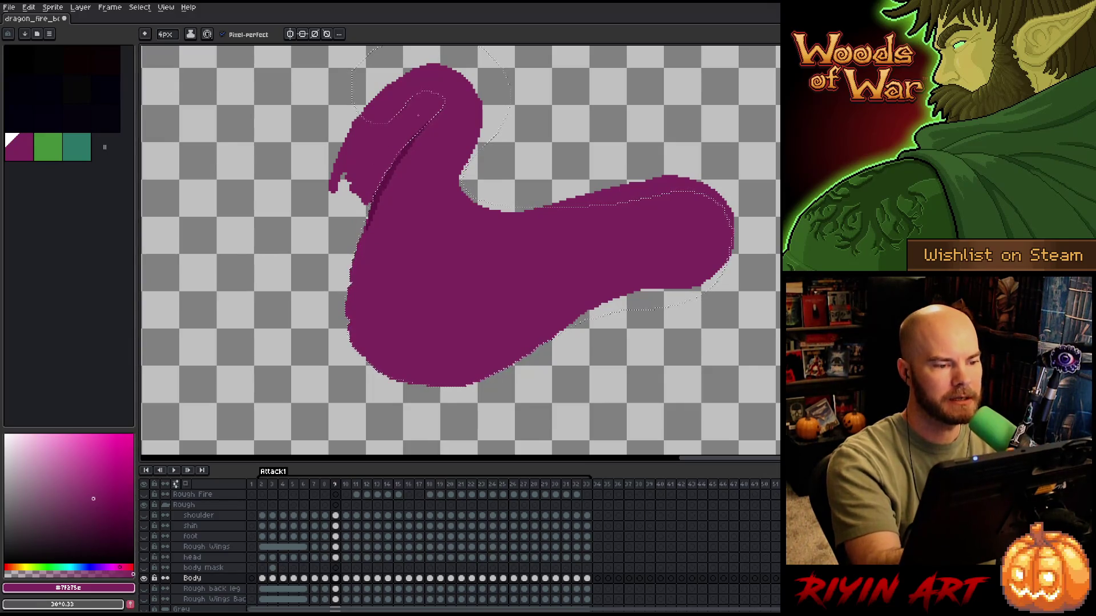
pyautogui.moveTo(332, 188); pyautogui.dragTo(342, 155)
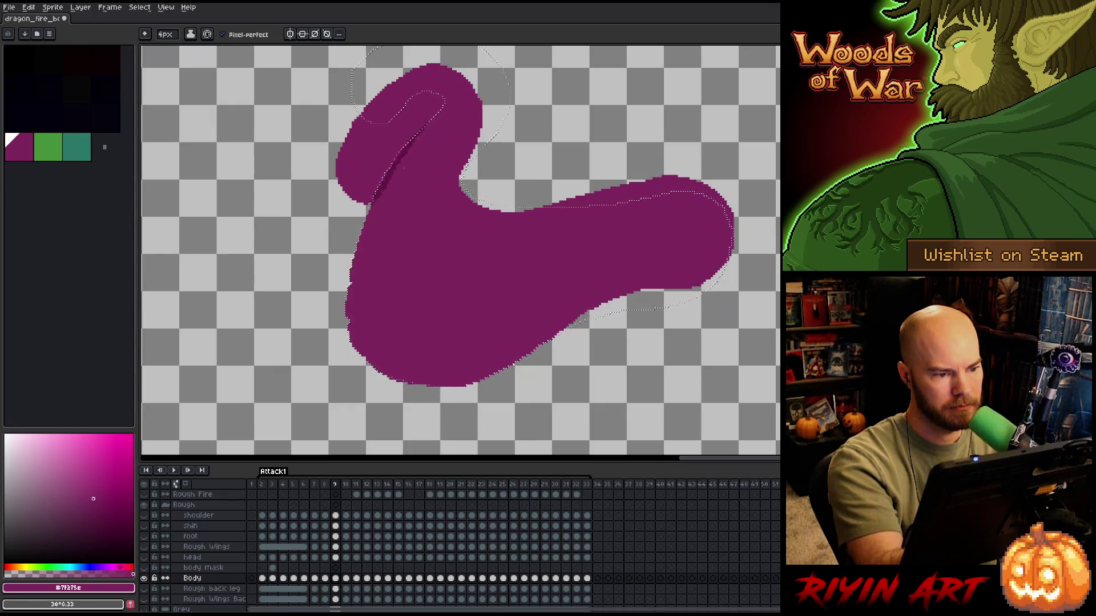
# - Eyedrop the darker purple and extend the crease down the neck, then return to the body purple
pyautogui.keyDown('alt'); pyautogui.click(399, 173); pyautogui.keyUp('alt')
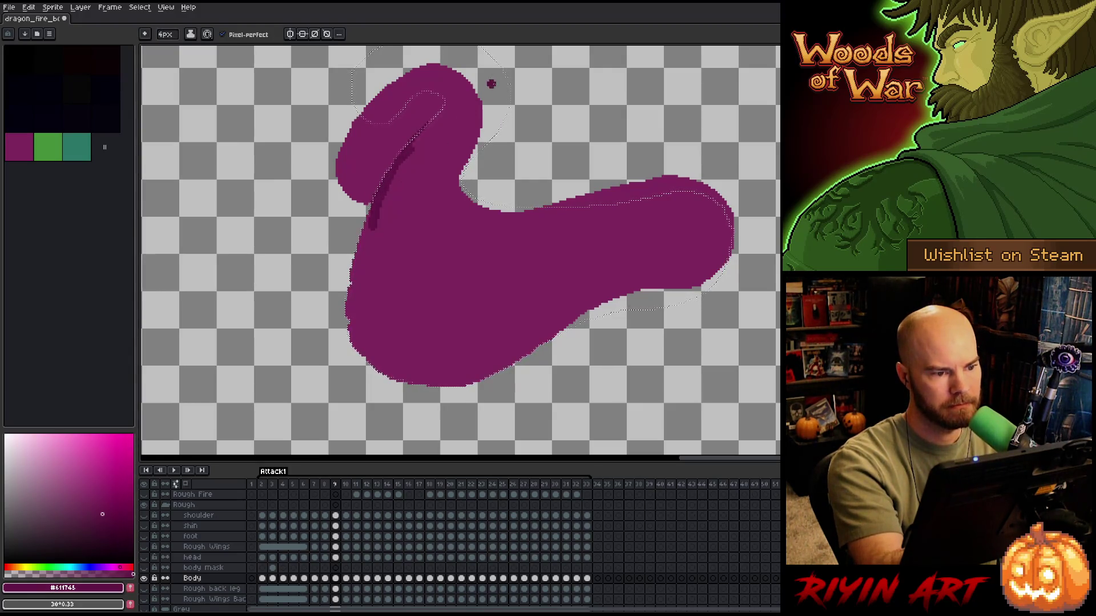
pyautogui.moveTo(375, 197); pyautogui.dragTo(372, 247)
pyautogui.keyDown('alt'); pyautogui.click(396, 191); pyautogui.keyUp('alt')
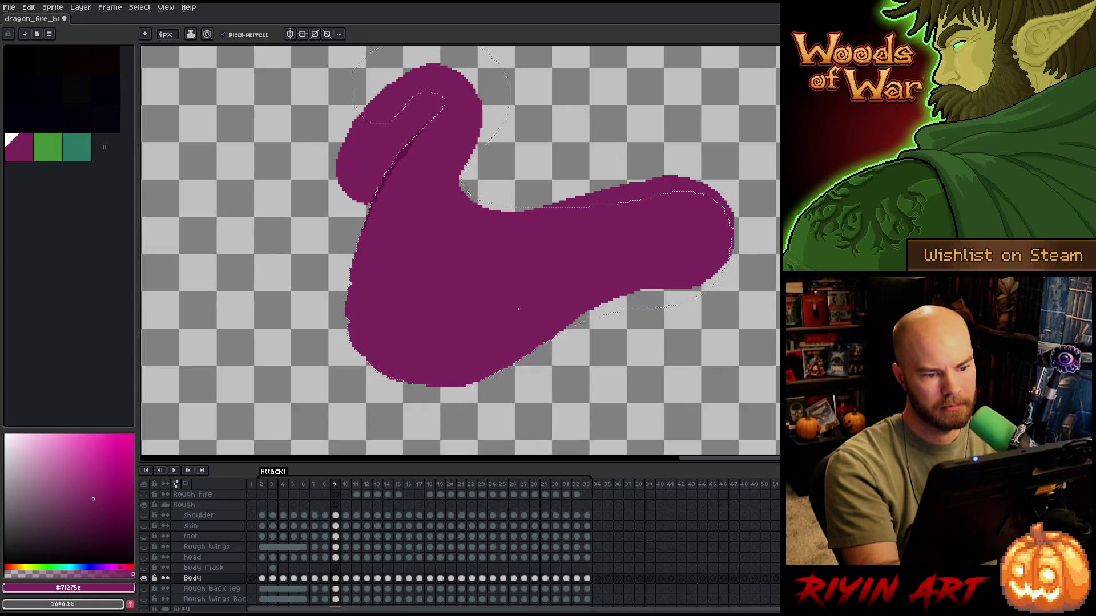
pyautogui.press('m')
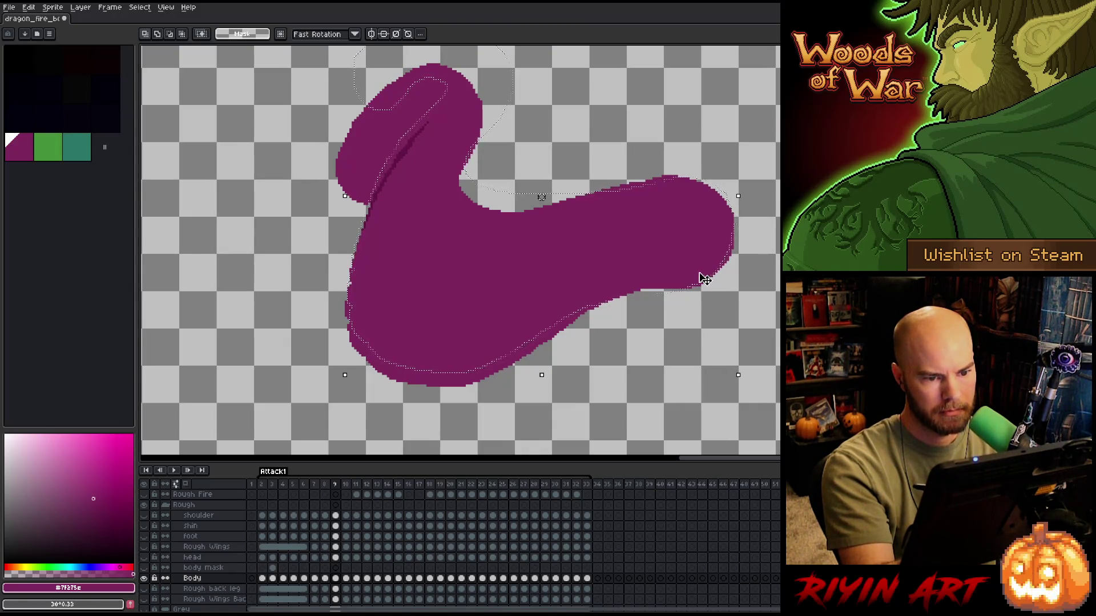
pyautogui.press('b')
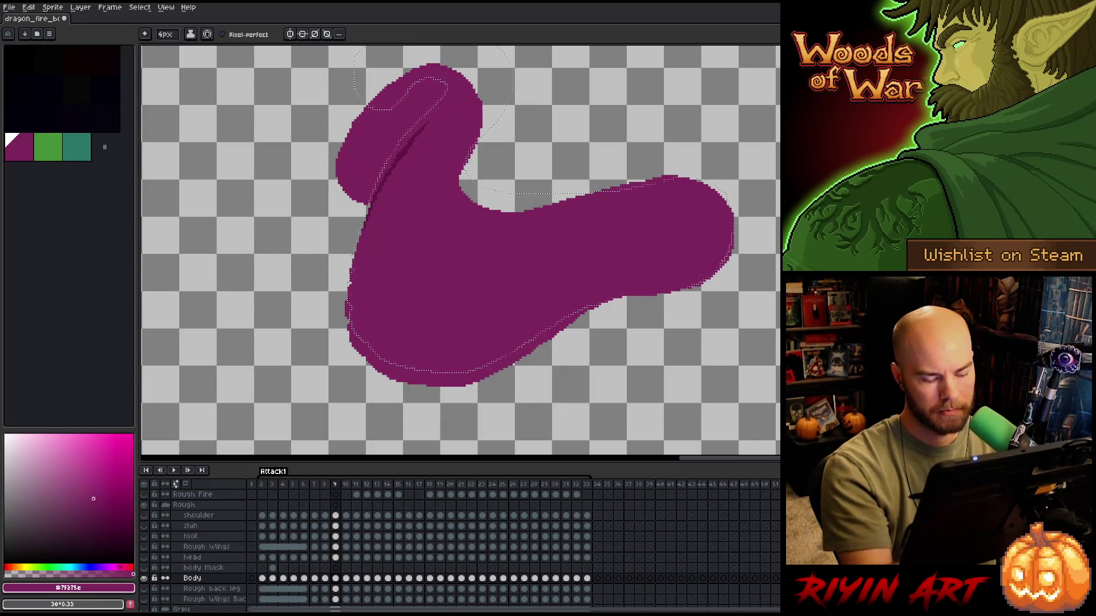
pyautogui.press('e')
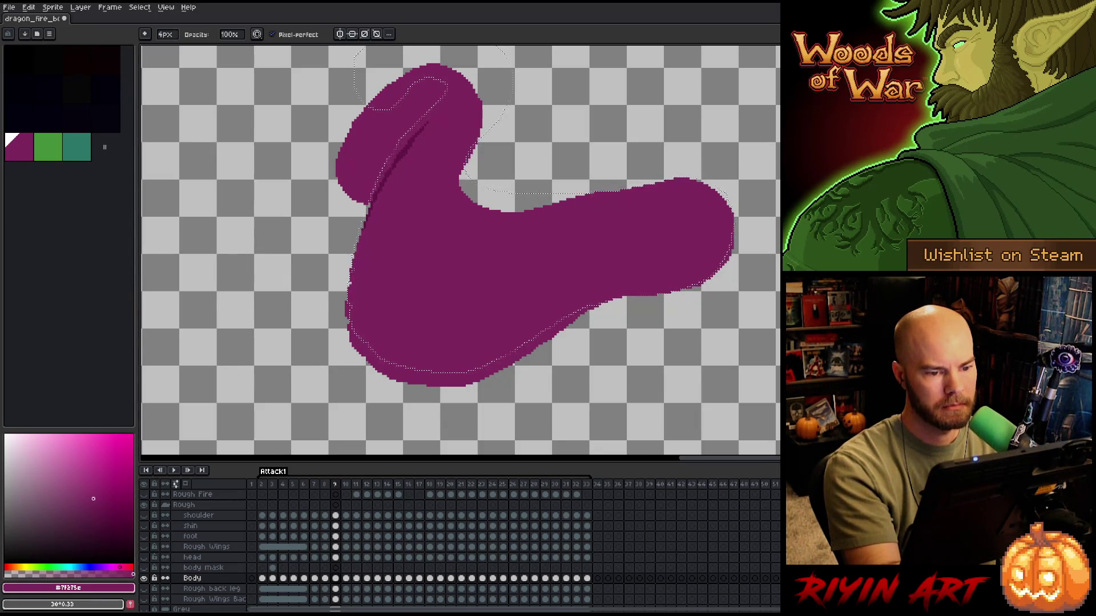
# - Toggle undo and redo to compare the head before and after the edit
pyautogui.hotkey('ctrl', 'z')
pyautogui.hotkey('ctrl', 'y')
pyautogui.hotkey('ctrl', 'z')
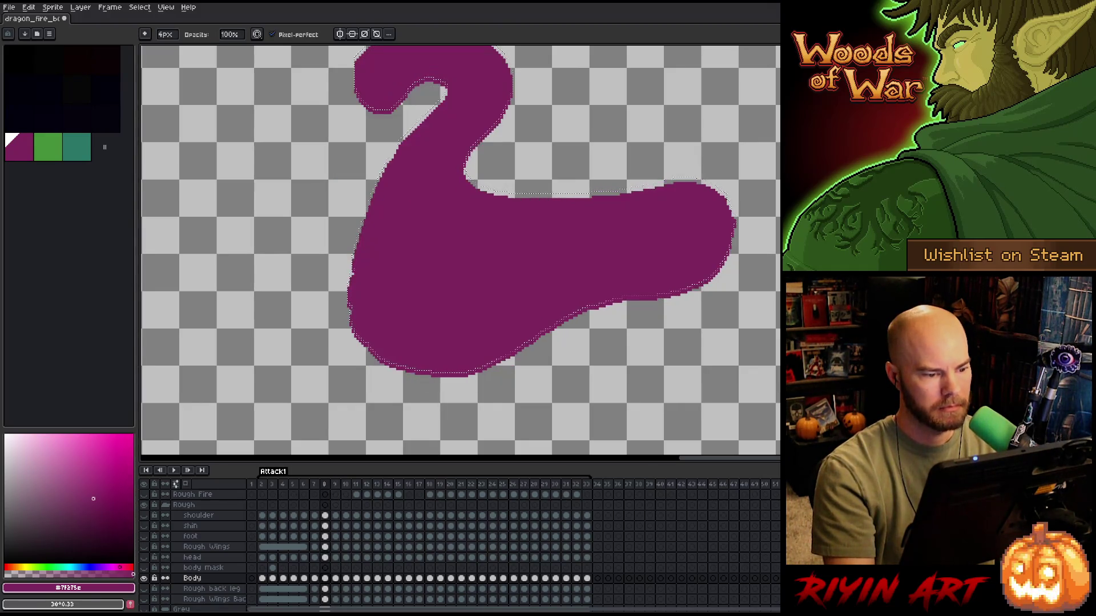
pyautogui.hotkey('ctrl', 'y')
pyautogui.hotkey('ctrl', 'z')
pyautogui.hotkey('ctrl', 'y')
pyautogui.moveTo(475, 72); pyautogui.dragTo(497, 180)
pyautogui.press('e')
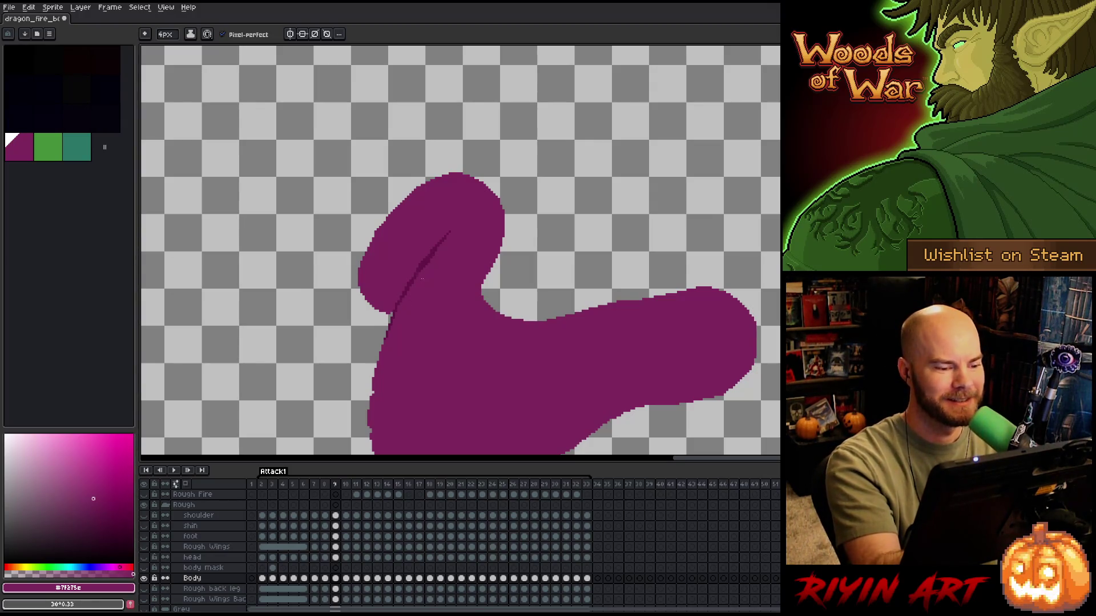
# - Paint a darker stroke along the neck crease on frame 9
pyautogui.moveTo(416, 278); pyautogui.dragTo(436, 258)
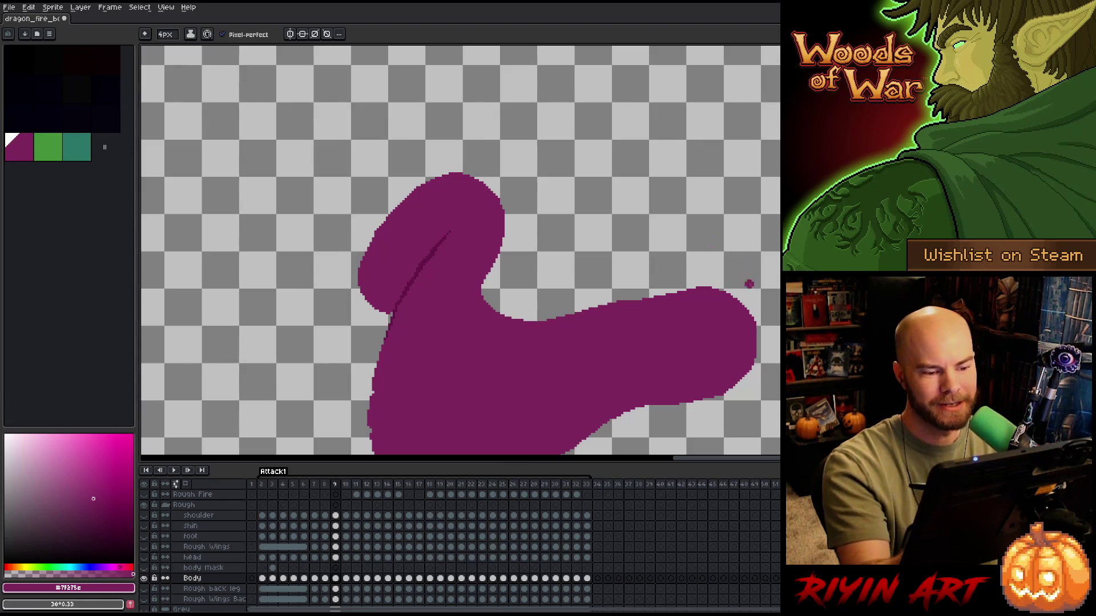
pyautogui.moveTo(732, 382); pyautogui.dragTo(732, 297)
pyautogui.press('space')
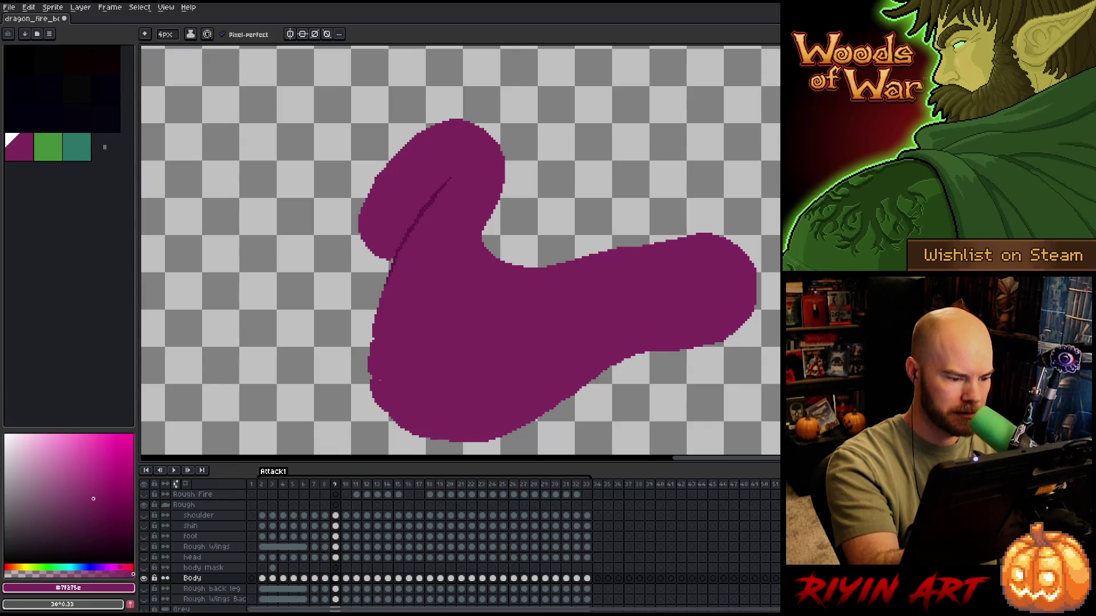
pyautogui.scroll(-2, 551, 345)
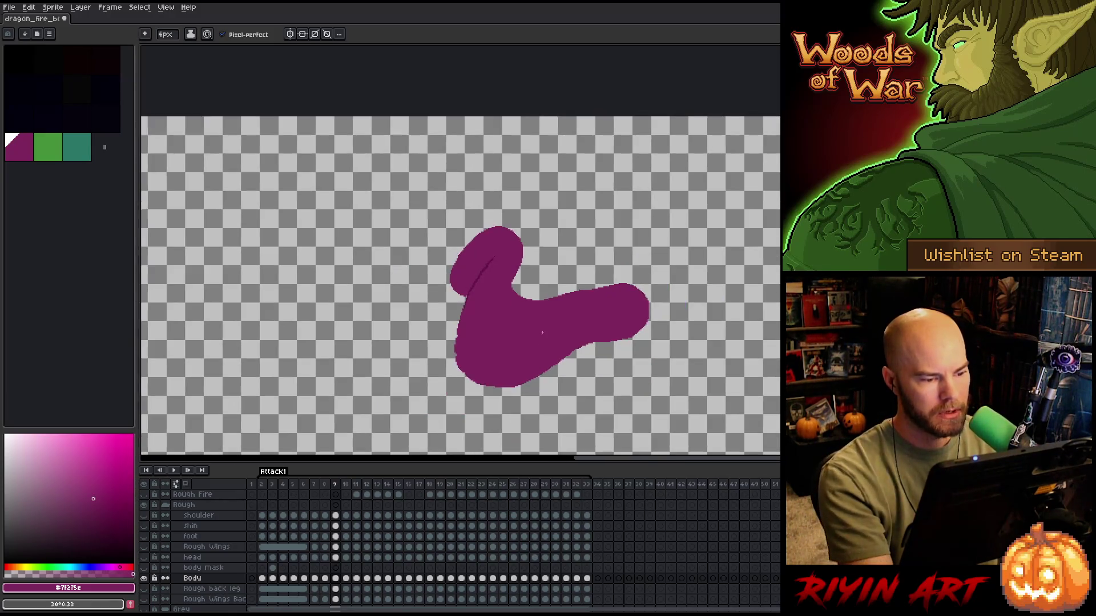
pyautogui.scroll(1, 541, 335)
# - Flip between frames 9 and 10 to compare the poses, ending on frame 10
pyautogui.press('Left')
pyautogui.press('Right')
pyautogui.press('Left')
pyautogui.press('Right')
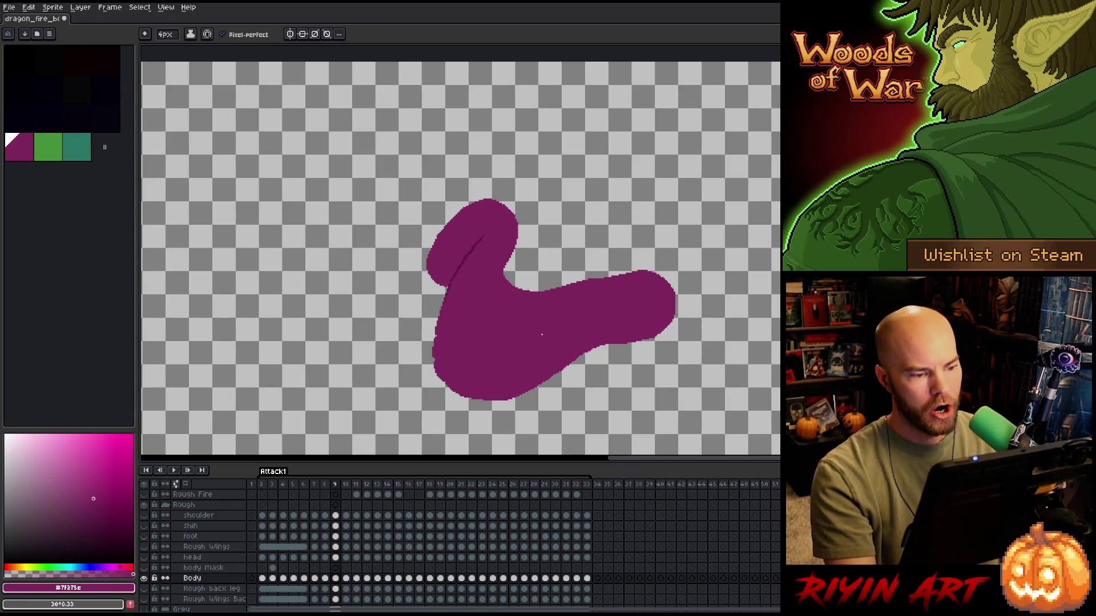
pyautogui.press('Right')
pyautogui.press('Left')
pyautogui.press('Right')
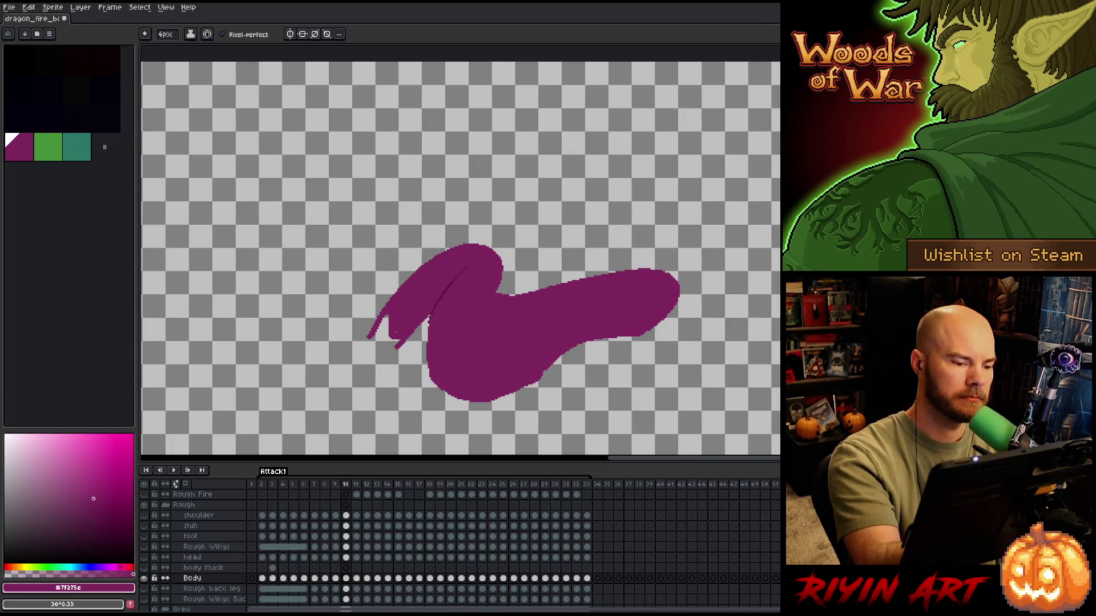
# - Paint over the lower neck on frame 10 and check it against frame 9
pyautogui.moveTo(394, 342)
pyautogui.mouseDown()
pyautogui.moveTo(380, 318)
pyautogui.moveTo(394, 341)
pyautogui.mouseUp()
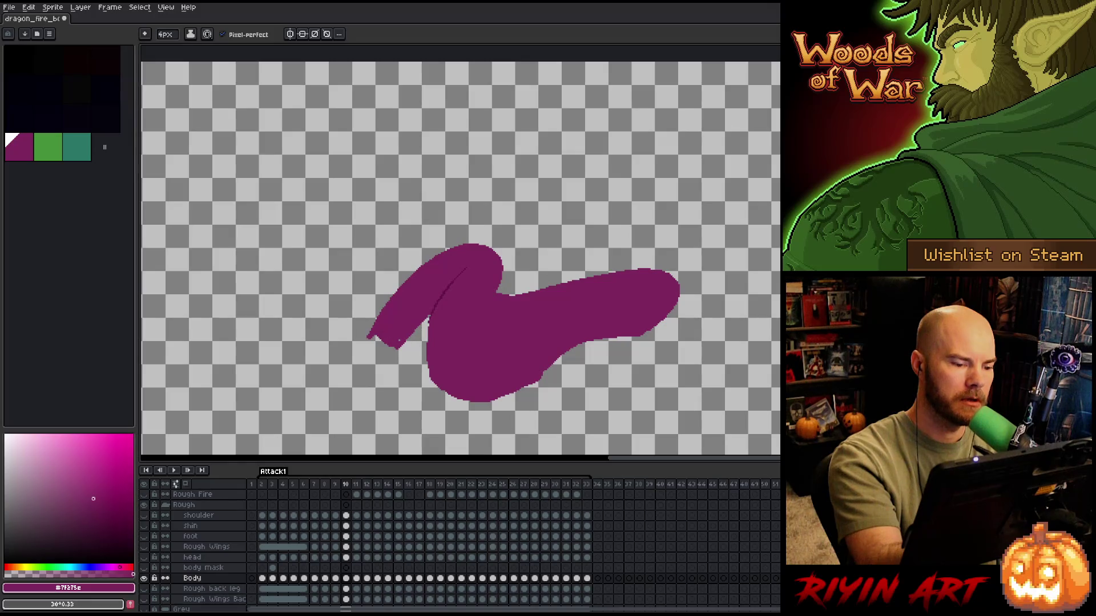
pyautogui.moveTo(692, 330); pyautogui.dragTo(636, 338)
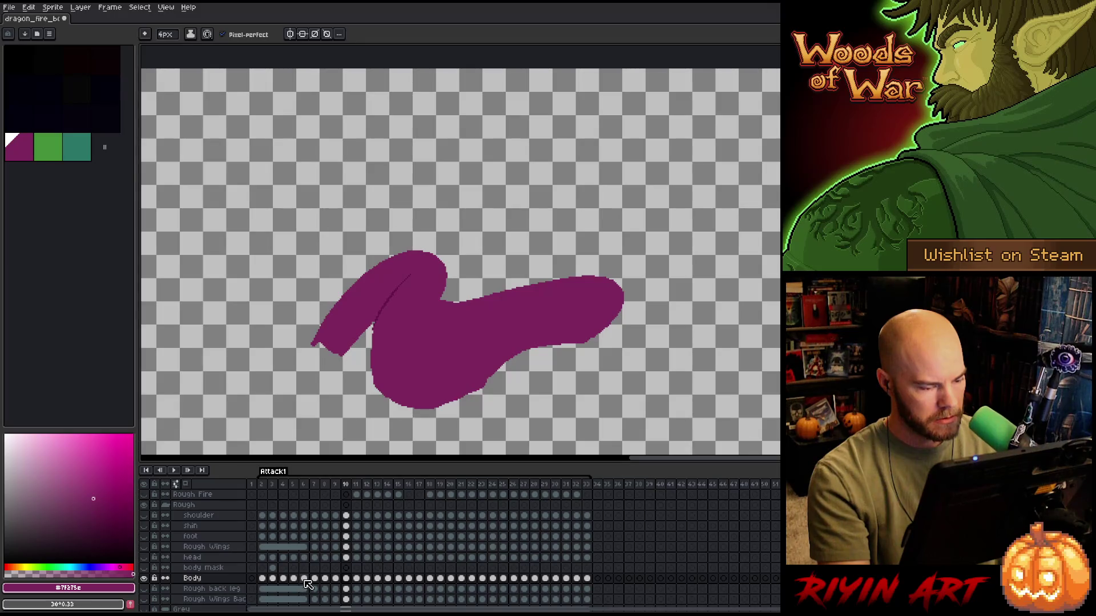
pyautogui.press(',')
pyautogui.press('.')
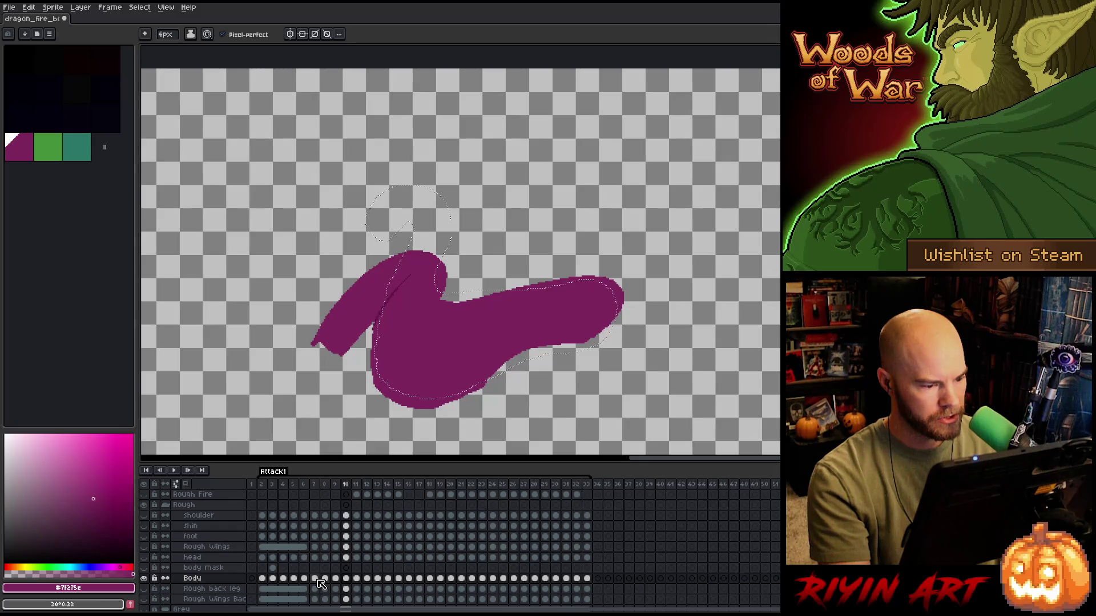
# - Click through the Body layer cels for frames 6 to 8 to review the poses
pyautogui.click(318, 580)
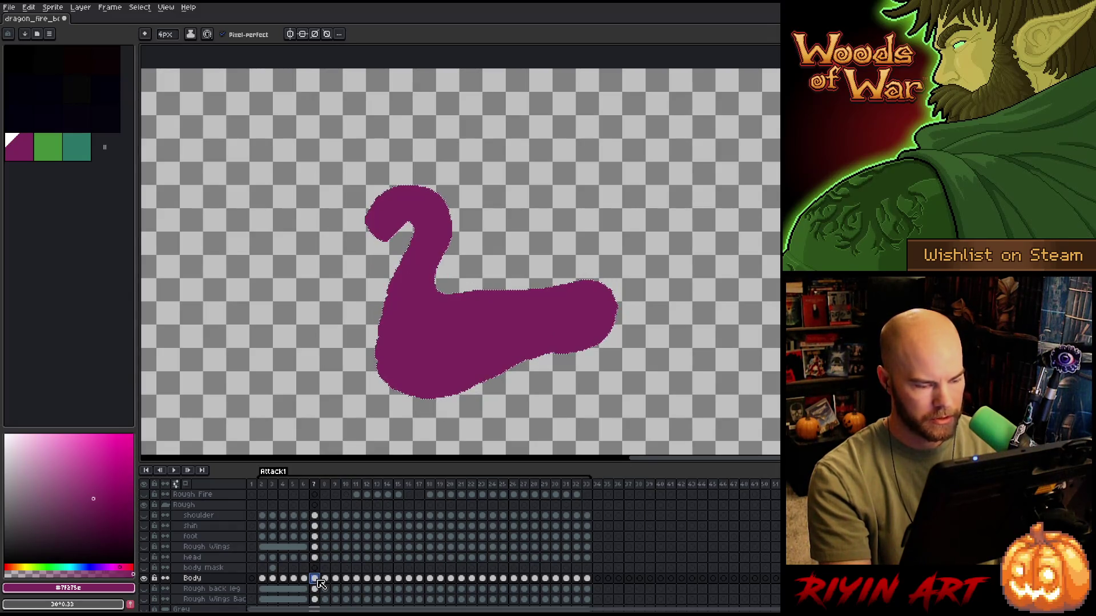
pyautogui.press('.')
pyautogui.press('.')
pyautogui.press('.')
pyautogui.click(318, 580)
pyautogui.press('.')
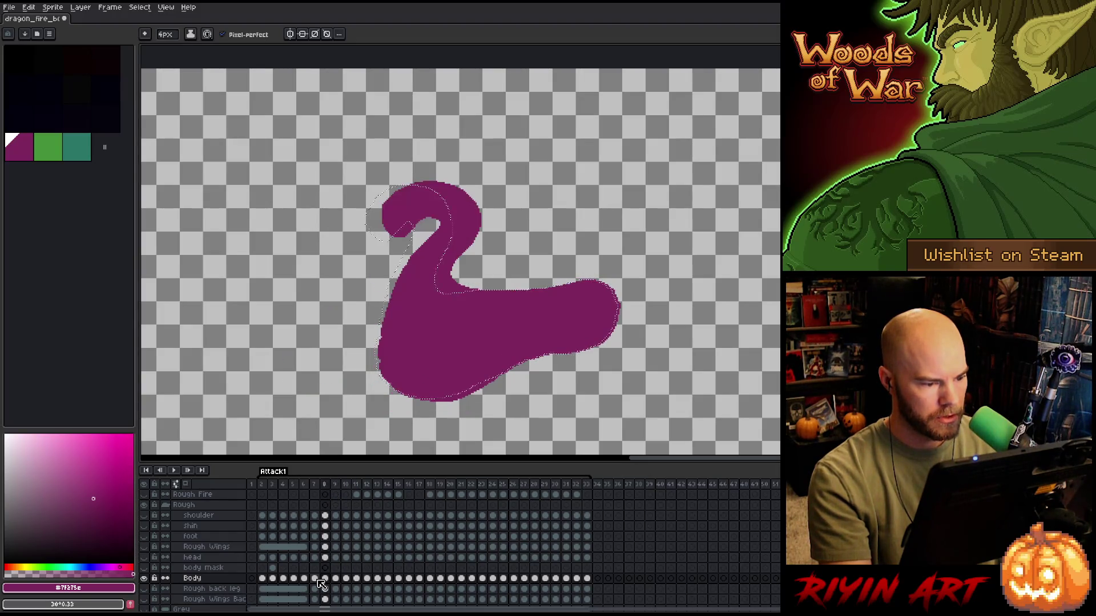
pyautogui.click(314, 580)
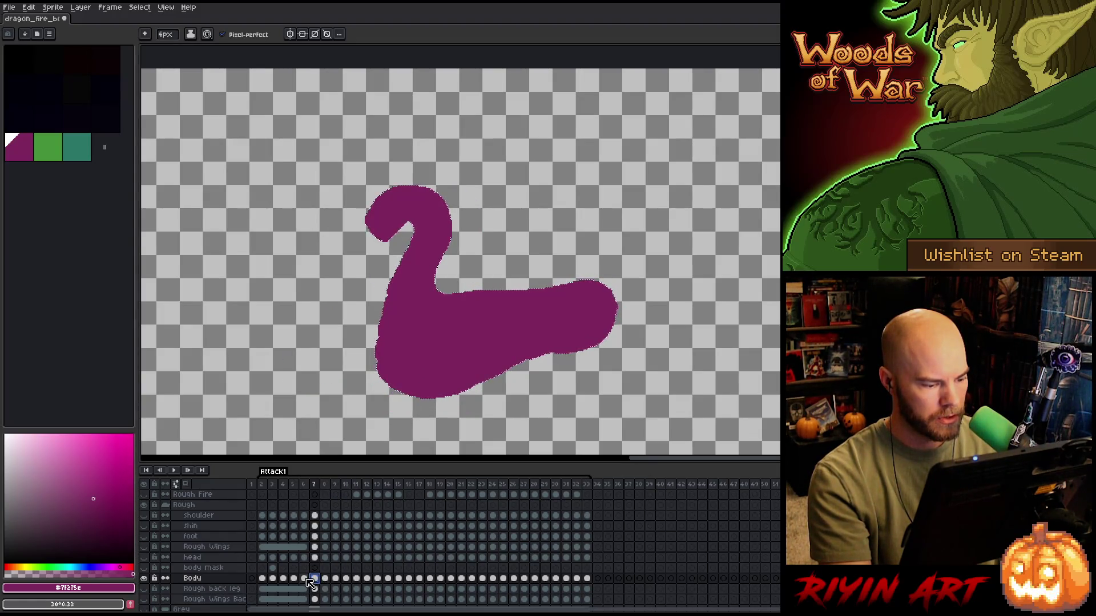
pyautogui.click(307, 579)
pyautogui.click(317, 580)
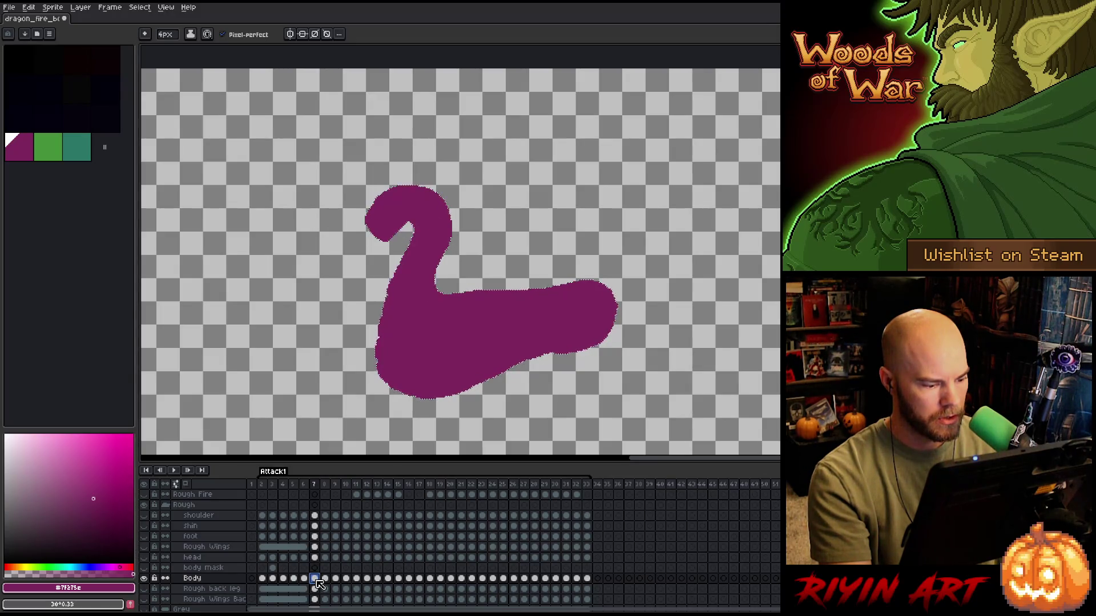
# - Step from frame 5 forward to frame 10, flicking between frames 9 and 10
pyautogui.press('Left')
pyautogui.press('Left')
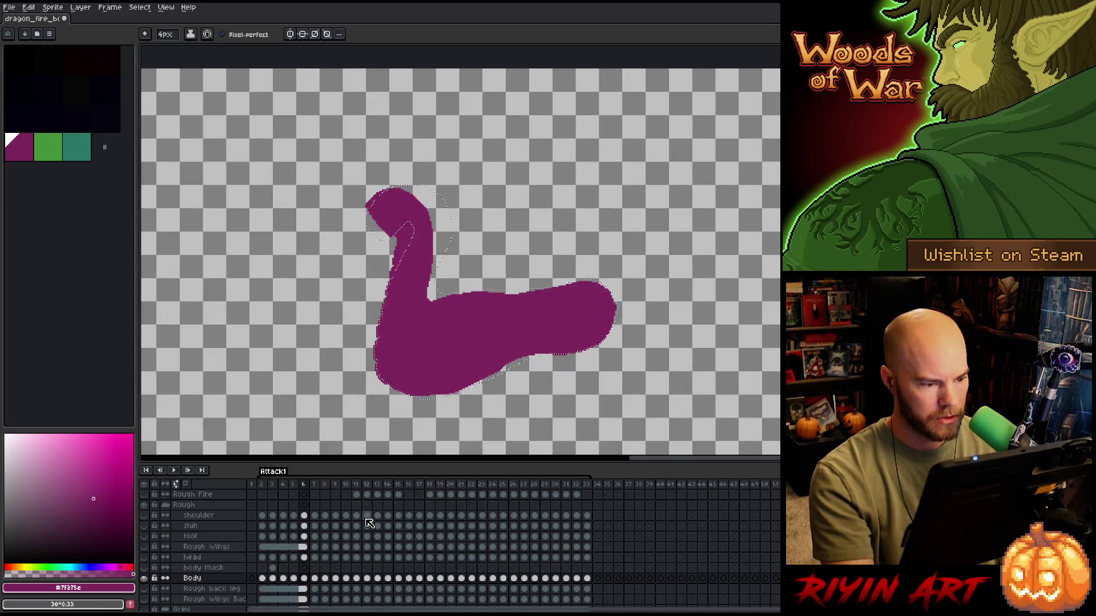
pyautogui.press('Right')
pyautogui.press('Right')
pyautogui.press('Right')
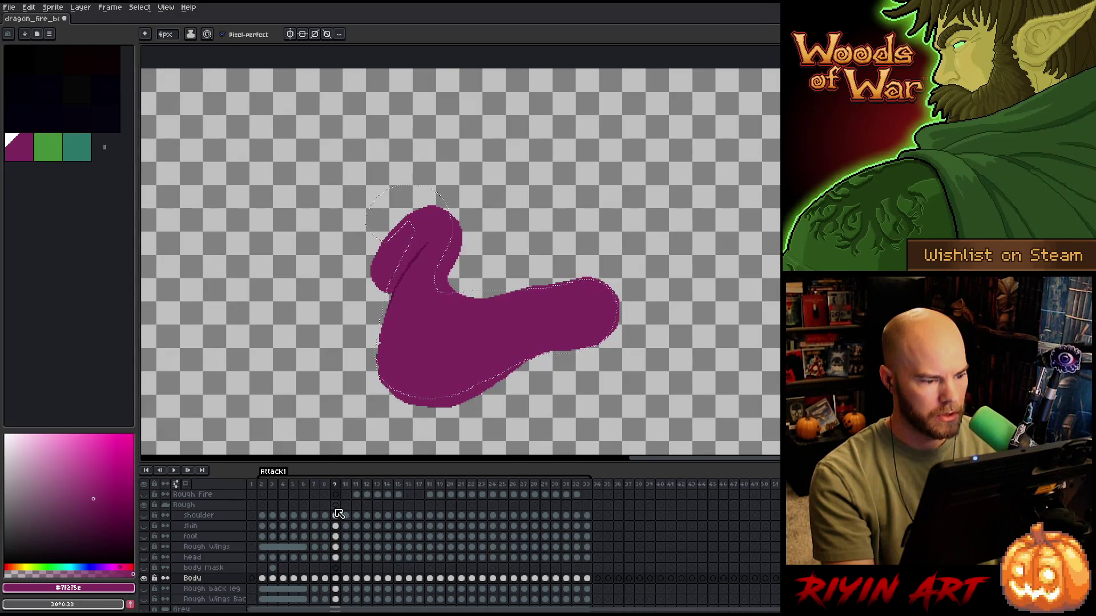
pyautogui.press('Right')
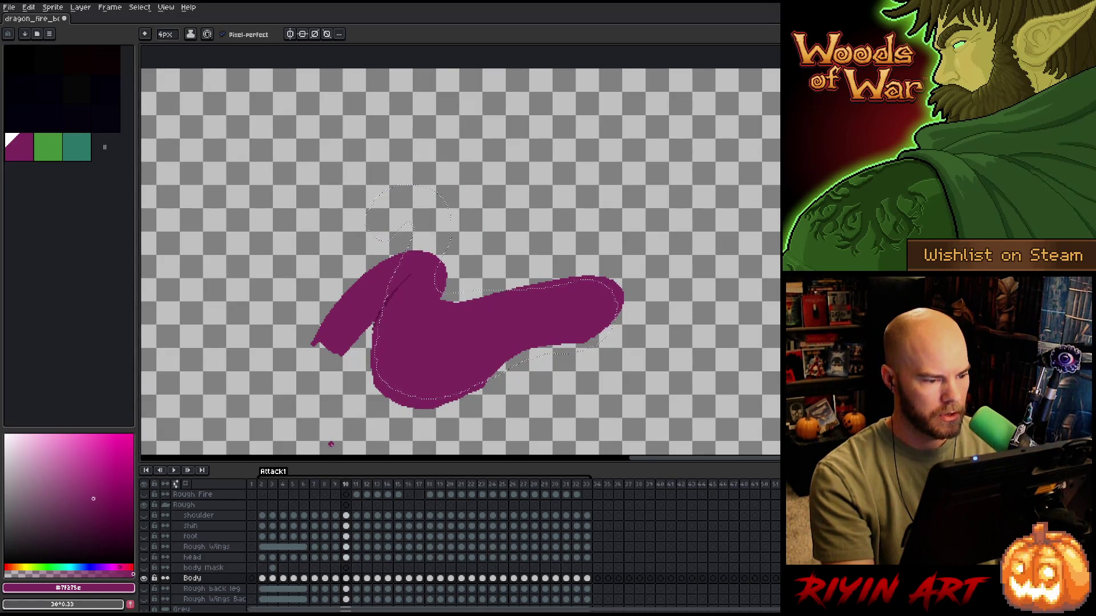
pyautogui.press('Left')
pyautogui.press('Right')
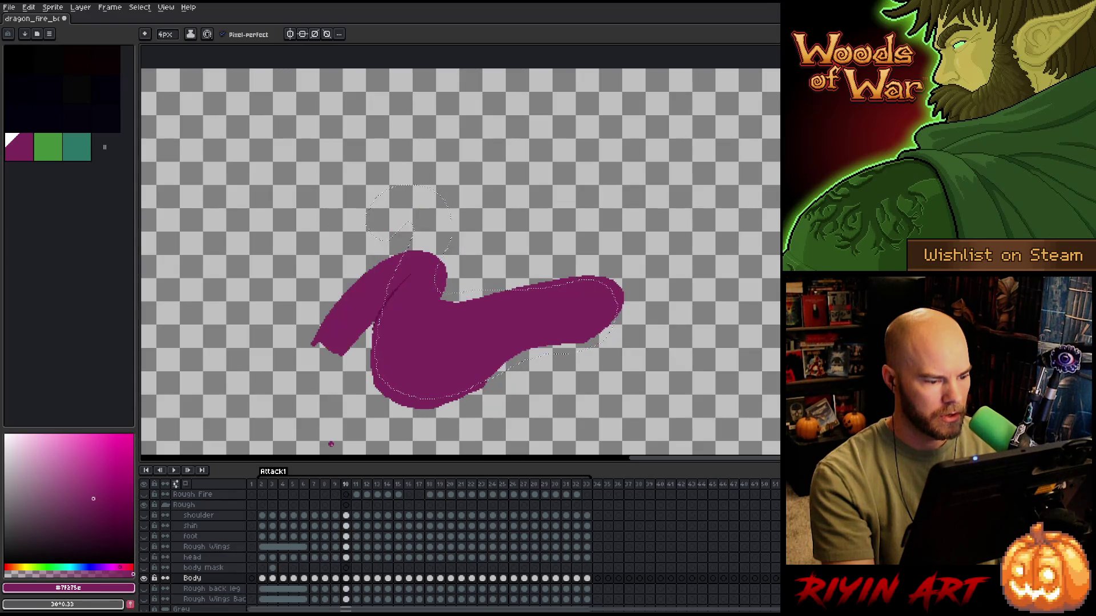
pyautogui.moveTo(331, 444); pyautogui.dragTo(373, 399)
pyautogui.scroll(1, 465, 342)
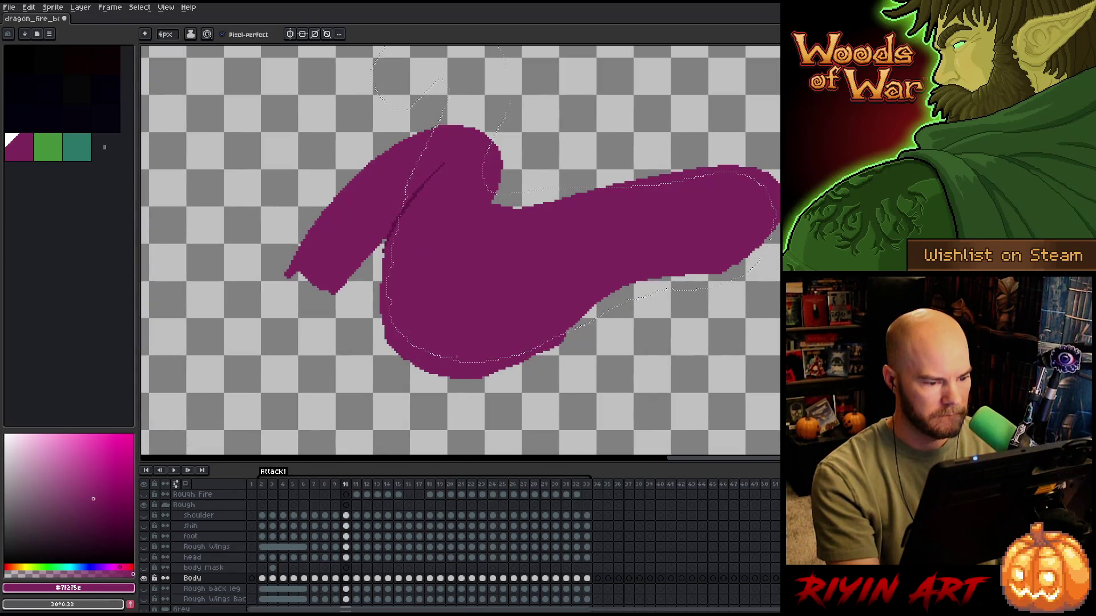
# - Select along the lower edge, then alternate pencil and eraser to clean frame 10's silhouette edges
pyautogui.press('m')
pyautogui.moveTo(457, 364); pyautogui.dragTo(452, 377)
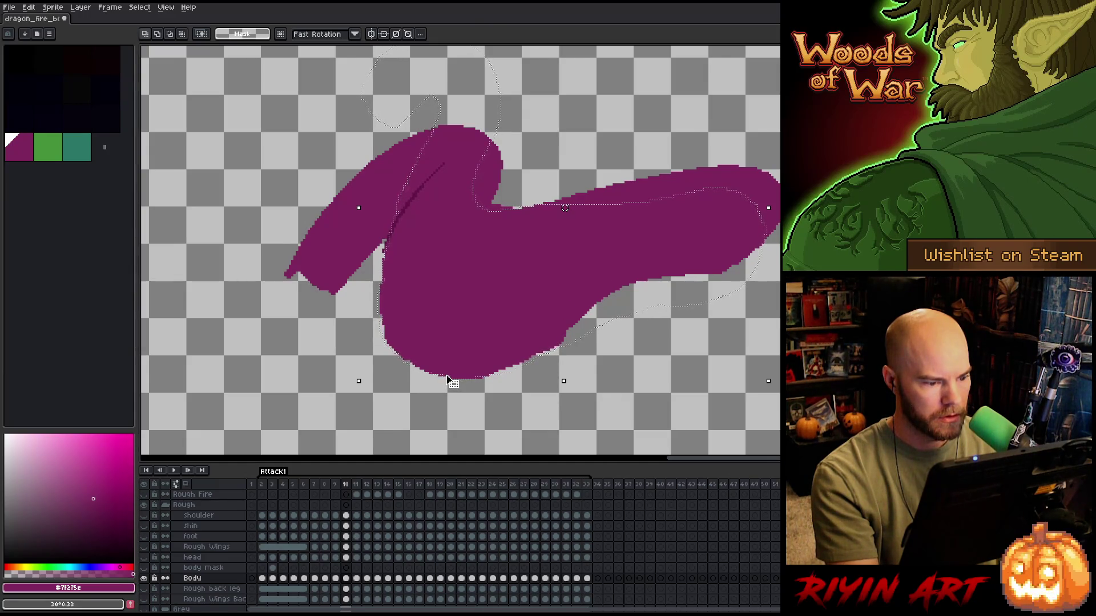
pyautogui.press('b')
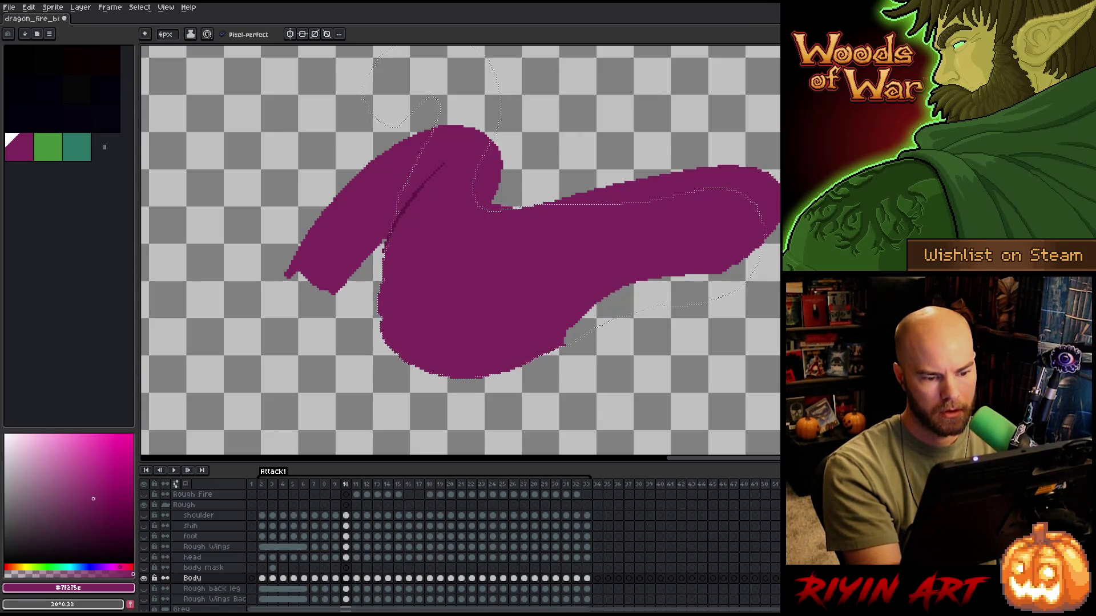
pyautogui.press('b')
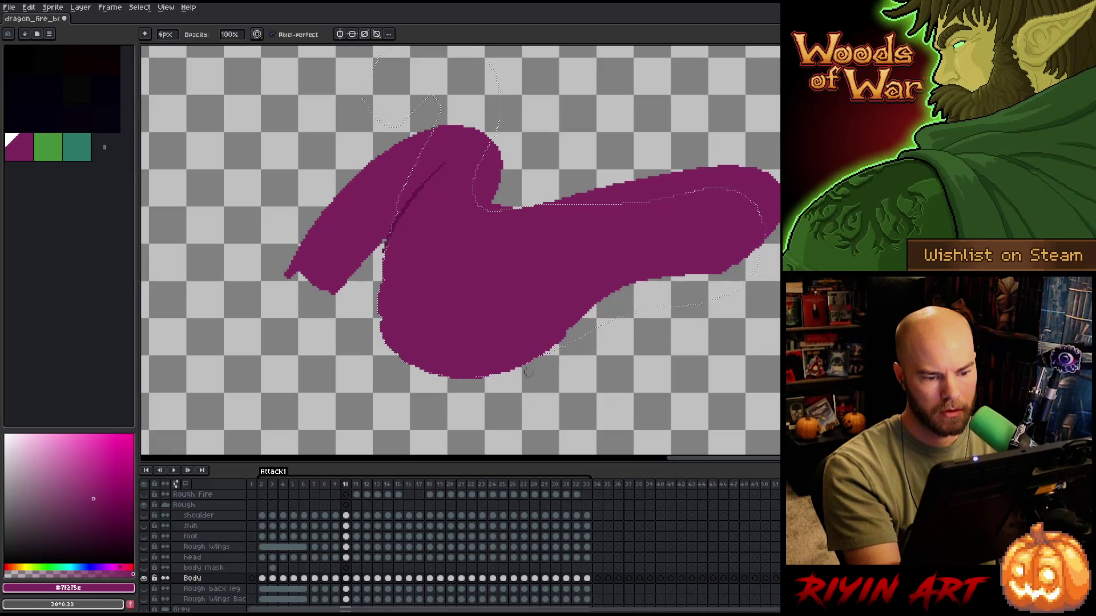
pyautogui.press('e')
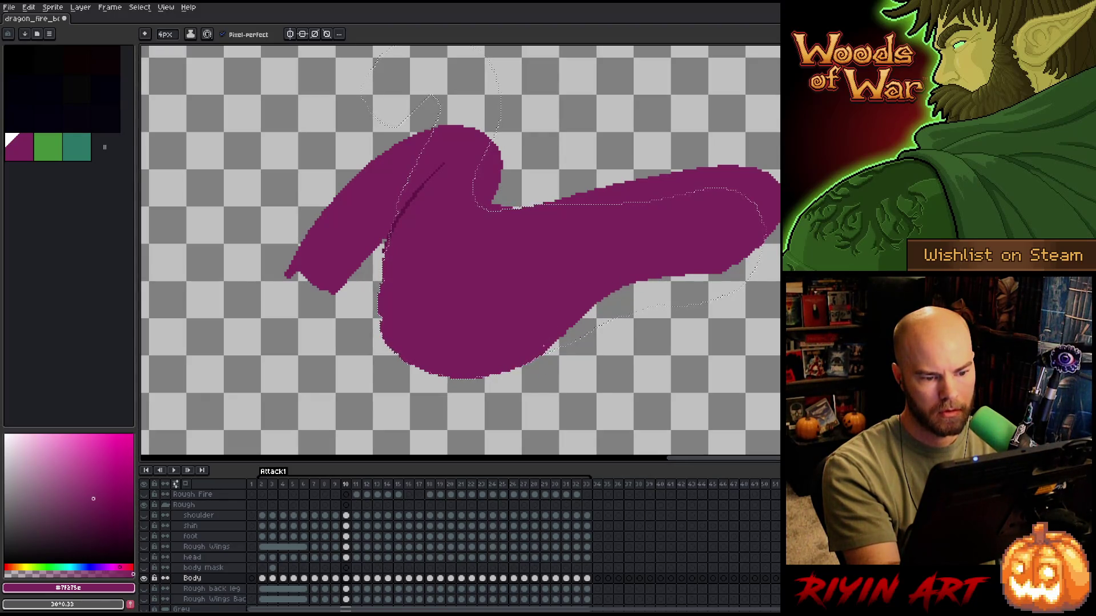
pyautogui.press('b')
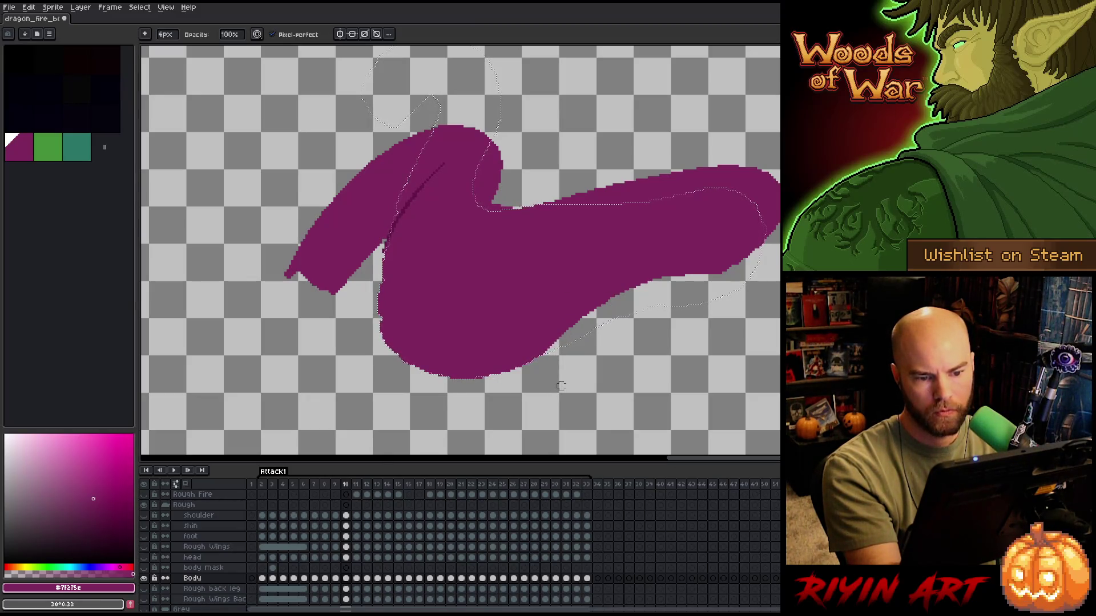
pyautogui.press('e')
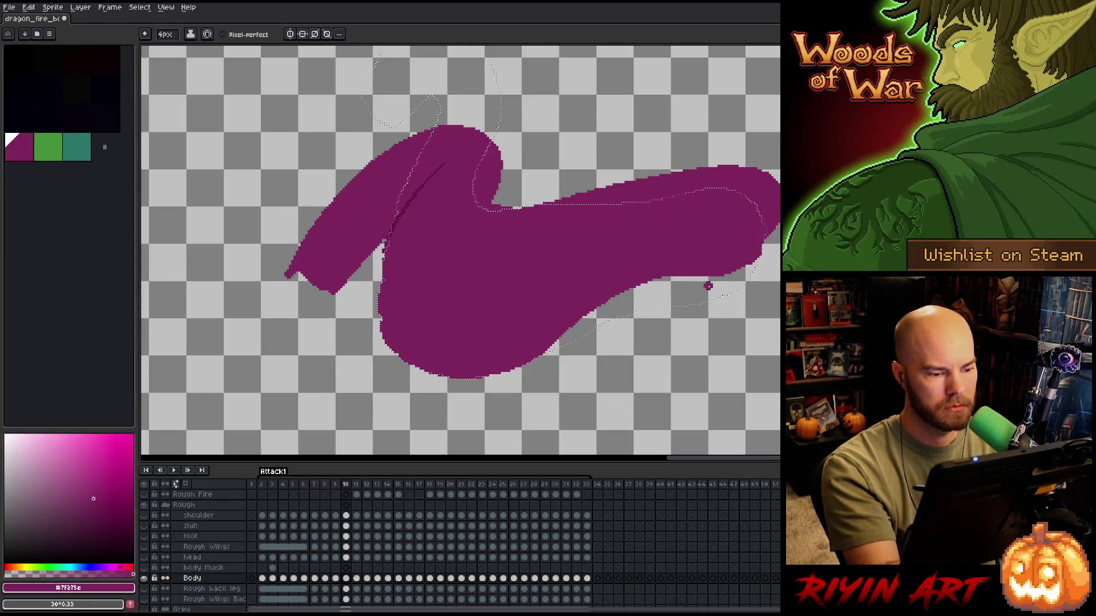
pyautogui.press('b')
pyautogui.press('e')
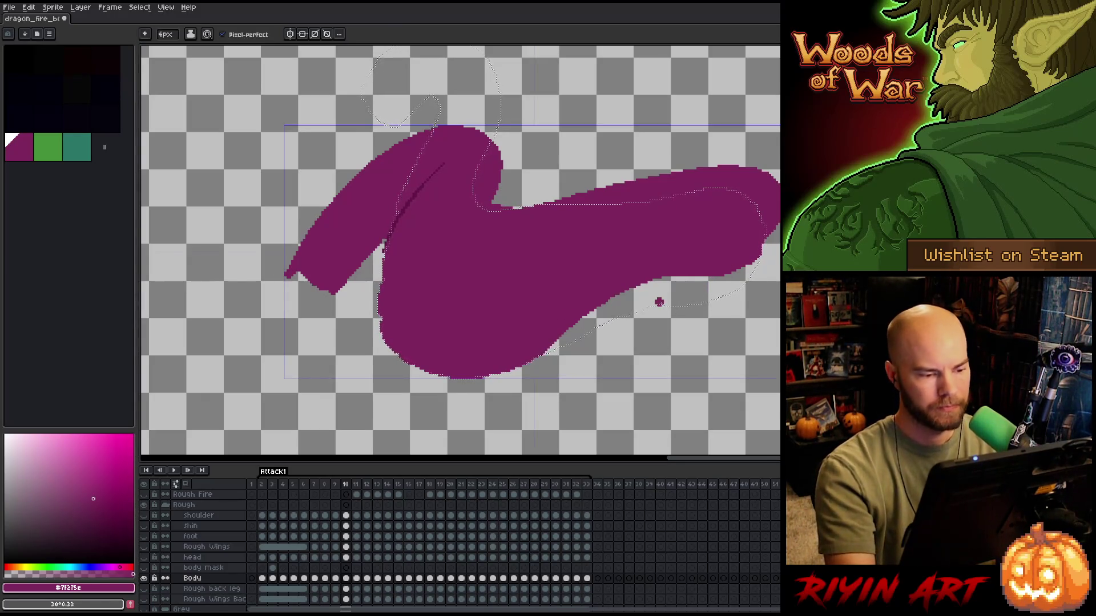
pyautogui.press('b')
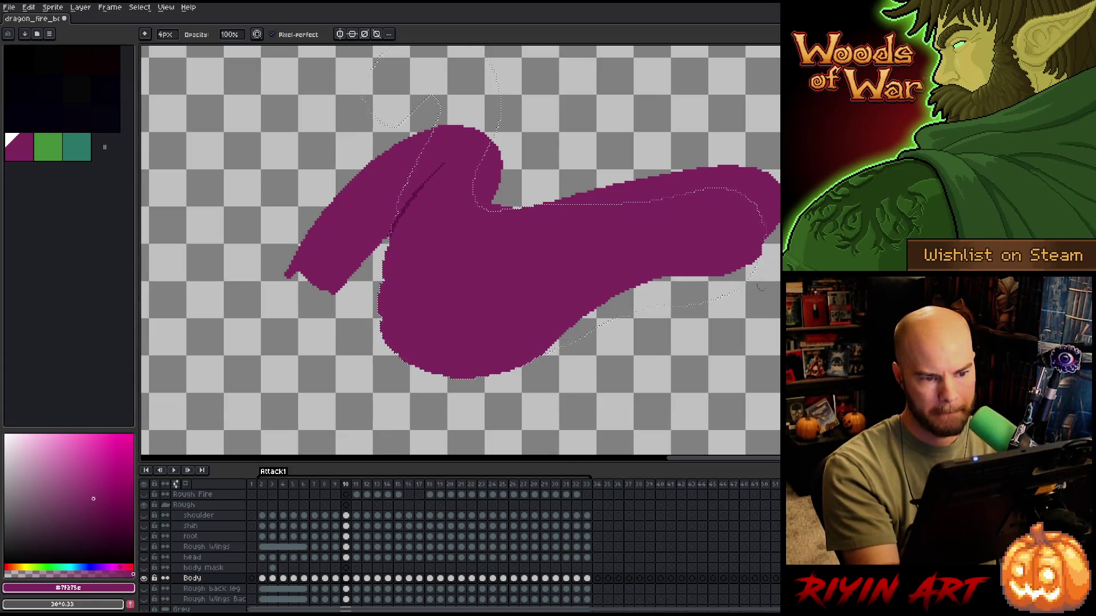
pyautogui.press('m')
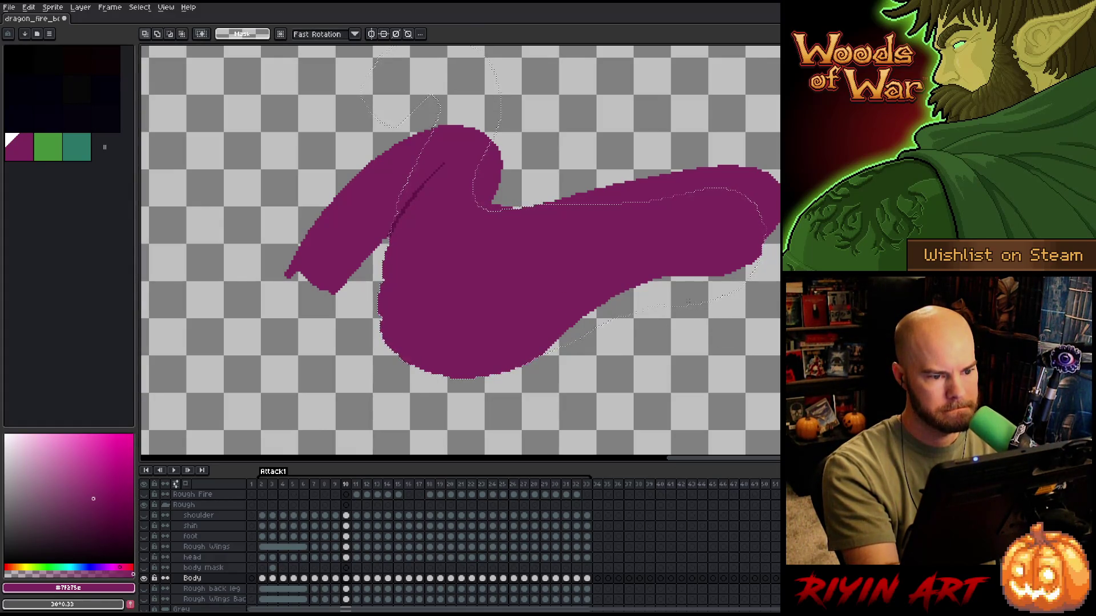
pyautogui.press('b')
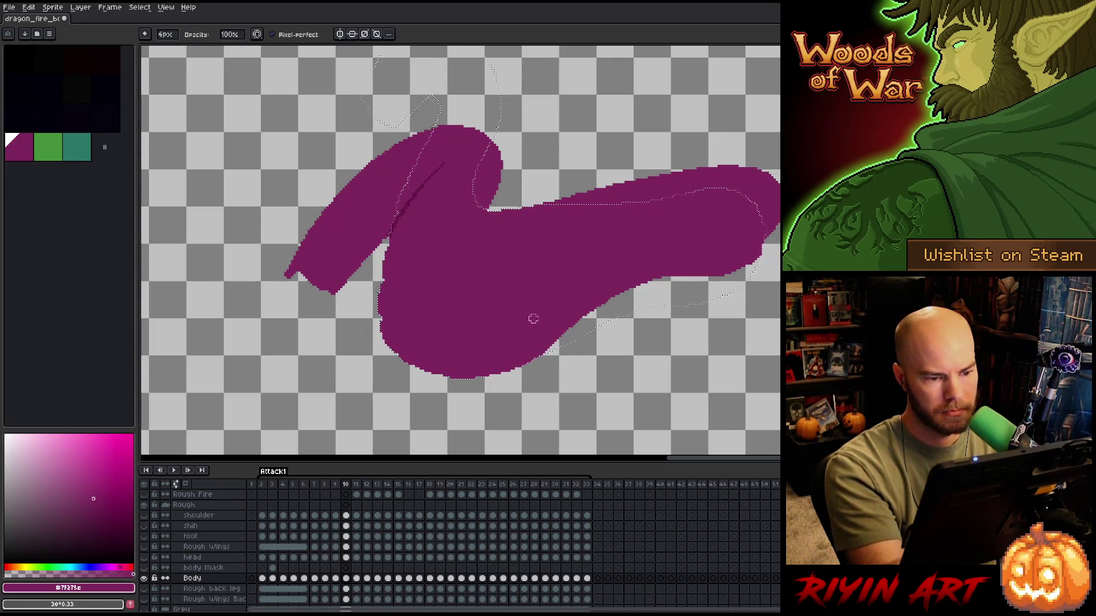
# - Lasso-select the lower body edge and paint along the neck's top edge
pyautogui.press('q')
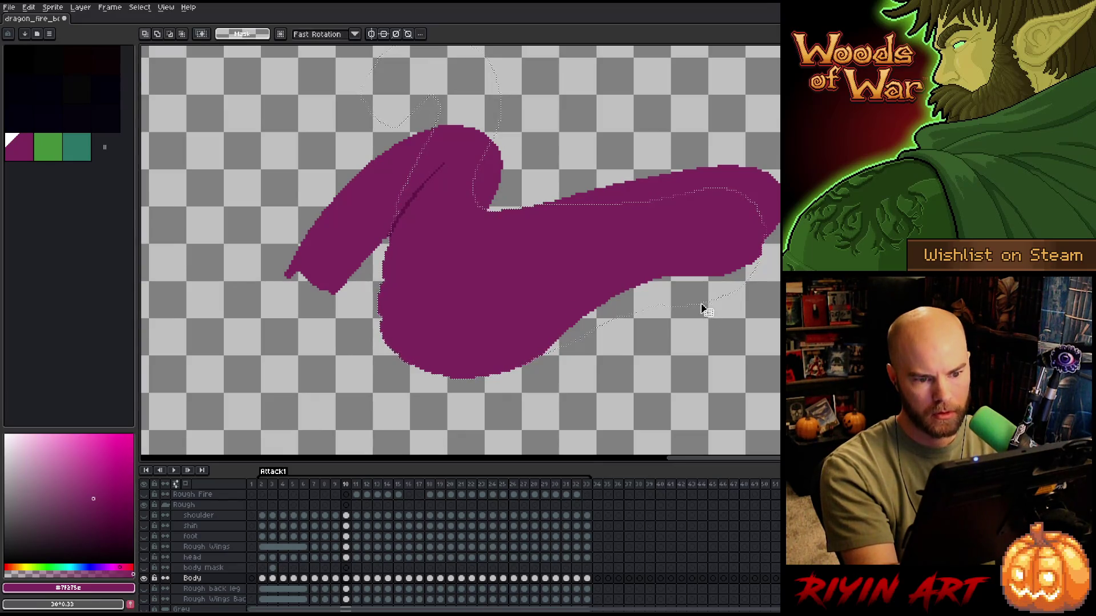
pyautogui.moveTo(710, 301); pyautogui.dragTo(722, 278)
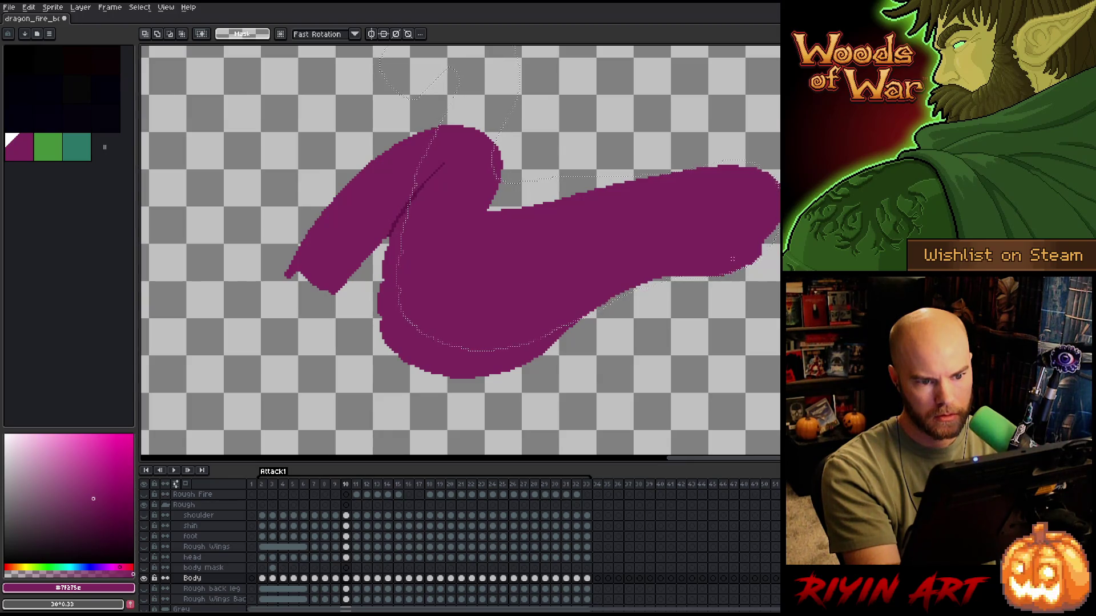
pyautogui.press('b')
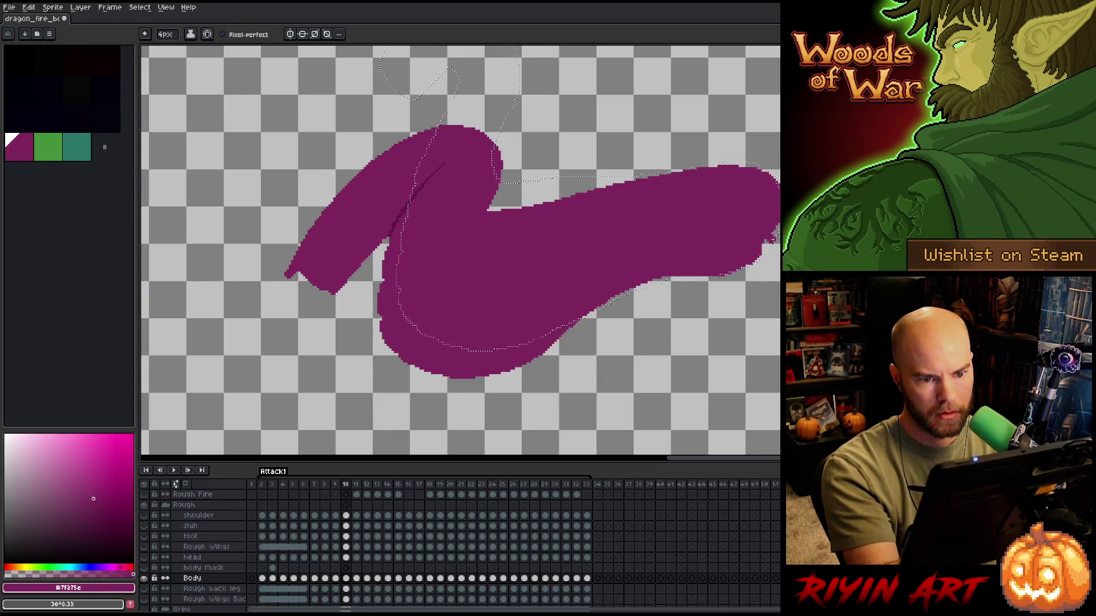
pyautogui.press('b')
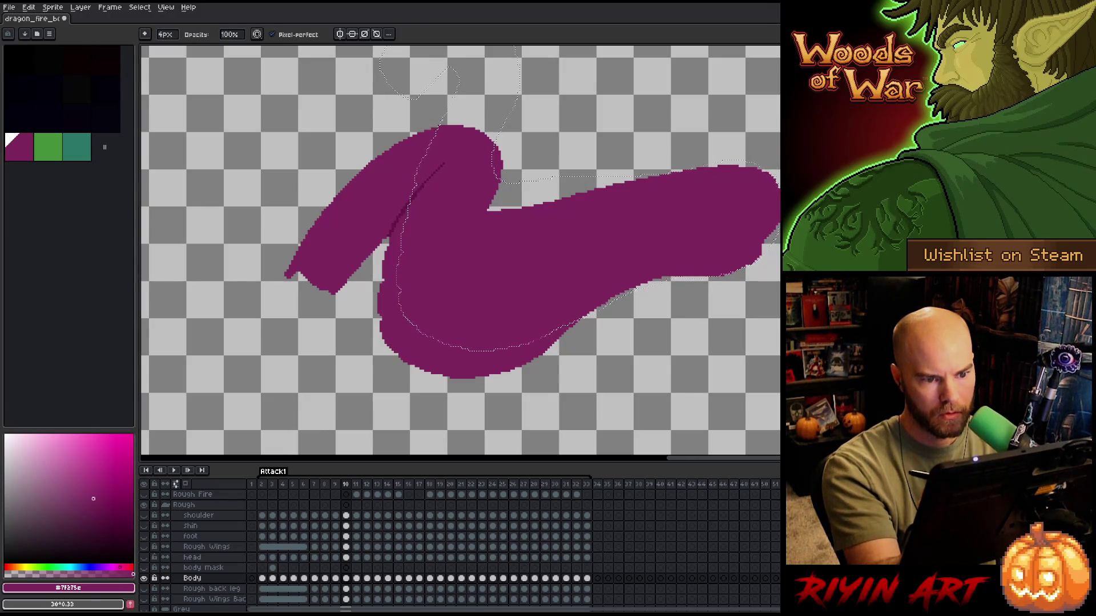
pyautogui.press('e')
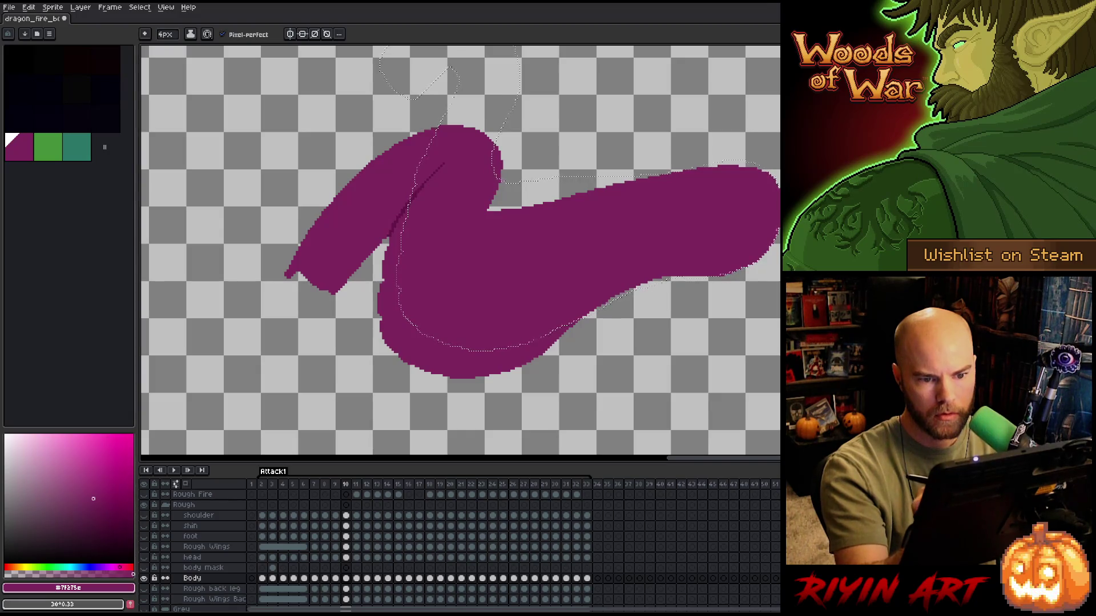
pyautogui.moveTo(765, 164); pyautogui.dragTo(715, 166)
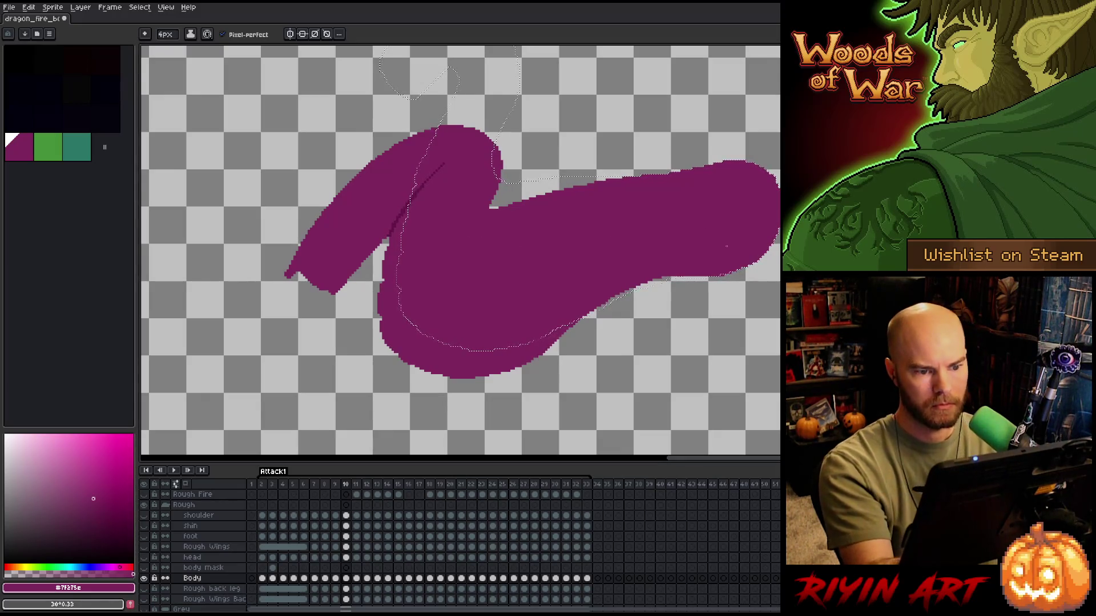
# - Flick between frame 10 and the previous frame to compare the poses
pyautogui.press(',')
pyautogui.press('.')
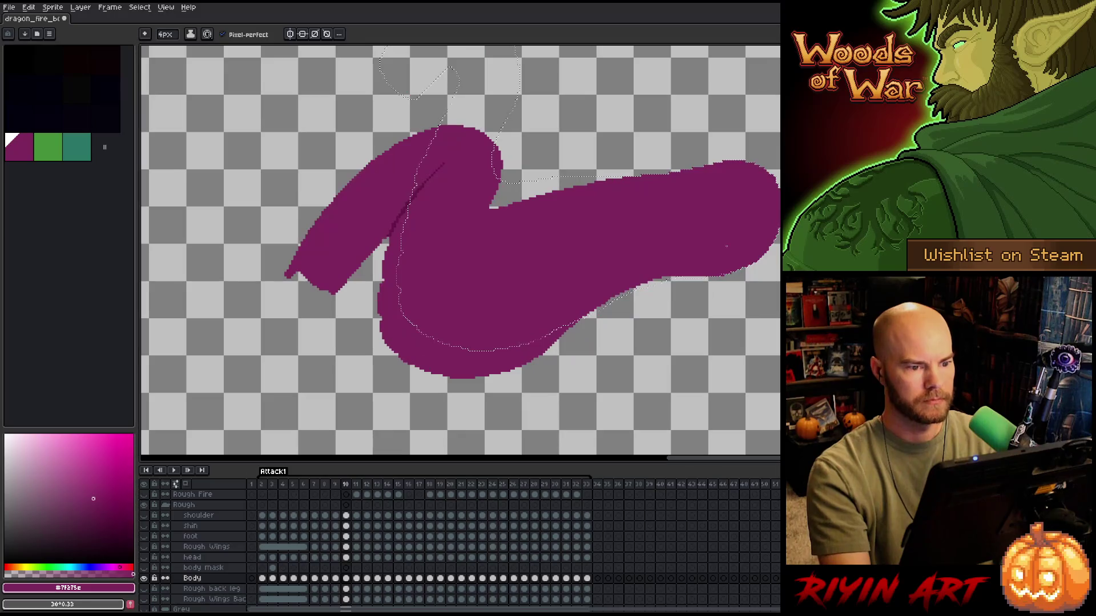
pyautogui.press(',')
pyautogui.press('.')
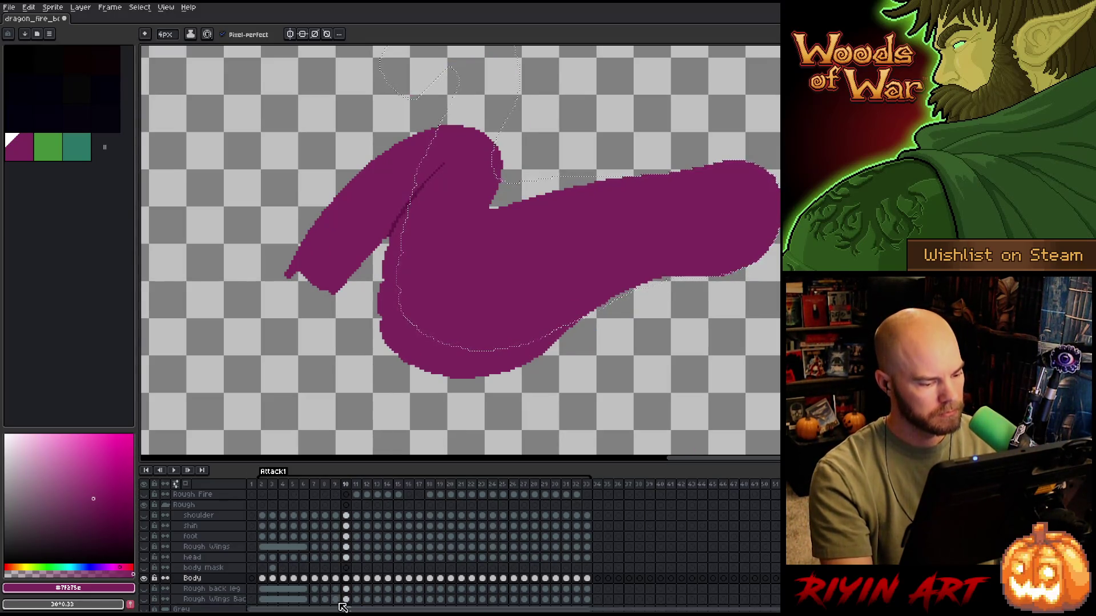
pyautogui.press(',')
pyautogui.press('.')
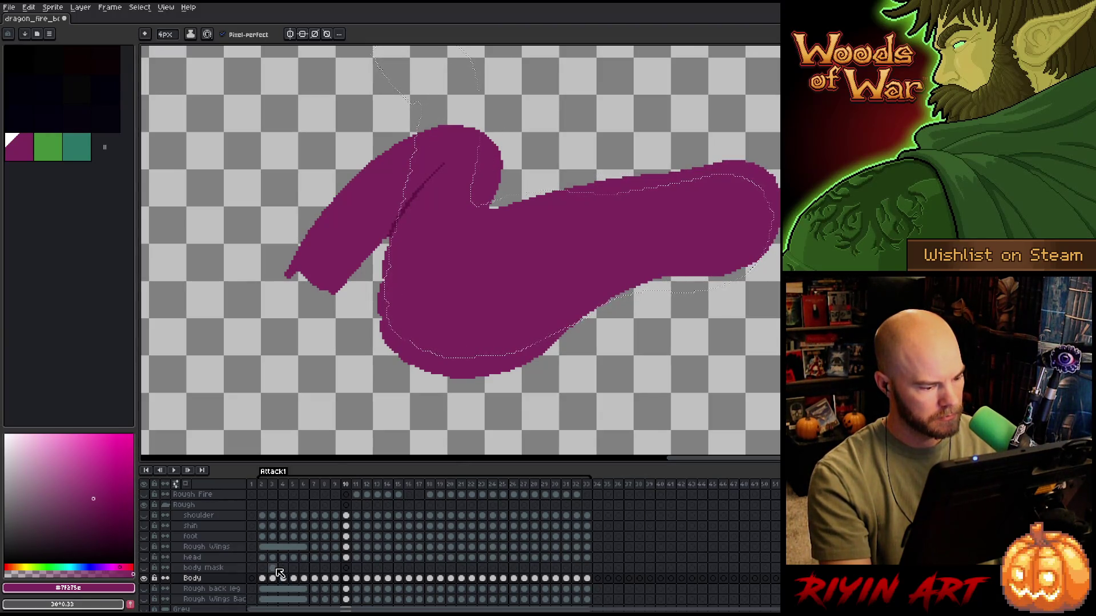
pyautogui.press(',')
pyautogui.press('.')
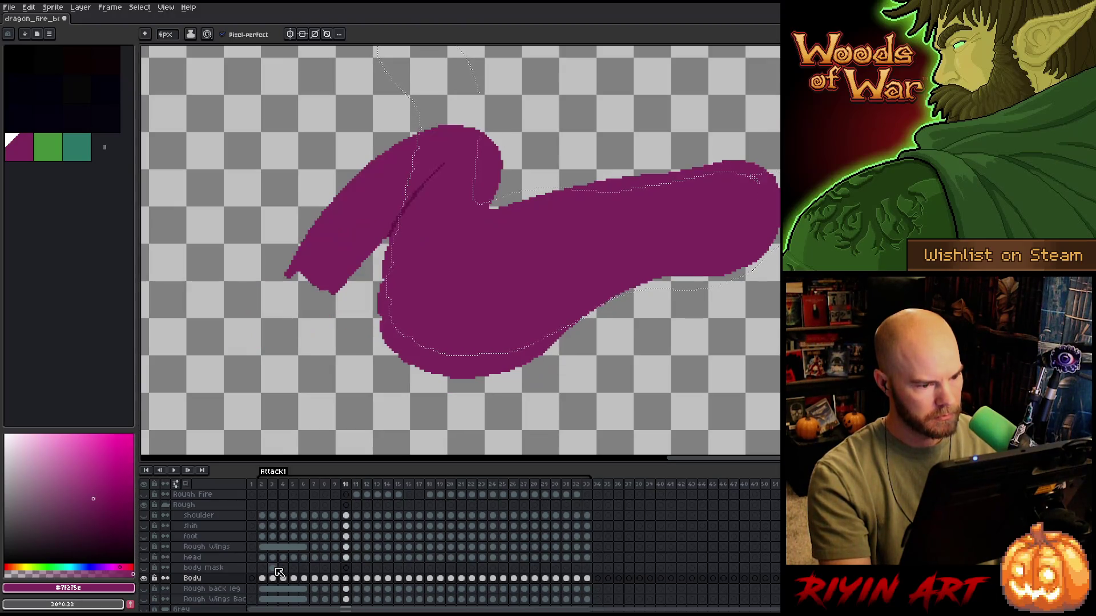
# - Move to frame 11, reshape the selection around the lower body, and save
pyautogui.press('.')
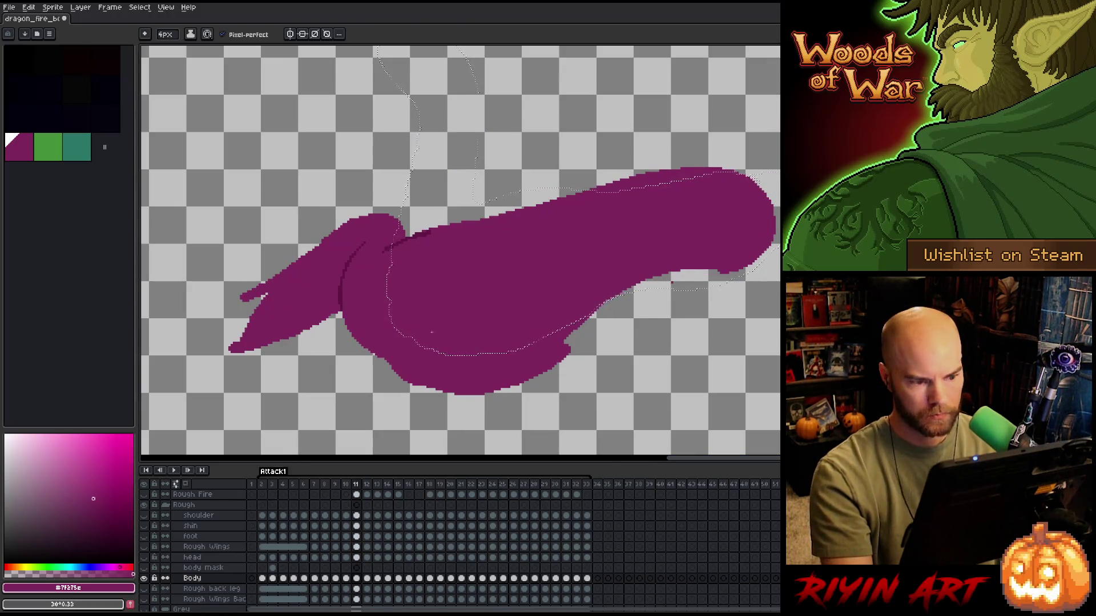
pyautogui.press('m')
pyautogui.moveTo(468, 365)
pyautogui.mouseDown()
pyautogui.moveTo(450, 397)
pyautogui.moveTo(425, 361)
pyautogui.moveTo(471, 361)
pyautogui.mouseUp()
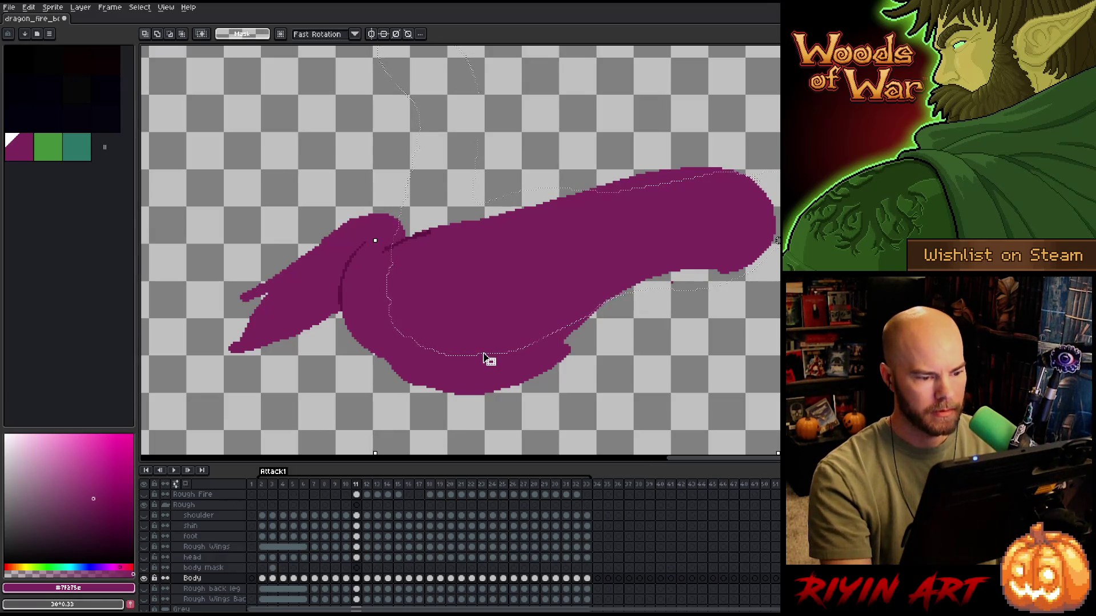
pyautogui.moveTo(482, 358)
pyautogui.mouseDown()
pyautogui.moveTo(483, 390)
pyautogui.moveTo(483, 352)
pyautogui.mouseUp()
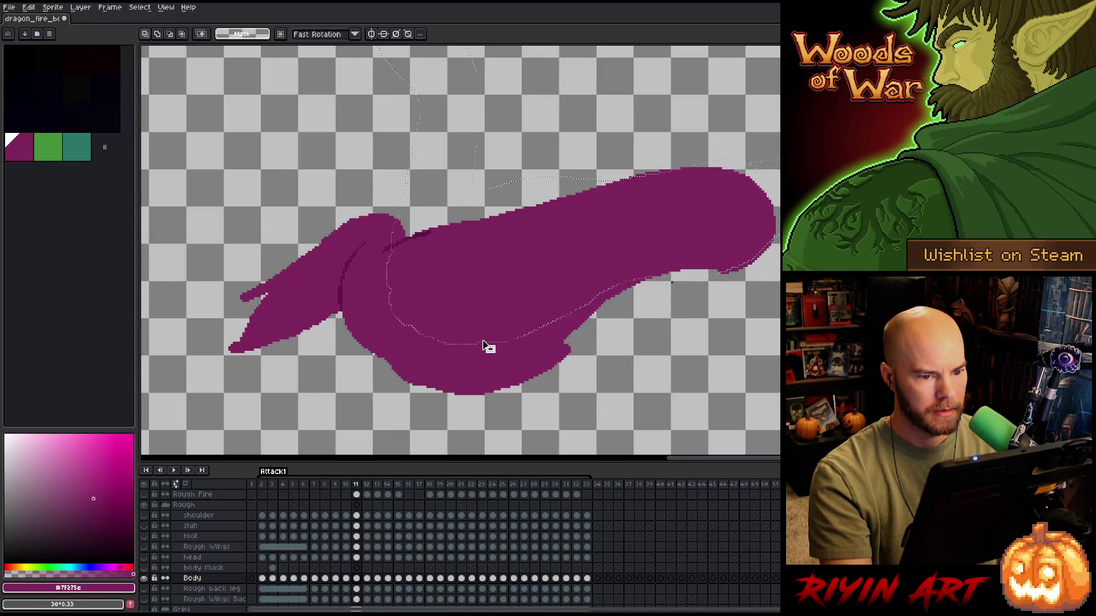
pyautogui.moveTo(483, 346); pyautogui.dragTo(483, 346)
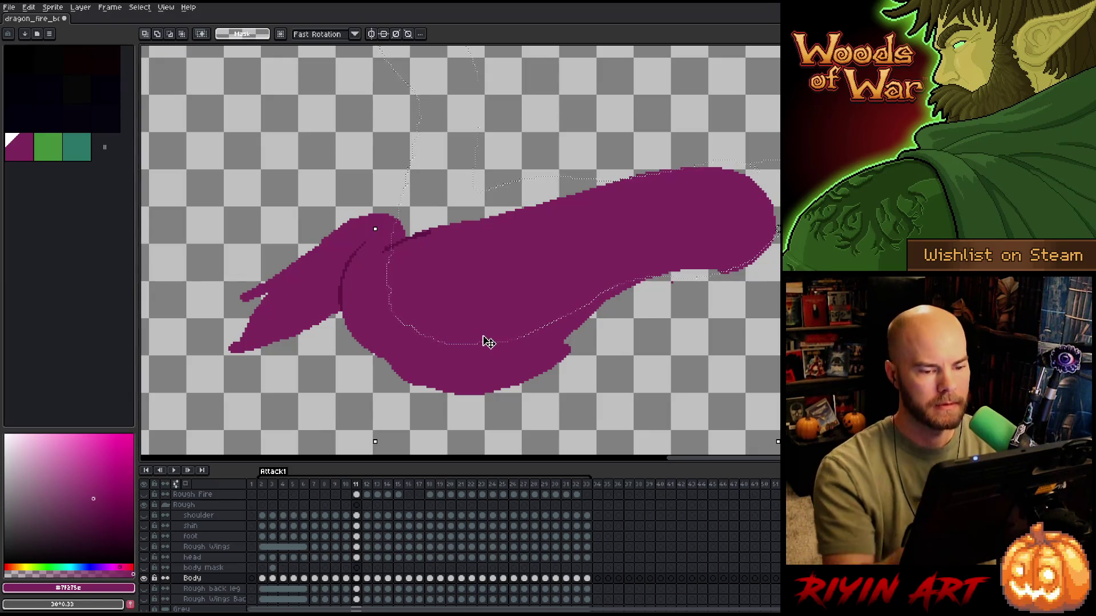
pyautogui.hotkey('ctrl', 's')
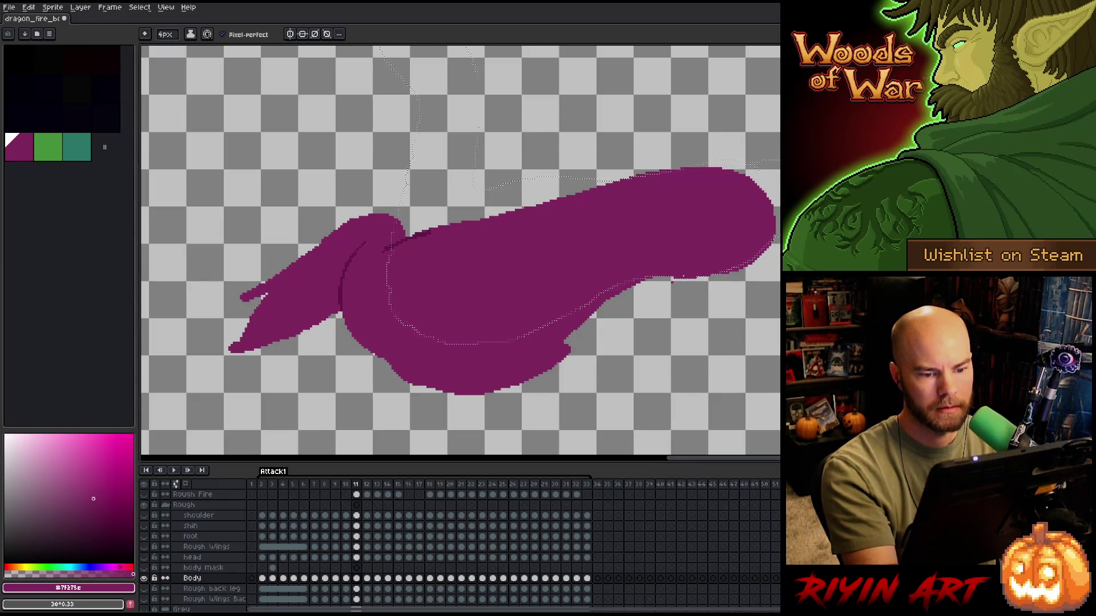
# - Shift the selection down about 85 px, touch up the neck, and deselect it
pyautogui.press('v')
pyautogui.press('b')
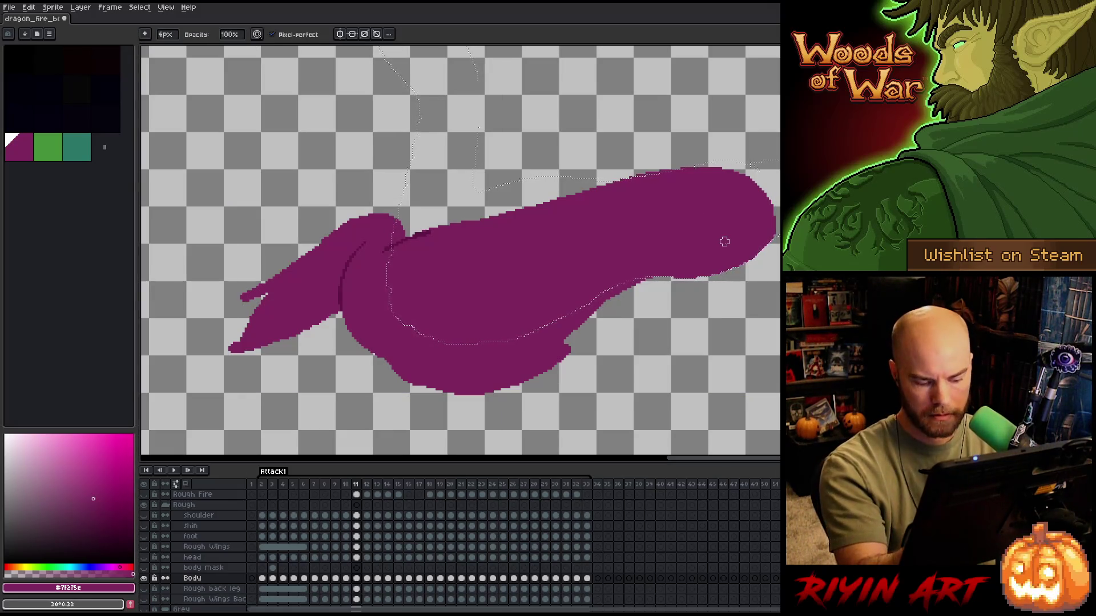
pyautogui.press('m')
pyautogui.moveTo(533, 334)
pyautogui.mouseDown()
pyautogui.moveTo(533, 382)
pyautogui.moveTo(523, 388)
pyautogui.mouseUp()
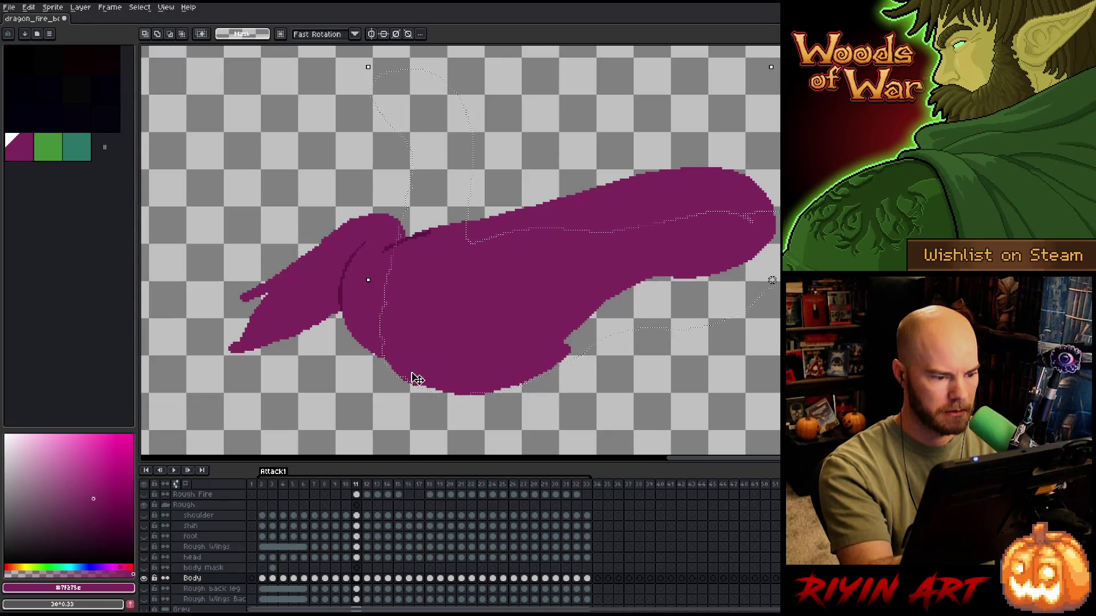
pyautogui.press('b')
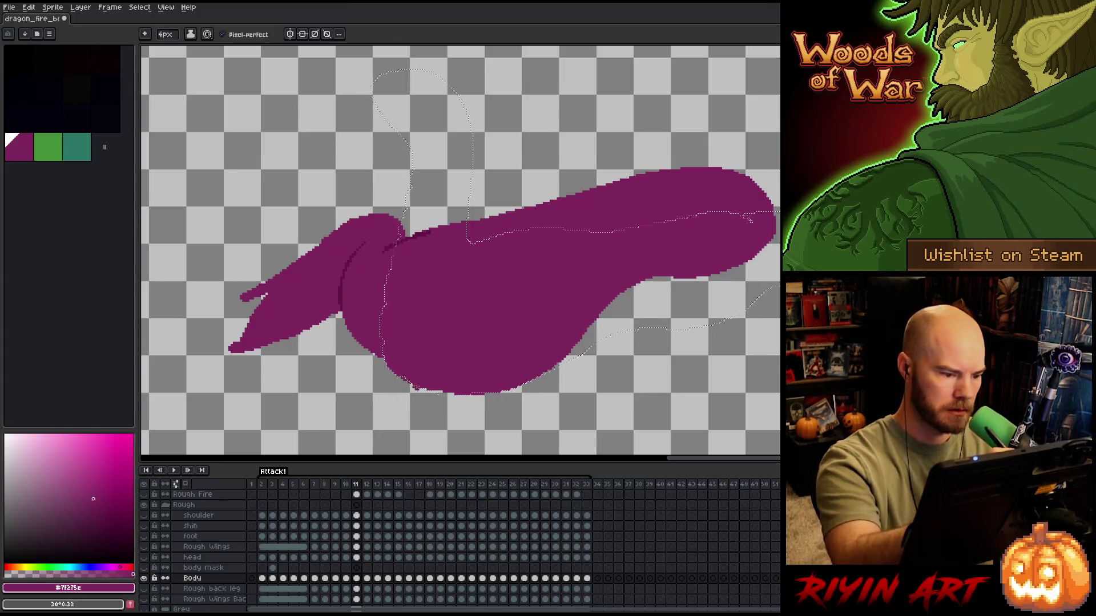
pyautogui.press('e')
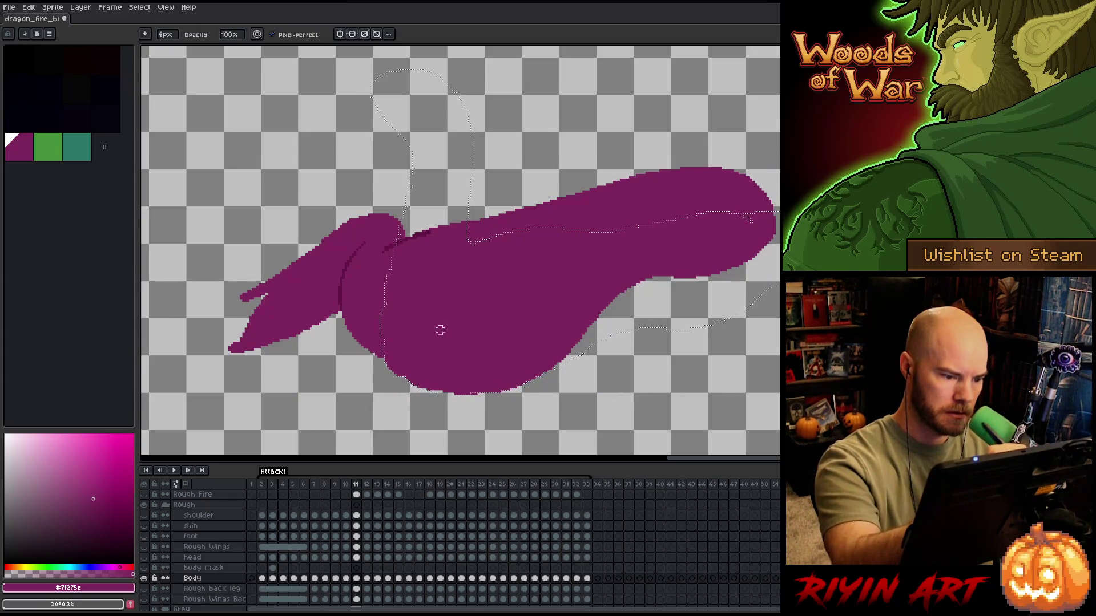
pyautogui.press('b')
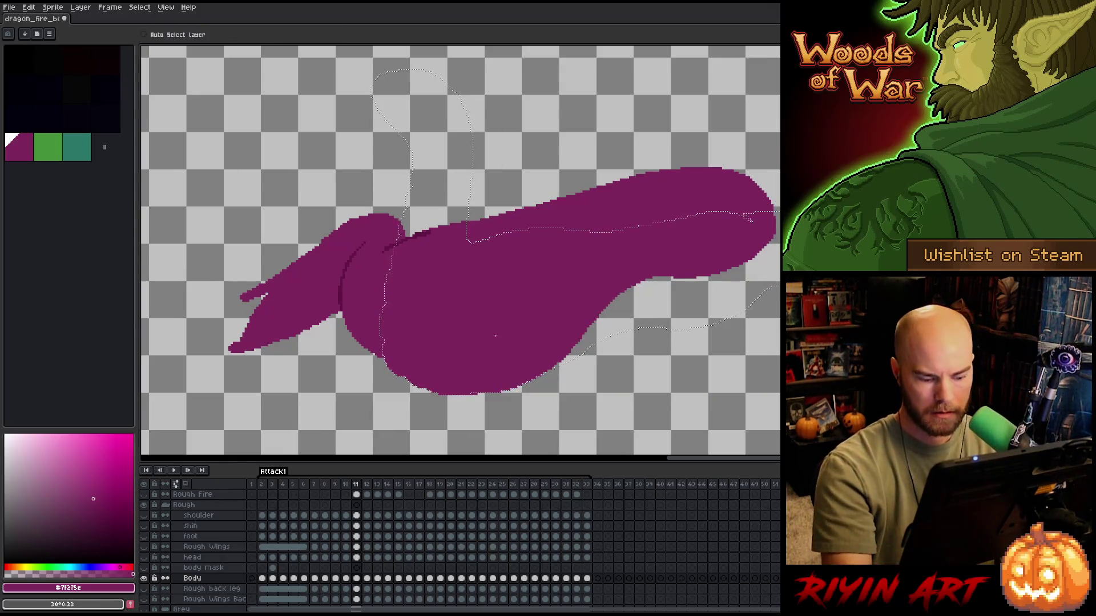
pyautogui.press('e')
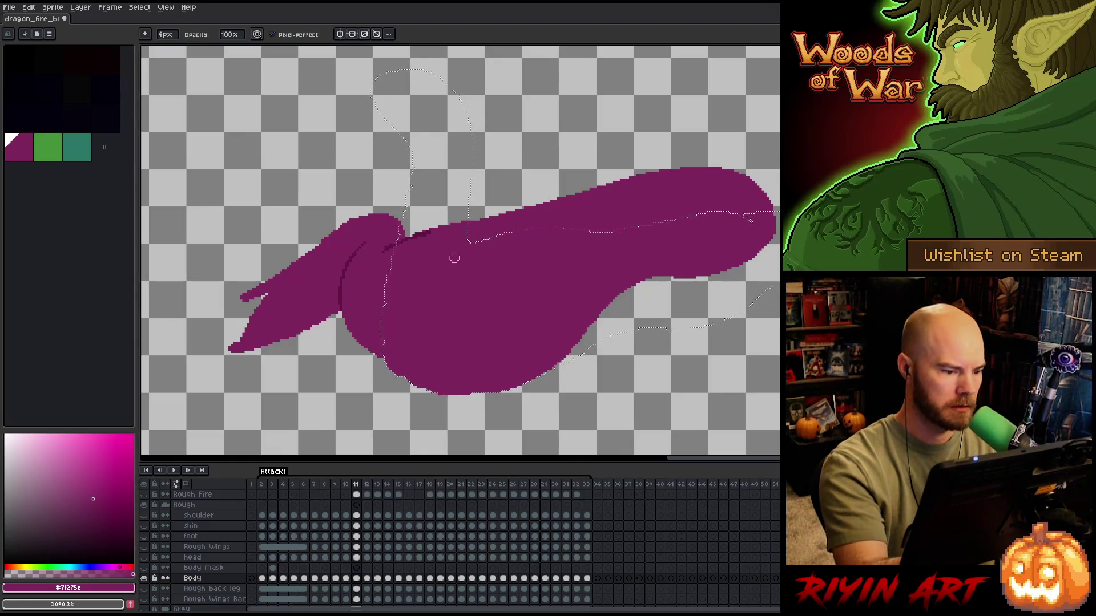
pyautogui.hotkey('ctrl', 'd')
pyautogui.press('b')
pyautogui.press('e')
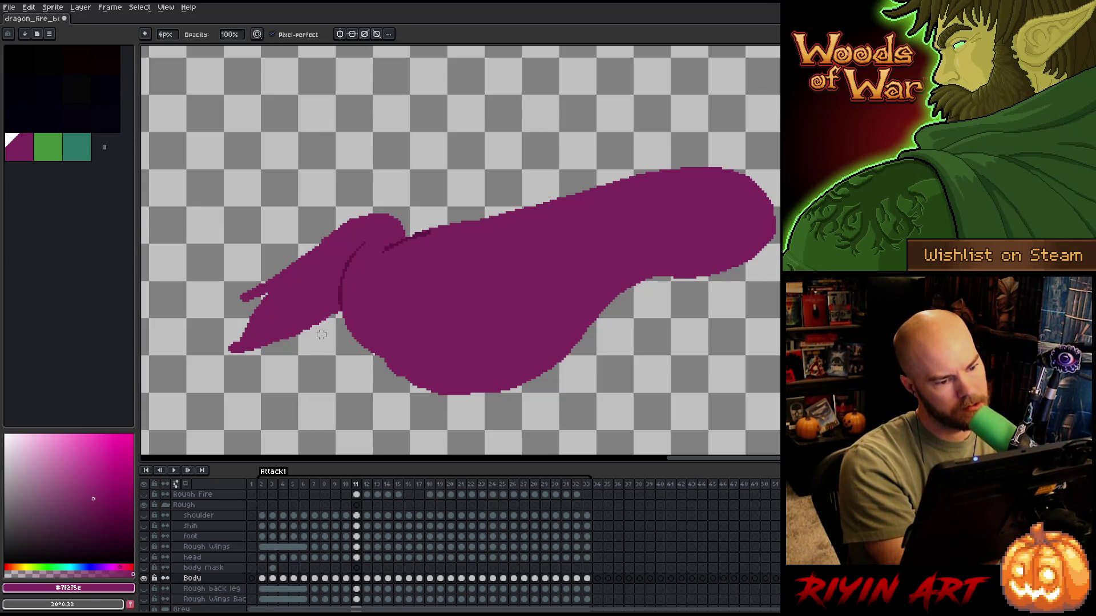
# - Save the sprite and fill the neck's lower-left tip into a rounded end
pyautogui.press('b')
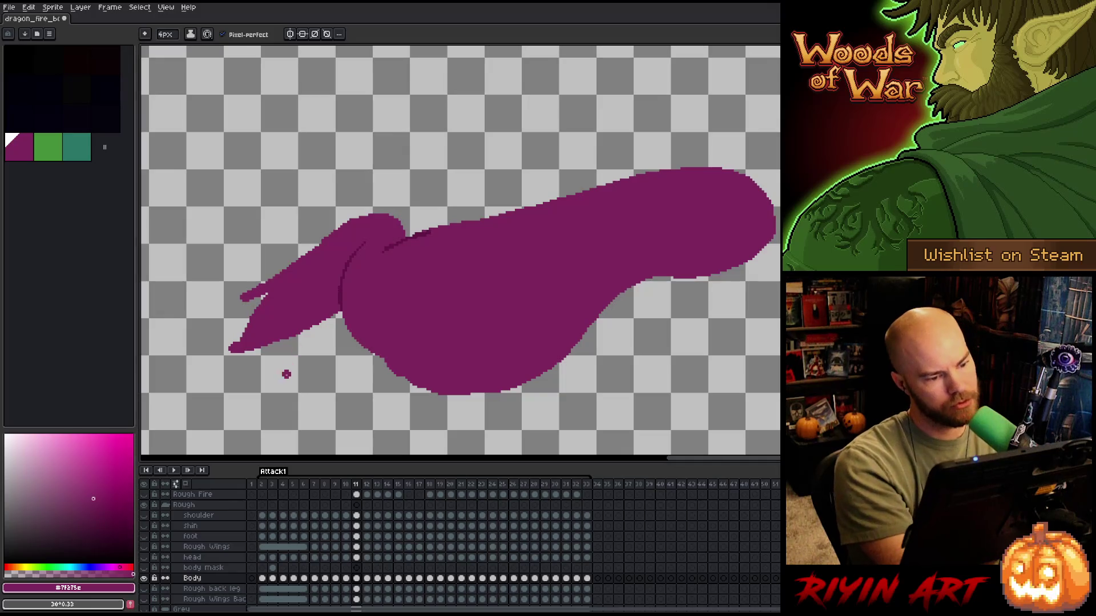
pyautogui.press('e')
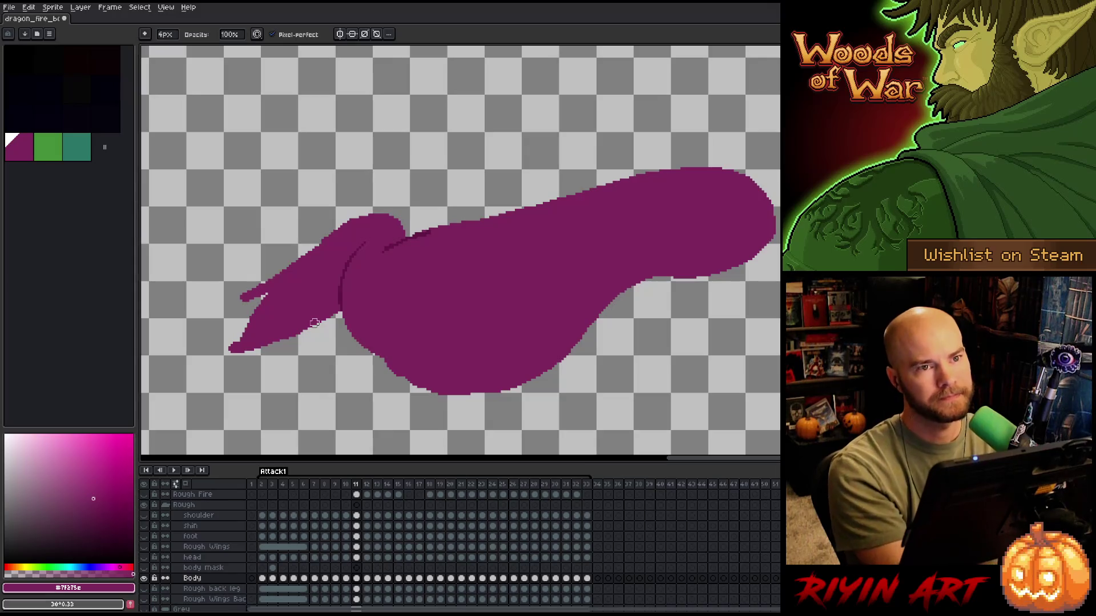
pyautogui.hotkey('ctrl', 's')
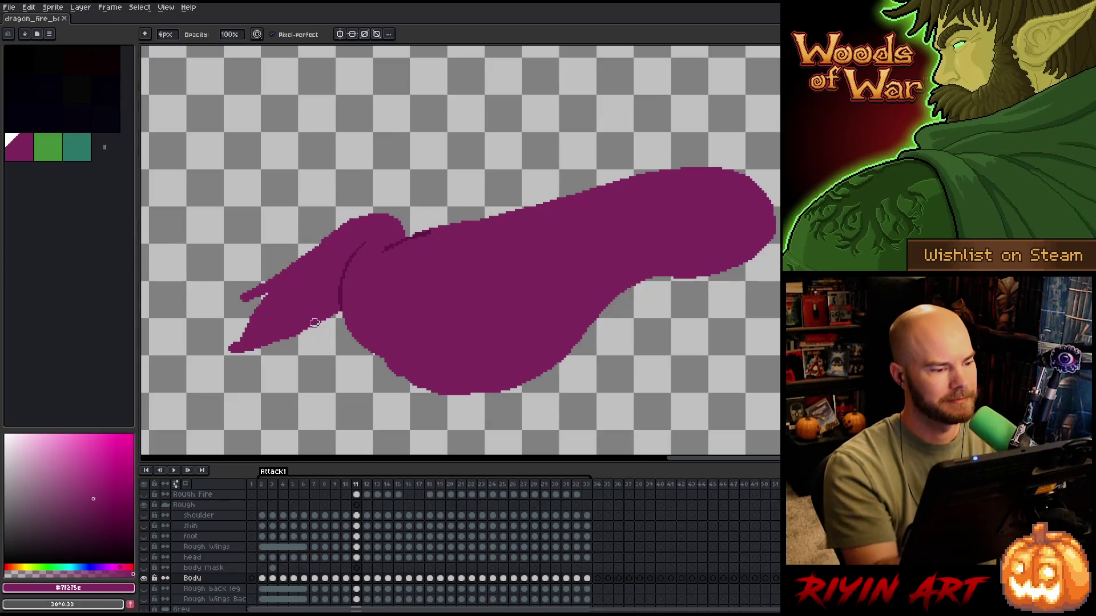
pyautogui.press('b')
pyautogui.moveTo(264, 294)
pyautogui.mouseDown()
pyautogui.moveTo(229, 346)
pyautogui.moveTo(251, 305)
pyautogui.moveTo(224, 323)
pyautogui.mouseUp()
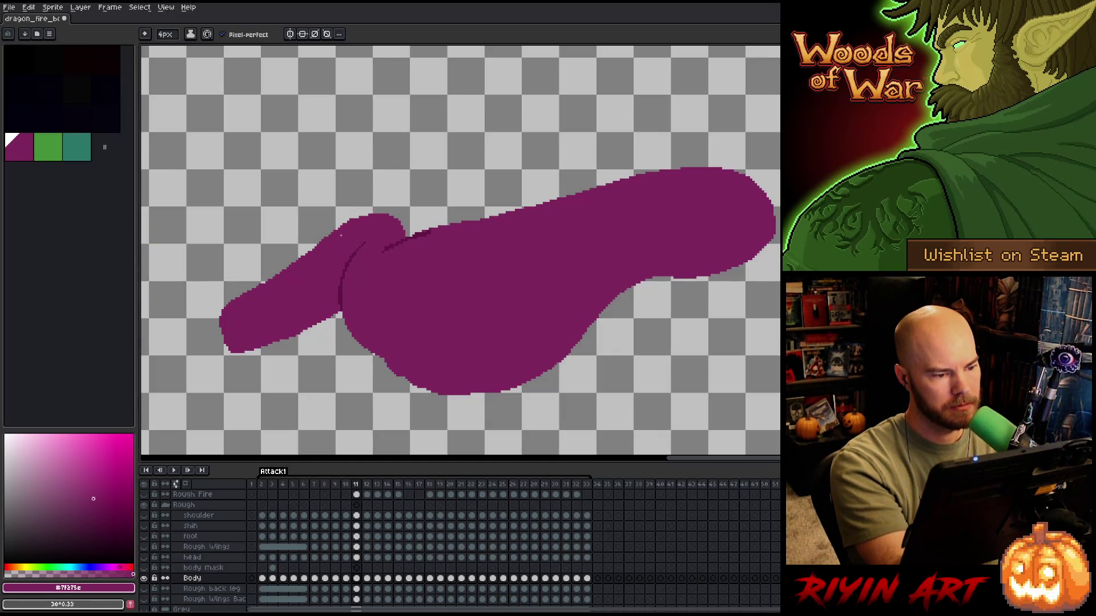
pyautogui.click(380, 208)
pyautogui.hotkey('ctrl', 'z')
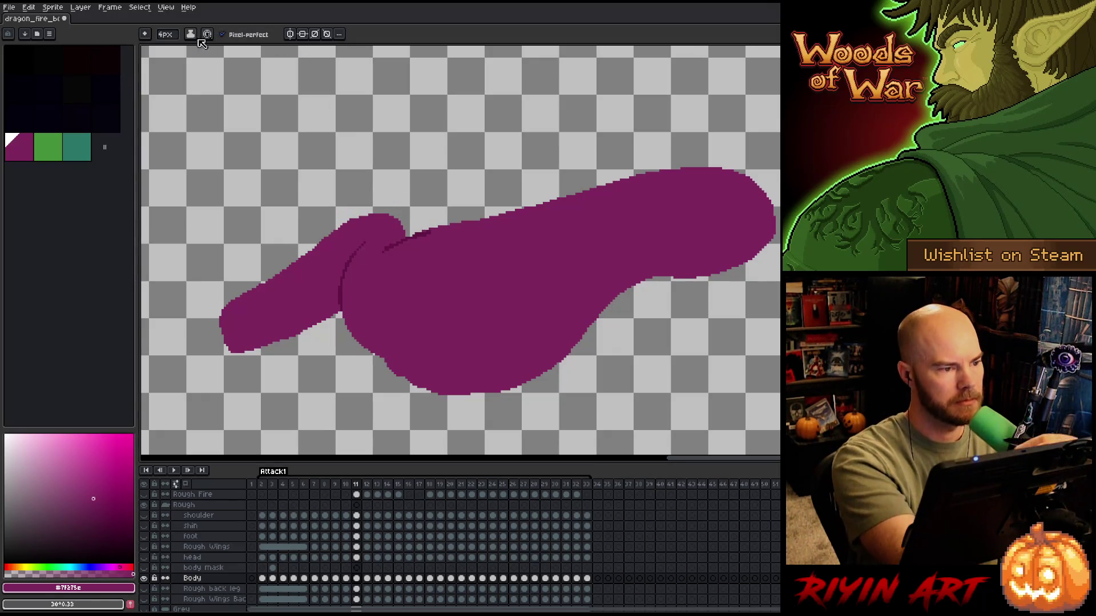
# - Set the brush size to 1 px
pyautogui.click(167, 34)
pyautogui.write('100')
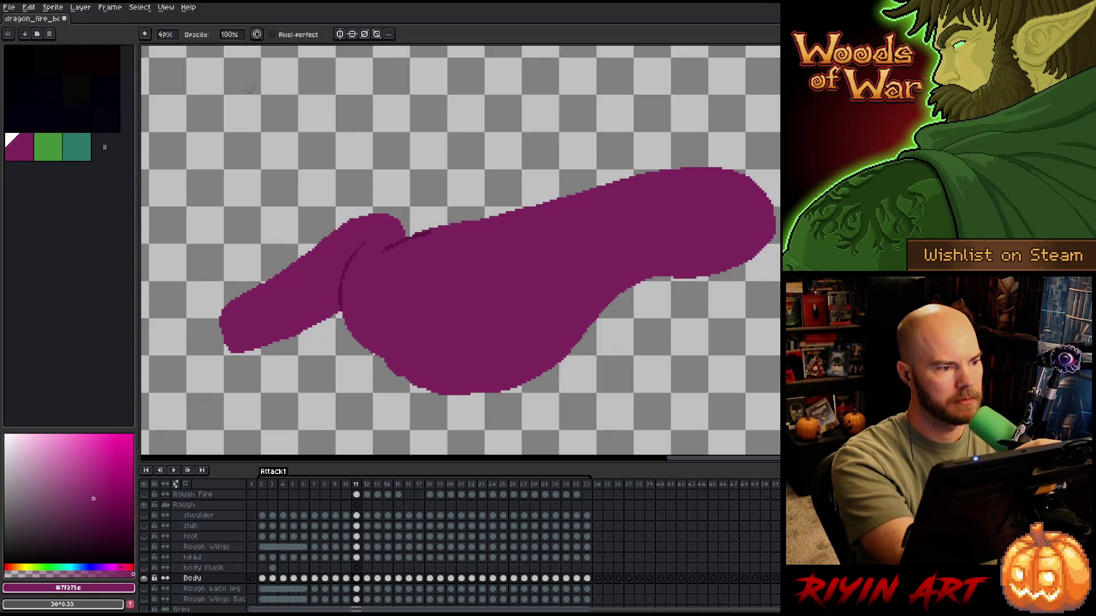
pyautogui.press('Return')
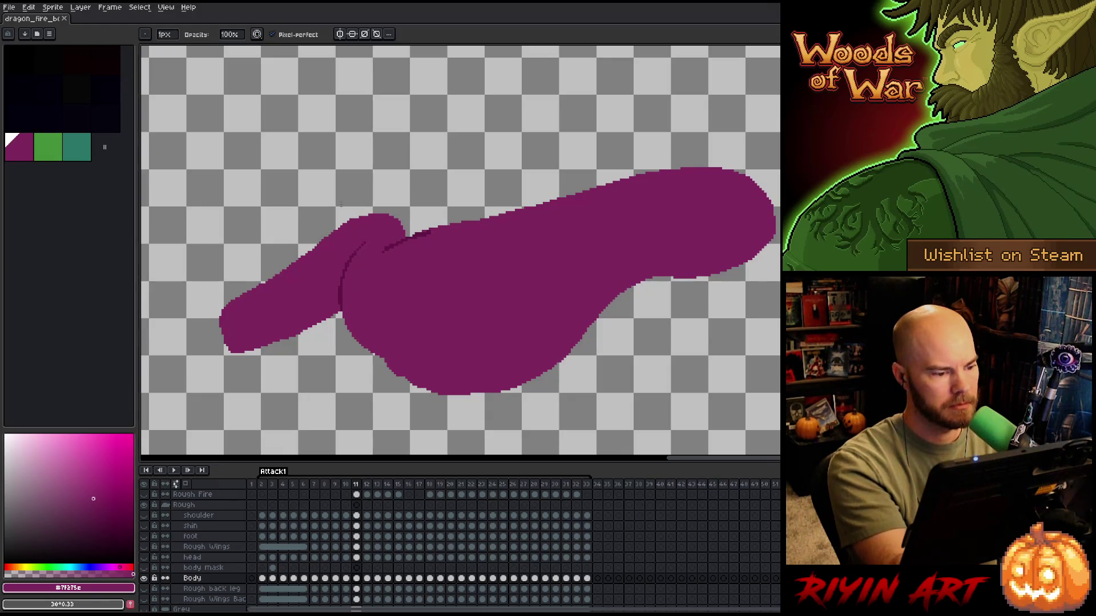
pyautogui.scroll(3, 321, 269)
# - Zoom in and fill single pixels along the body's stair-stepped top edge and back
pyautogui.moveTo(350, 284); pyautogui.dragTo(712, 283)
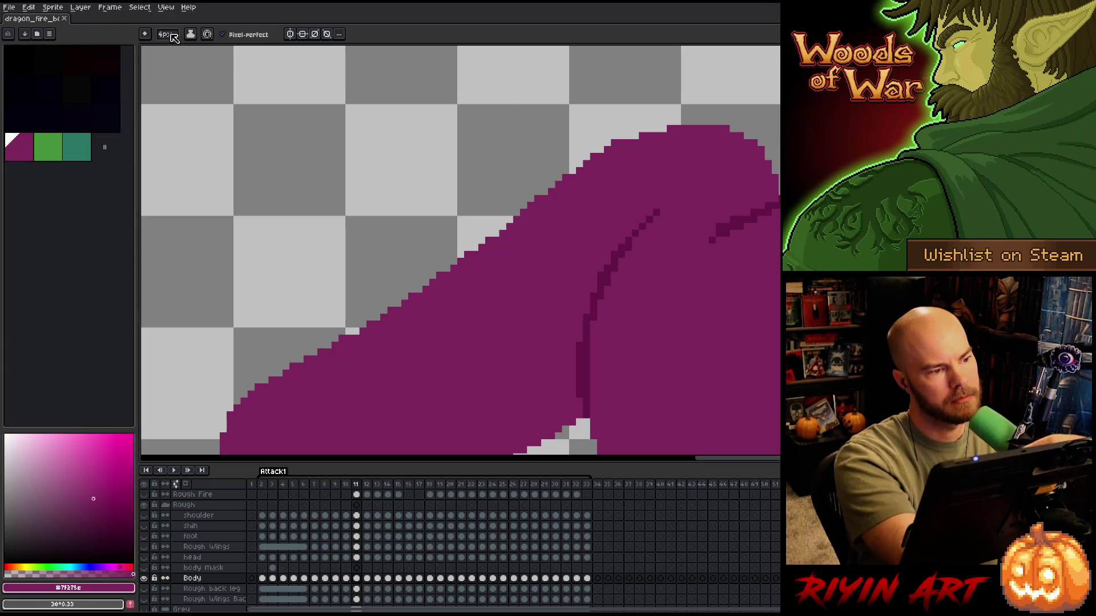
pyautogui.press('b')
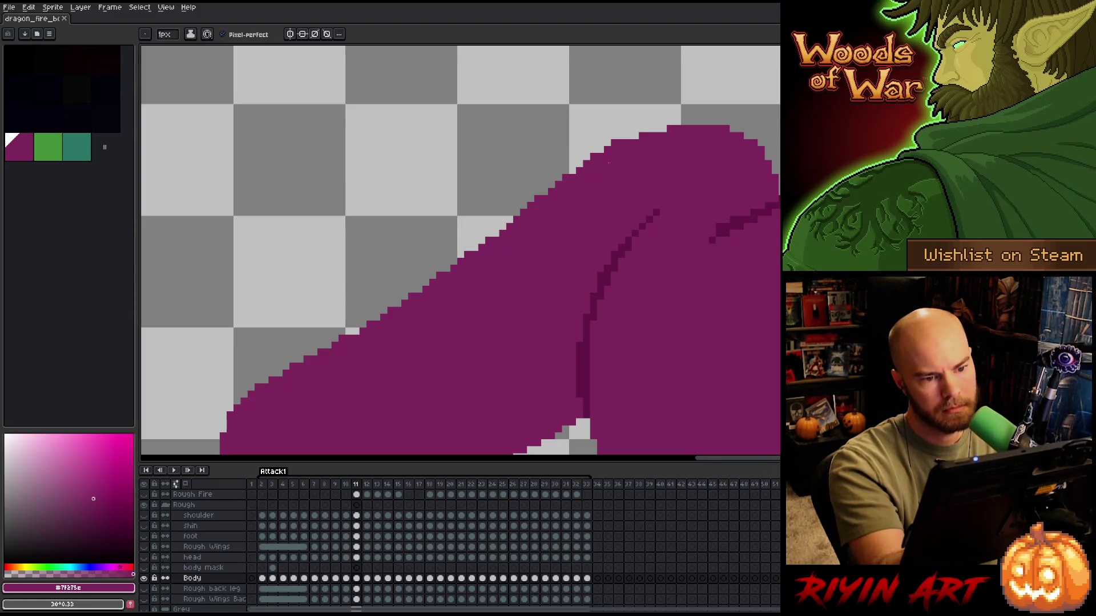
pyautogui.click(599, 150)
pyautogui.click(587, 157)
pyautogui.click(581, 163)
pyautogui.click(572, 170)
pyautogui.click(572, 164)
pyautogui.click(565, 170)
pyautogui.click(559, 177)
pyautogui.click(552, 184)
pyautogui.click(545, 191)
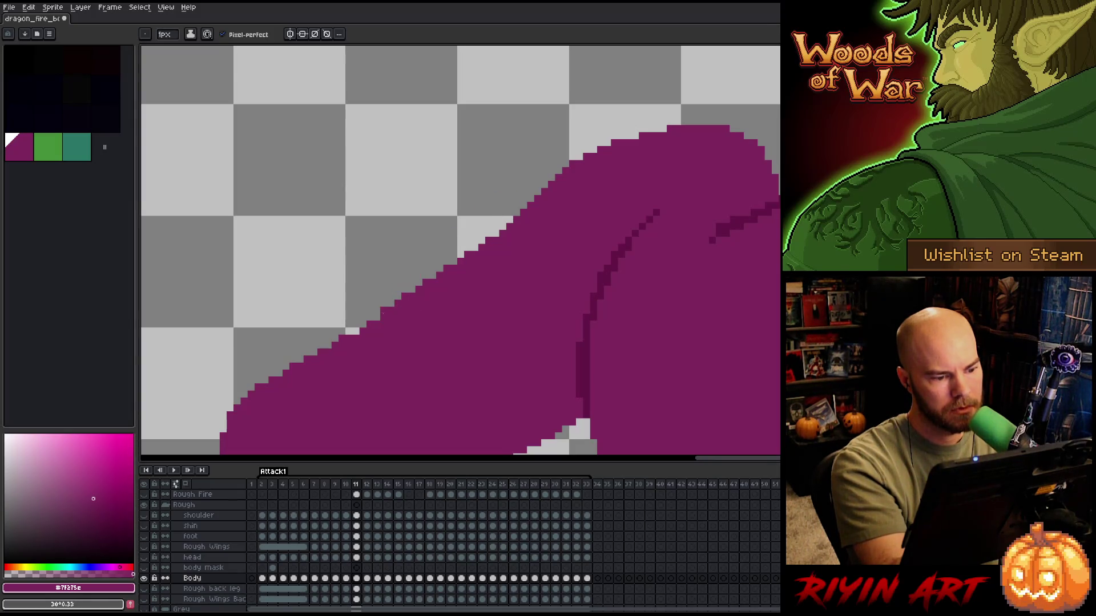
pyautogui.click(369, 317)
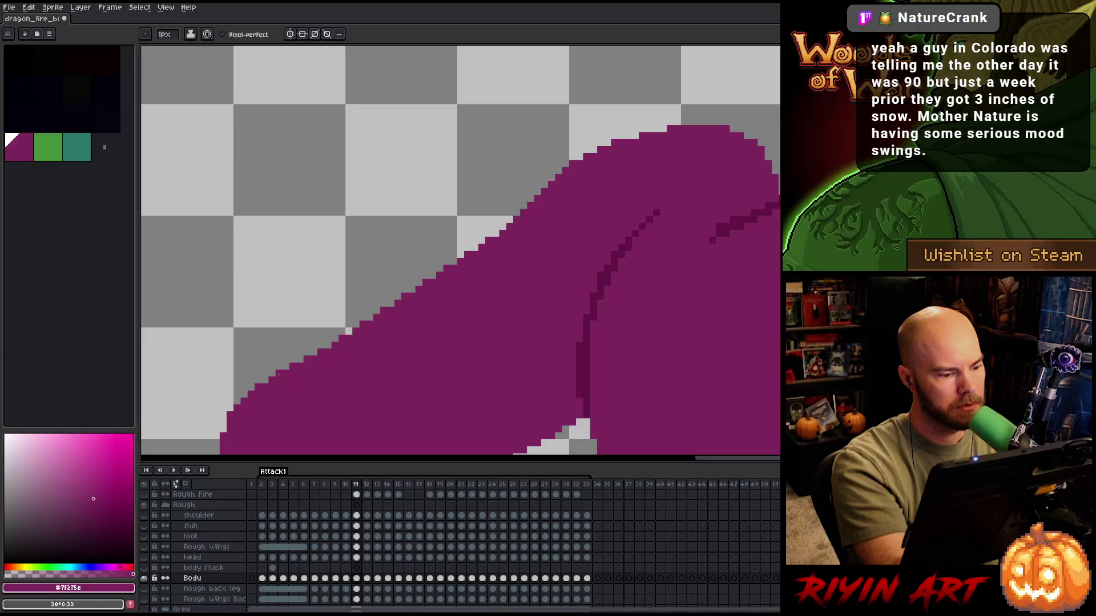
# - Pan to the neck's underside and go back to frame 10
pyautogui.press('h')
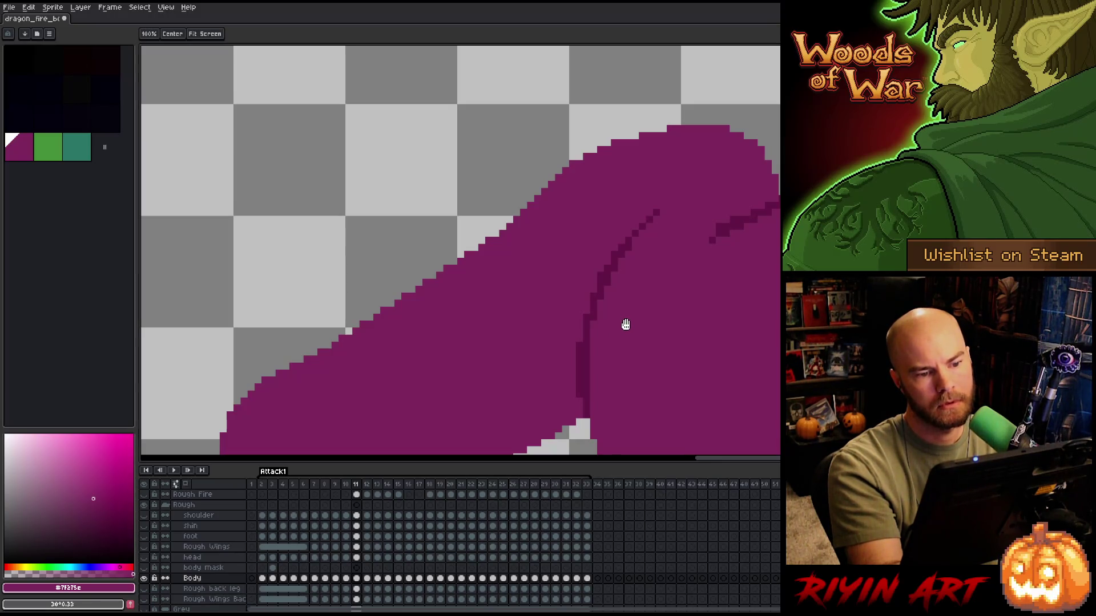
pyautogui.moveTo(631, 313); pyautogui.dragTo(670, 237)
pyautogui.press('b')
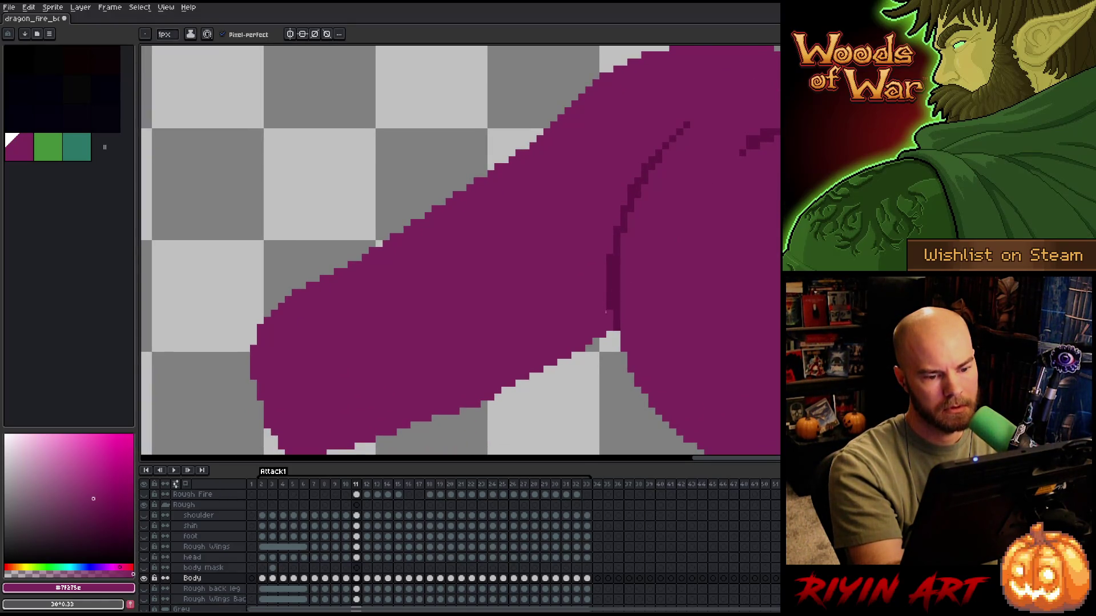
pyautogui.press(',')
pyautogui.press('space')
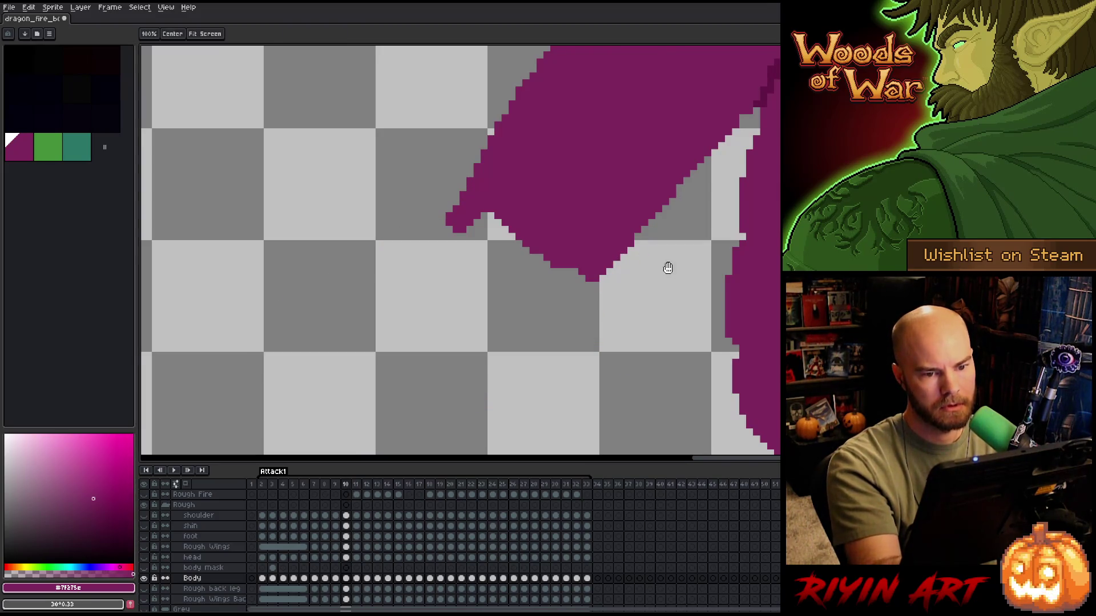
# - Pan the canvas to bring the whole neck curve into view while stepping back through frames
pyautogui.moveTo(663, 261); pyautogui.dragTo(554, 355)
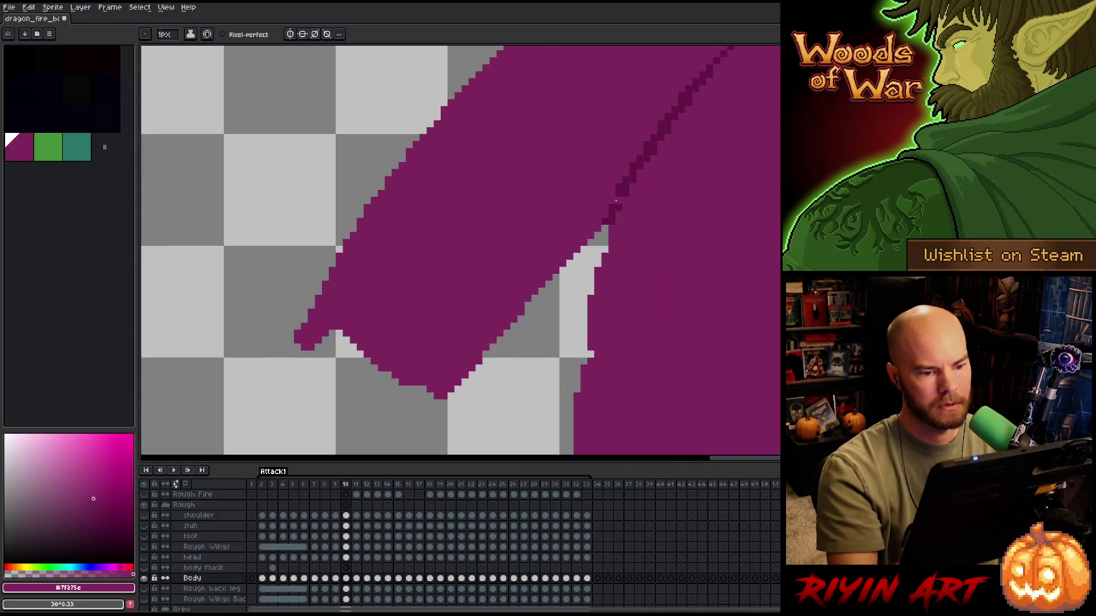
pyautogui.scroll(-3, 614, 212)
pyautogui.scroll(1, 613, 219)
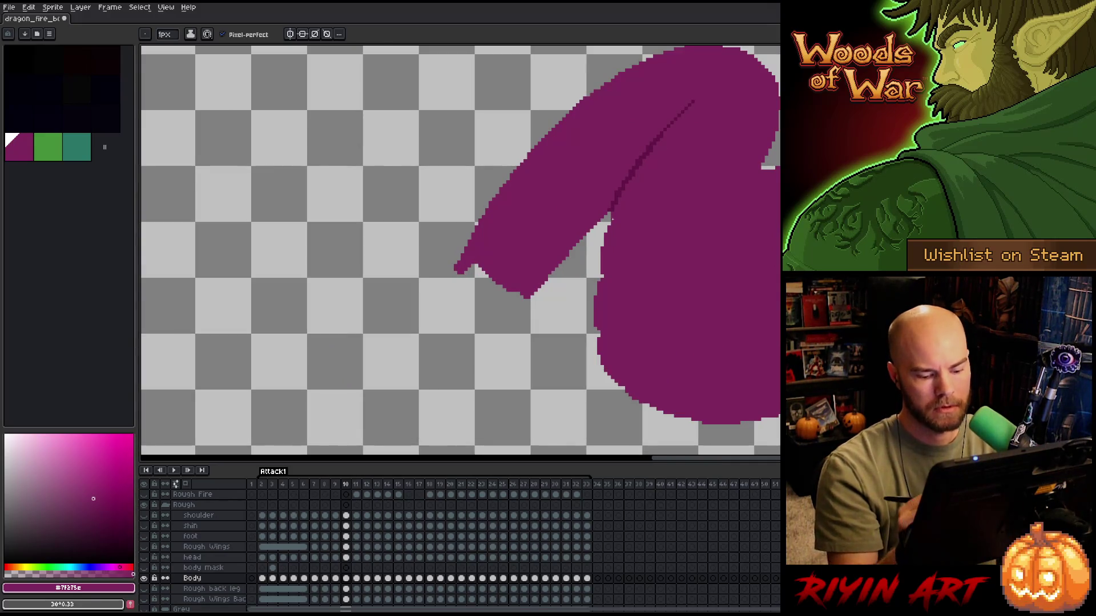
pyautogui.press('m')
pyautogui.press(',')
pyautogui.press(',')
pyautogui.press(',')
pyautogui.press(',')
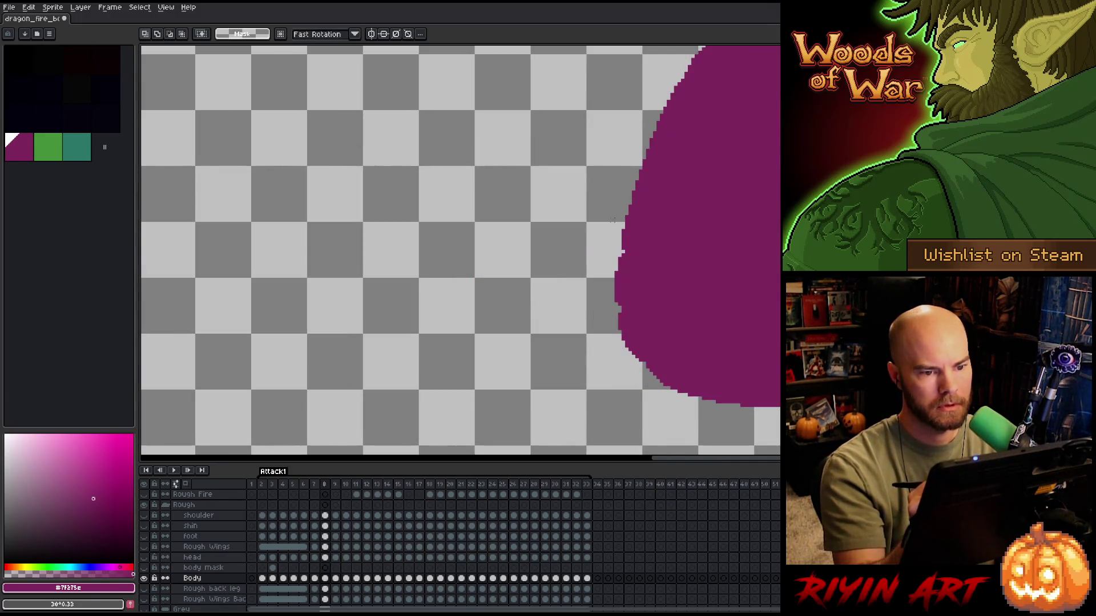
pyautogui.press('space')
pyautogui.moveTo(613, 219); pyautogui.dragTo(636, 306)
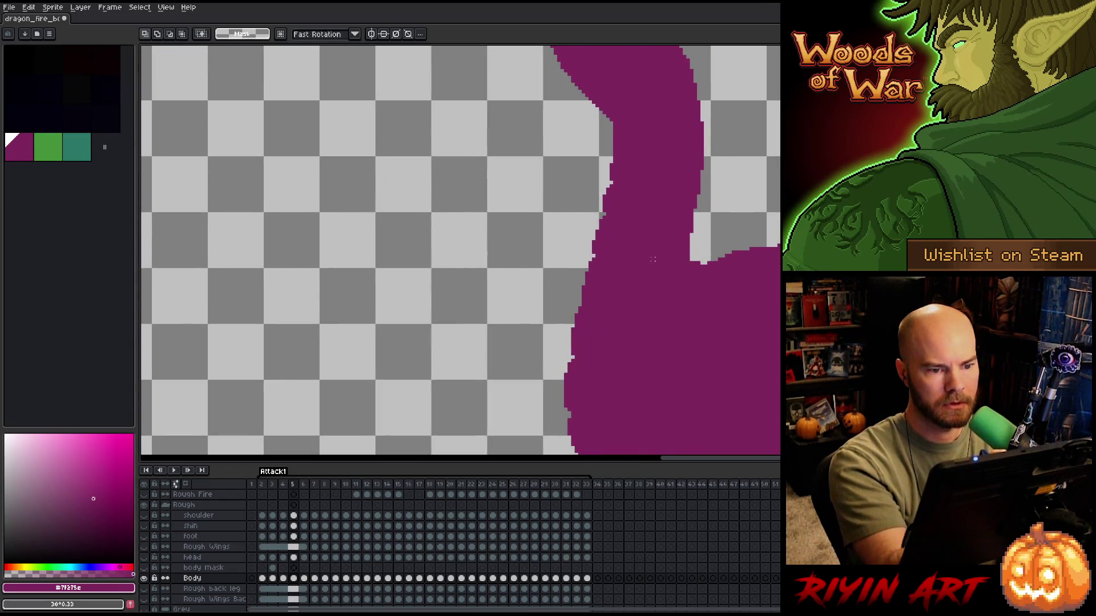
pyautogui.moveTo(651, 255); pyautogui.dragTo(604, 374)
pyautogui.press('Up')
pyautogui.press('Up')
pyautogui.press('End')
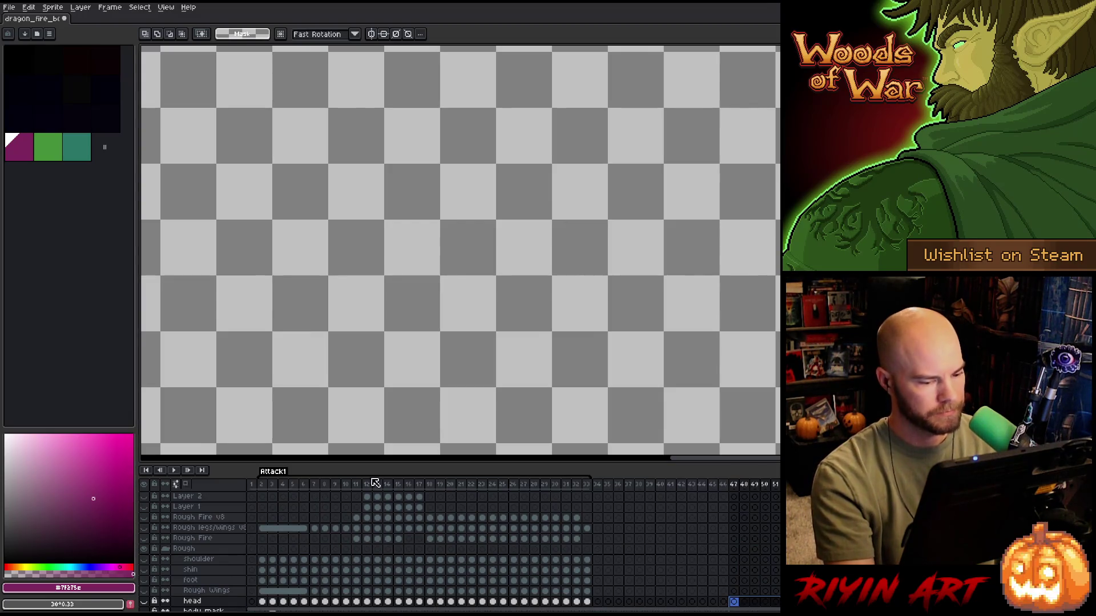
# - Preview the lunge from frame 3, then on frame 6 select and deselect a band across the neck
pyautogui.click(272, 484)
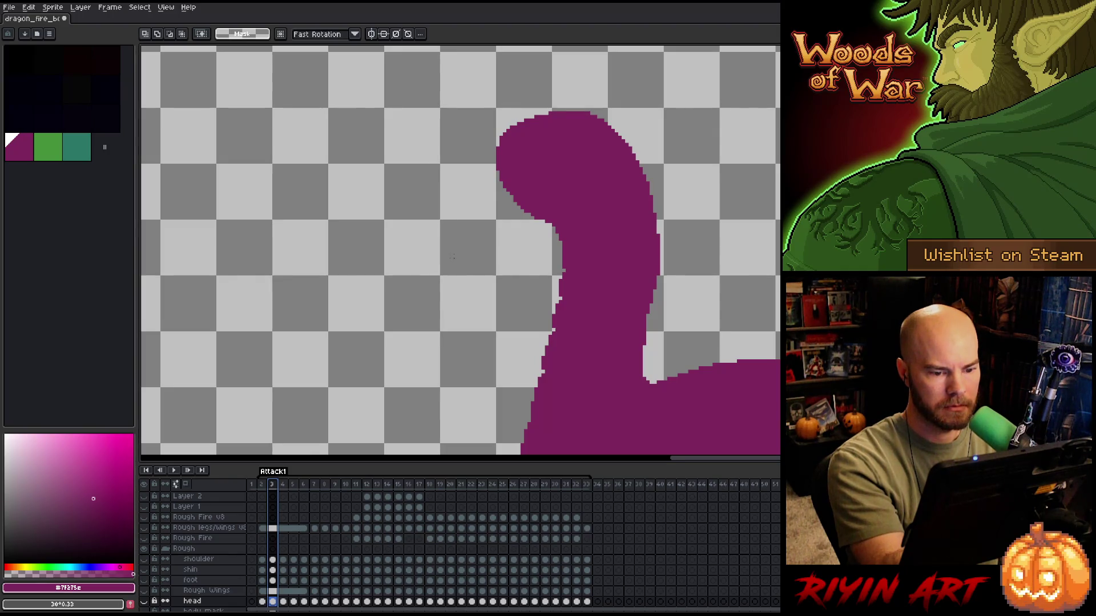
pyautogui.press('Return')
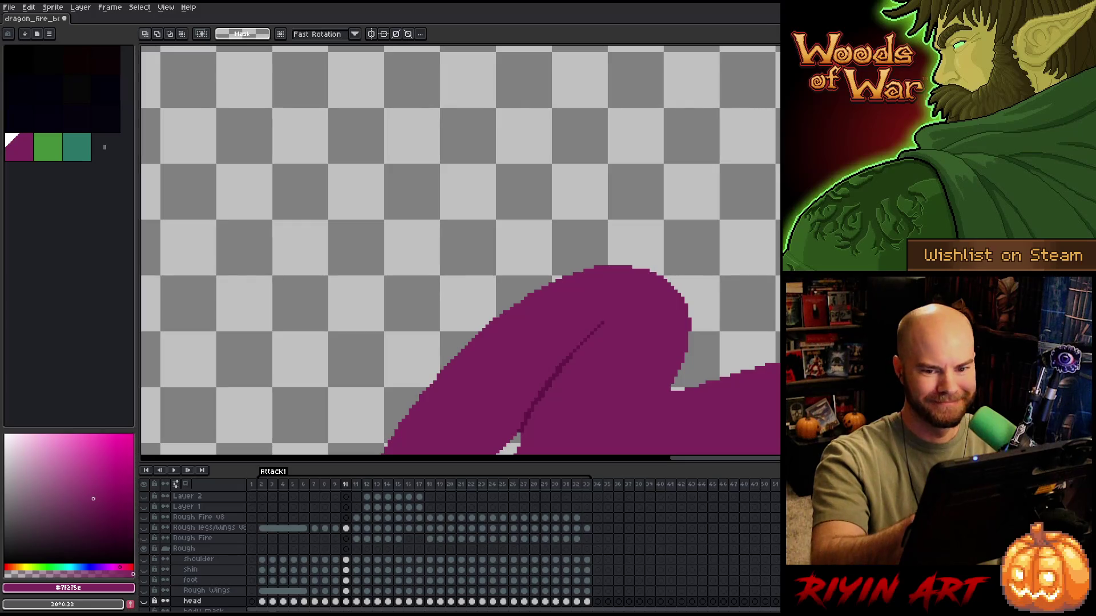
pyautogui.hscroll(1, 460, 251)
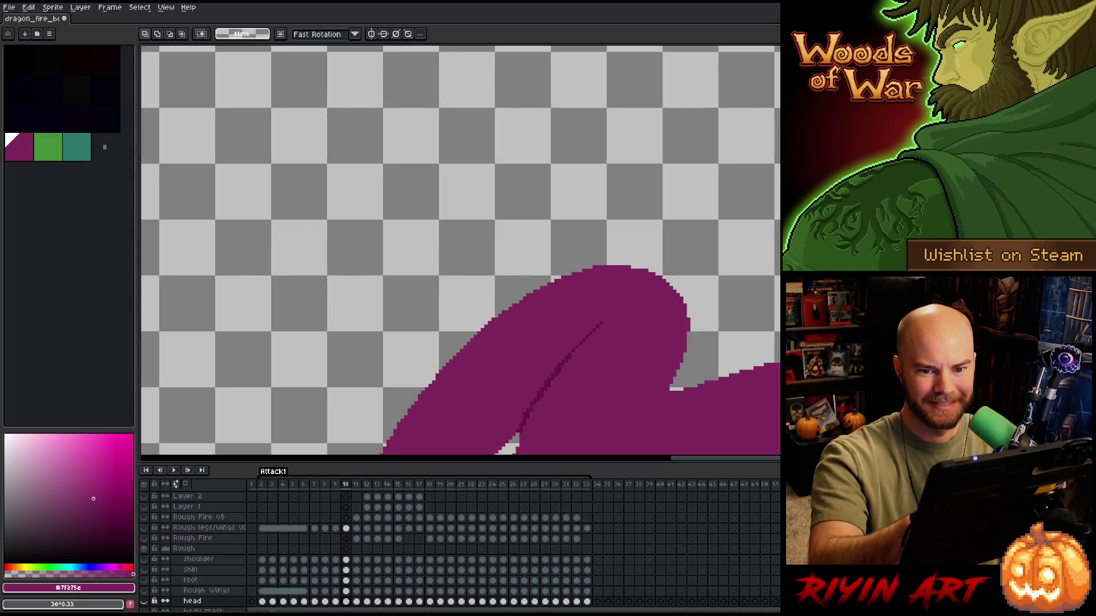
pyautogui.scroll(-5, 460, 252)
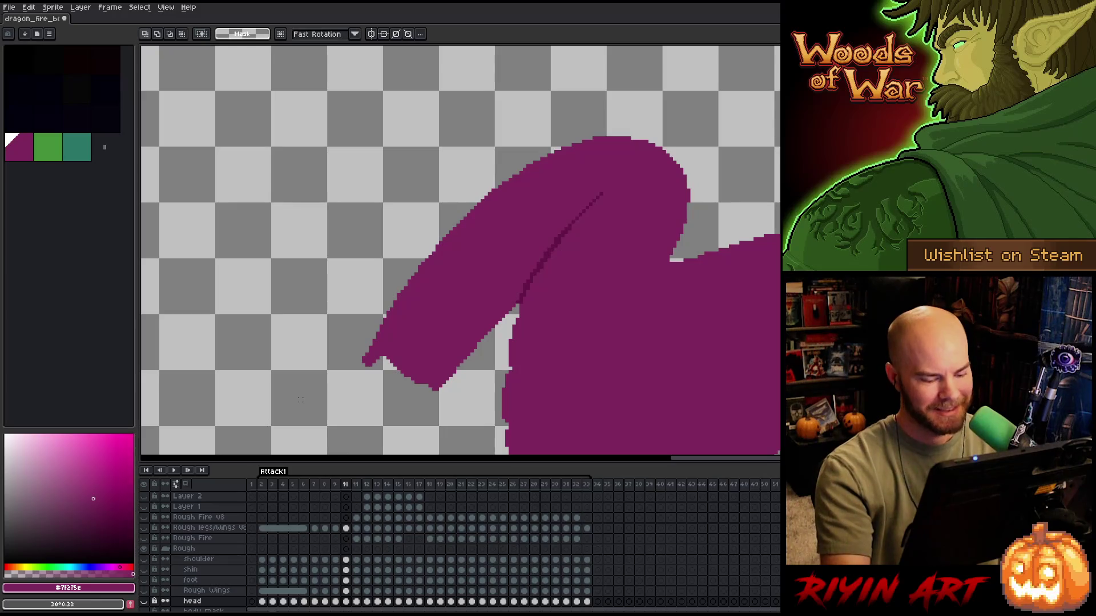
pyautogui.press(',')
pyautogui.press(',')
pyautogui.press(',')
pyautogui.press(',')
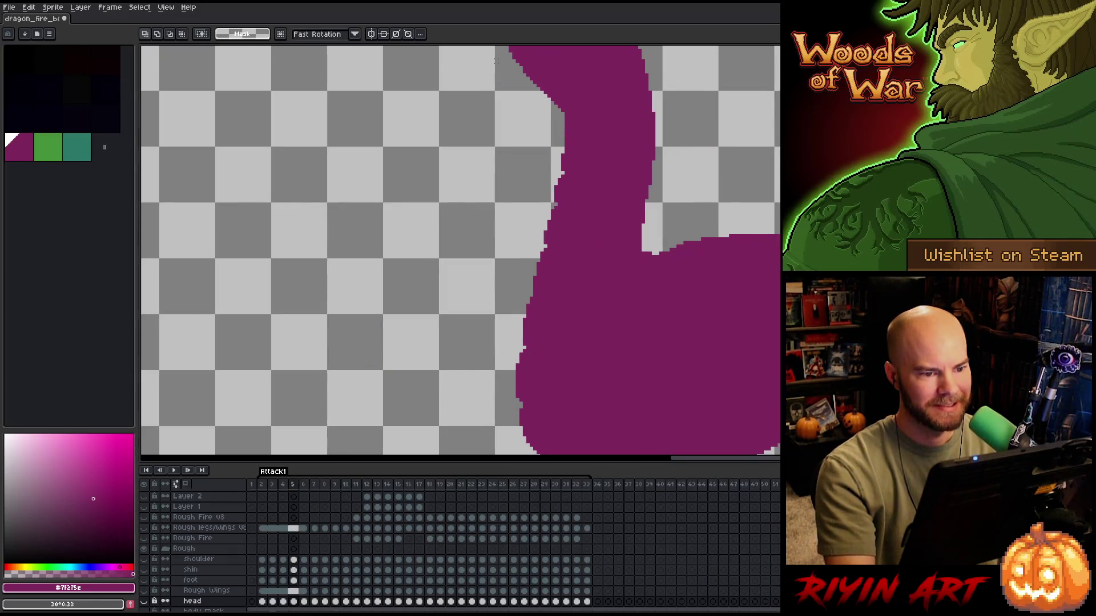
pyautogui.moveTo(562, 150)
pyautogui.mouseDown()
pyautogui.moveTo(592, 210)
pyautogui.moveTo(654, 193)
pyautogui.mouseUp()
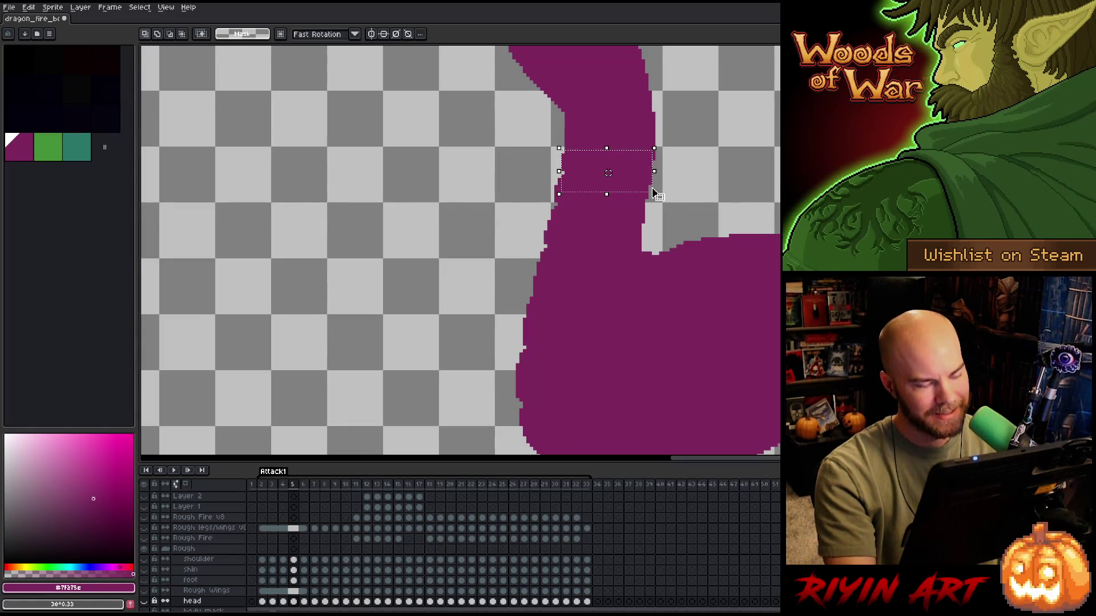
pyautogui.hotkey('ctrl', 'd')
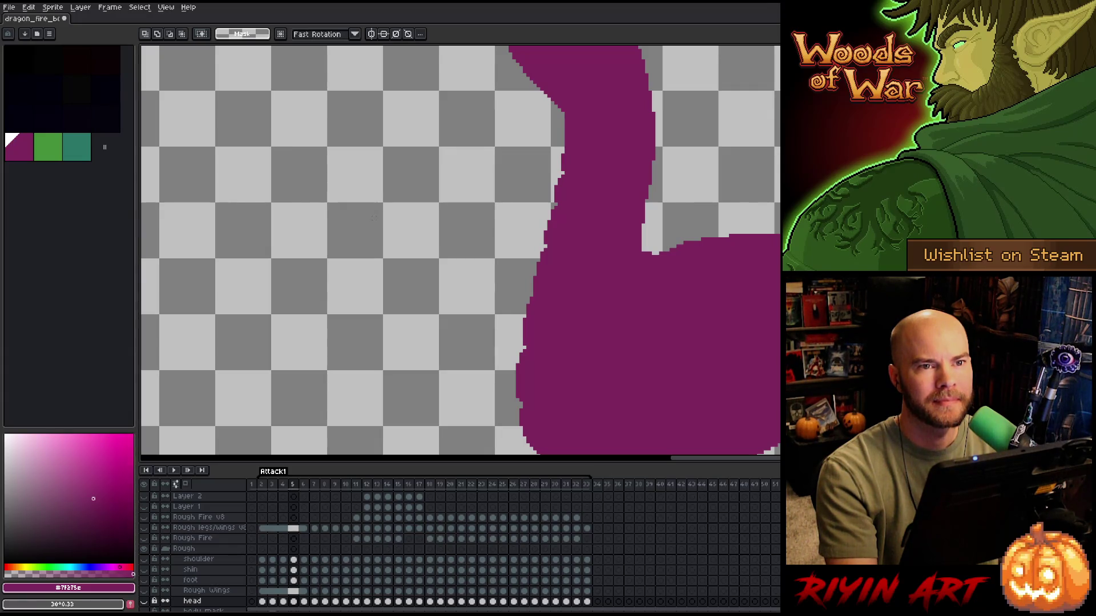
# - Flip forward through frames 6 to 11, comparing neighbouring poses along the way
pyautogui.press('Right')
pyautogui.press('Right')
pyautogui.press('Left')
pyautogui.press('Right')
pyautogui.press('Left')
pyautogui.press('-')
pyautogui.press('-')
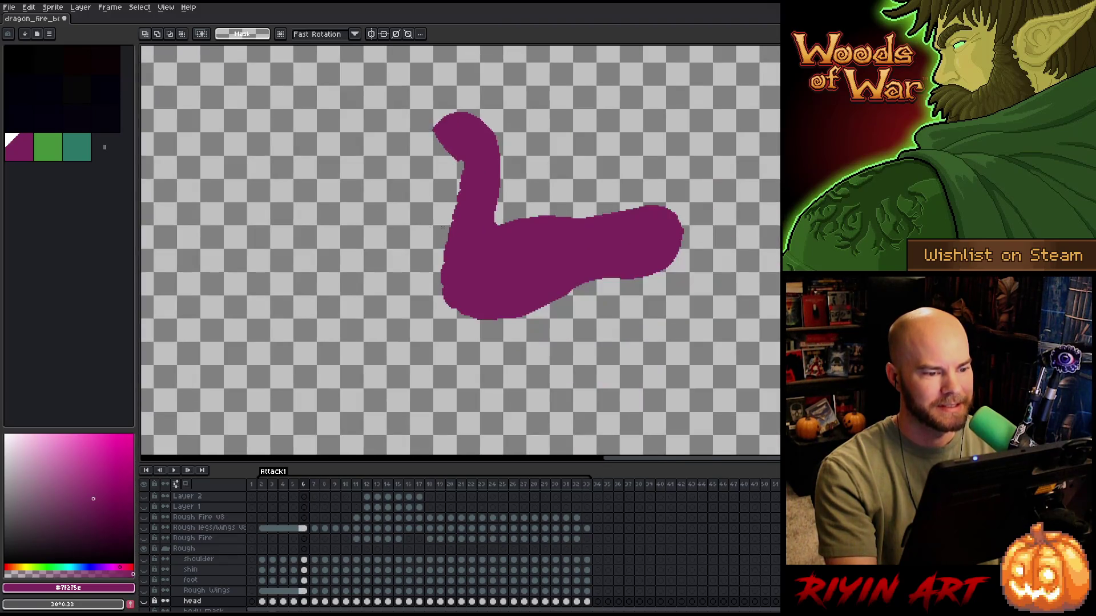
pyautogui.press('+')
pyautogui.press('Right')
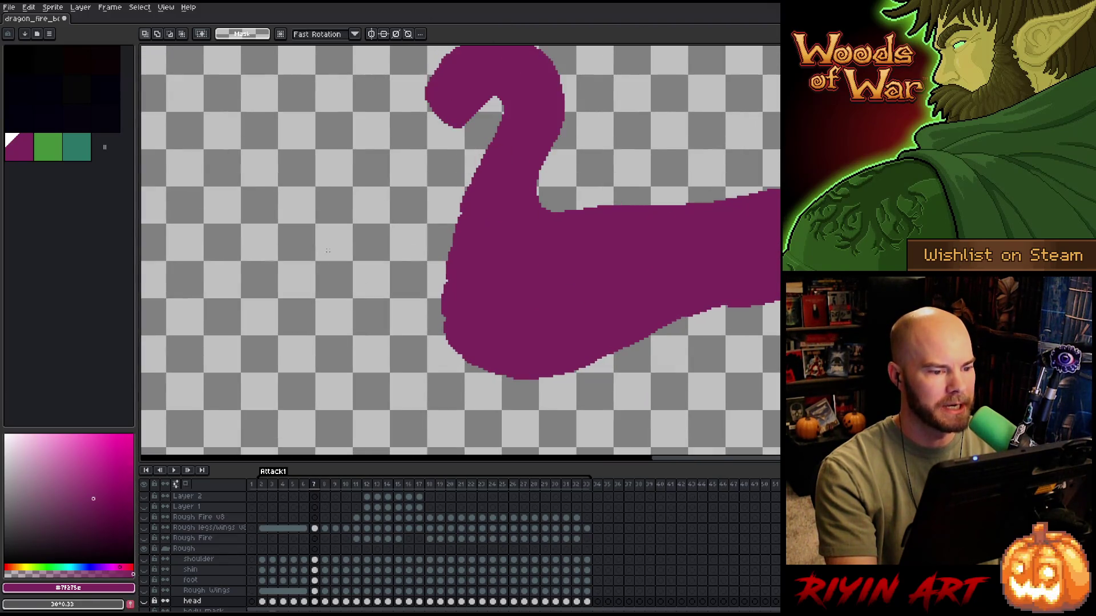
pyautogui.press('Right')
pyautogui.press('Right')
pyautogui.press('Left')
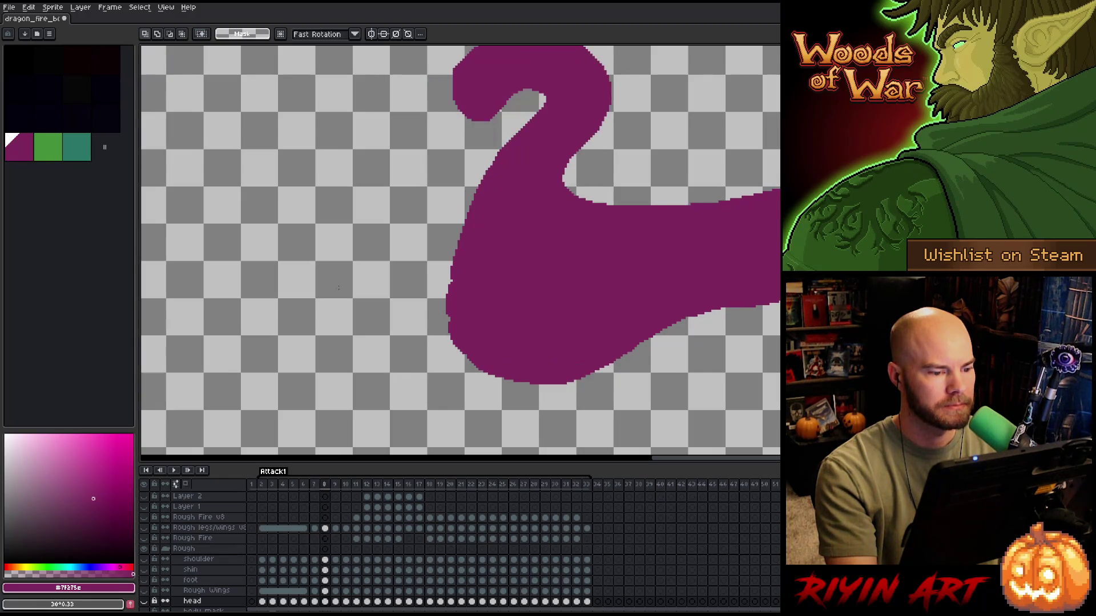
pyautogui.press('Right')
pyautogui.press('Right')
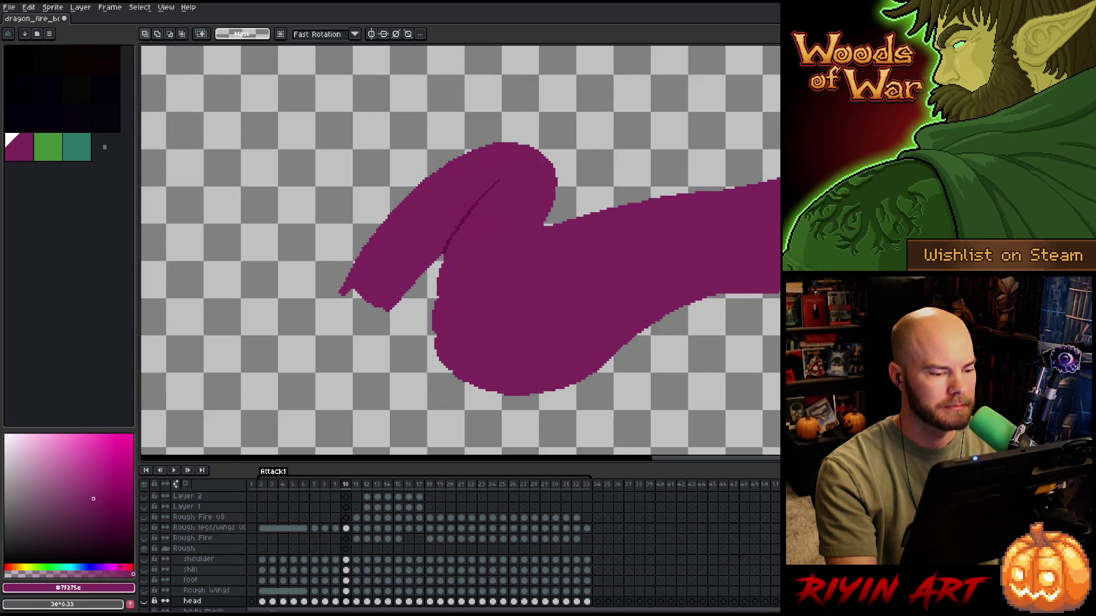
pyautogui.press('Left')
pyautogui.press('Right')
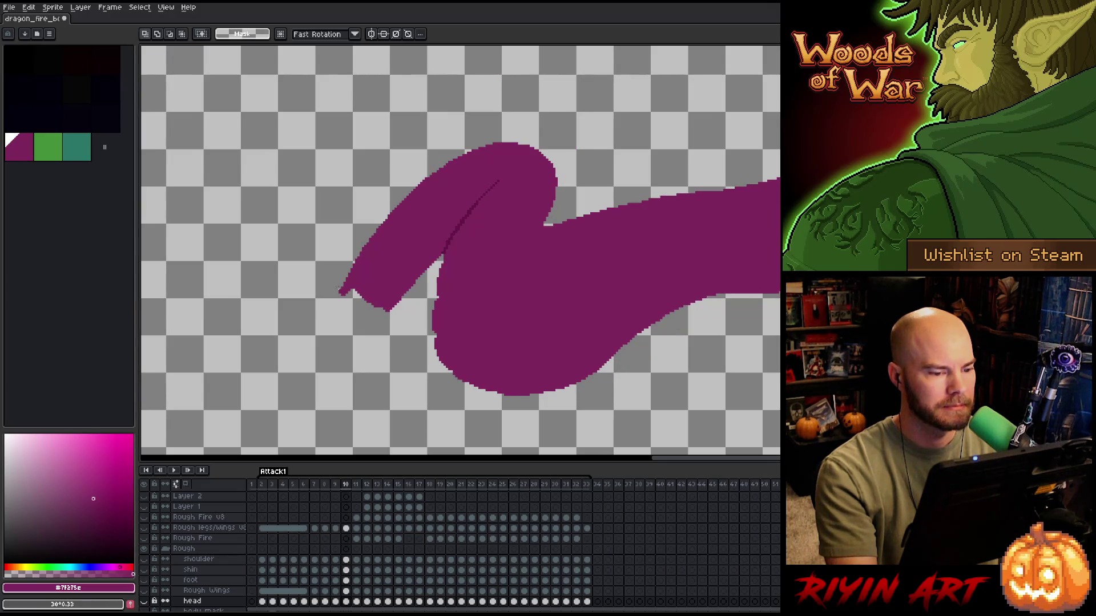
pyautogui.press('Right')
pyautogui.press('Right')
# - Show space ahead of the neck, compare frames 10 and 11, and marquee the neck tip
pyautogui.press('Left')
pyautogui.moveTo(323, 301); pyautogui.dragTo(451, 312)
pyautogui.press('Left')
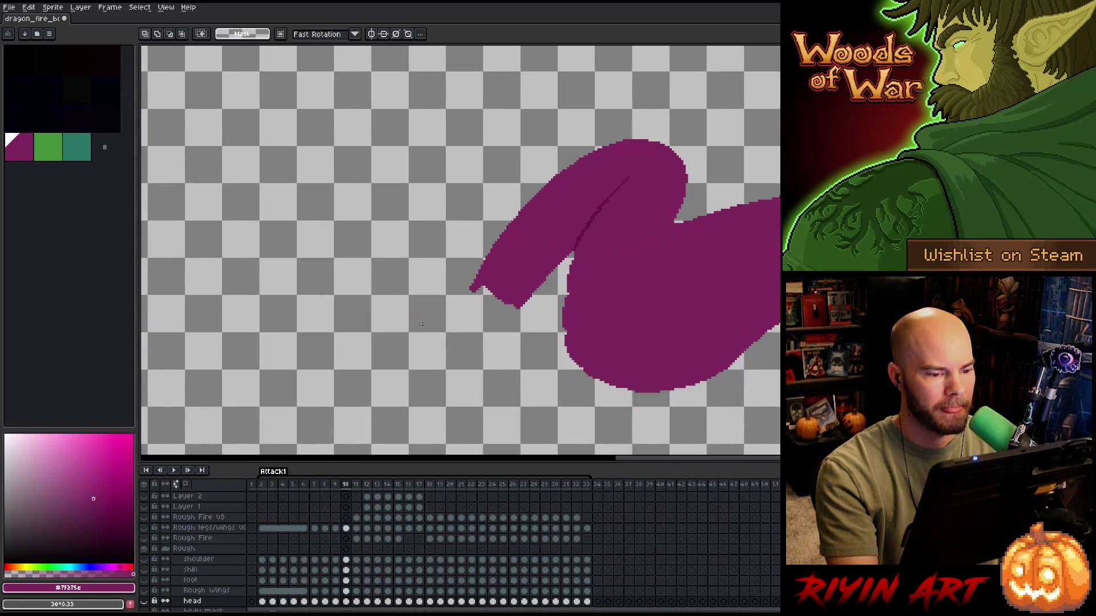
pyautogui.press('Right')
pyautogui.moveTo(442, 300); pyautogui.dragTo(469, 354)
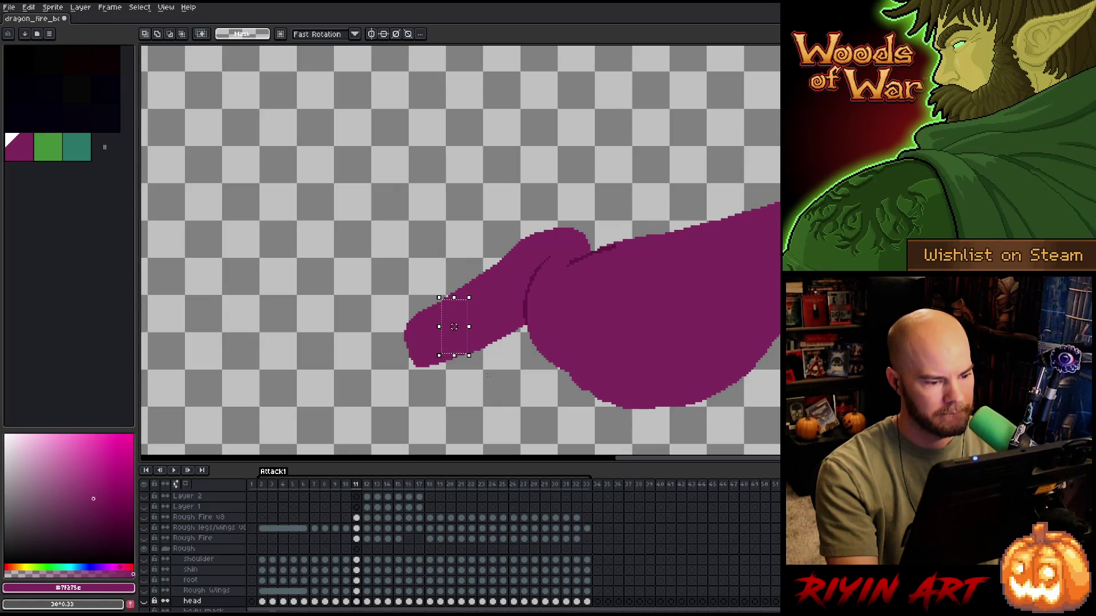
pyautogui.click(489, 375)
# - Select the neck's lower edge on frame 11's Body cel and nudge it one pixel left
pyautogui.scroll(1, 486, 371)
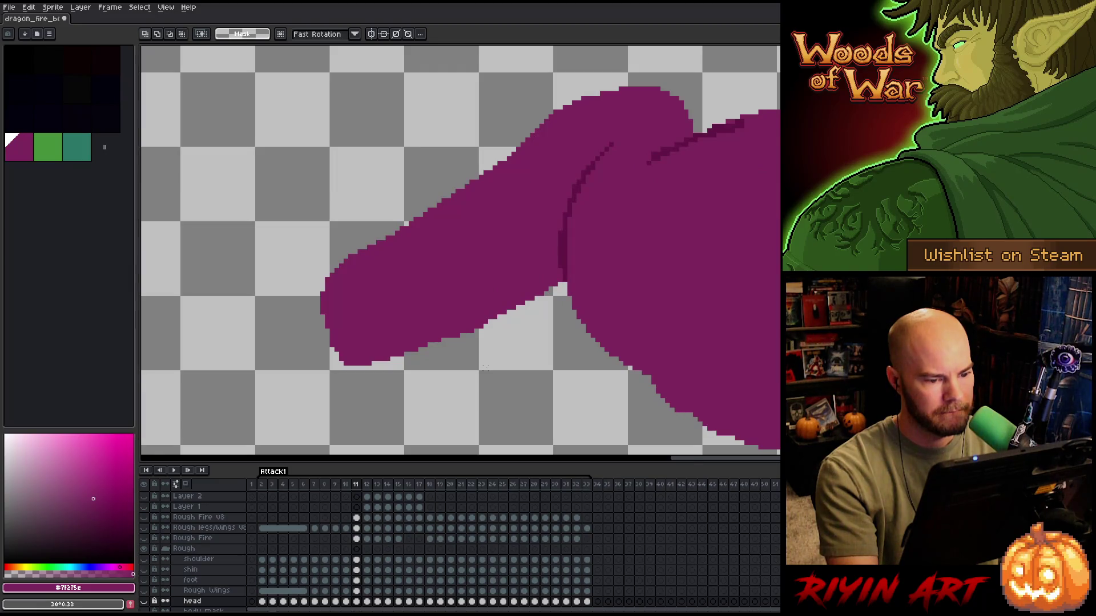
pyautogui.scroll(1, 484, 366)
pyautogui.press('b')
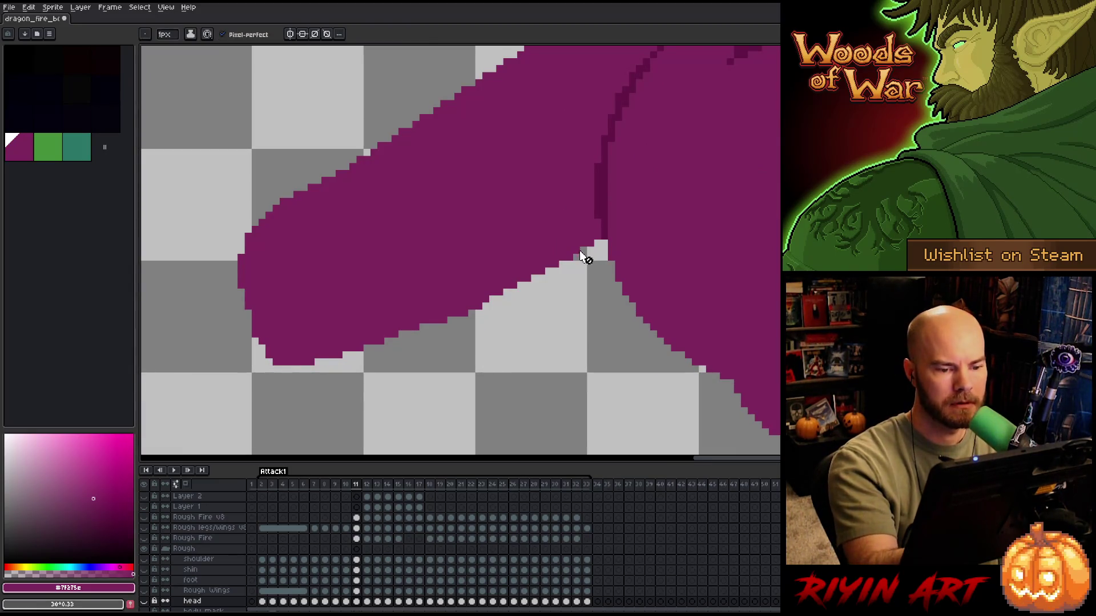
pyautogui.press('m')
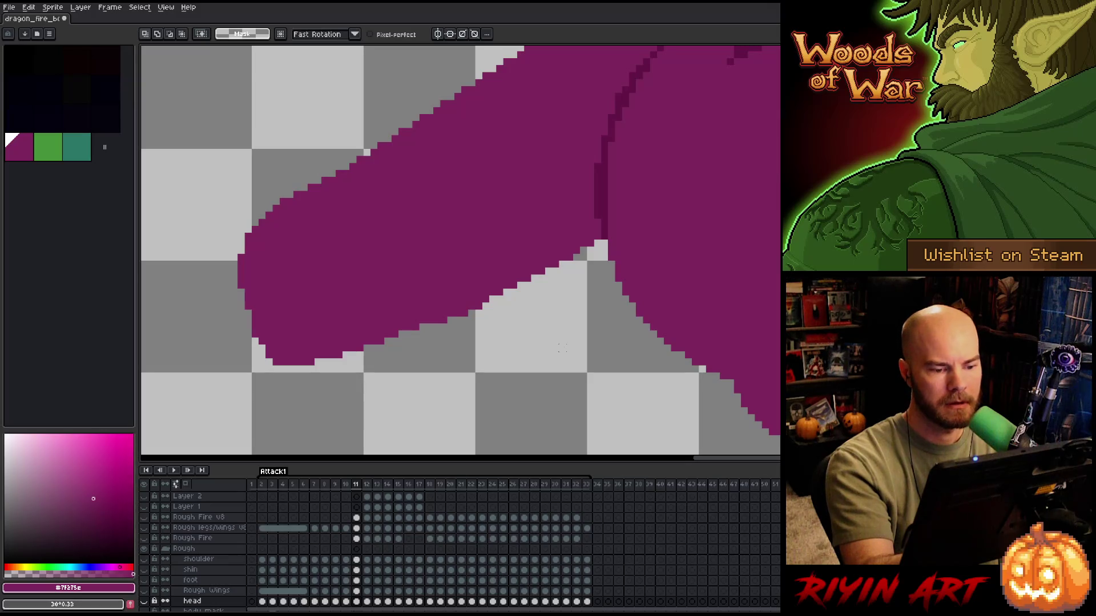
pyautogui.moveTo(562, 347)
pyautogui.mouseDown()
pyautogui.moveTo(588, 253)
pyautogui.moveTo(399, 302)
pyautogui.moveTo(430, 417)
pyautogui.mouseUp()
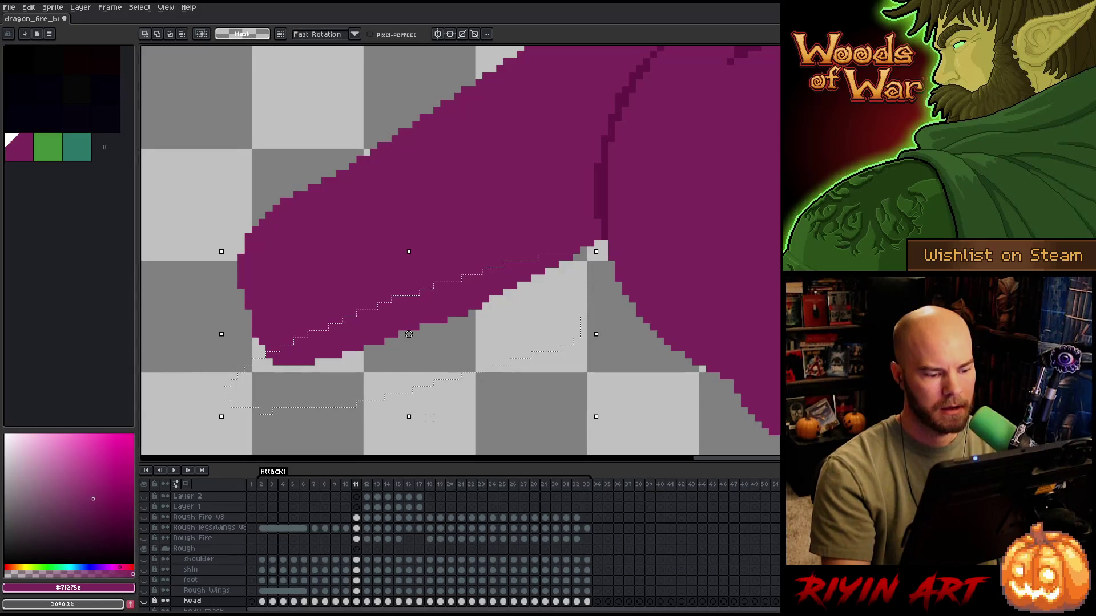
pyautogui.scroll(-2, 359, 591)
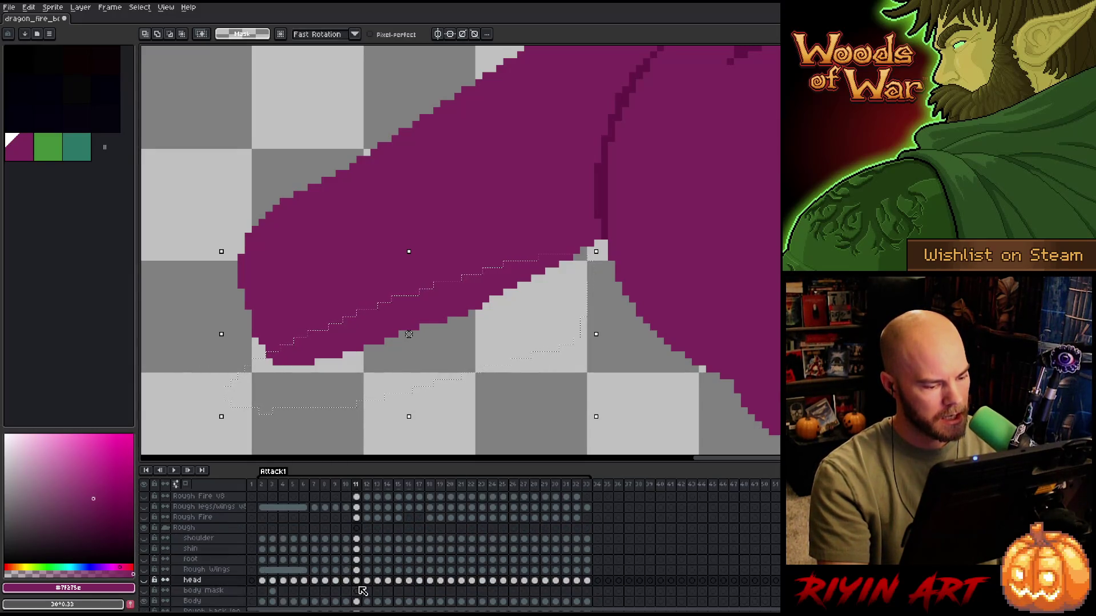
pyautogui.click(357, 581)
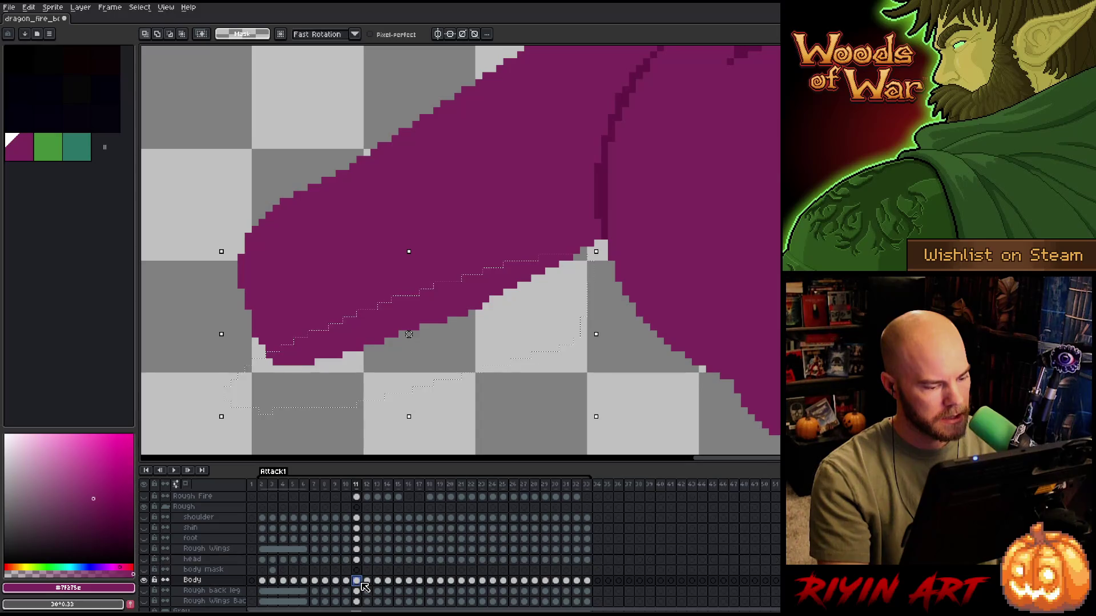
pyautogui.press('Left')
pyautogui.hotkey('ctrl', 'd')
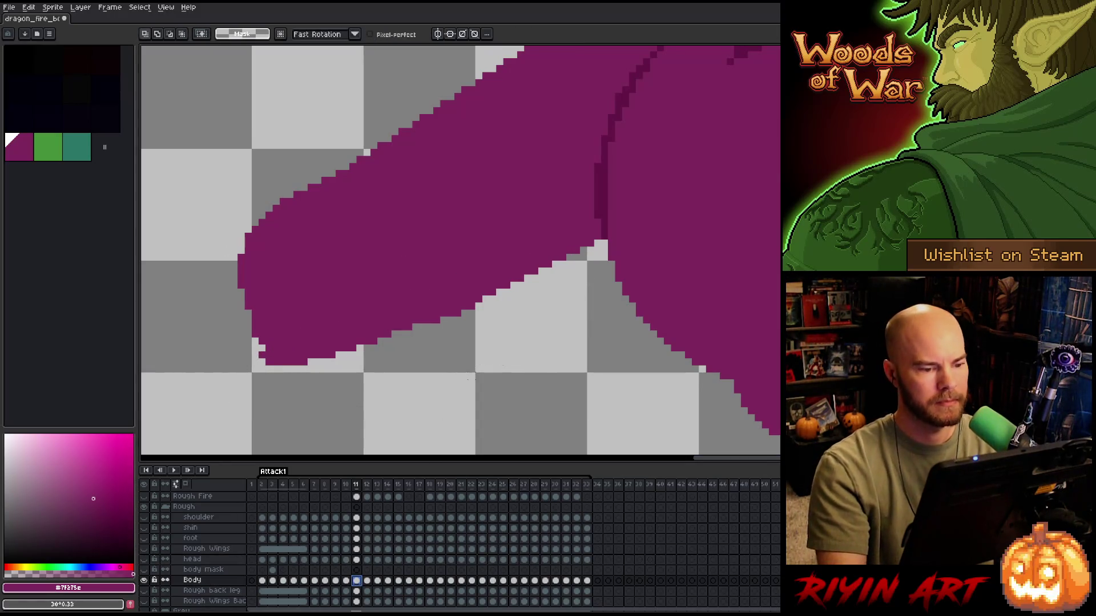
# - Pencil in missing pixels along the neck's lower left edge
pyautogui.moveTo(482, 303)
pyautogui.mouseDown()
pyautogui.moveTo(264, 350)
pyautogui.moveTo(474, 323)
pyautogui.mouseUp()
pyautogui.hotkey('ctrl', 'd')
pyautogui.press('b')
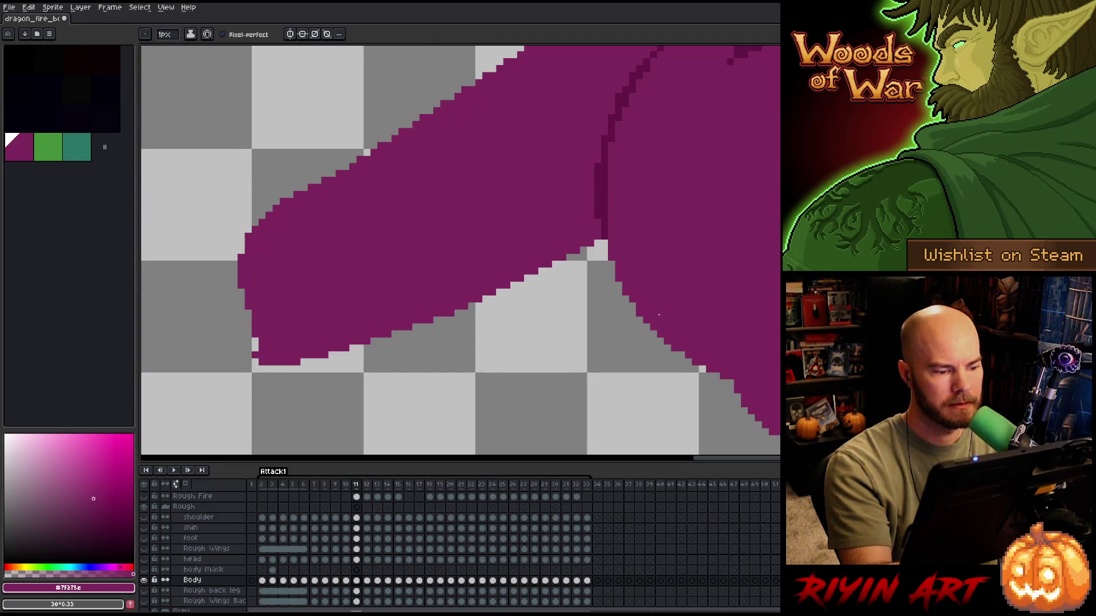
pyautogui.moveTo(249, 327); pyautogui.dragTo(240, 292)
# - Pan to show more of the neck and save the animation file
pyautogui.press('h')
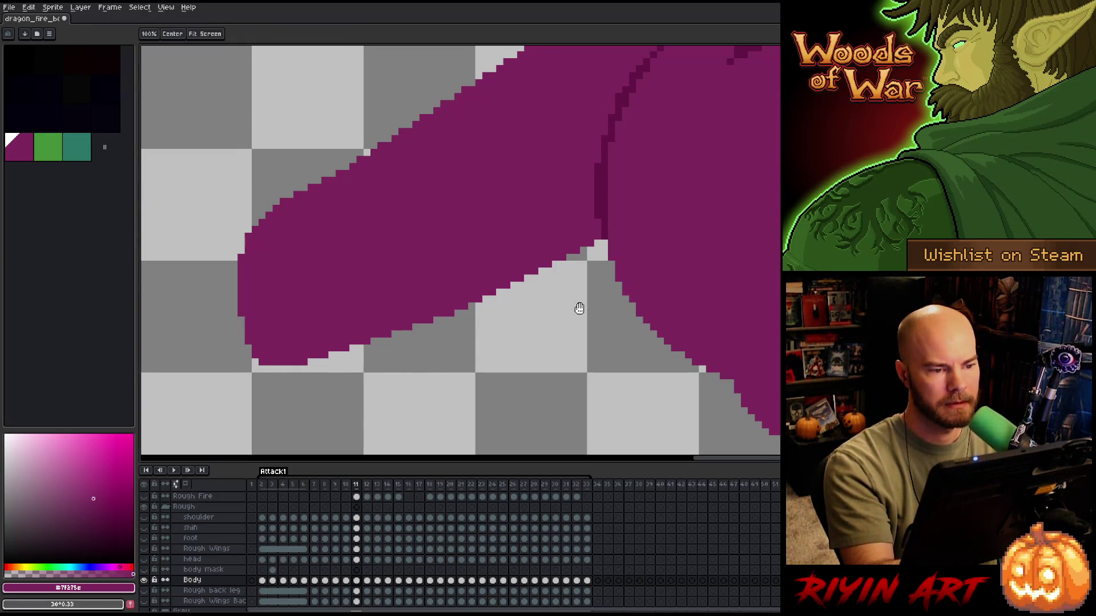
pyautogui.moveTo(577, 306); pyautogui.dragTo(606, 347)
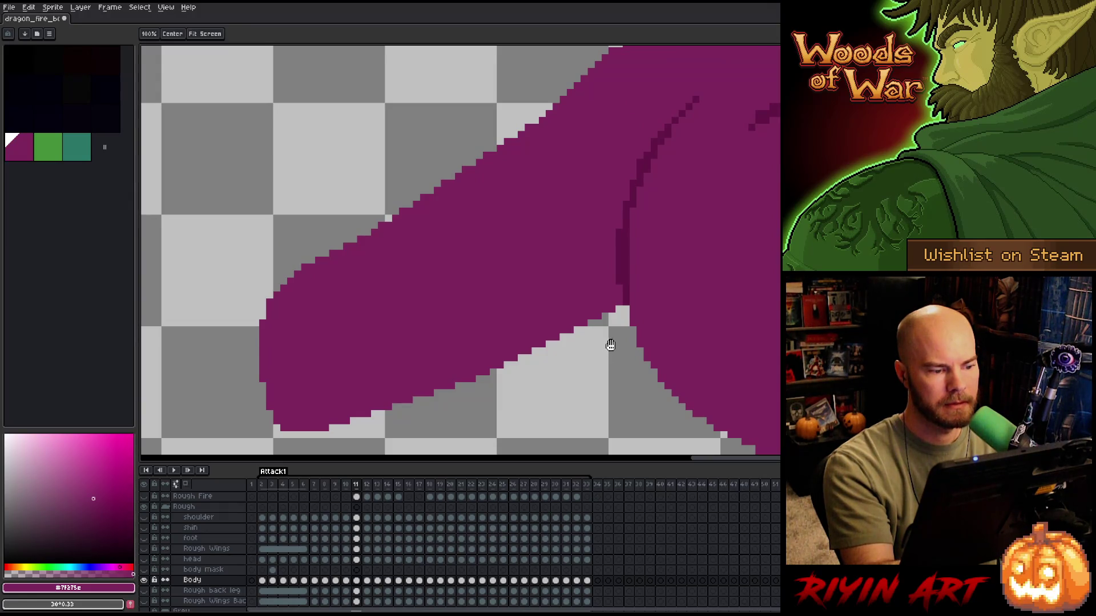
pyautogui.press('v')
pyautogui.hotkey('ctrl', 's')
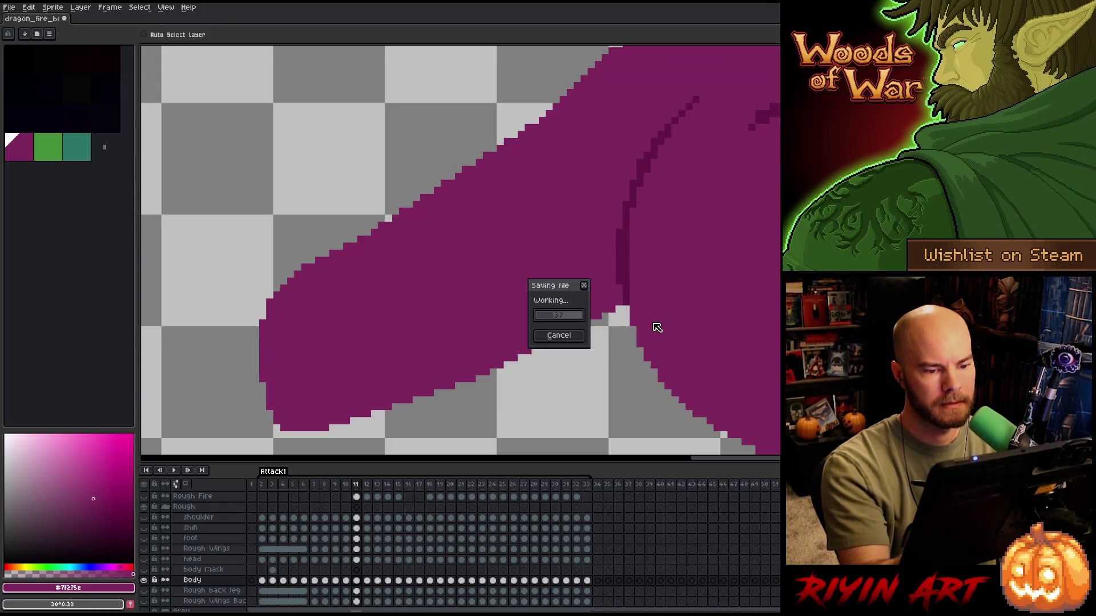
# - Marquee a vertical strip across the neck and shift it up and right
pyautogui.press('b')
pyautogui.scroll(-2, 658, 284)
pyautogui.scroll(3, 626, 236)
pyautogui.scroll(-2, 510, 267)
pyautogui.scroll(1, 510, 267)
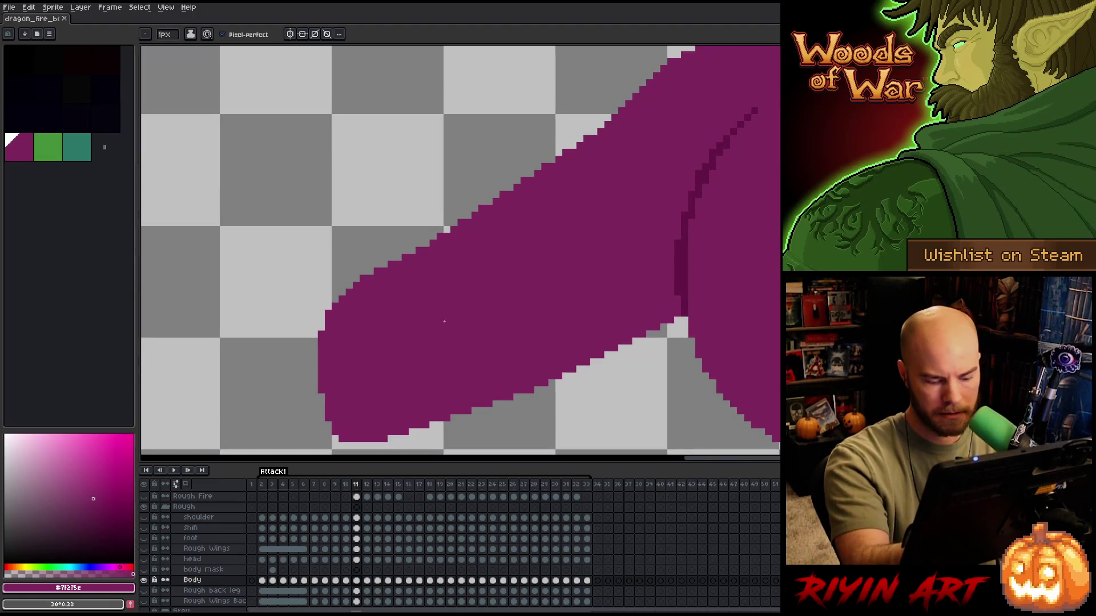
pyautogui.press('m')
pyautogui.moveTo(449, 420)
pyautogui.mouseDown()
pyautogui.moveTo(397, 323)
pyautogui.moveTo(402, 255)
pyautogui.mouseUp()
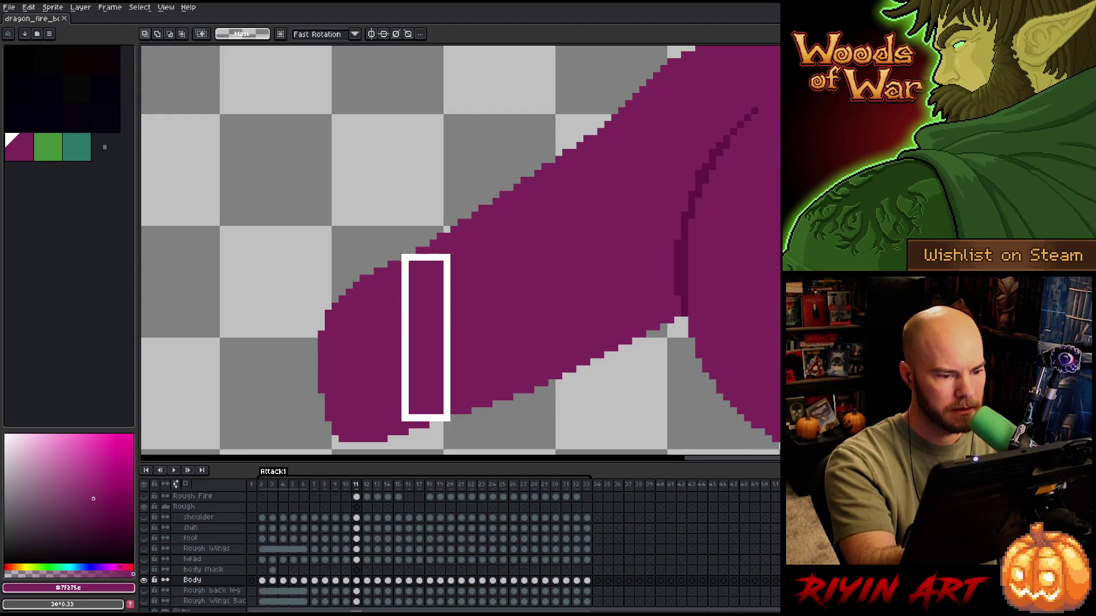
pyautogui.moveTo(452, 277); pyautogui.dragTo(528, 247)
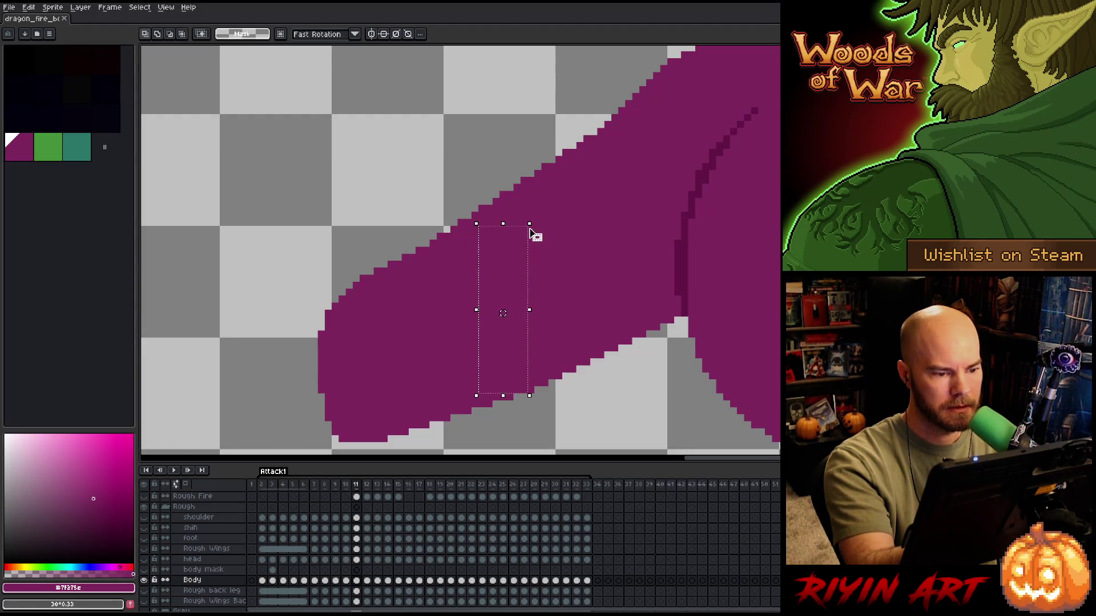
# - Save, commit the moved strip, and redraw pixels along the neck's upper edge
pyautogui.hotkey('ctrl', 's')
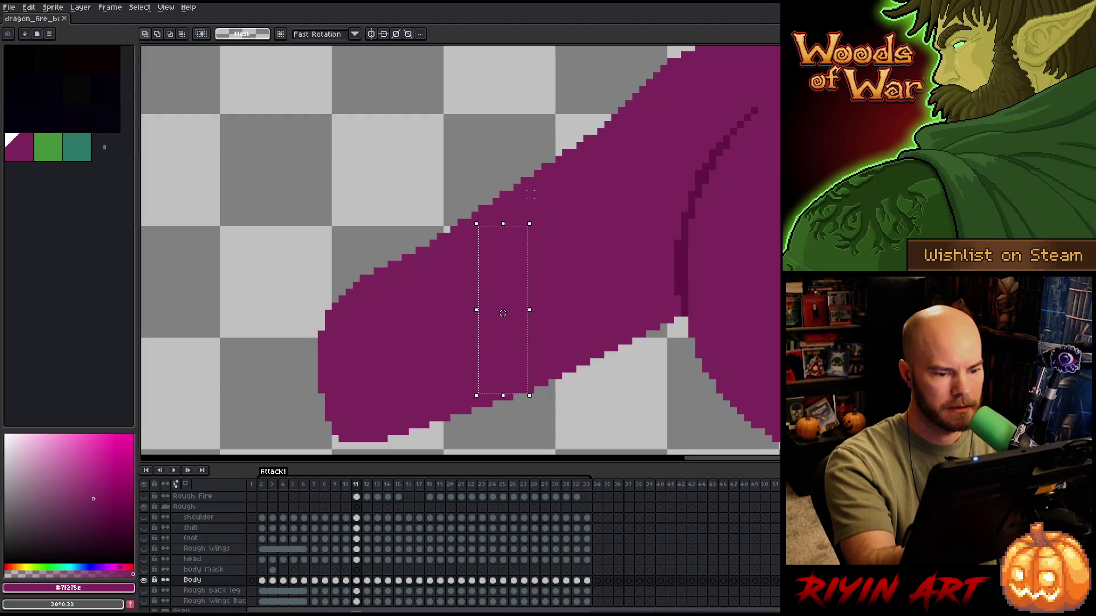
pyautogui.hotkey('ctrl', 'd')
pyautogui.press('b')
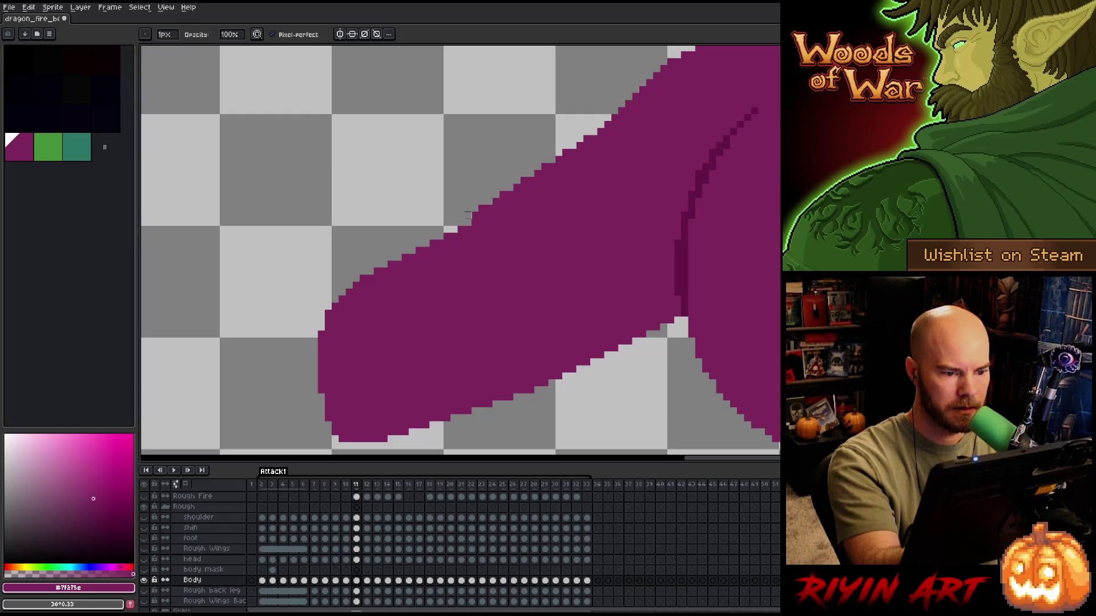
pyautogui.moveTo(475, 215)
pyautogui.mouseDown()
pyautogui.moveTo(545, 167)
pyautogui.moveTo(528, 187)
pyautogui.moveTo(544, 180)
pyautogui.mouseUp()
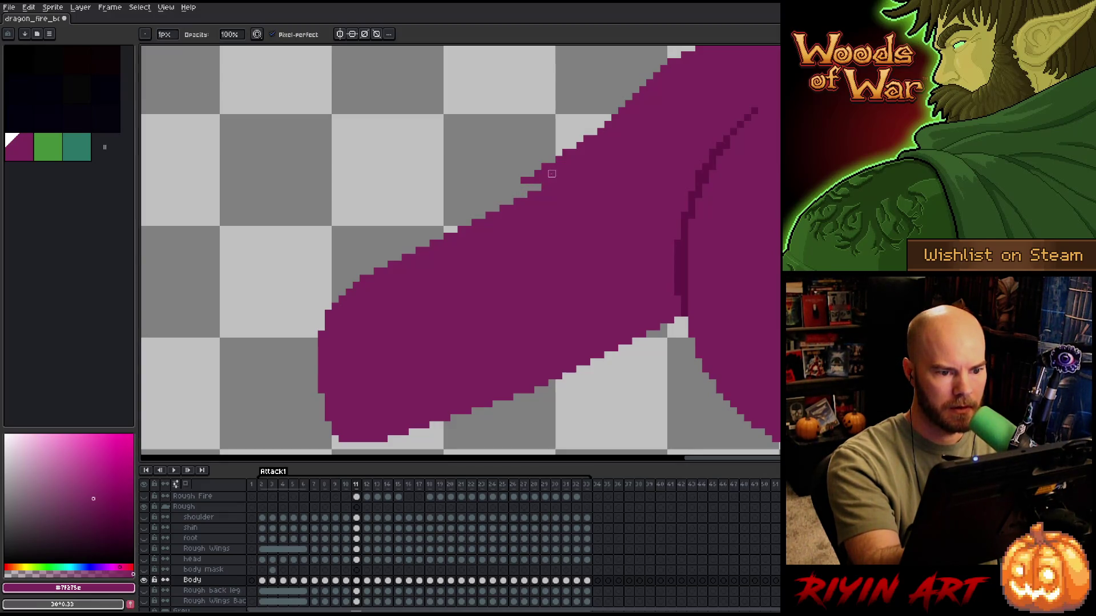
# - Reshape the small step on the neck's upper edge and erase its stray pixels
pyautogui.moveTo(609, 213); pyautogui.dragTo(509, 218)
pyautogui.press('b')
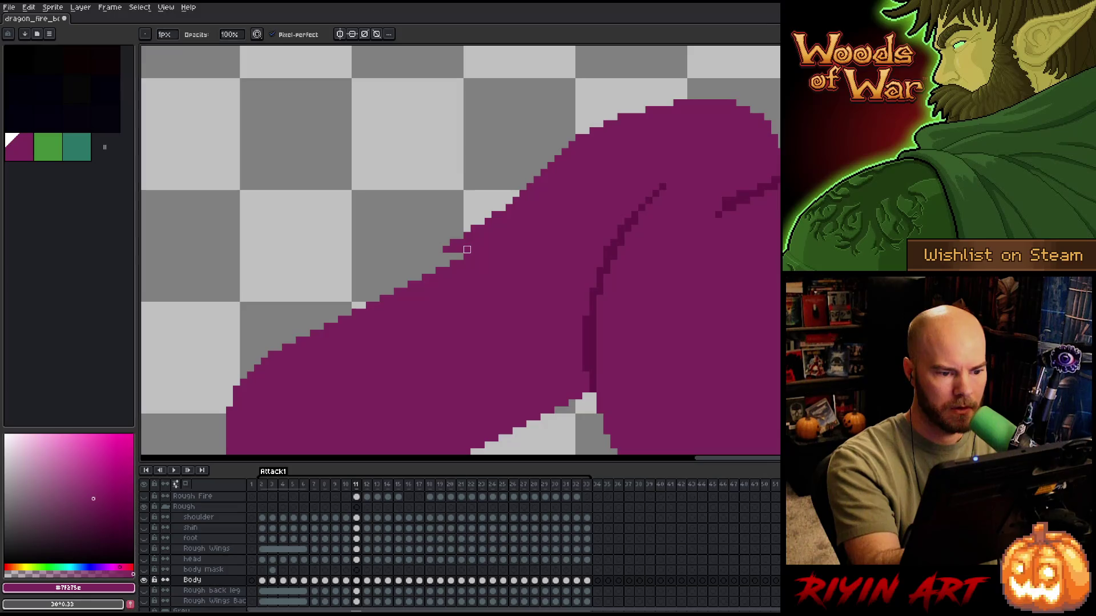
pyautogui.moveTo(467, 249)
pyautogui.mouseDown()
pyautogui.moveTo(488, 235)
pyautogui.moveTo(471, 229)
pyautogui.moveTo(501, 222)
pyautogui.mouseUp()
pyautogui.click(512, 214)
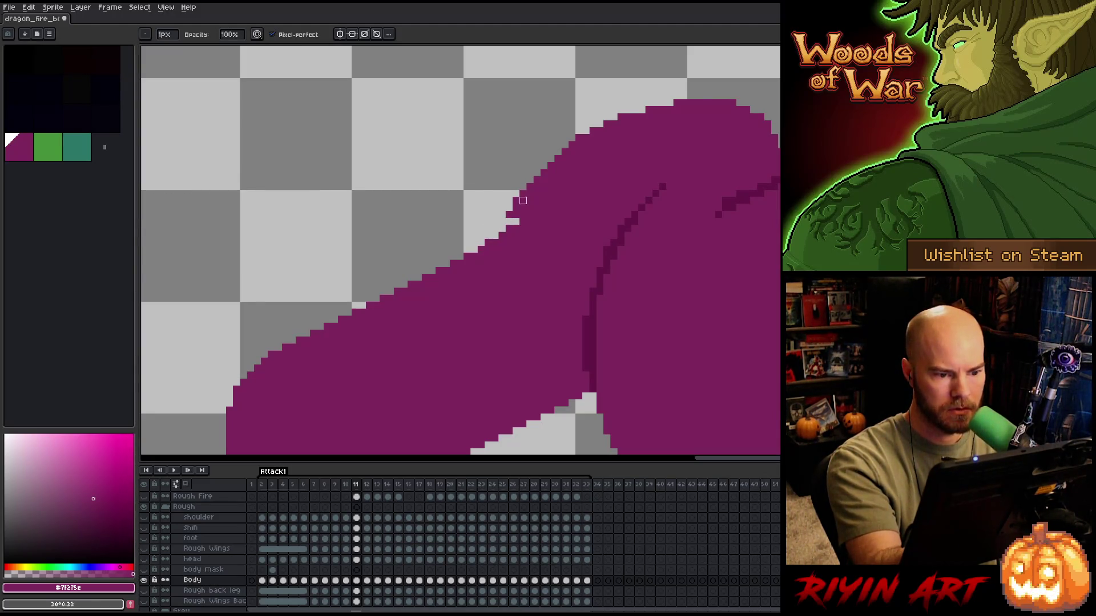
pyautogui.click(523, 214)
pyautogui.click(537, 207)
pyautogui.moveTo(531, 207)
pyautogui.mouseDown()
pyautogui.moveTo(508, 216)
pyautogui.moveTo(502, 201)
pyautogui.moveTo(520, 194)
pyautogui.mouseUp()
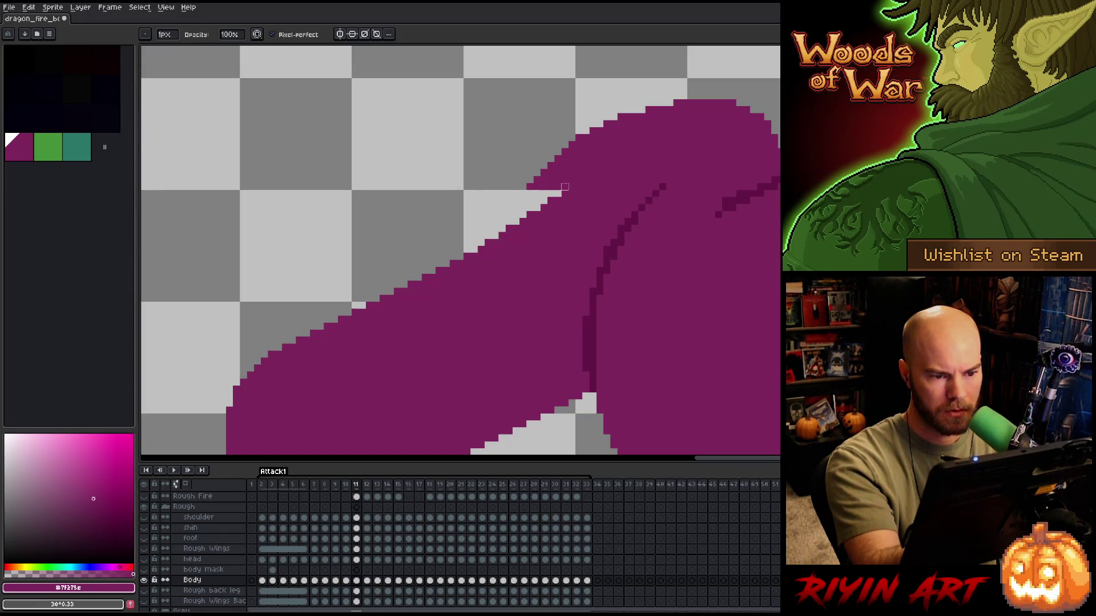
# - Erase pixel rows beneath the head to deepen the neck tip's lower notch
pyautogui.moveTo(572, 187)
pyautogui.mouseDown()
pyautogui.moveTo(521, 187)
pyautogui.moveTo(534, 180)
pyautogui.mouseUp()
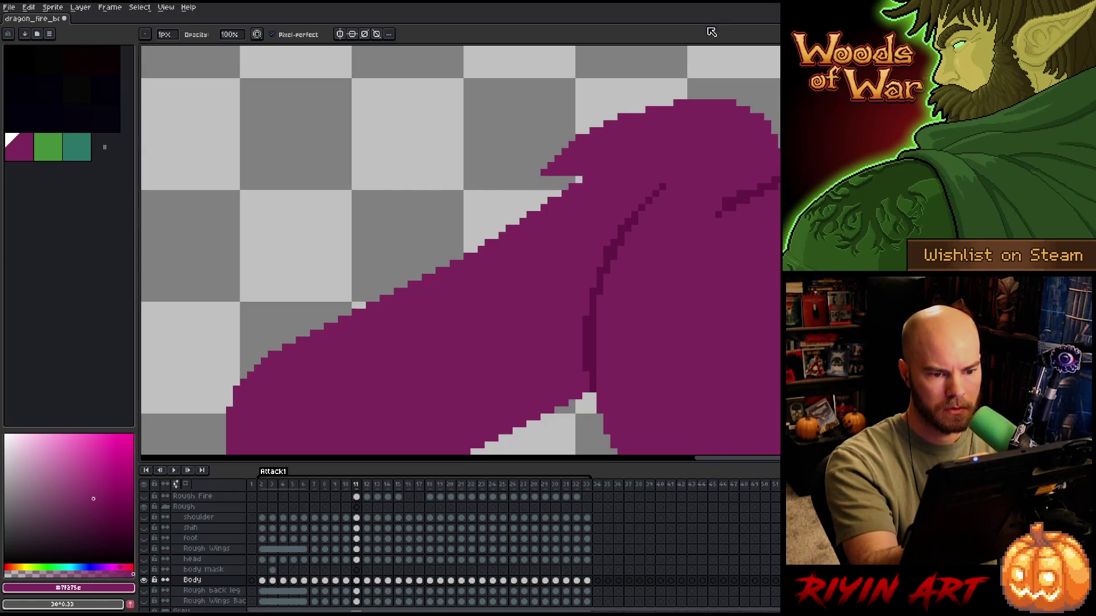
pyautogui.moveTo(585, 172); pyautogui.dragTo(522, 166)
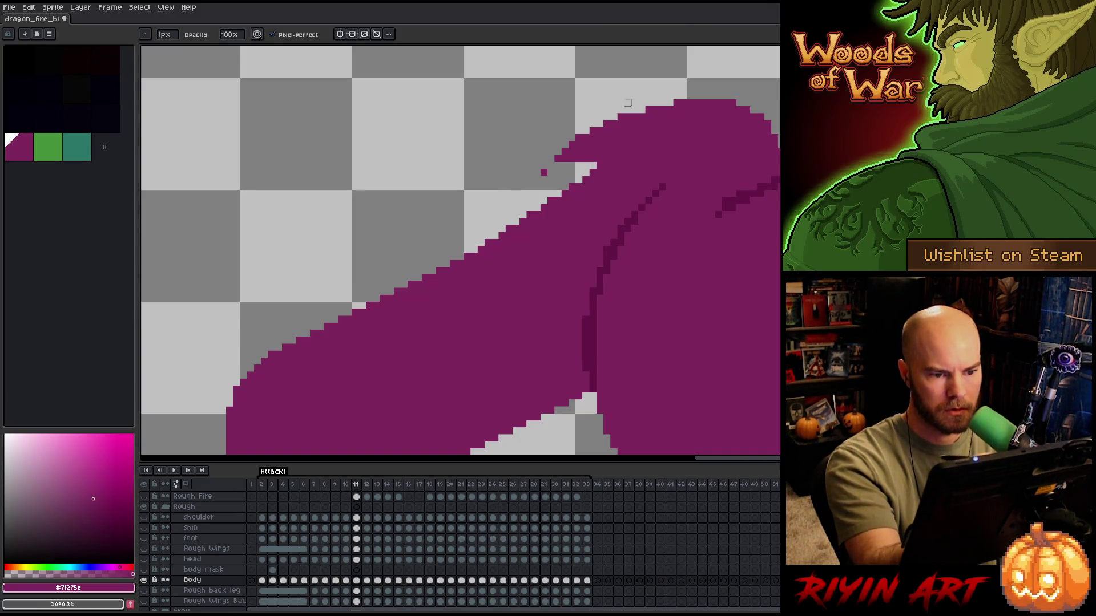
pyautogui.click(597, 159)
pyautogui.click(607, 150)
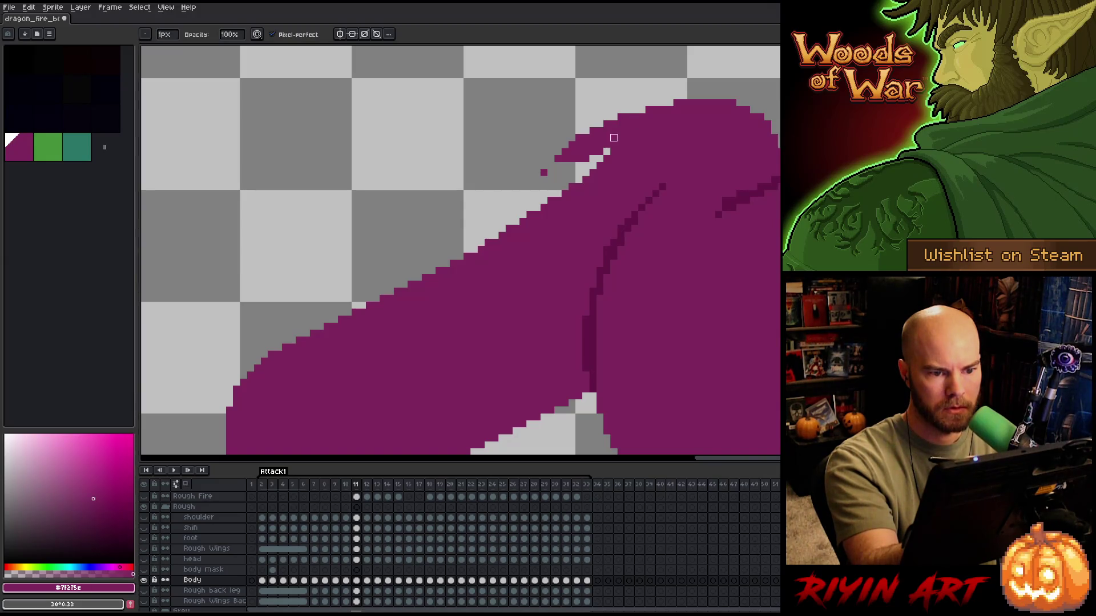
pyautogui.click(614, 144)
# - Raise the top edge of the neck tip and erase stray pixels near its upper-left edge
pyautogui.press('b')
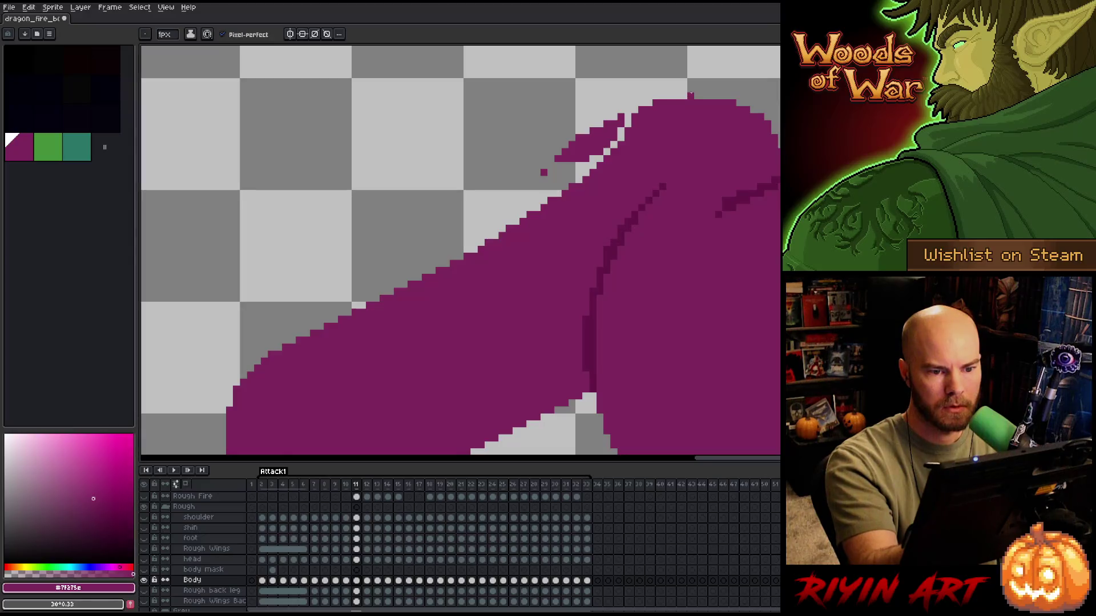
pyautogui.moveTo(677, 96); pyautogui.dragTo(713, 94)
pyautogui.press('e')
pyautogui.moveTo(621, 121)
pyautogui.mouseDown()
pyautogui.moveTo(578, 165)
pyautogui.moveTo(544, 172)
pyautogui.moveTo(620, 116)
pyautogui.moveTo(575, 137)
pyautogui.mouseUp()
pyautogui.scroll(-3, 449, 263)
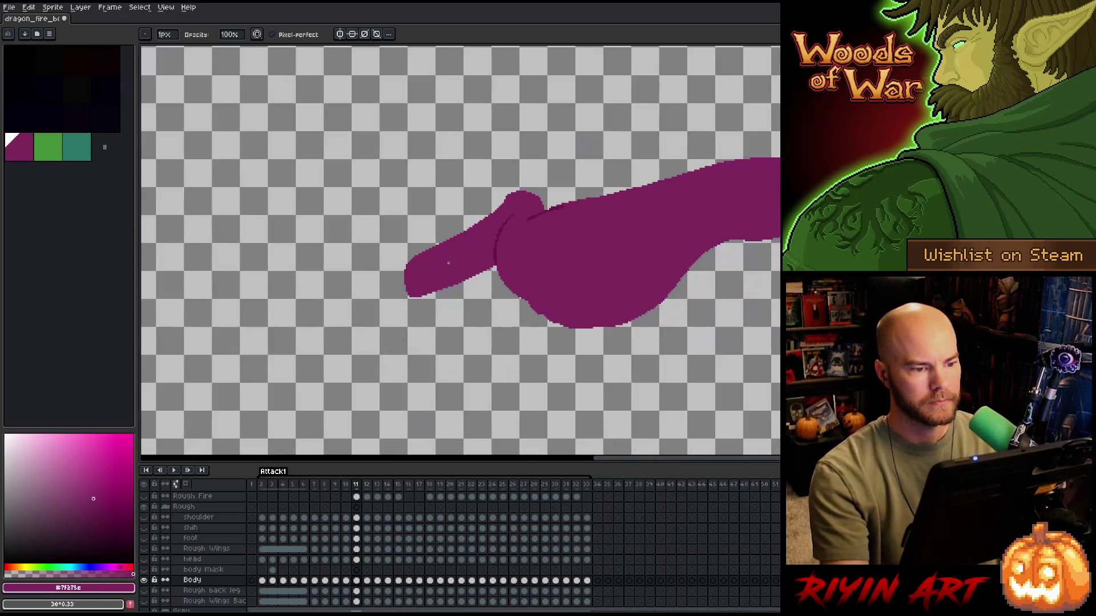
# - Lasso the neck's upper strip and shift it one pixel left
pyautogui.scroll(4, 429, 256)
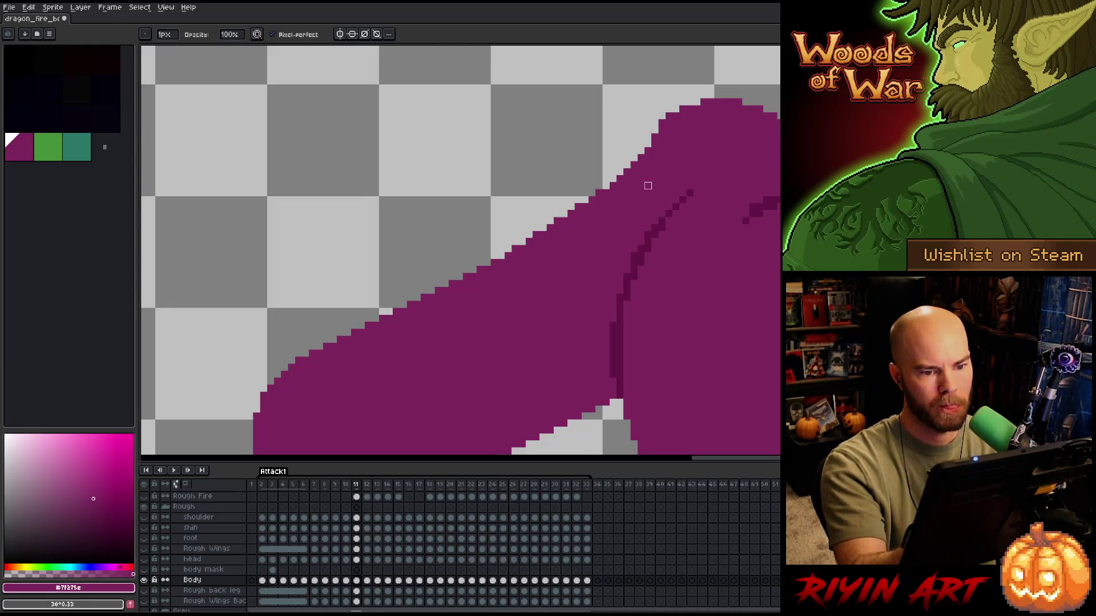
pyautogui.press('q')
pyautogui.moveTo(718, 79)
pyautogui.mouseDown()
pyautogui.moveTo(646, 188)
pyautogui.moveTo(336, 375)
pyautogui.moveTo(288, 384)
pyautogui.moveTo(325, 306)
pyautogui.moveTo(714, 79)
pyautogui.mouseUp()
pyautogui.moveTo(501, 241); pyautogui.dragTo(494, 241)
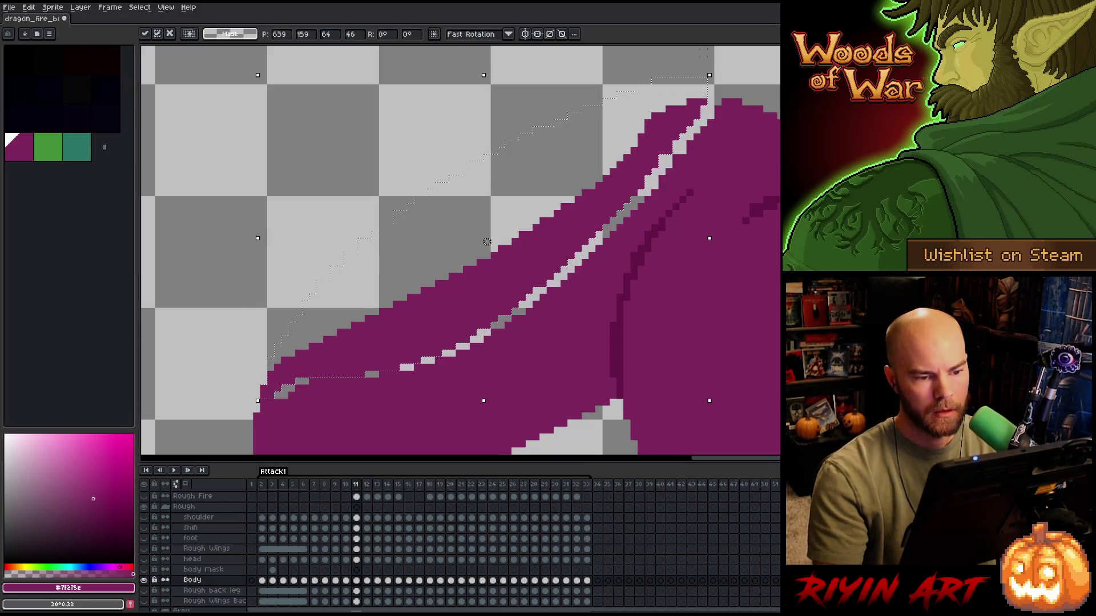
# - Pencil over the gaps left along the neck's edge, including the last pixel near the top
pyautogui.press('b')
pyautogui.moveTo(284, 395)
pyautogui.mouseDown()
pyautogui.moveTo(306, 382)
pyautogui.moveTo(409, 367)
pyautogui.moveTo(528, 304)
pyautogui.moveTo(719, 105)
pyautogui.mouseUp()
pyautogui.click(710, 108)
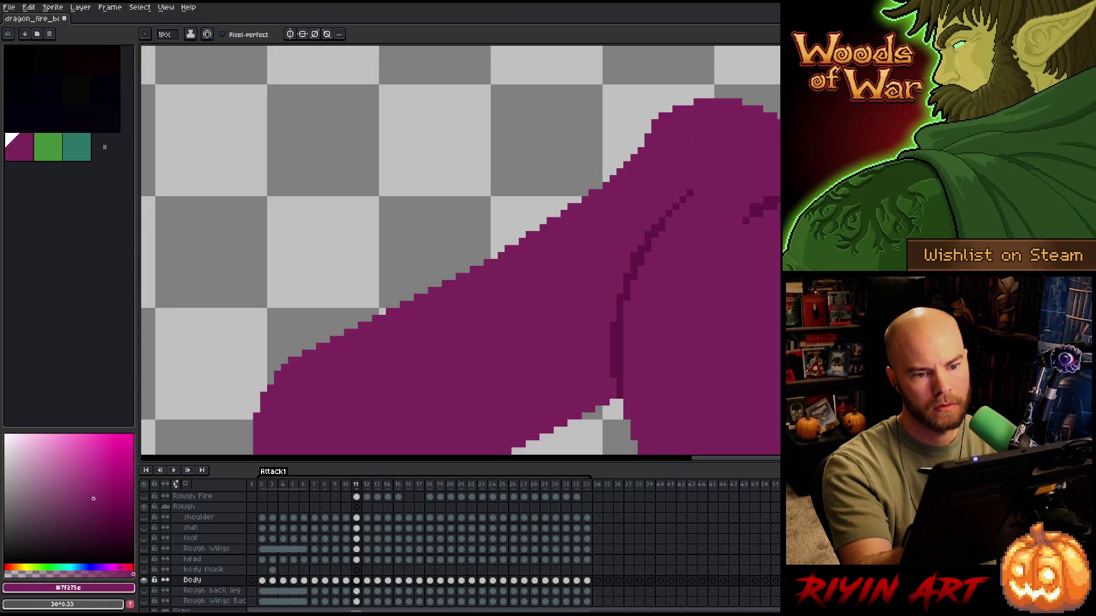
pyautogui.scroll(-4, 650, 280)
pyautogui.scroll(2, 650, 281)
pyautogui.scroll(2, 650, 281)
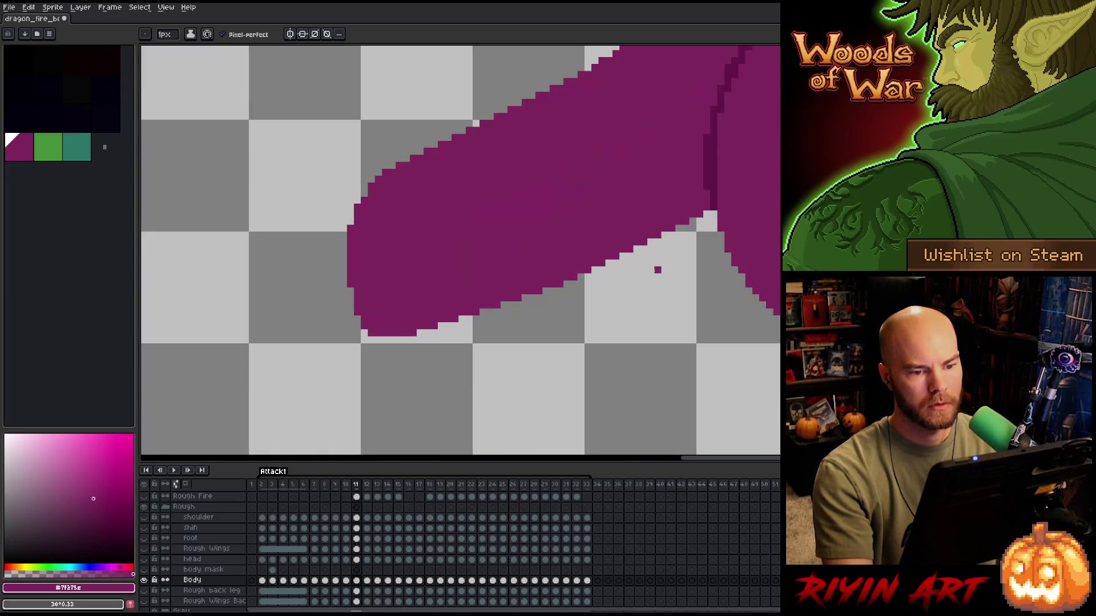
pyautogui.scroll(-2, 655, 269)
pyautogui.scroll(1, 650, 280)
pyautogui.press('b')
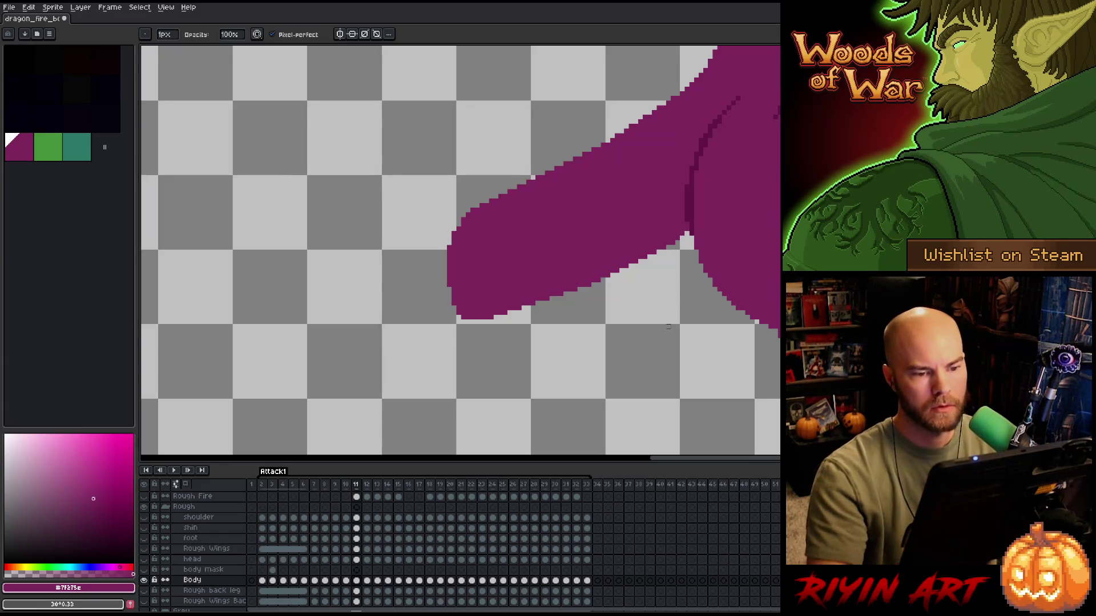
pyautogui.scroll(-3, 679, 313)
# - Frame the whole neck and flip between frames 11 and 12, ending on frame 12
pyautogui.press('space')
pyautogui.moveTo(724, 335); pyautogui.dragTo(529, 333)
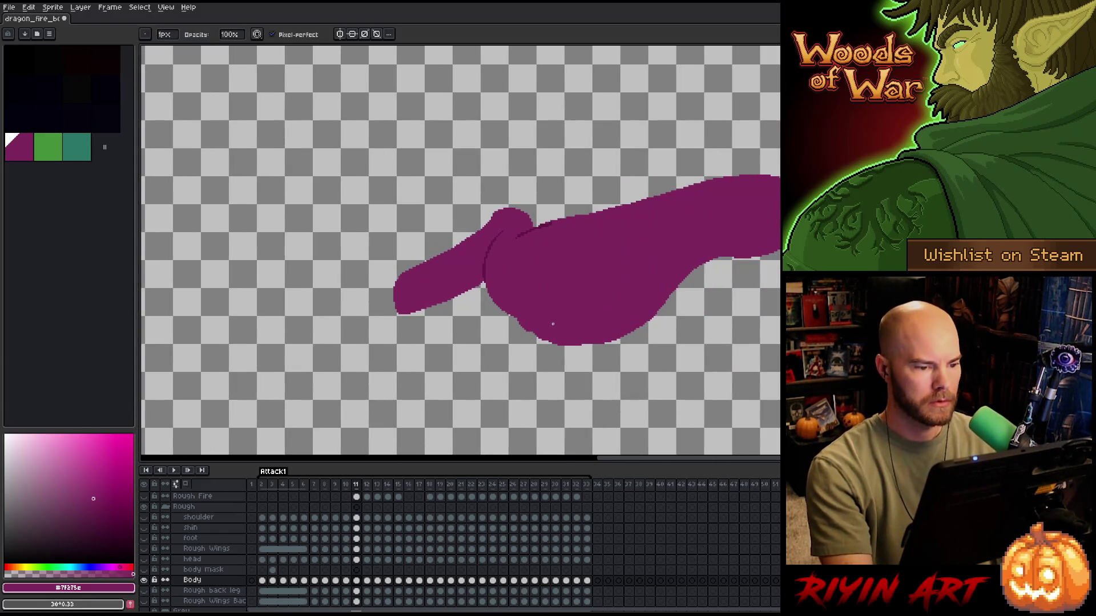
pyautogui.press(',')
pyautogui.press('.')
pyautogui.press('.')
pyautogui.press(',')
pyautogui.press('.')
pyautogui.press(',')
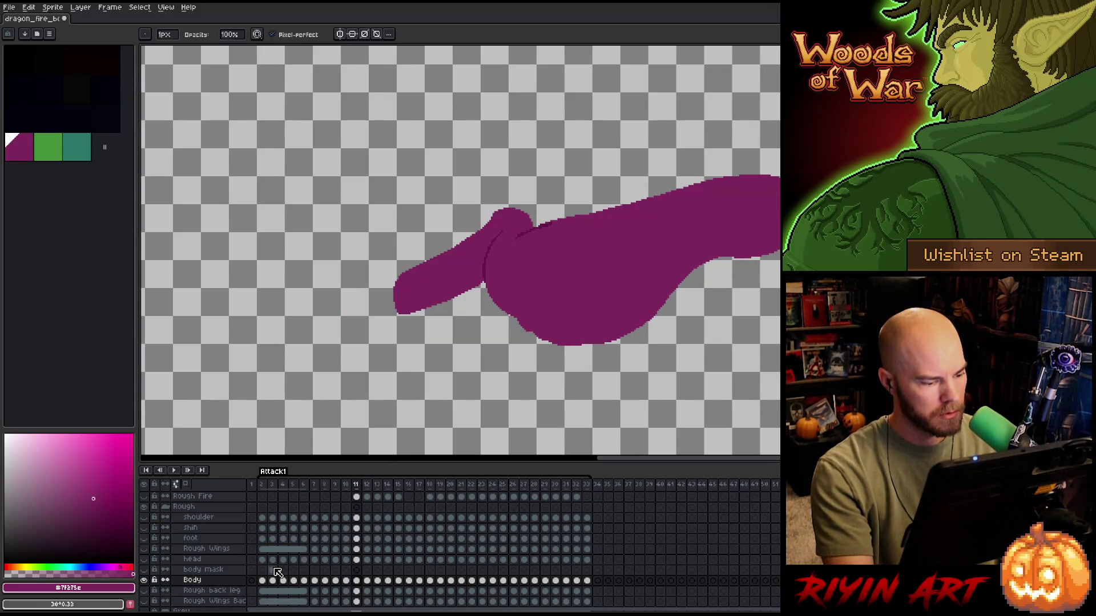
pyautogui.press('.')
# - Save the animation and move the selection outline down along the neck
pyautogui.scroll(2, 573, 285)
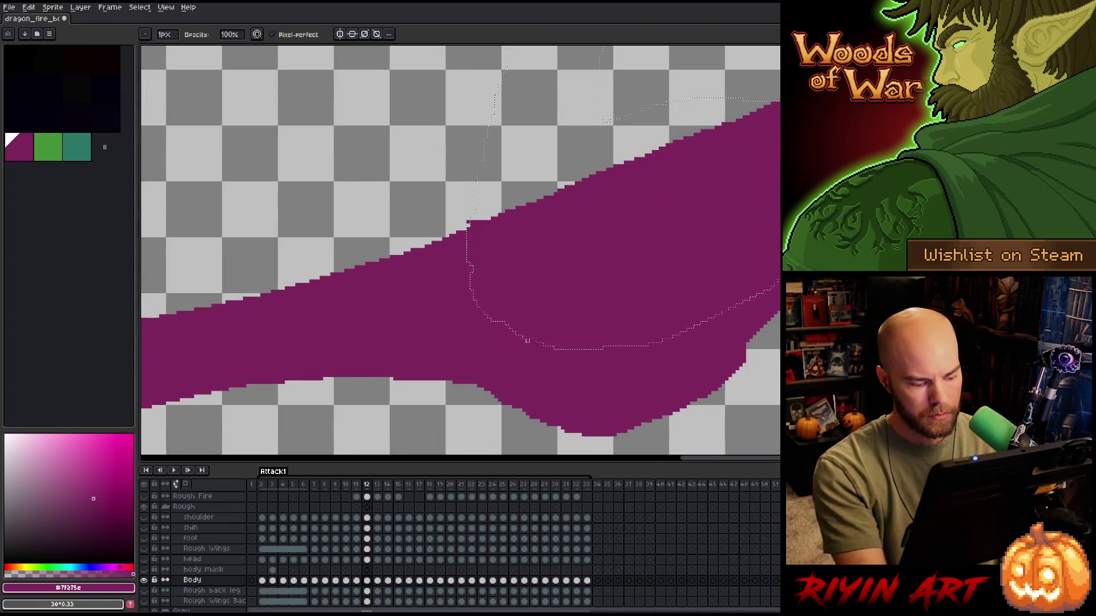
pyautogui.hotkey('ctrl', 's')
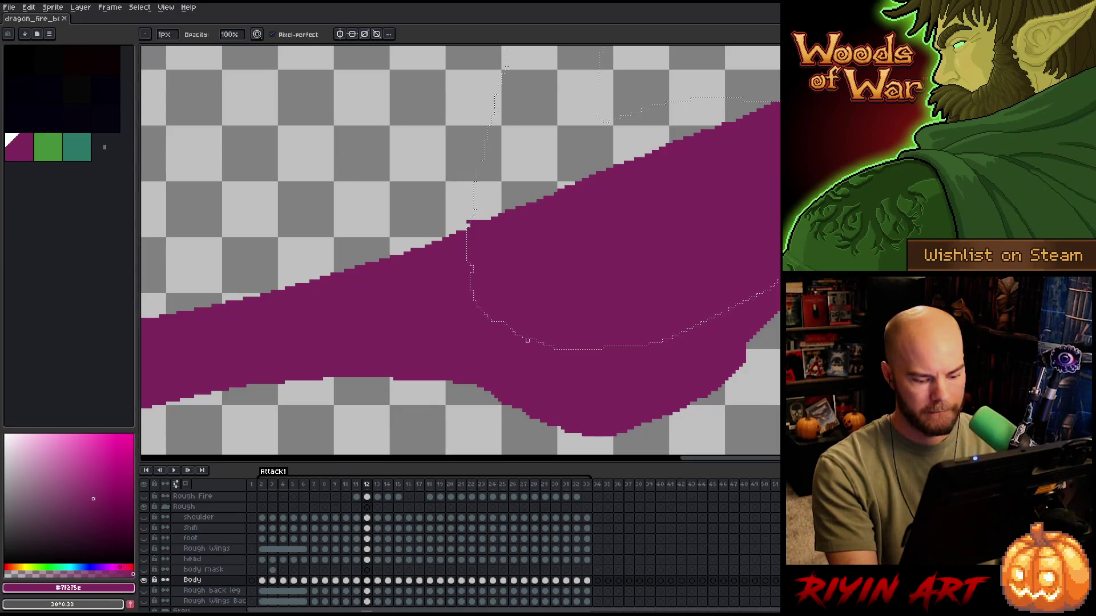
pyautogui.press('m')
pyautogui.moveTo(543, 345)
pyautogui.mouseDown()
pyautogui.moveTo(544, 430)
pyautogui.moveTo(559, 435)
pyautogui.moveTo(540, 301)
pyautogui.moveTo(476, 287)
pyautogui.moveTo(447, 264)
pyautogui.mouseUp()
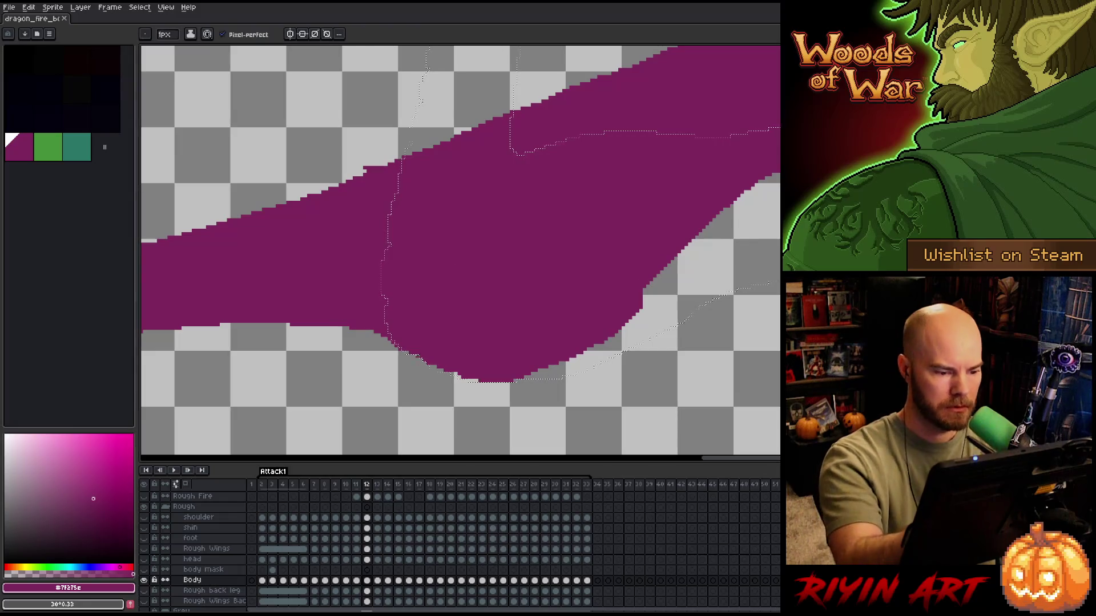
# - Fill in the neck's lower-right bottom edge with the 4px pencil, then move the selection up
pyautogui.click(170, 35)
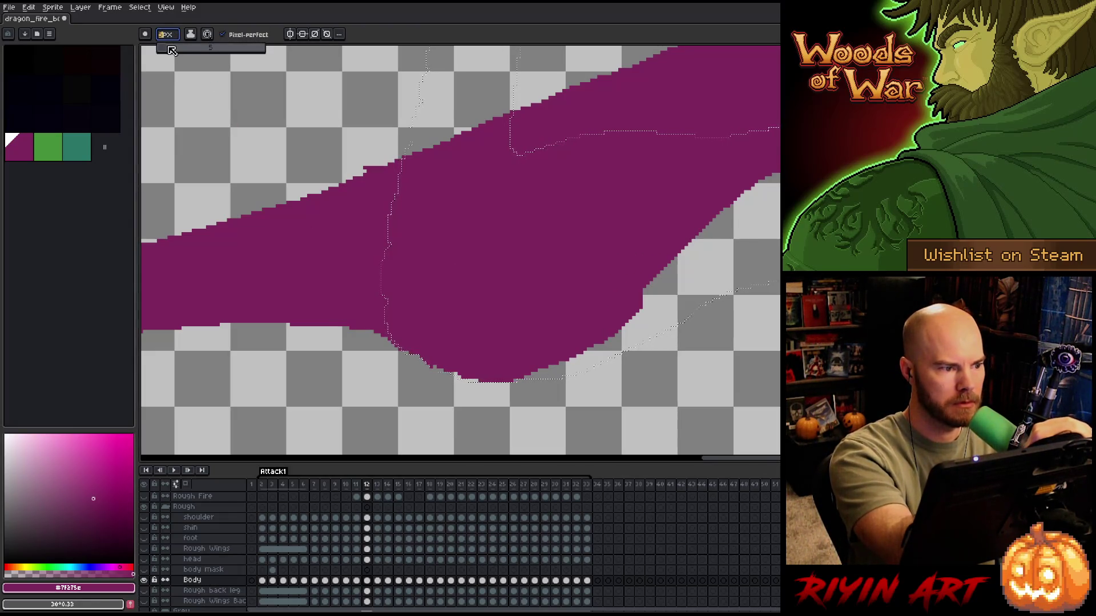
pyautogui.press('e')
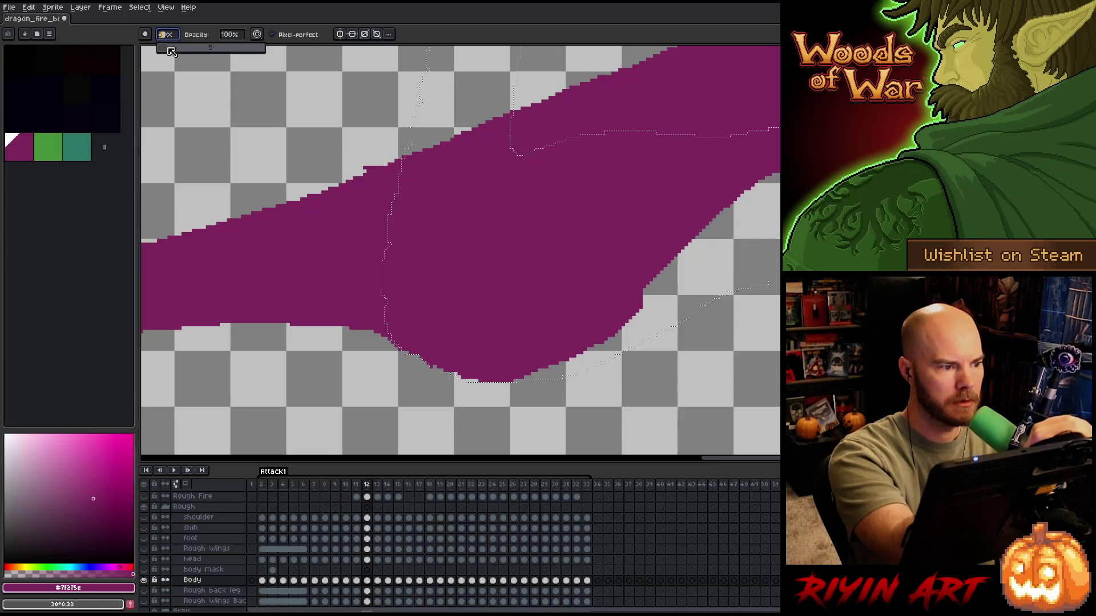
pyautogui.press('b')
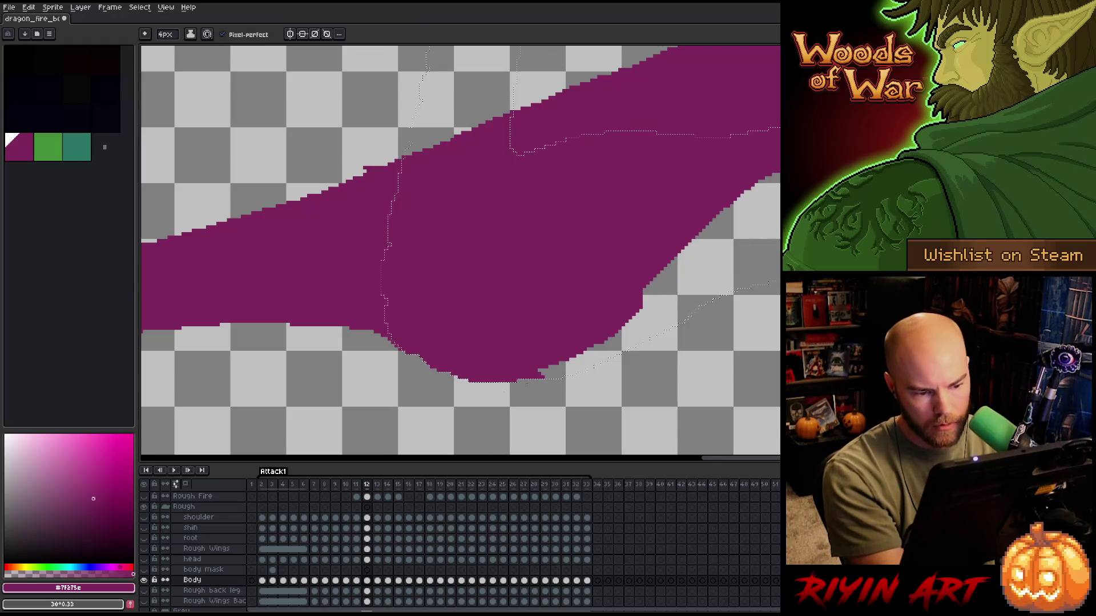
pyautogui.moveTo(539, 375); pyautogui.dragTo(600, 348)
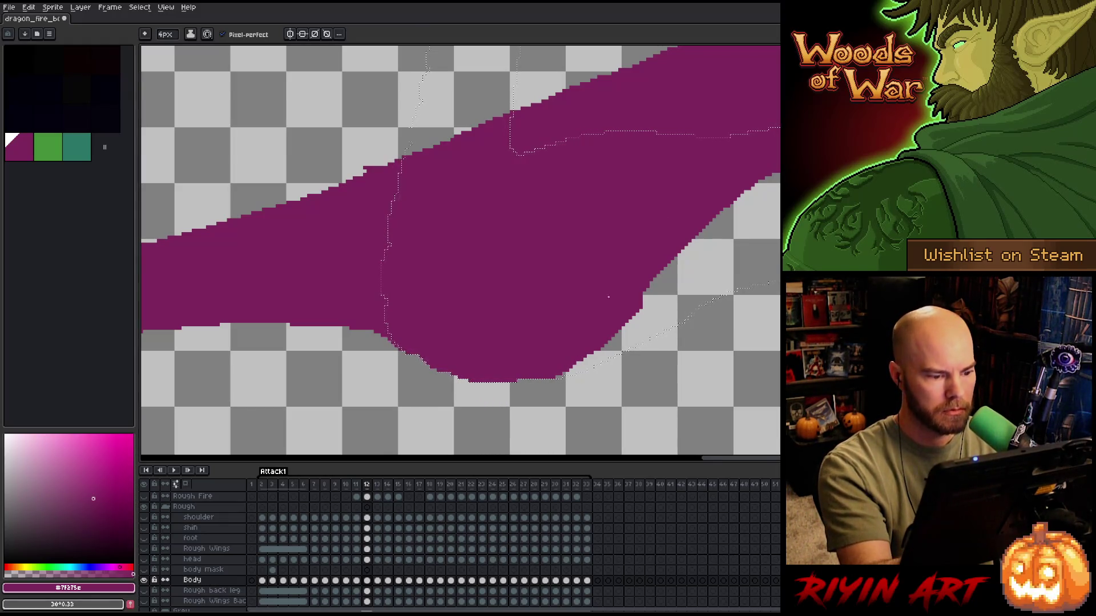
pyautogui.moveTo(572, 352); pyautogui.dragTo(680, 367)
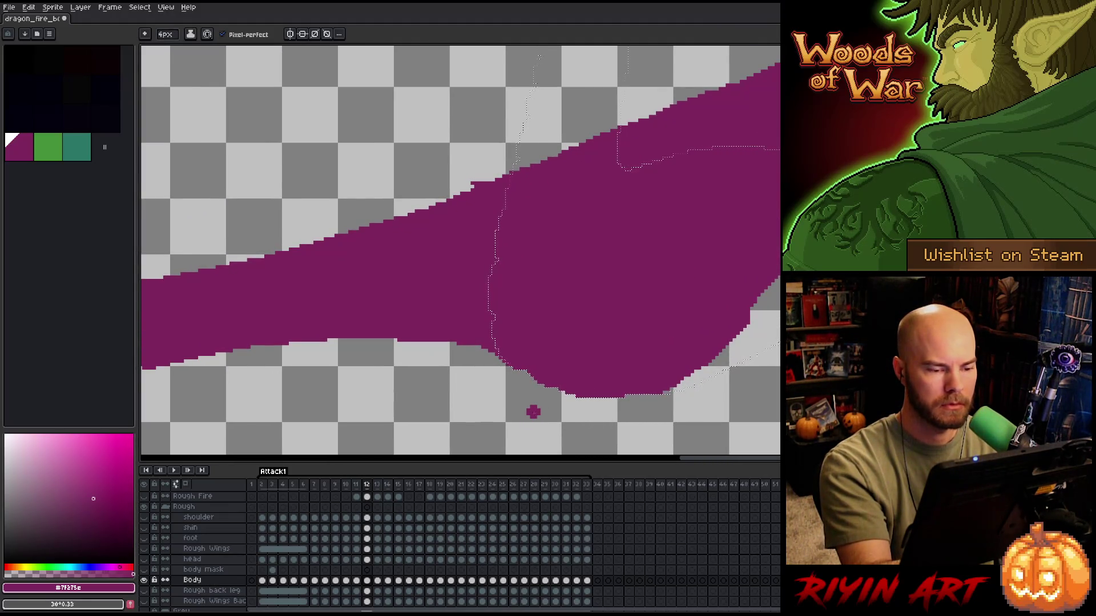
pyautogui.press('v')
pyautogui.press('b')
pyautogui.moveTo(599, 391); pyautogui.dragTo(377, 421)
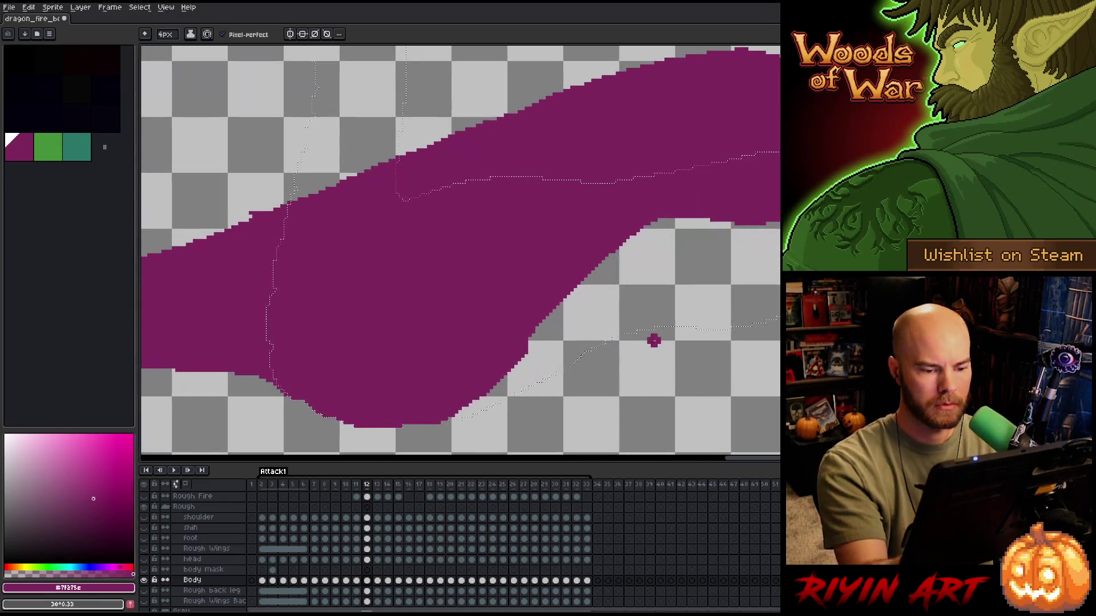
pyautogui.press('m')
pyautogui.moveTo(636, 343)
pyautogui.mouseDown()
pyautogui.moveTo(622, 234)
pyautogui.moveTo(602, 236)
pyautogui.moveTo(619, 232)
pyautogui.mouseUp()
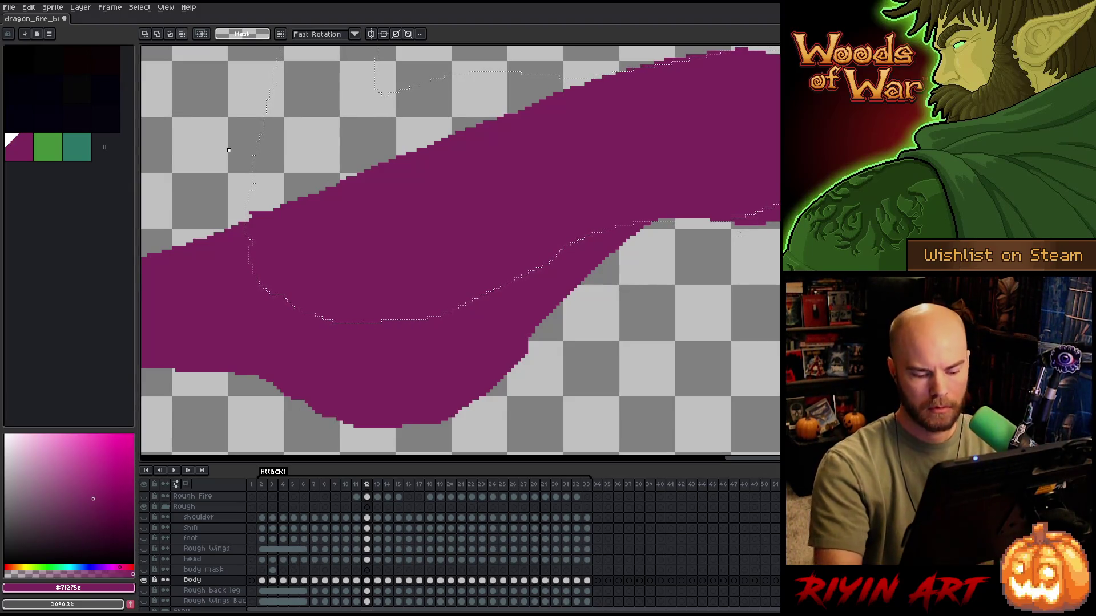
# - Bring the neck tip into view and erase its top-left corner pixels
pyautogui.press('b')
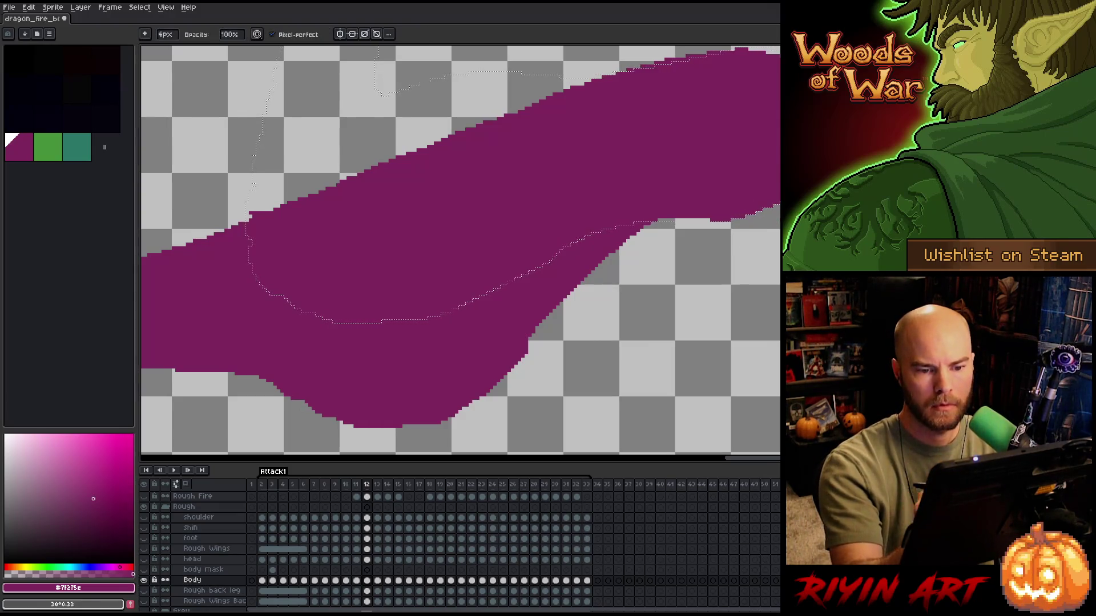
pyautogui.moveTo(686, 278)
pyautogui.mouseDown()
pyautogui.moveTo(723, 347)
pyautogui.moveTo(854, 253)
pyautogui.mouseUp()
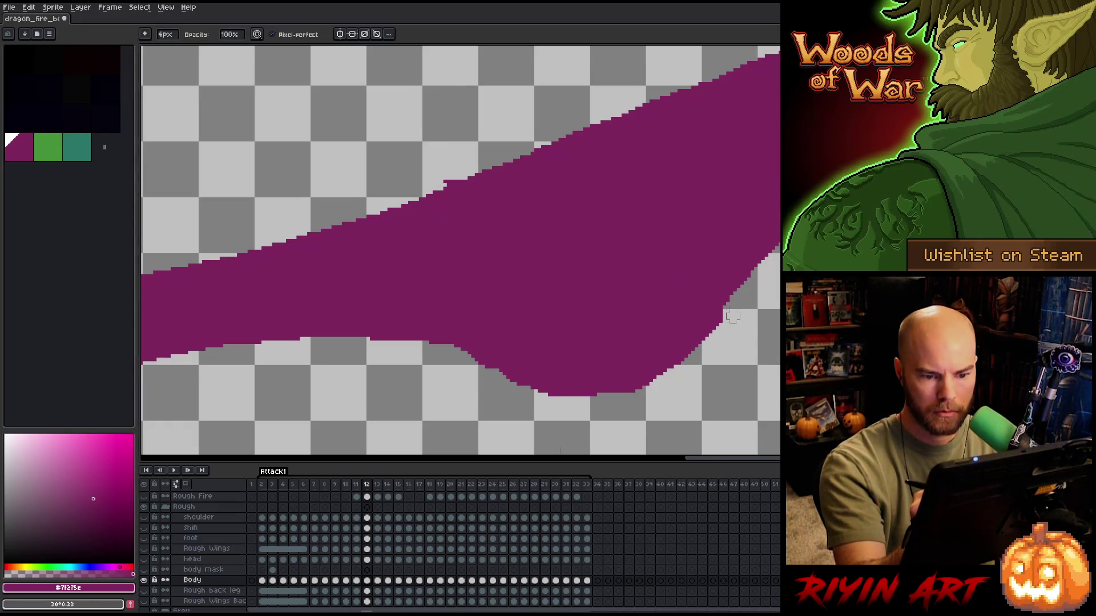
pyautogui.press('e')
pyautogui.moveTo(665, 296); pyautogui.dragTo(698, 371)
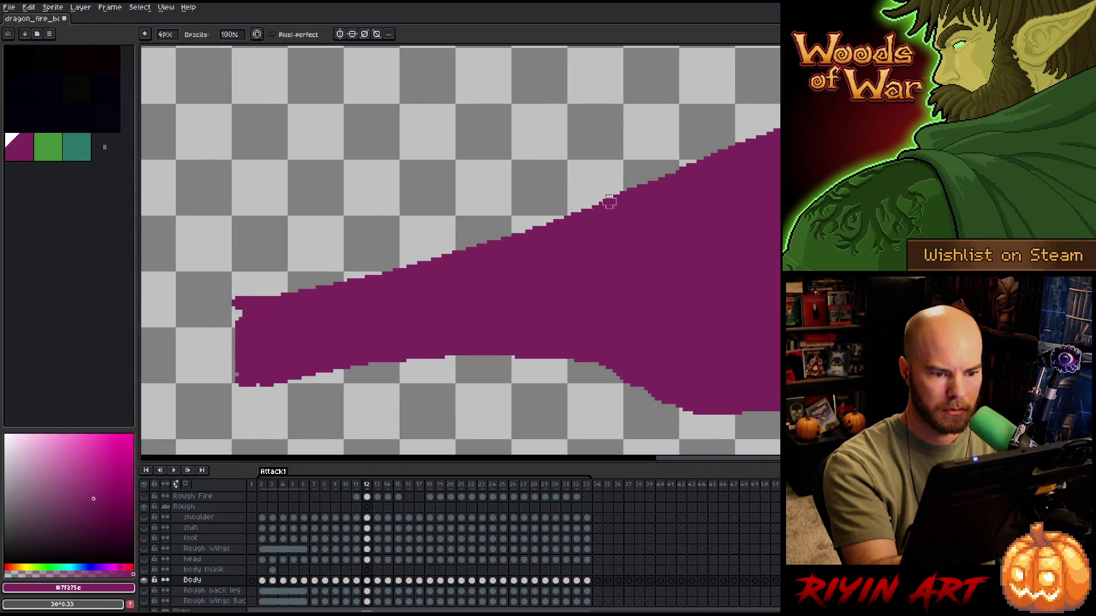
pyautogui.press('e')
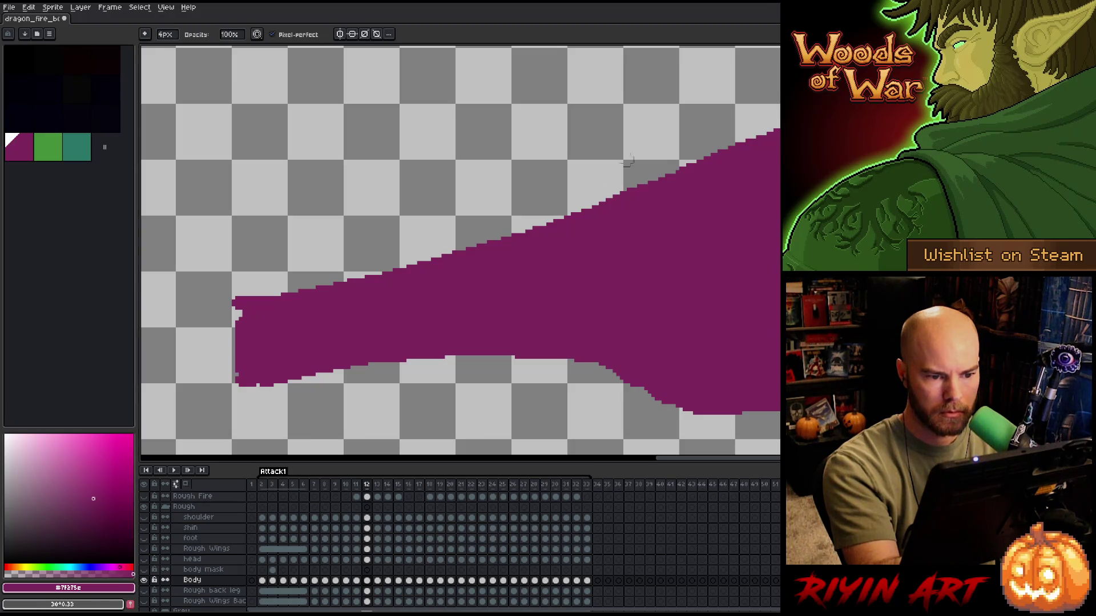
pyautogui.moveTo(584, 261); pyautogui.dragTo(680, 243)
pyautogui.click(335, 286)
pyautogui.press('e')
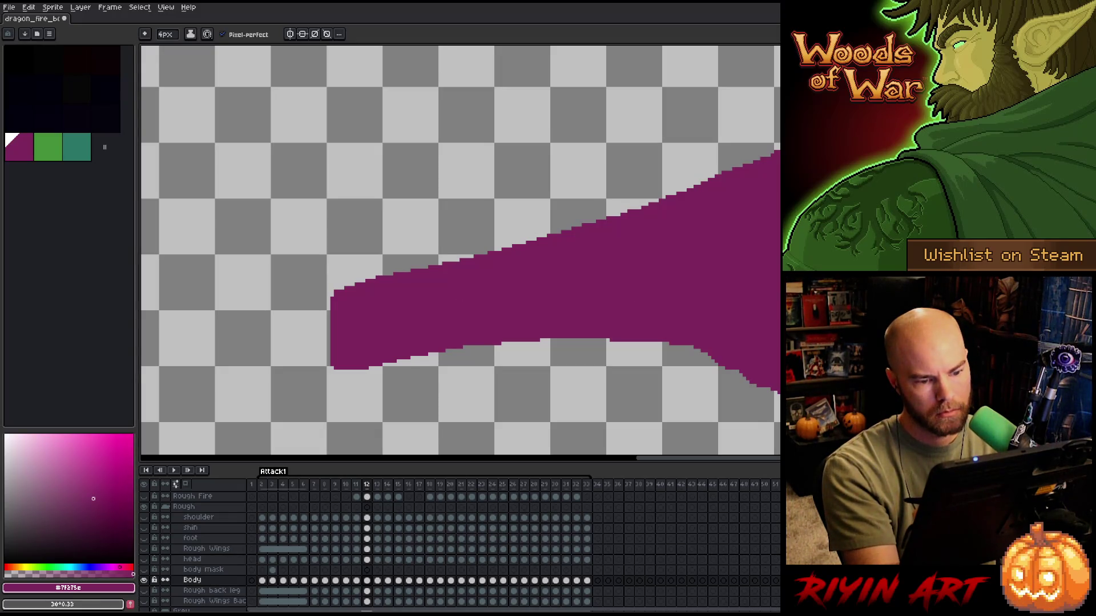
# - Draw purple along the neck's lower edge into the belly curve
pyautogui.hscroll(5, 631, 313)
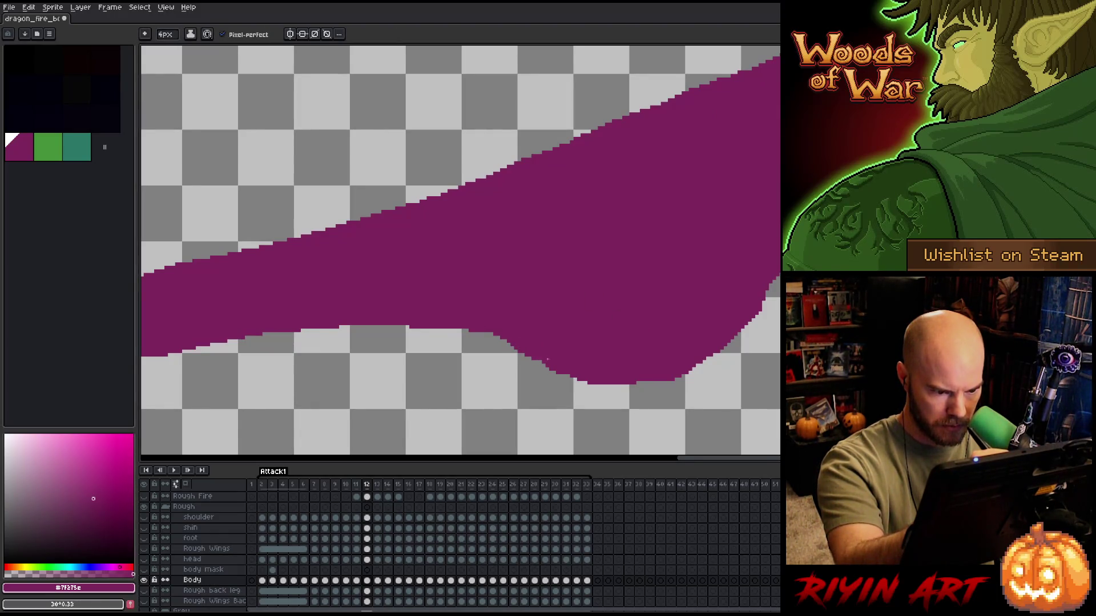
pyautogui.press('b')
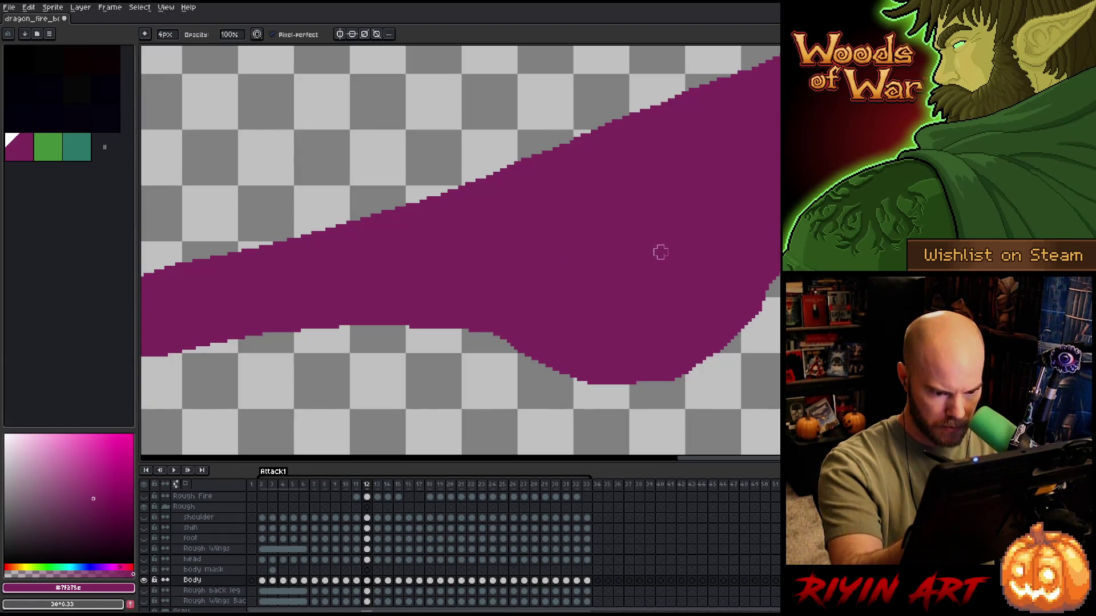
pyautogui.press('b')
pyautogui.moveTo(638, 381); pyautogui.dragTo(654, 381)
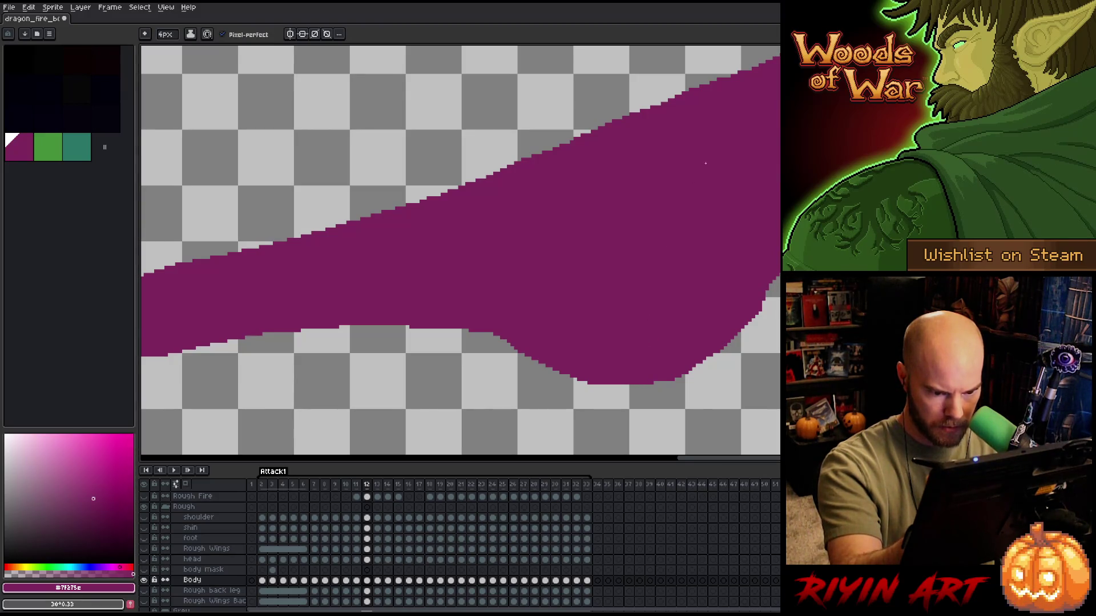
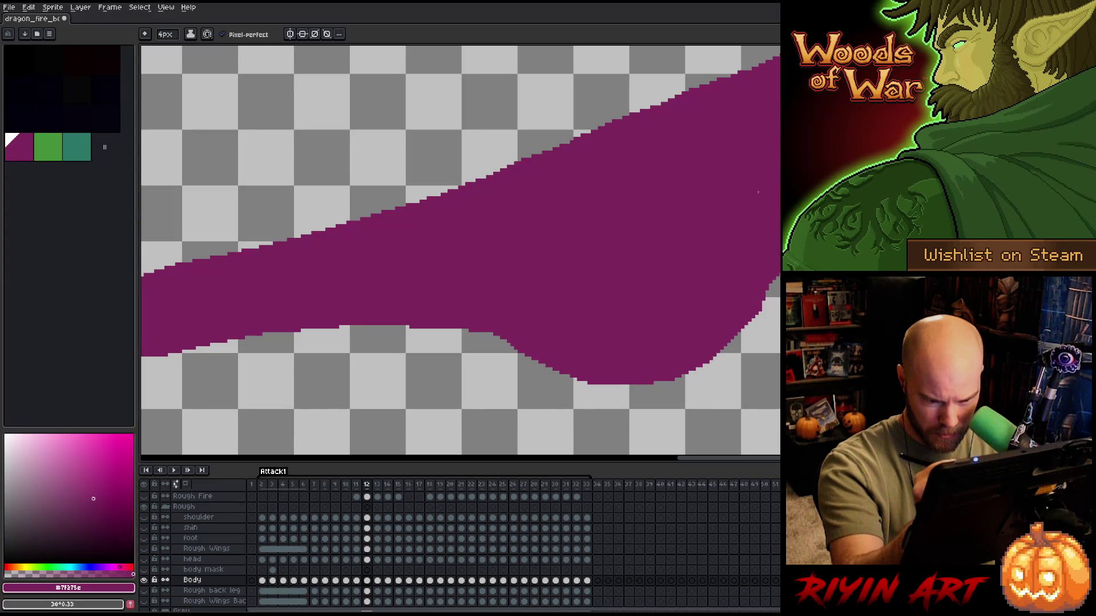
# - Save the dragon fire animation file with Ctrl+S
pyautogui.press('b')
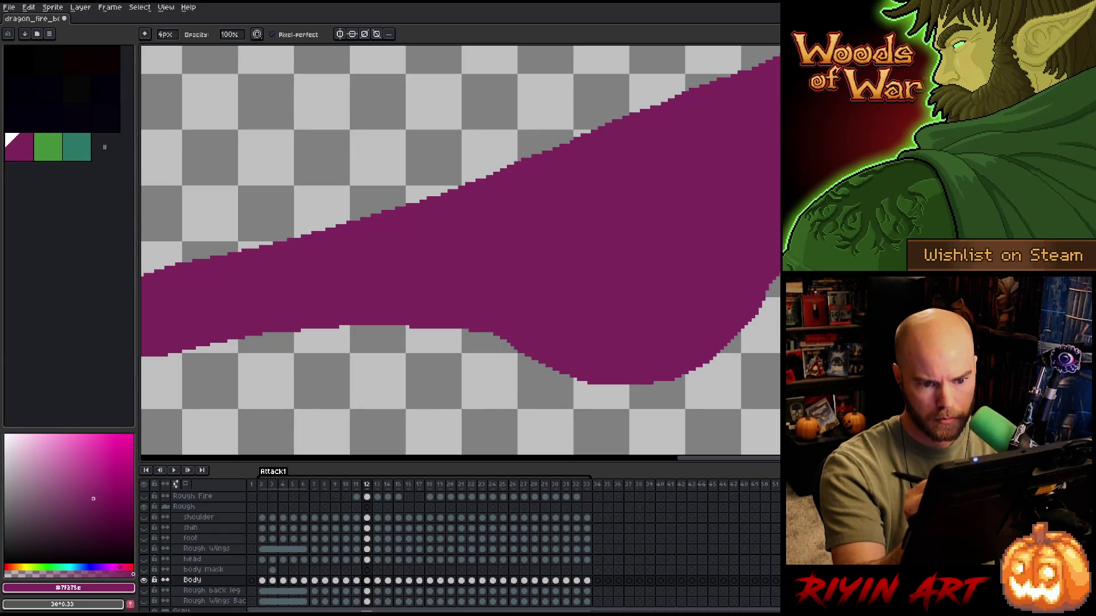
pyautogui.hotkey('ctrl', 's')
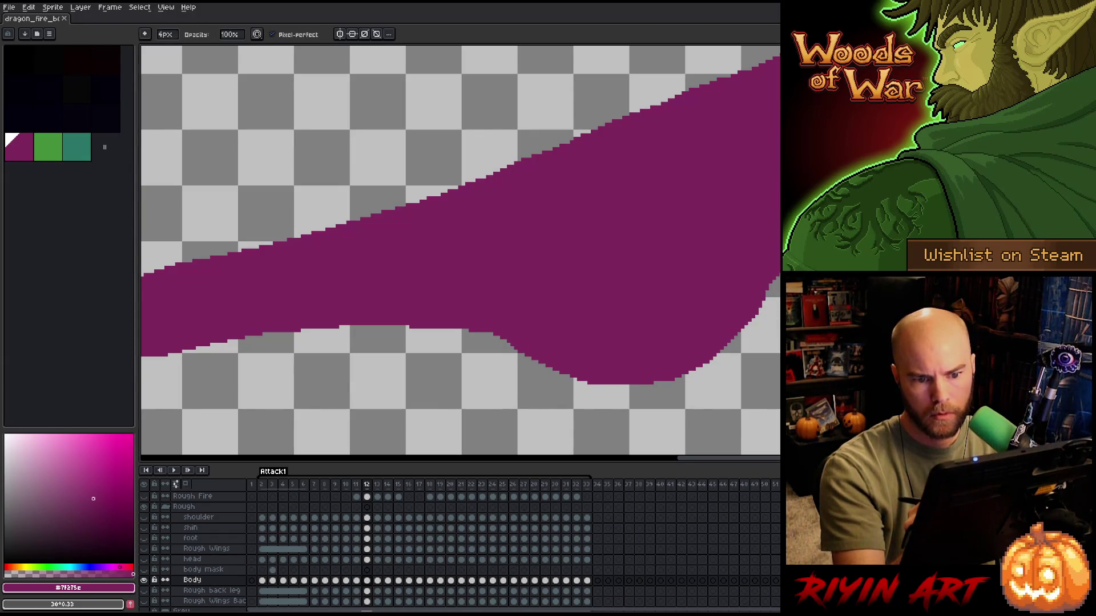
pyautogui.press('e')
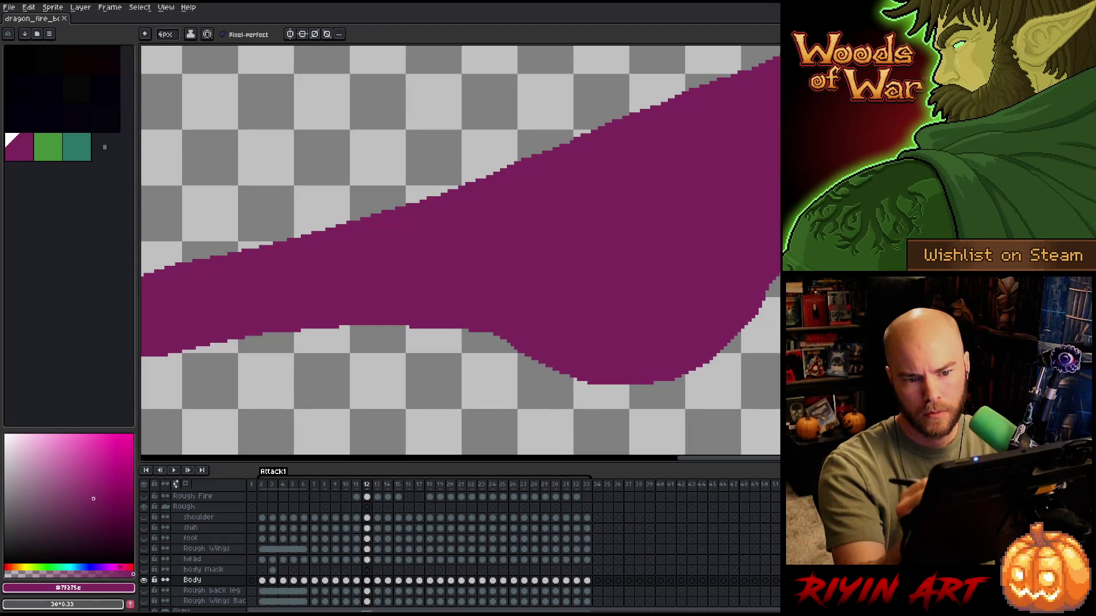
pyautogui.moveTo(742, 356); pyautogui.dragTo(779, 399)
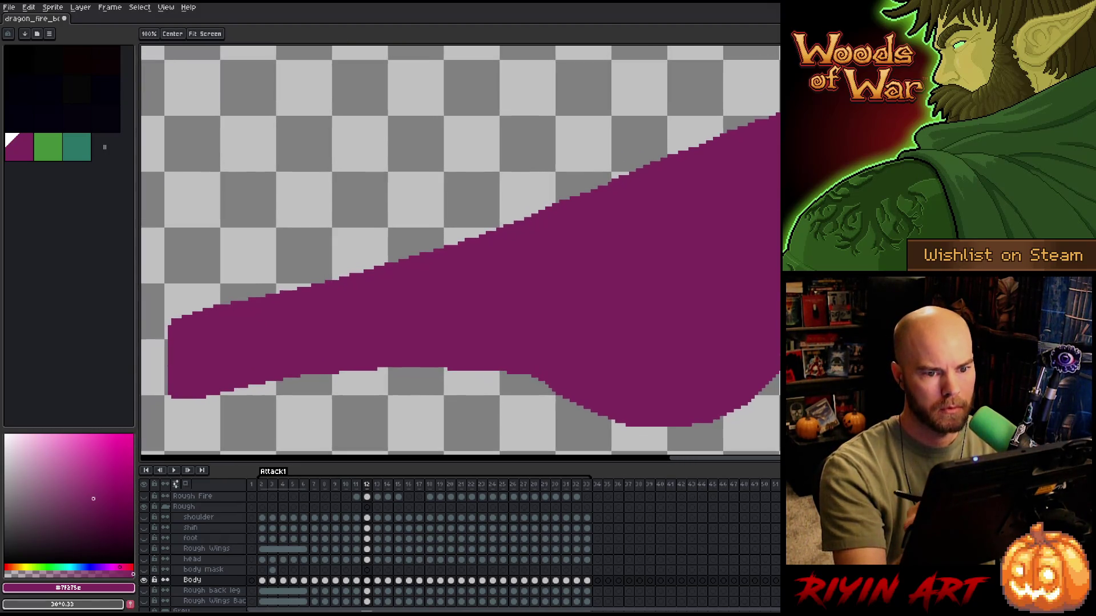
pyautogui.press('b')
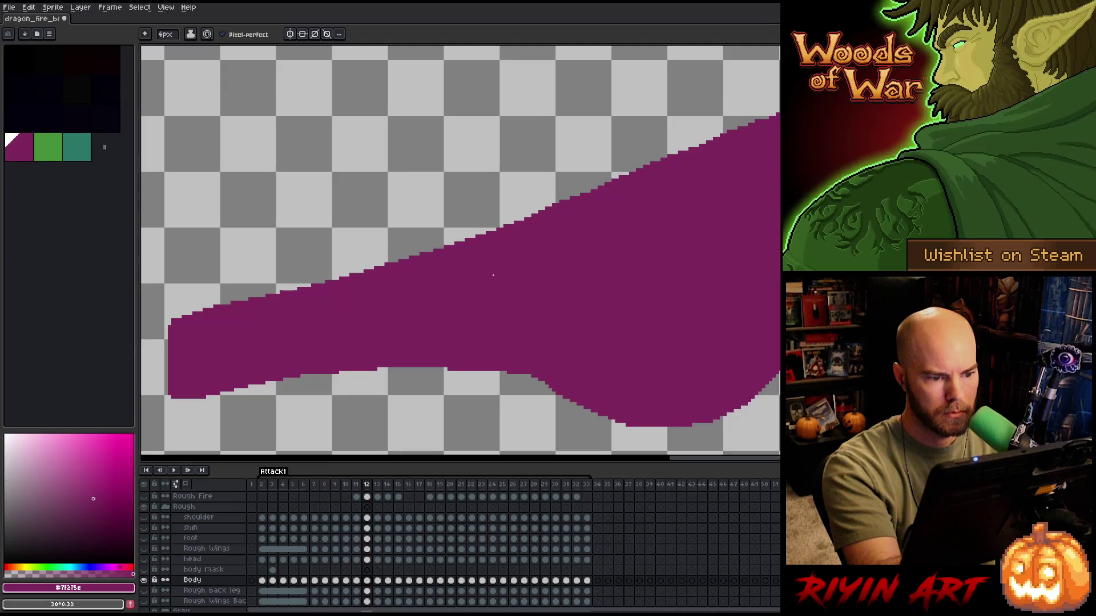
# - Compare the neck shape across frames 11, 12 and 13, ending back on frame 12
pyautogui.moveTo(494, 270)
pyautogui.mouseDown()
pyautogui.moveTo(580, 225)
pyautogui.moveTo(600, 202)
pyautogui.mouseUp()
pyautogui.moveTo(763, 390); pyautogui.dragTo(578, 374)
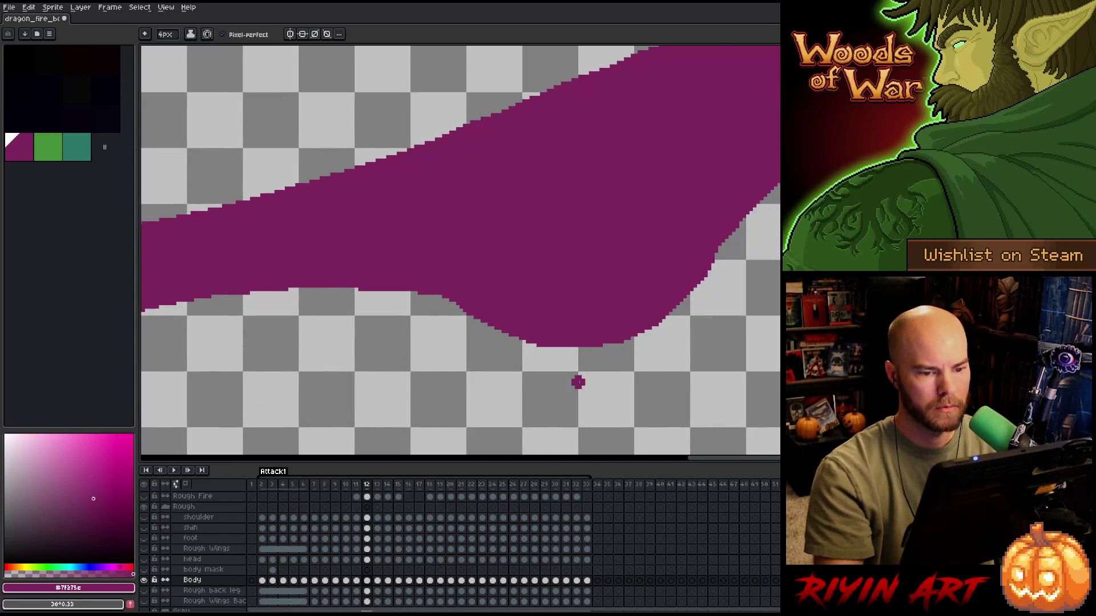
pyautogui.scroll(-3, 577, 382)
pyautogui.scroll(2, 520, 285)
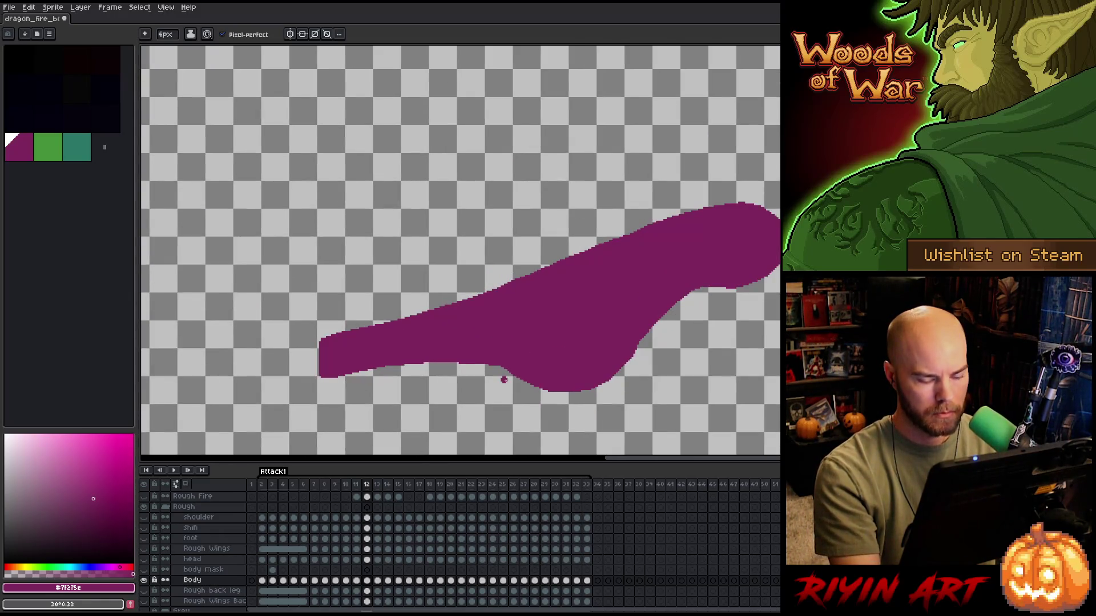
pyautogui.press('Left')
pyautogui.press('Right')
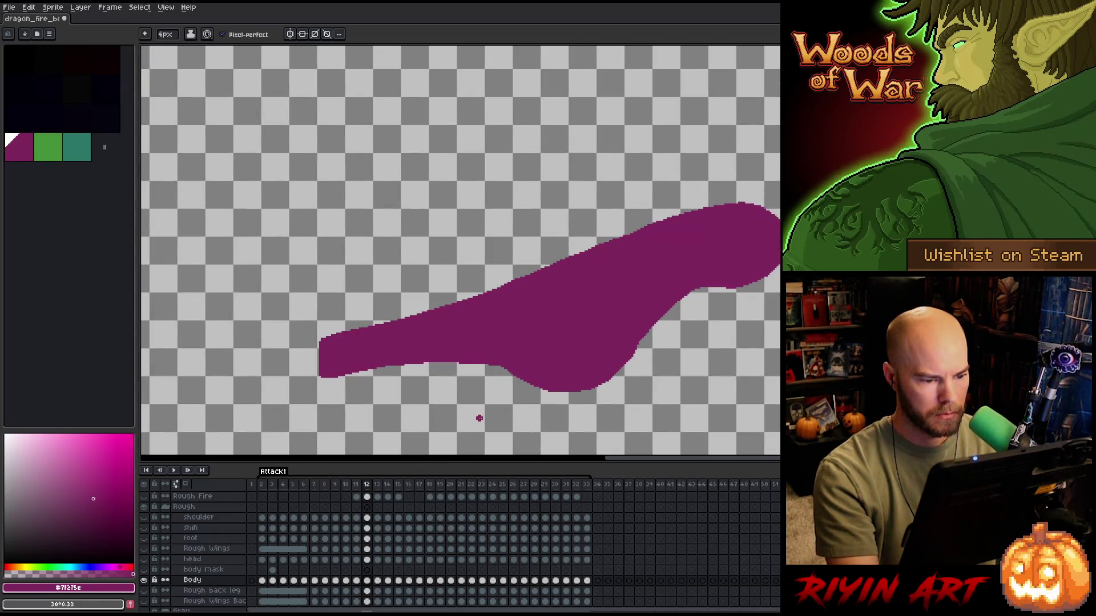
pyautogui.press('Right')
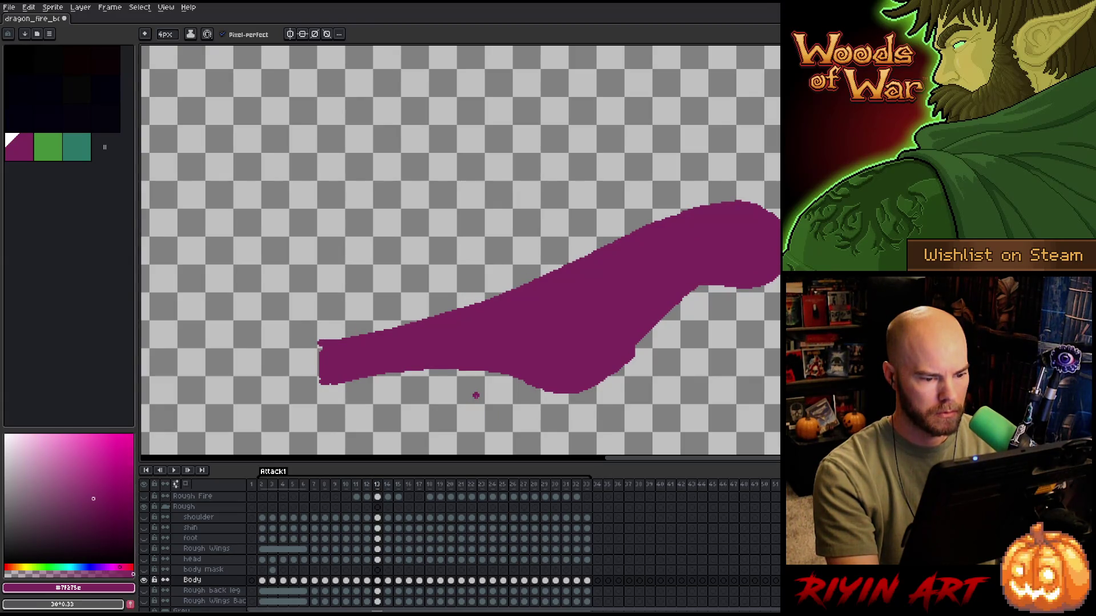
pyautogui.press('Left')
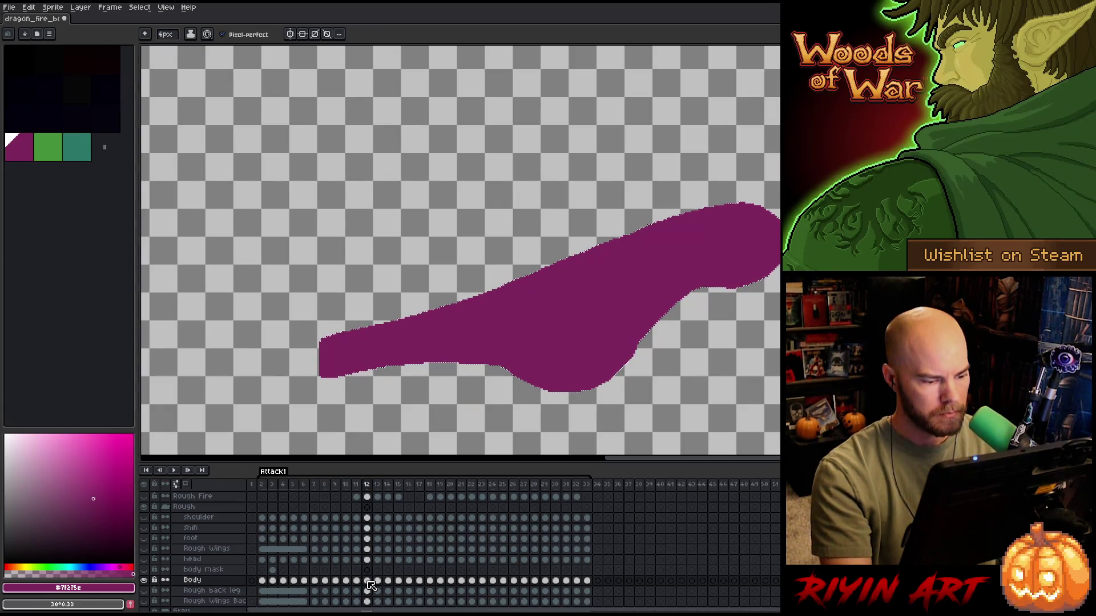
# - On frame 13 of the Body layer, move the selected neck shape into position
pyautogui.click(377, 580)
pyautogui.scroll(1, 377, 581)
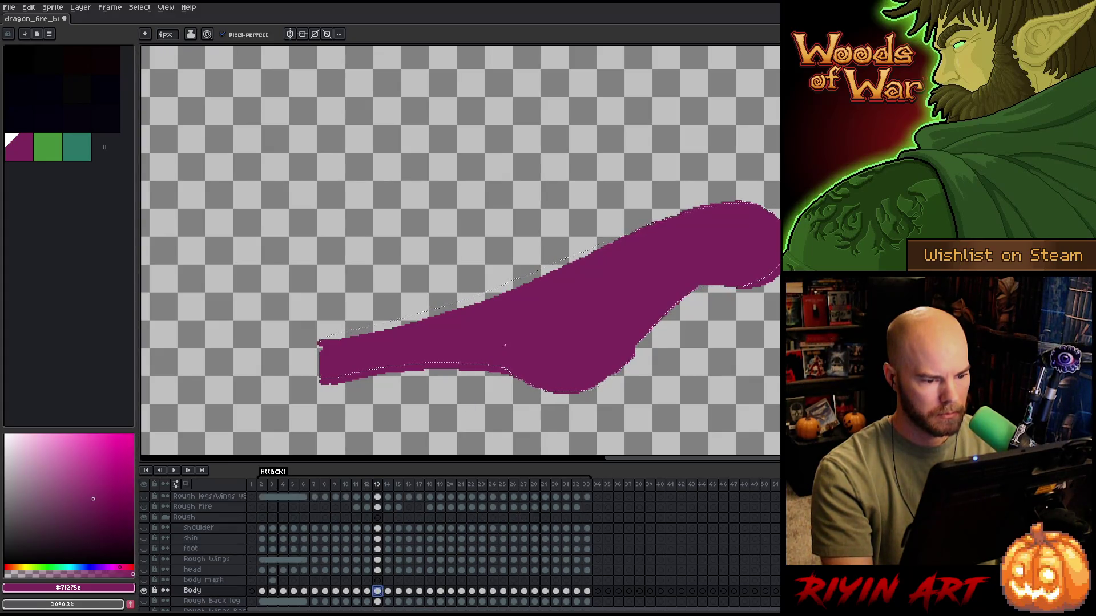
pyautogui.scroll(-1, 504, 345)
pyautogui.scroll(2, 503, 345)
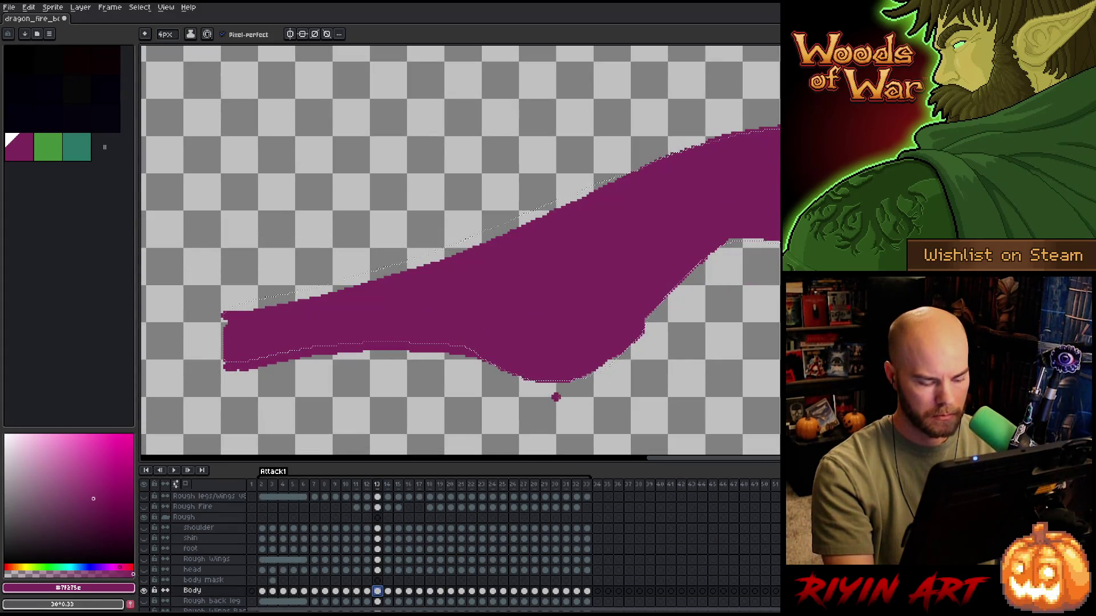
pyautogui.press('v')
pyautogui.moveTo(557, 386); pyautogui.dragTo(559, 390)
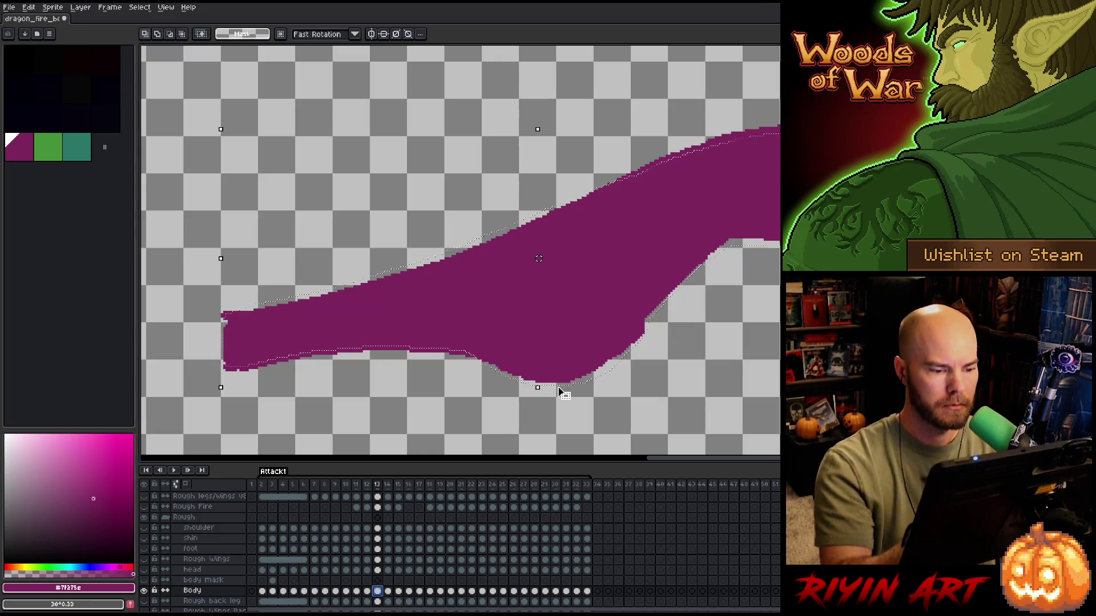
# - Smooth and fill out the neck's jagged lower-right edge with the pencil
pyautogui.press('b')
pyautogui.moveTo(621, 369); pyautogui.dragTo(639, 337)
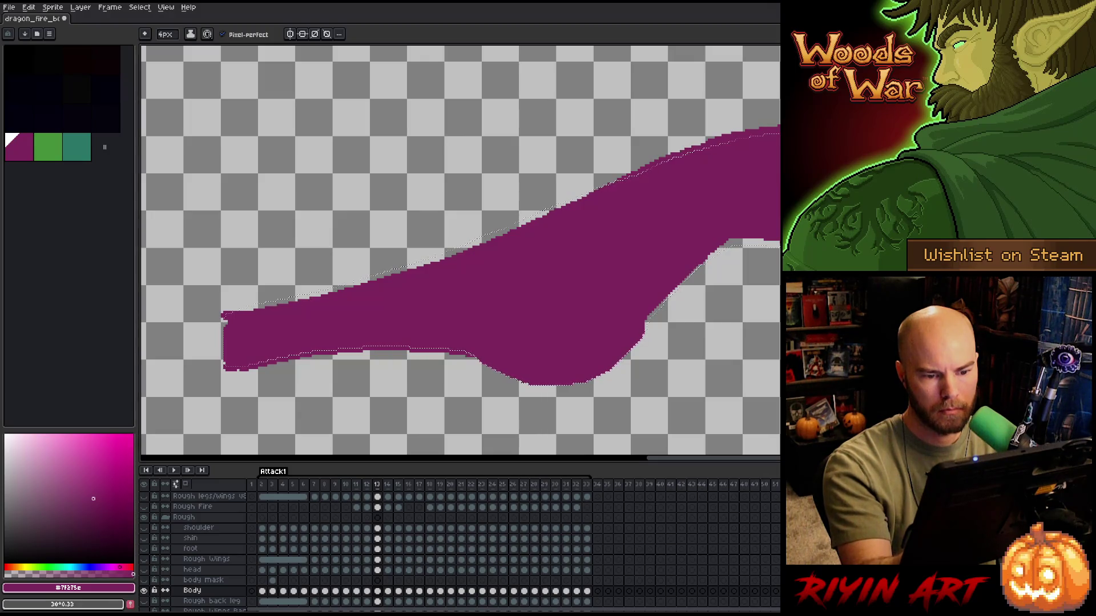
pyautogui.moveTo(665, 299); pyautogui.dragTo(648, 328)
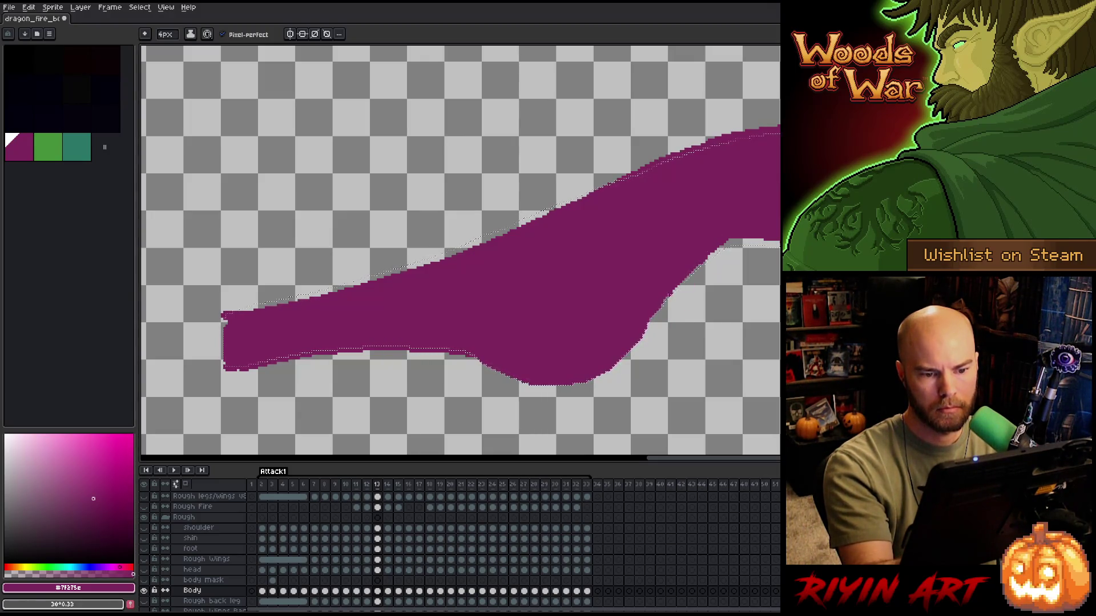
pyautogui.press('b')
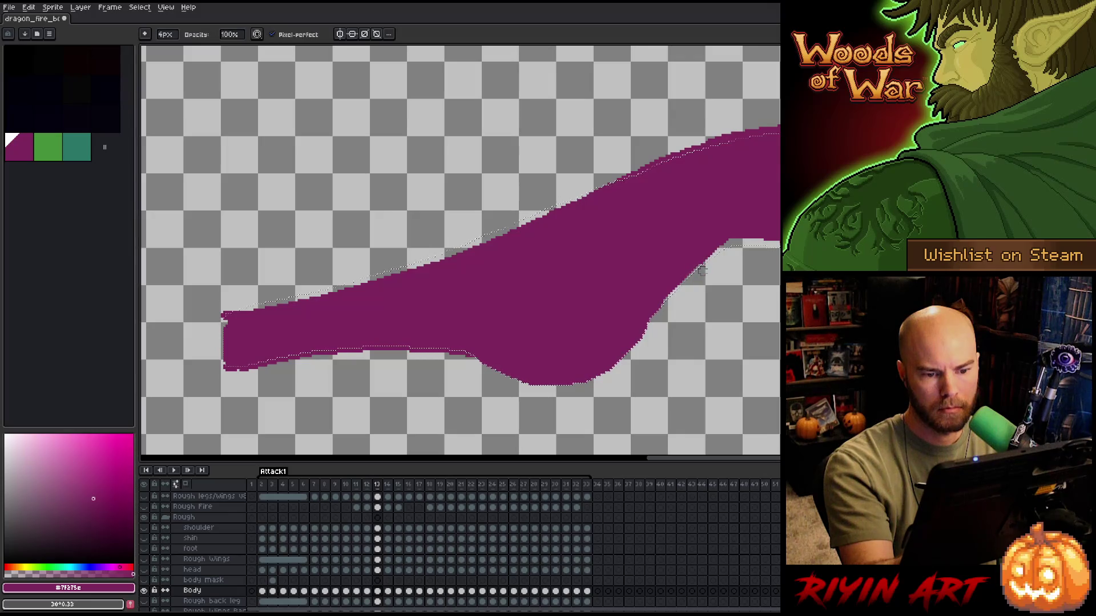
pyautogui.press('e')
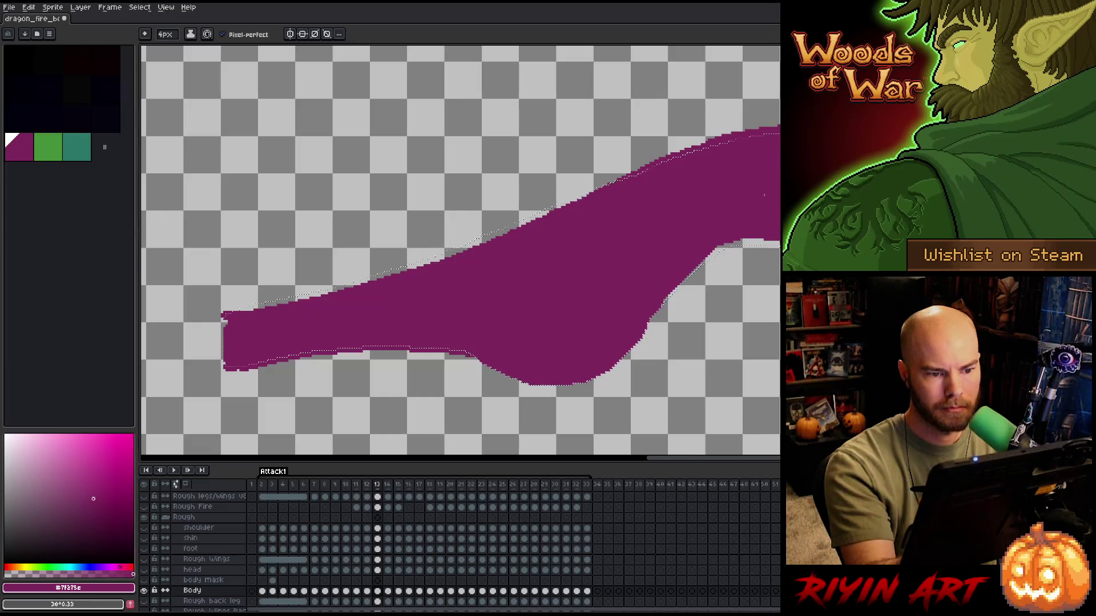
pyautogui.moveTo(550, 320); pyautogui.dragTo(696, 313)
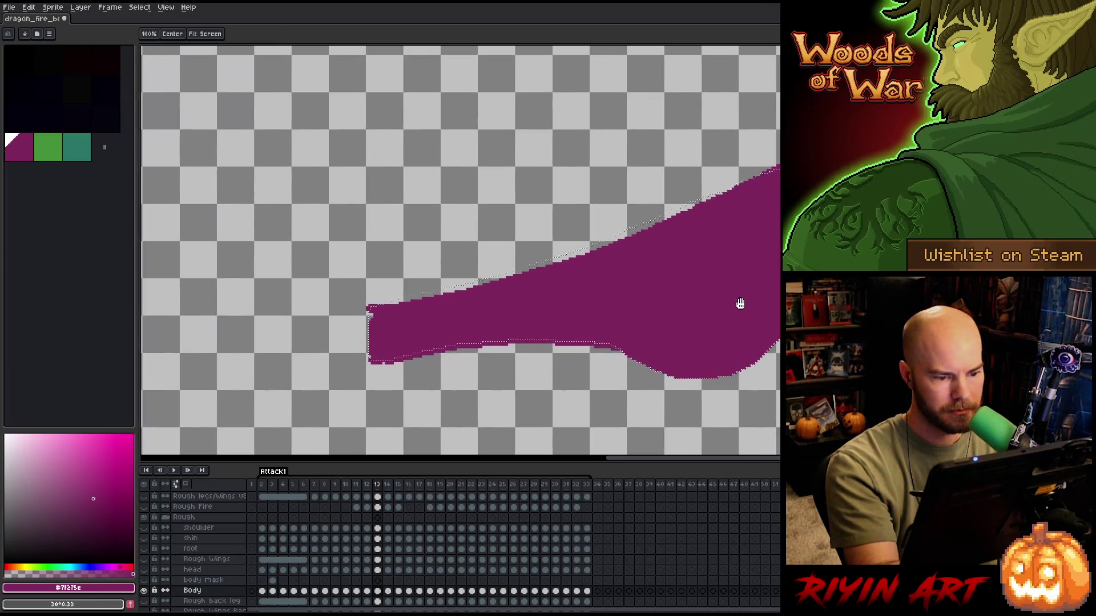
# - Nudge the neck selection slightly down, then deselect it
pyautogui.press('v')
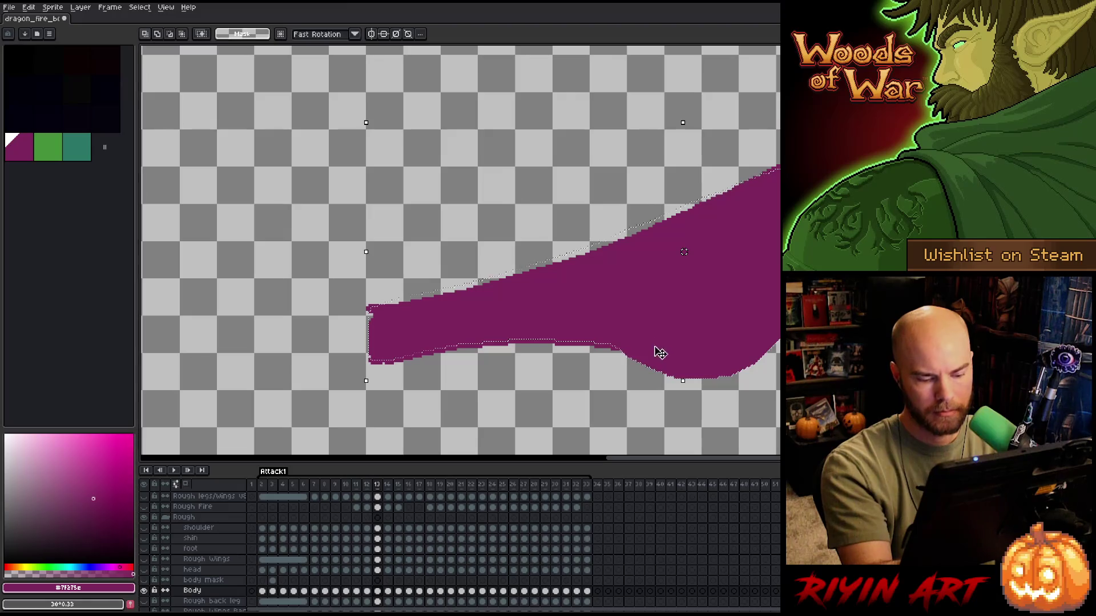
pyautogui.moveTo(626, 358); pyautogui.dragTo(625, 364)
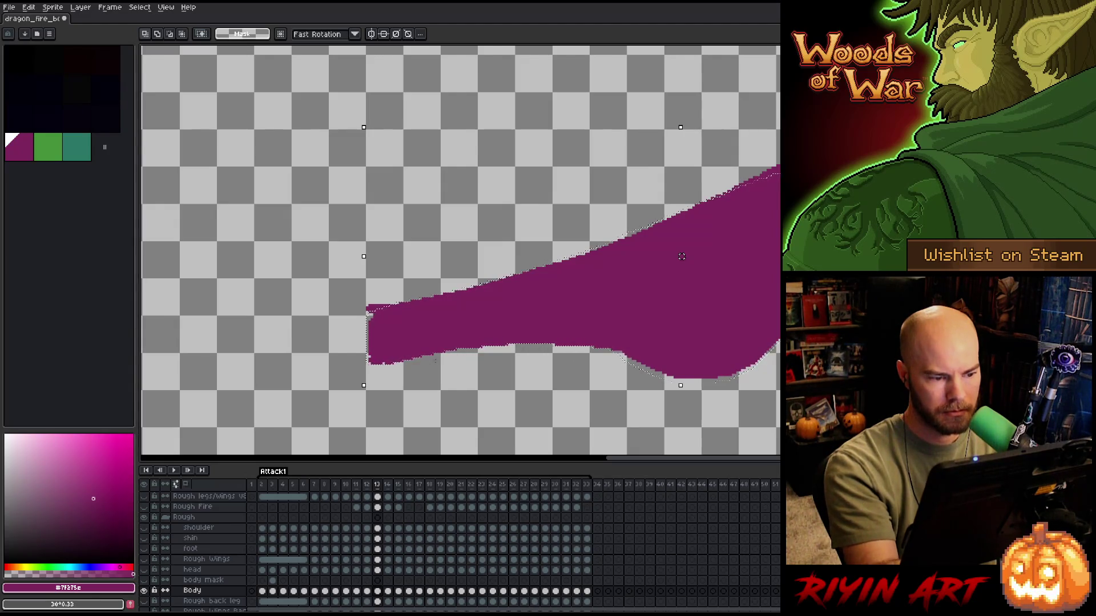
pyautogui.press('b')
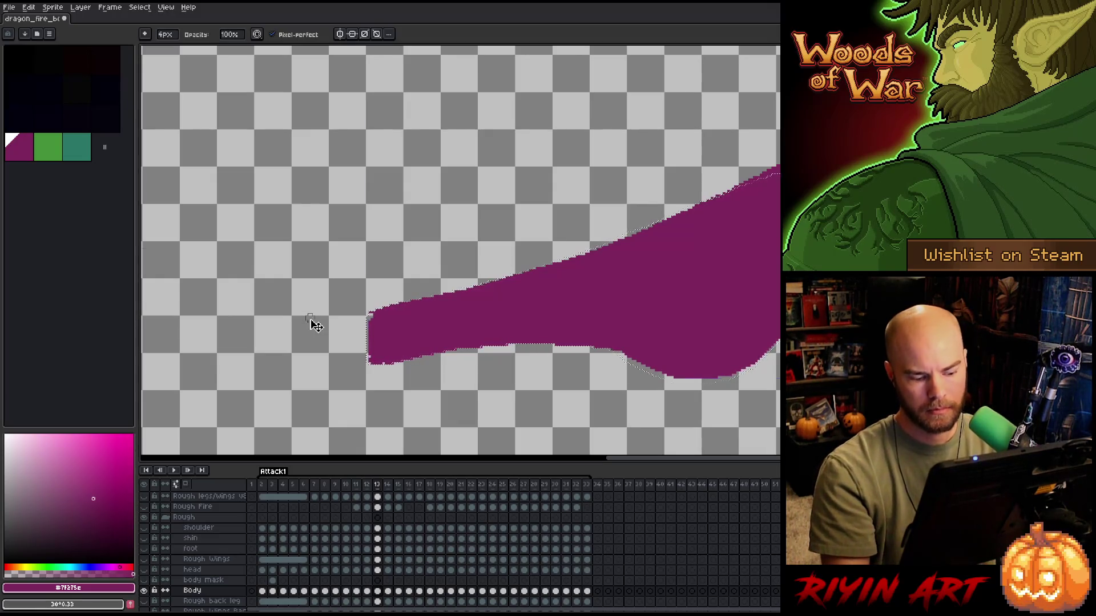
pyautogui.press('m')
pyautogui.press('b')
pyautogui.hotkey('ctrl', 'd')
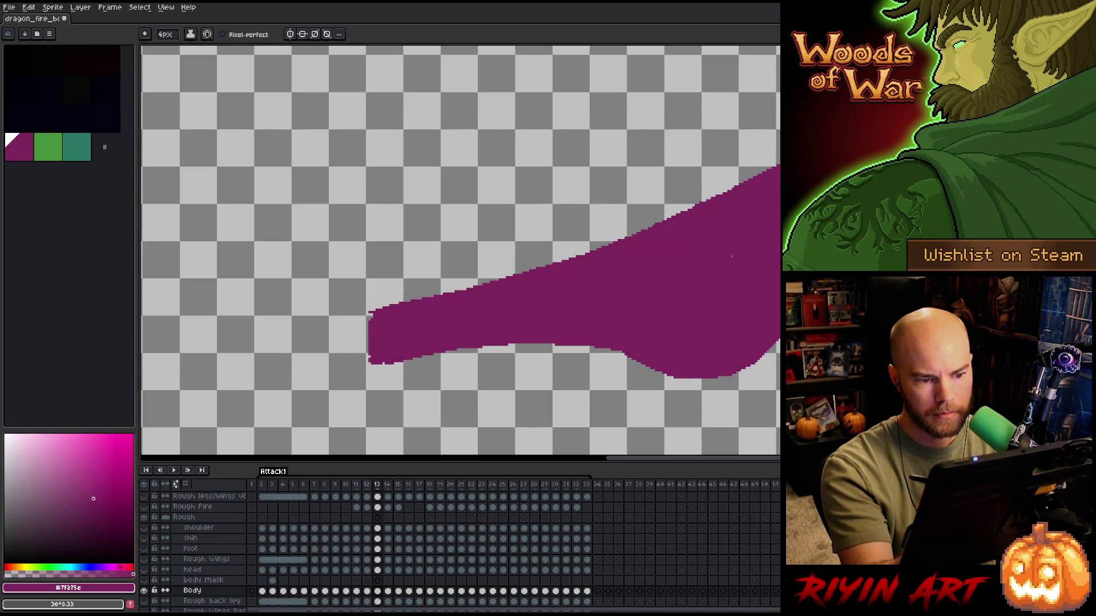
pyautogui.press('b')
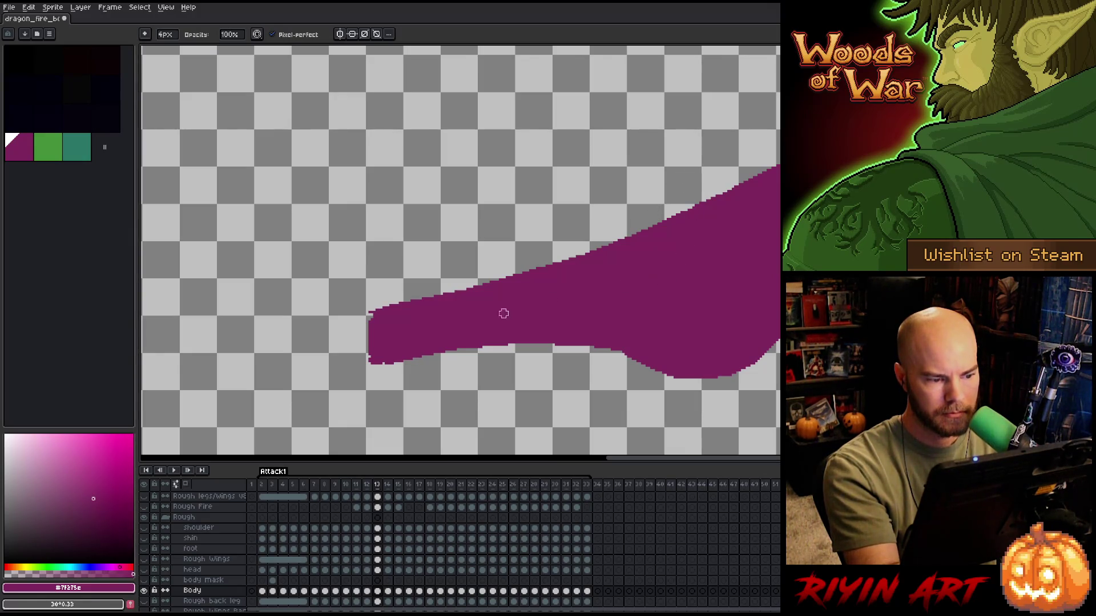
# - Extend the neck's left edge with magenta pixels so the tip ends solid and blunt
pyautogui.press('e')
pyautogui.moveTo(370, 323)
pyautogui.mouseDown()
pyautogui.moveTo(368, 361)
pyautogui.moveTo(369, 338)
pyautogui.mouseUp()
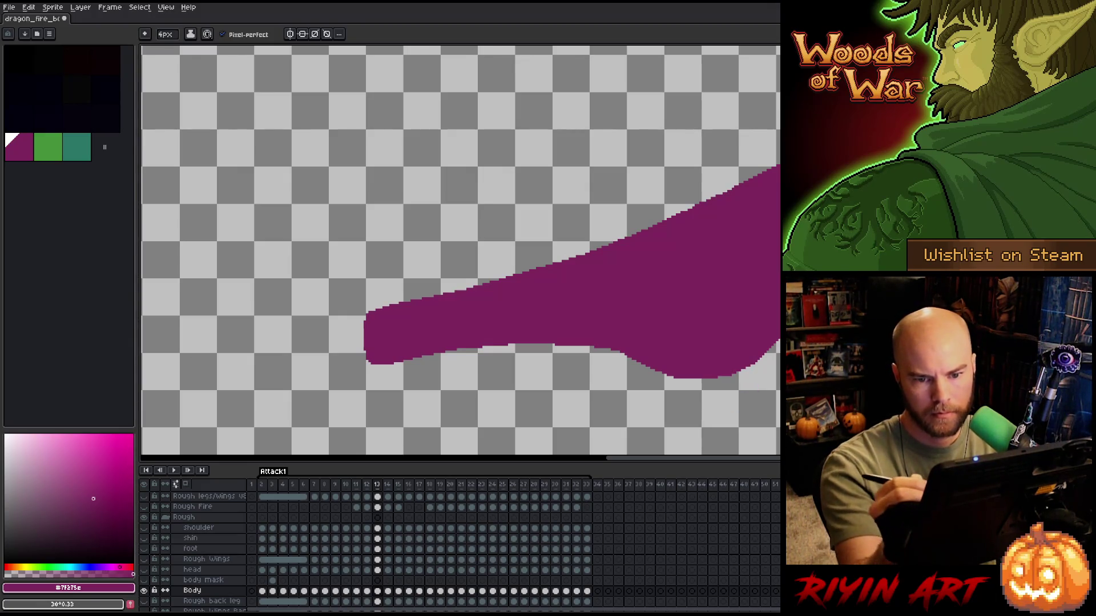
pyautogui.press('e')
pyautogui.press('b')
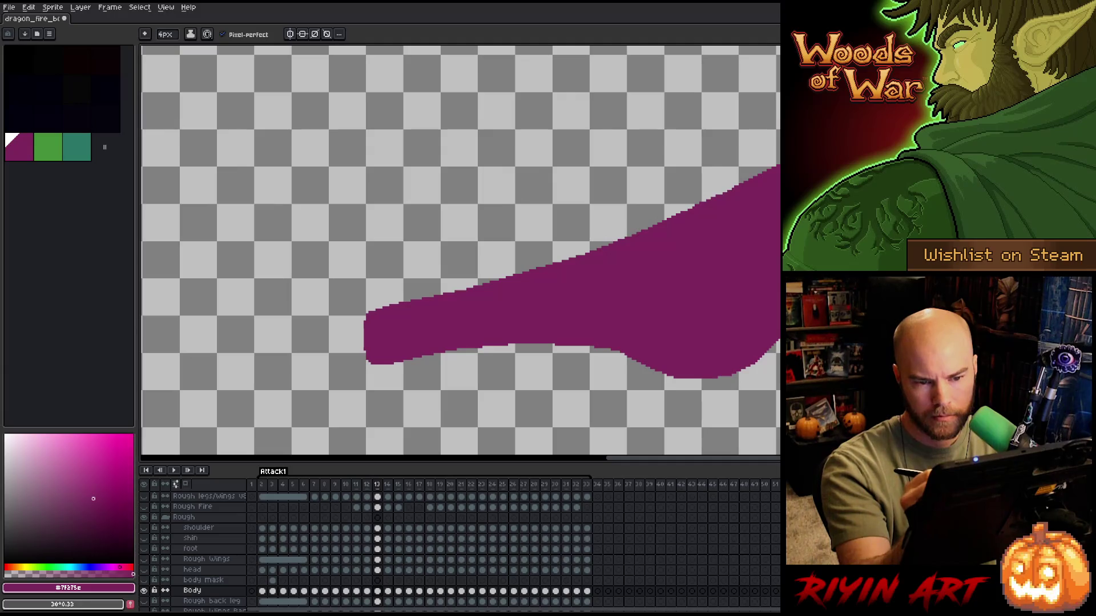
pyautogui.press('m')
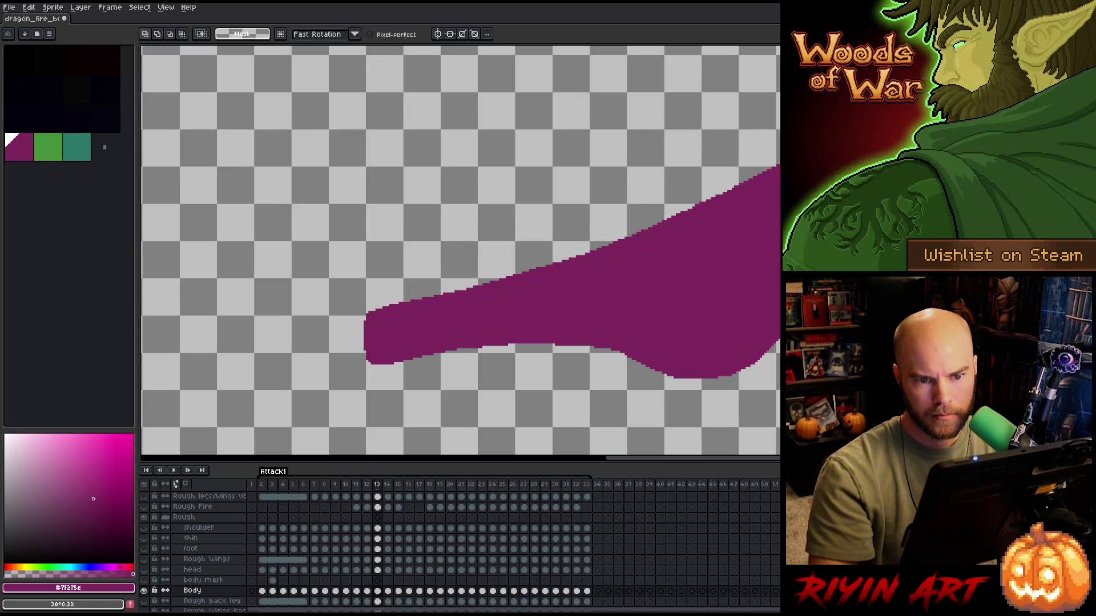
# - Lasso the stray pixels above the neck's upper-right edge on frame 13 and delete them
pyautogui.press('alt')
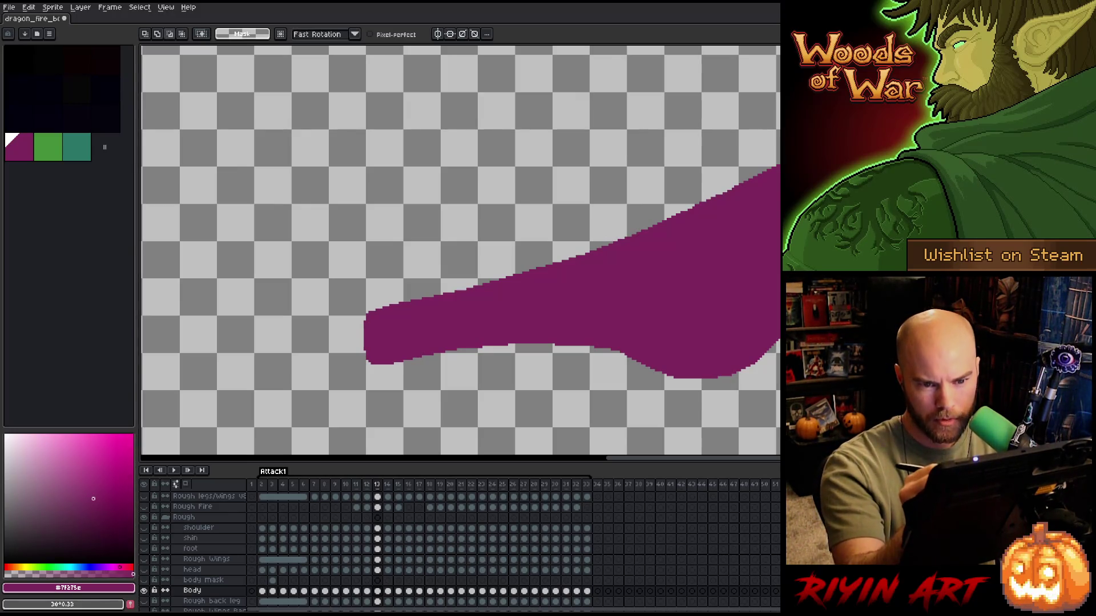
pyautogui.press('shift')
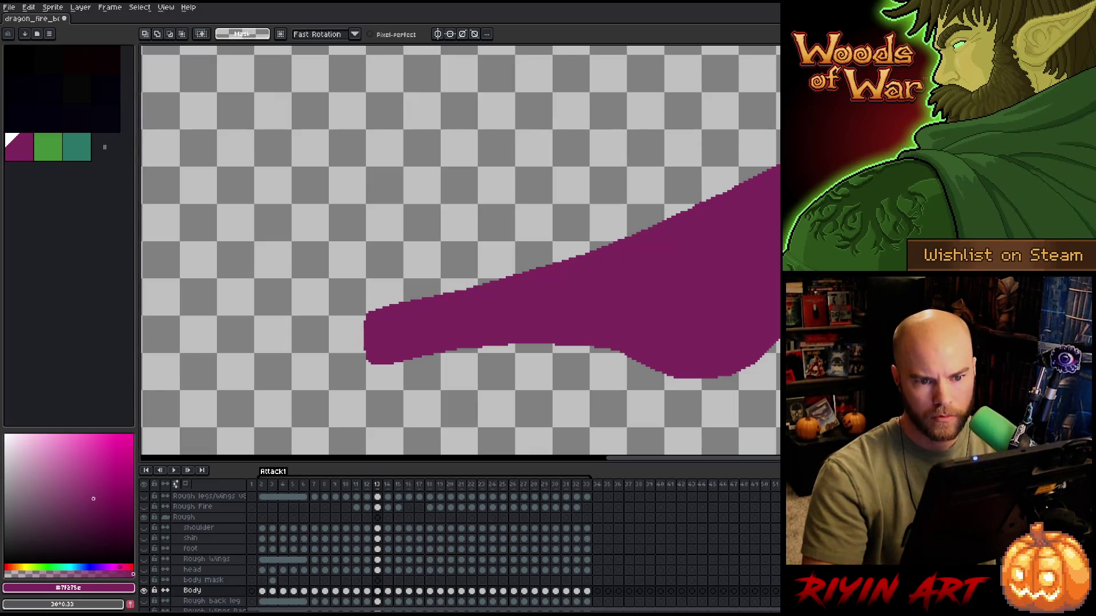
pyautogui.hotkey('ctrl', 't')
pyautogui.press('Return')
pyautogui.press('b')
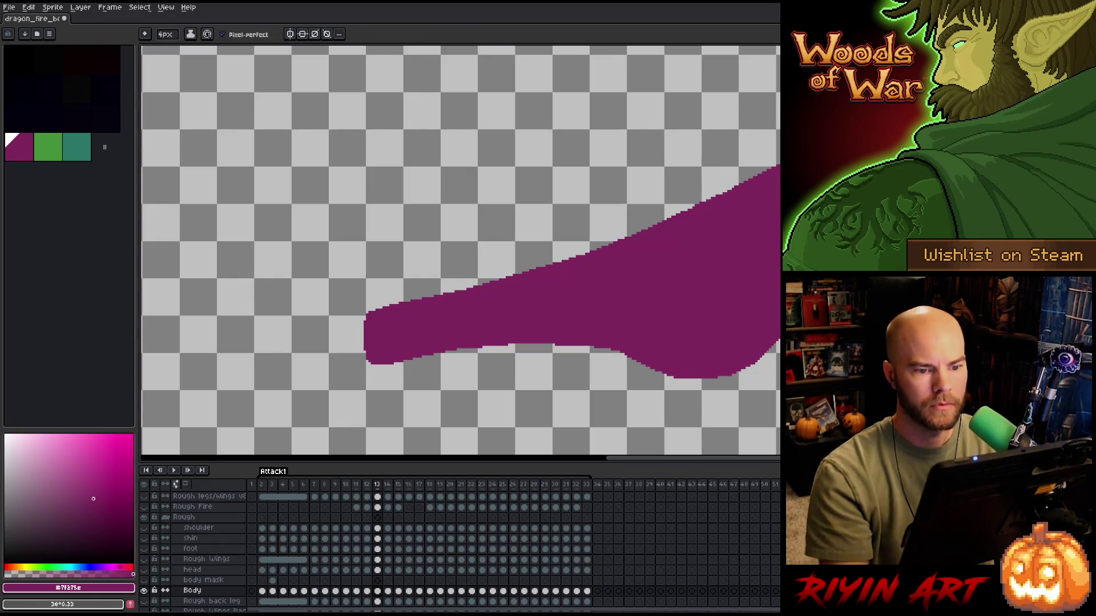
pyautogui.press('e')
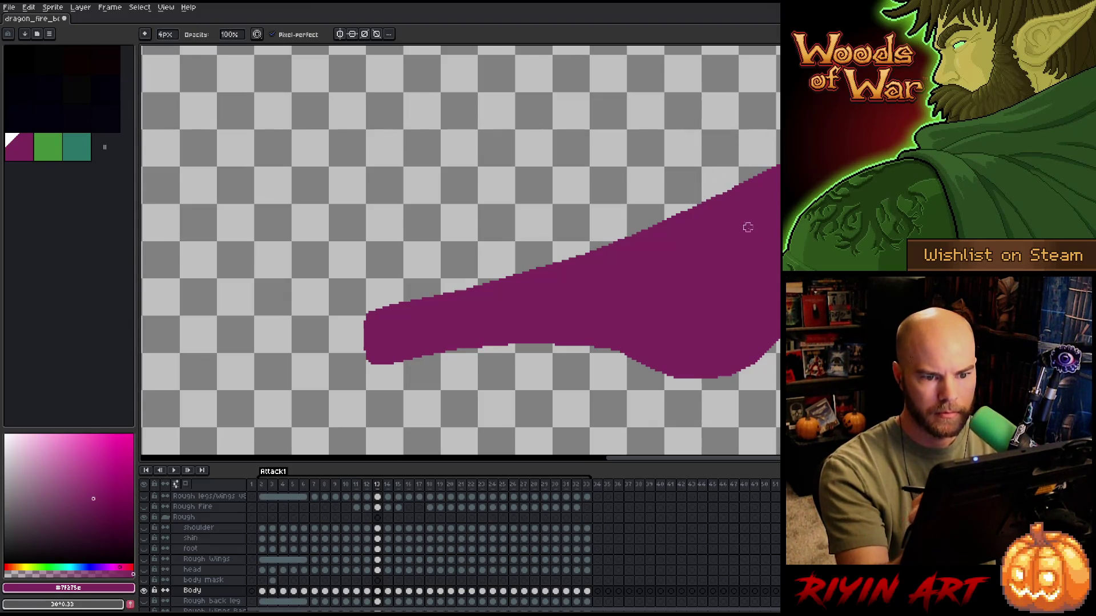
pyautogui.press('m')
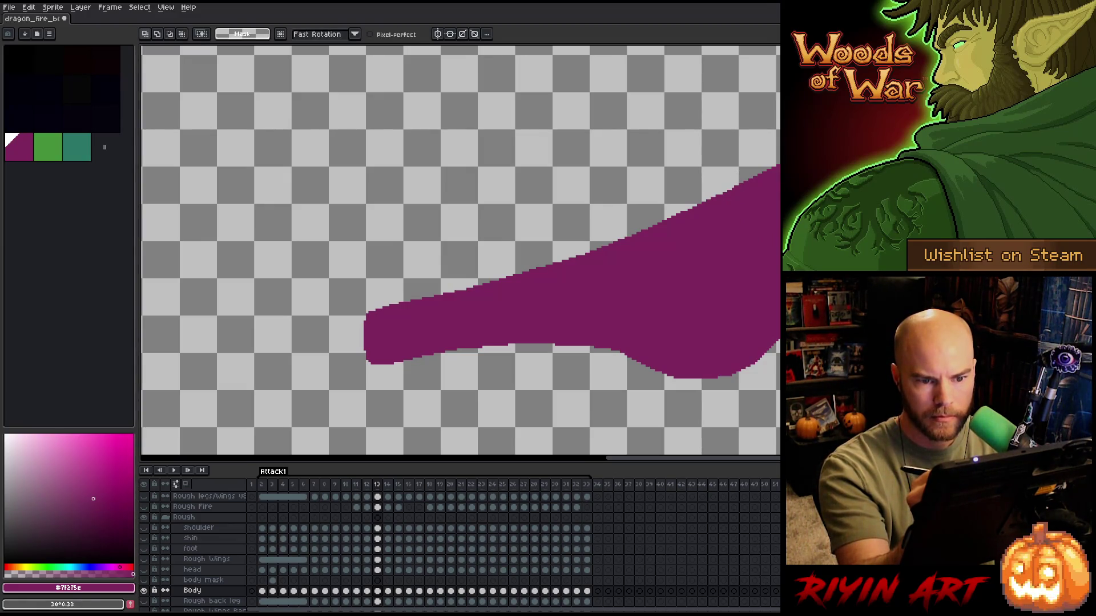
pyautogui.moveTo(778, 171)
pyautogui.mouseDown()
pyautogui.moveTo(736, 183)
pyautogui.moveTo(729, 172)
pyautogui.moveTo(768, 102)
pyautogui.mouseUp()
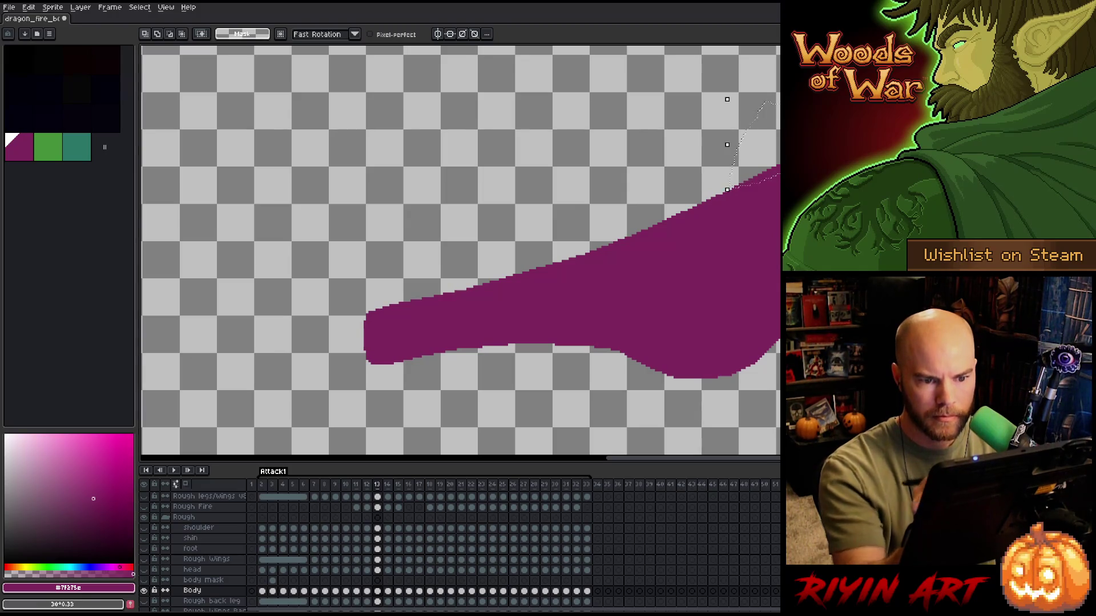
pyautogui.press('Delete')
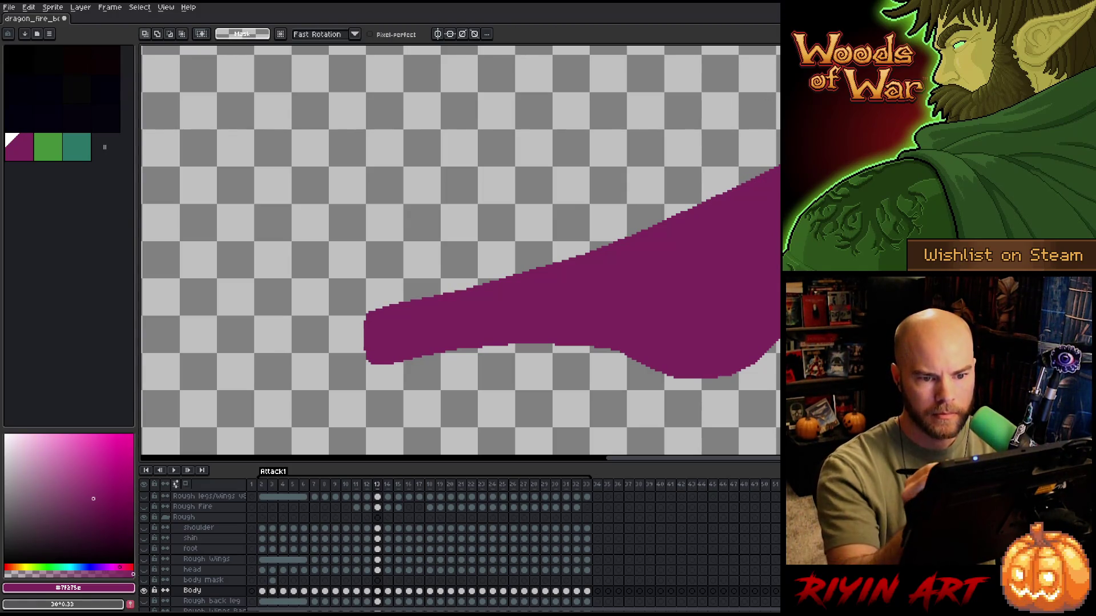
pyautogui.press('b')
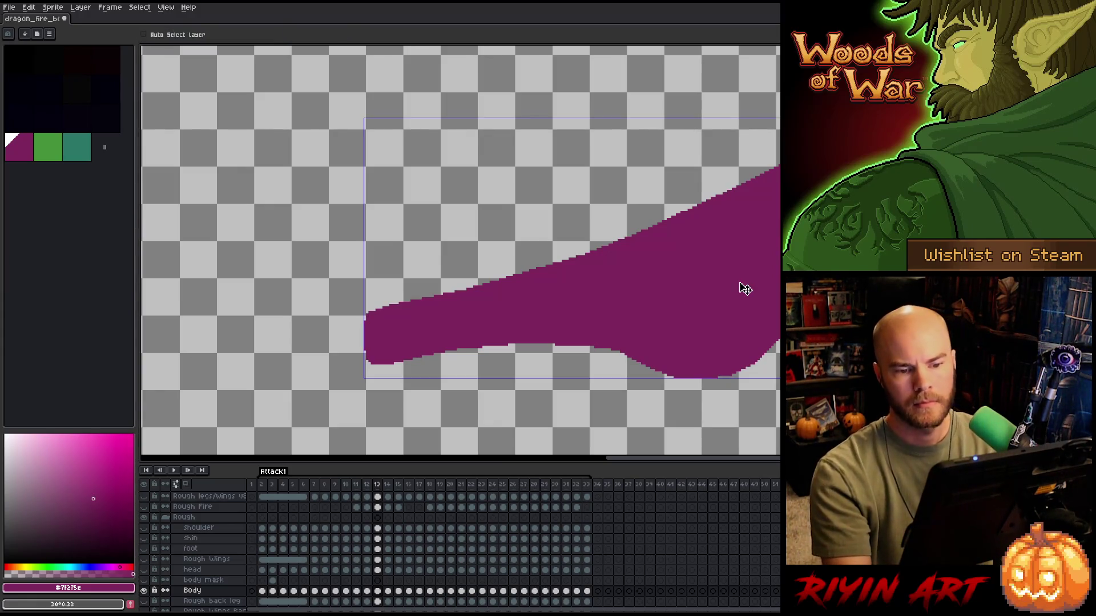
# - Flip between frames 12 and 13, zoomed out then back in, to compare the neck
pyautogui.press(',')
pyautogui.press('.')
pyautogui.press(',')
pyautogui.press('.')
pyautogui.press(',')
pyautogui.press('.')
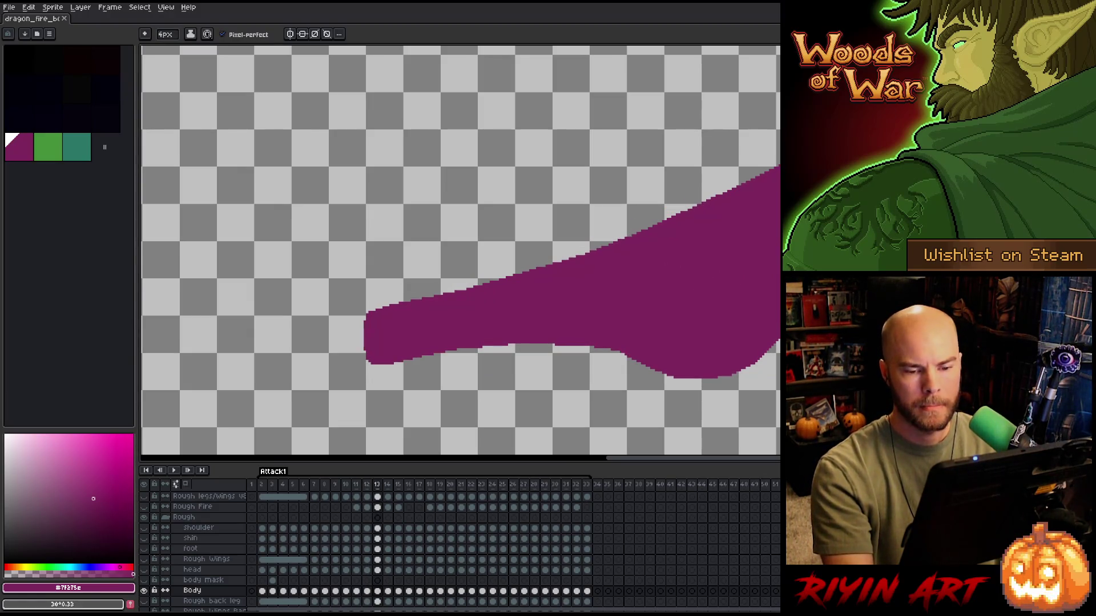
pyautogui.press(',')
pyautogui.press('-')
pyautogui.press('-')
pyautogui.press('.')
pyautogui.press(',')
pyautogui.press('.')
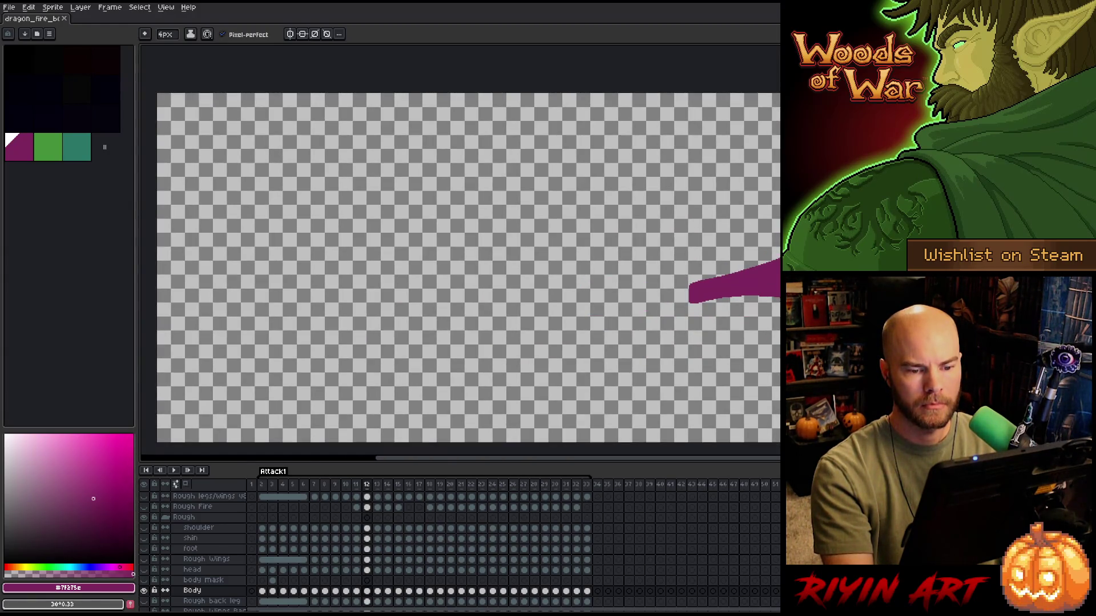
pyautogui.press('+')
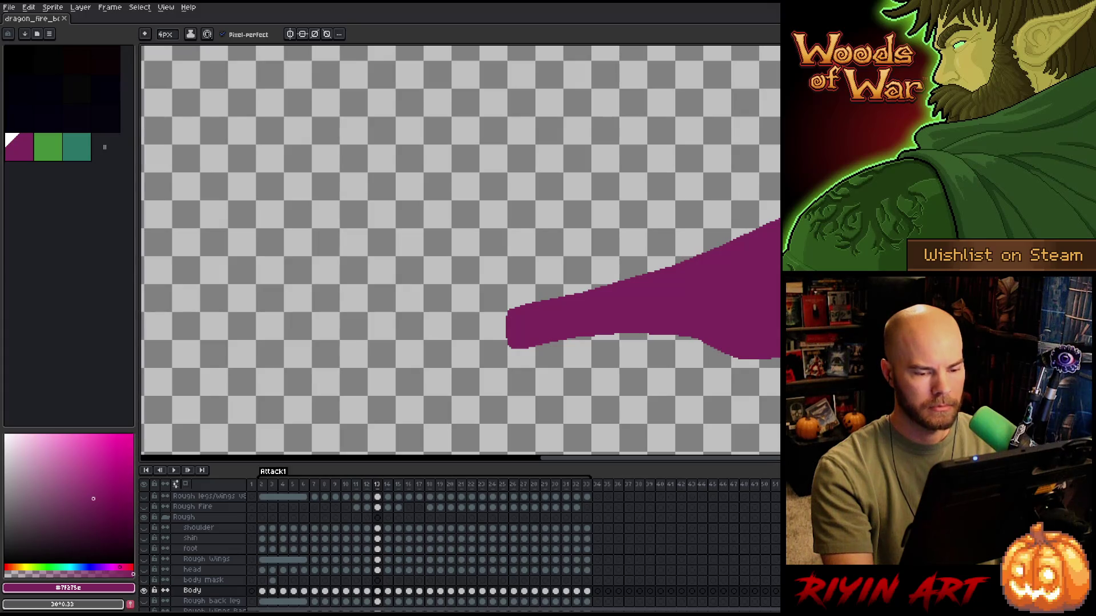
pyautogui.press('.')
pyautogui.press(',')
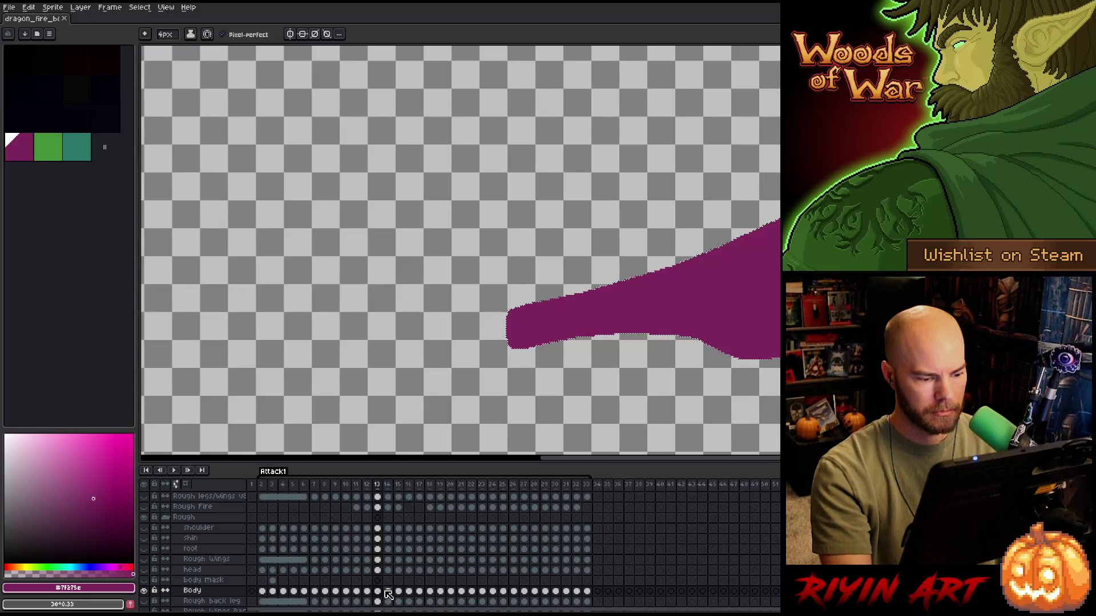
# - Go to frame 14 on the Body layer and compare its neck with frame 13
pyautogui.click(388, 591)
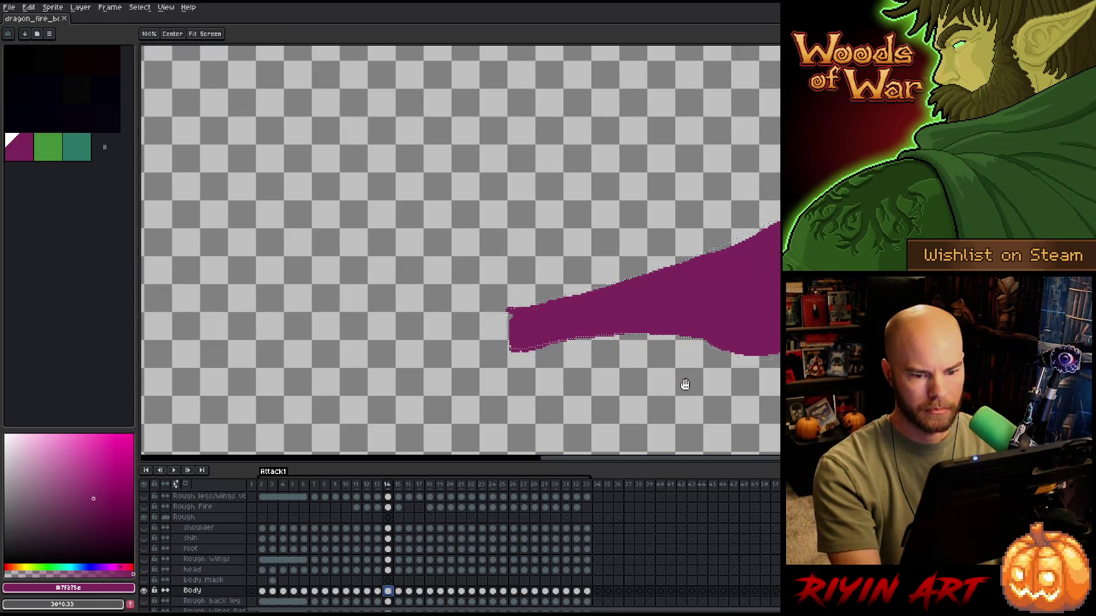
pyautogui.moveTo(683, 382); pyautogui.dragTo(563, 387)
pyautogui.press(',')
pyautogui.press(',')
pyautogui.press('.')
pyautogui.press('.')
pyautogui.press(',')
pyautogui.press(',')
pyautogui.press('.')
pyautogui.press('.')
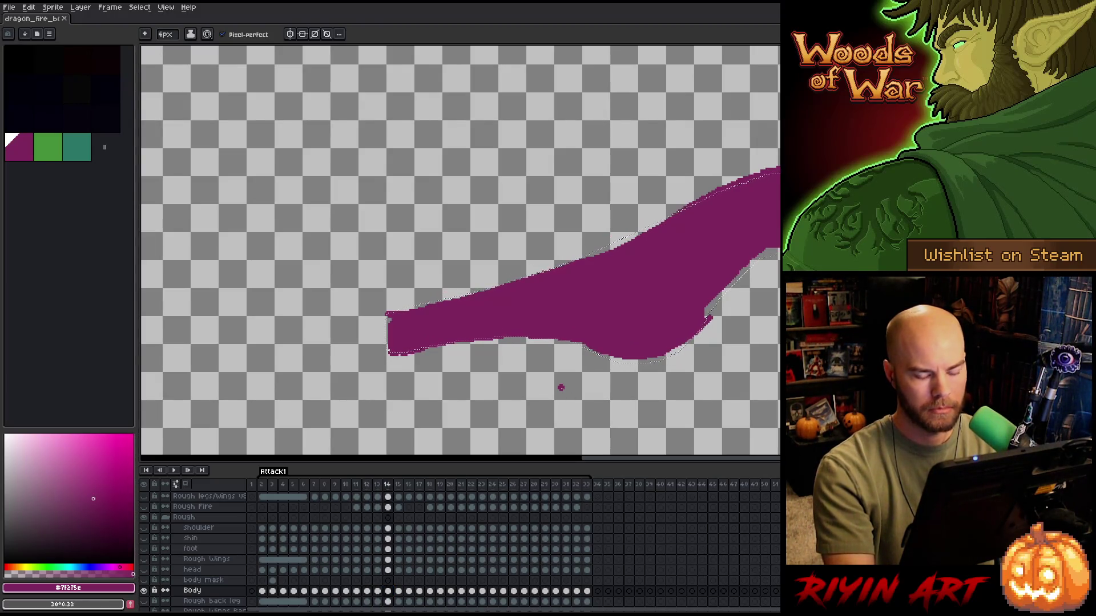
pyautogui.press('m')
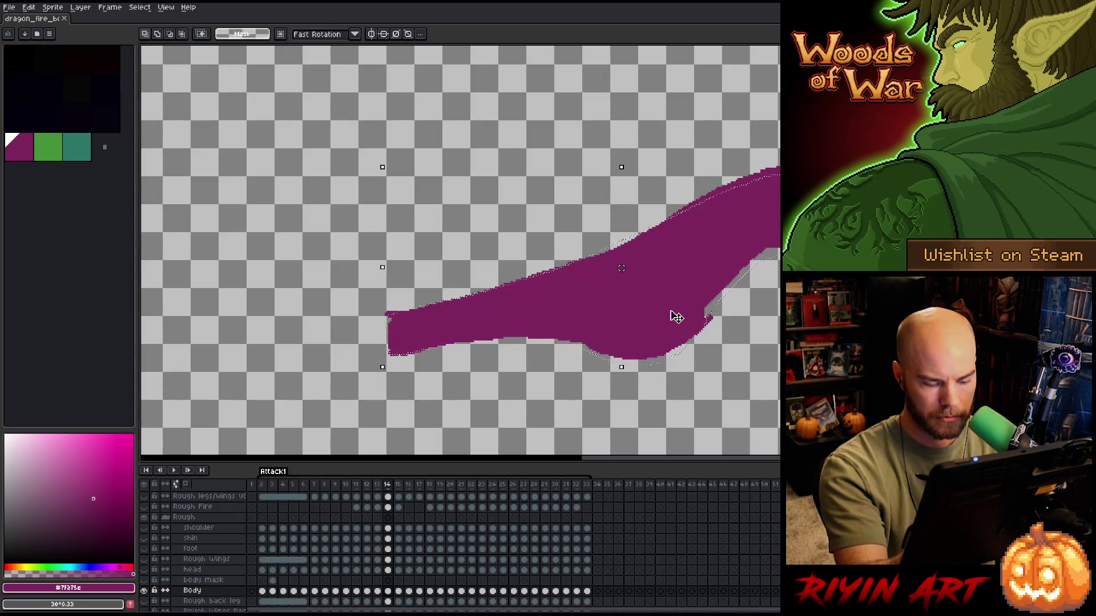
pyautogui.press(',')
pyautogui.press('.')
pyautogui.press('b')
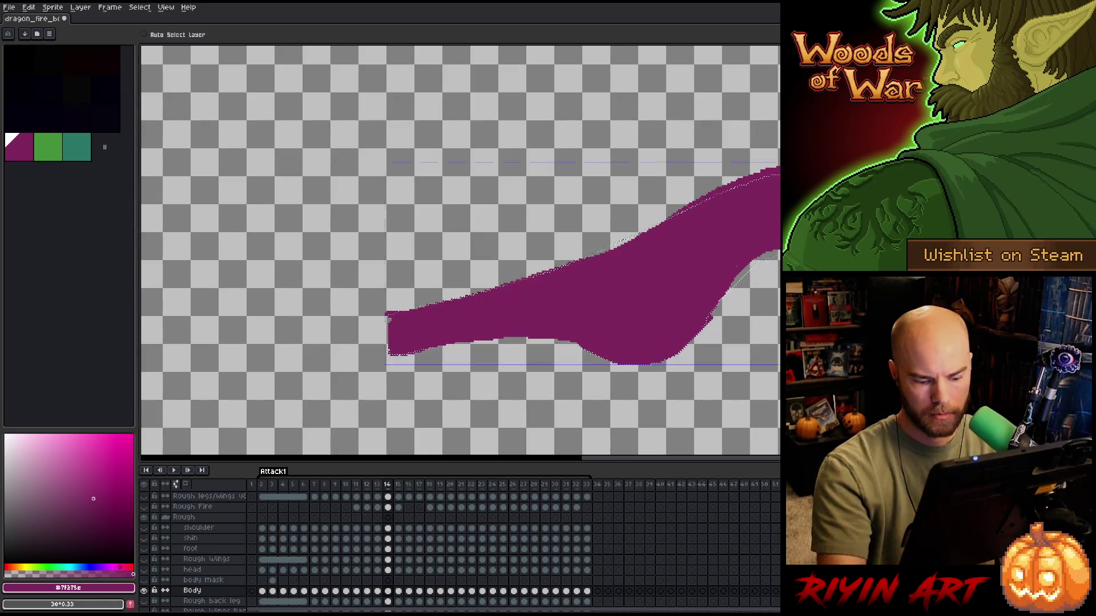
pyautogui.press('b')
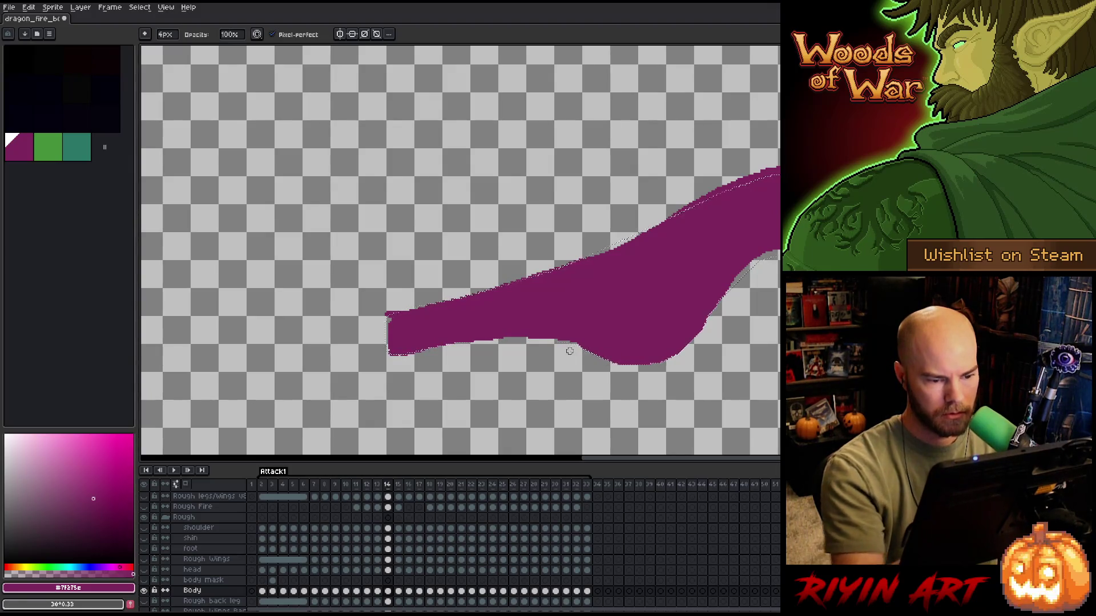
# - Erase the ragged notch at the neck's left tip on frame 14 to round its upper corner
pyautogui.press('e')
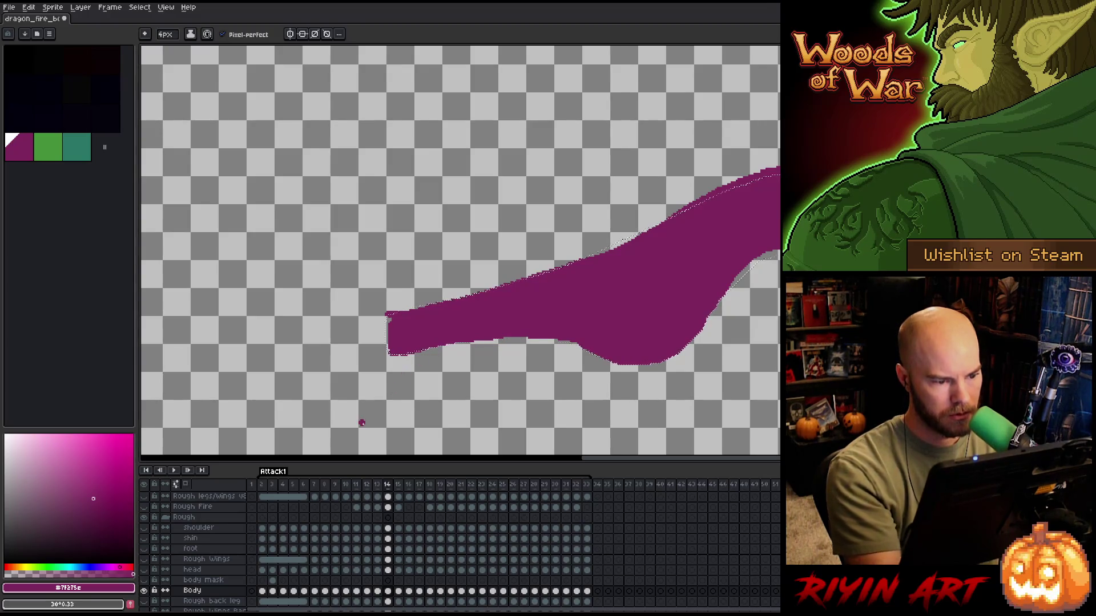
pyautogui.press('b')
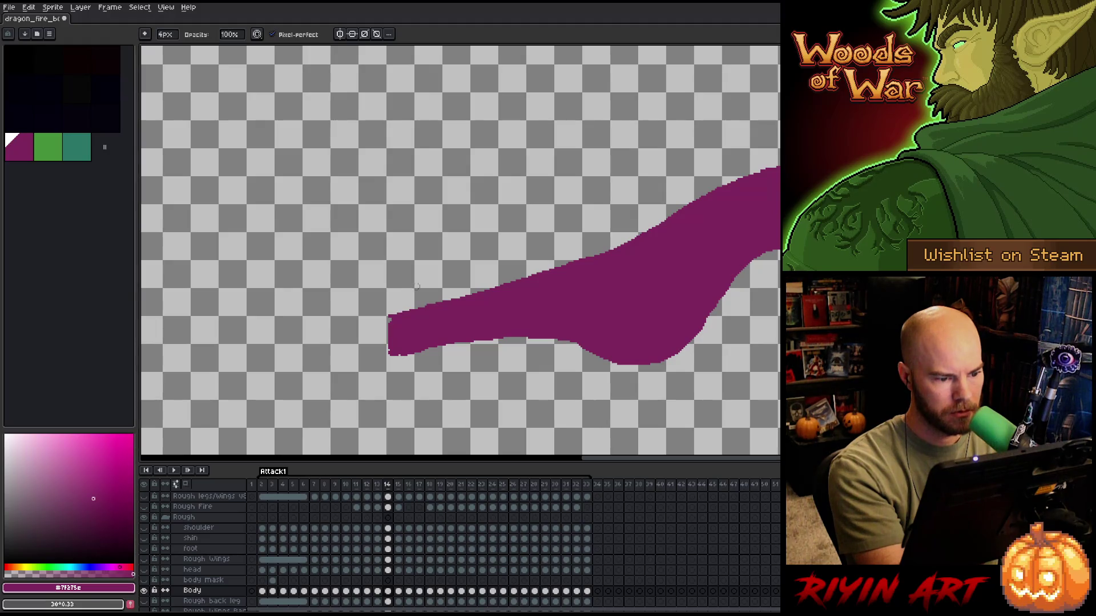
pyautogui.press('e')
pyautogui.moveTo(390, 320); pyautogui.dragTo(390, 352)
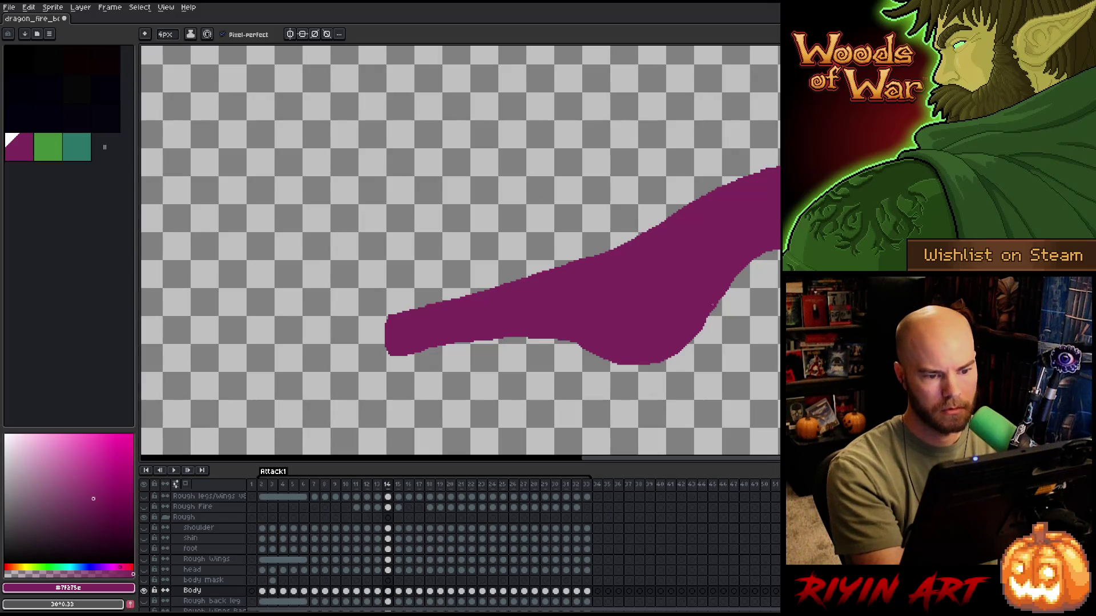
pyautogui.press('b')
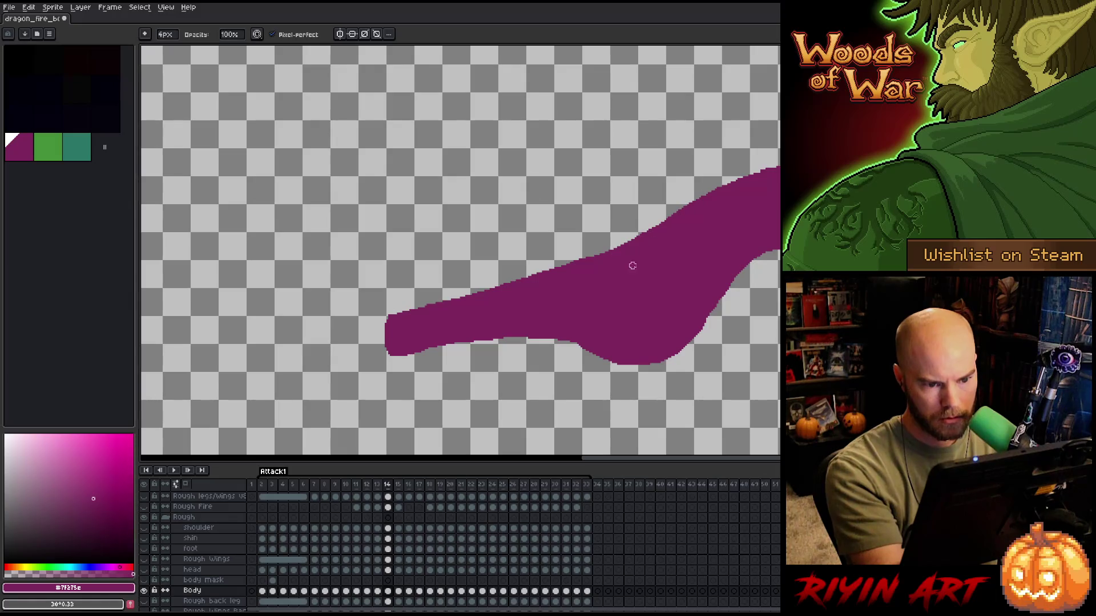
pyautogui.scroll(2, 653, 237)
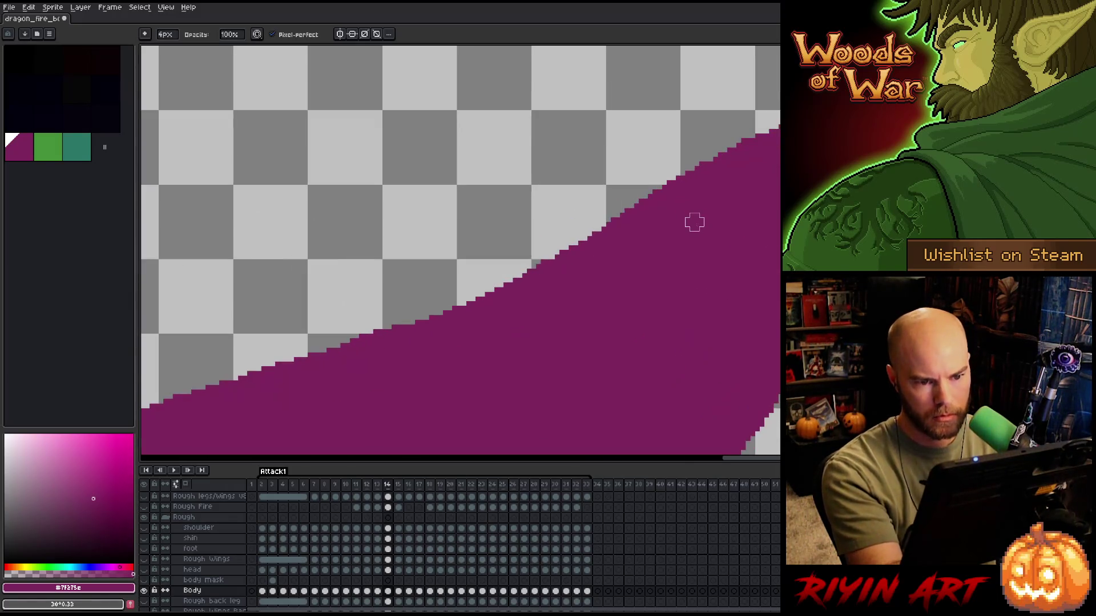
# - Fix single stepped pixels along the neck's upper edge on frame 14
pyautogui.press('e')
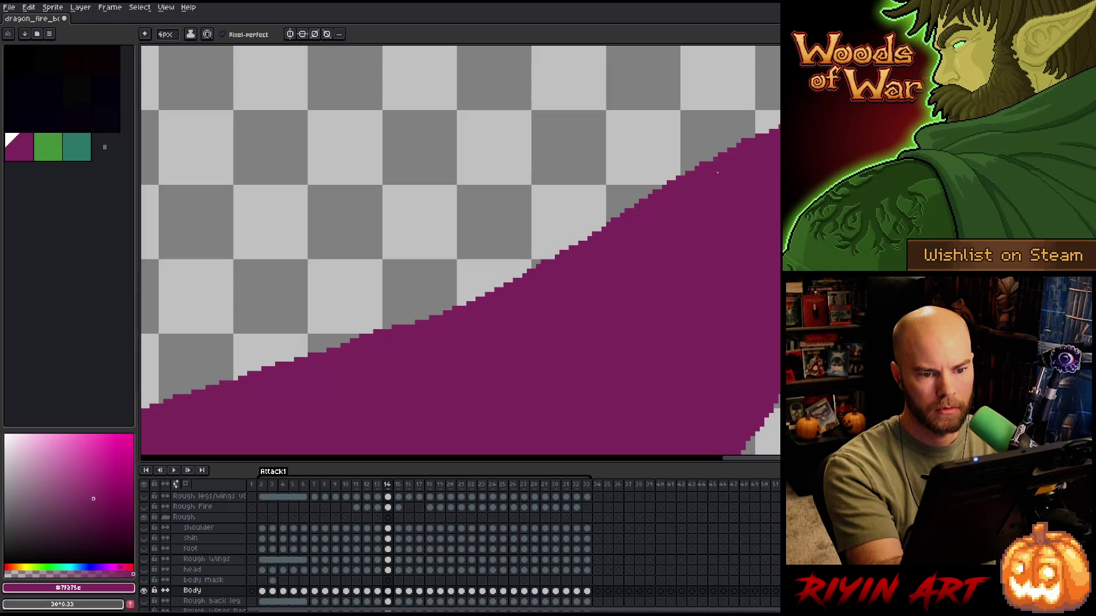
pyautogui.press('b')
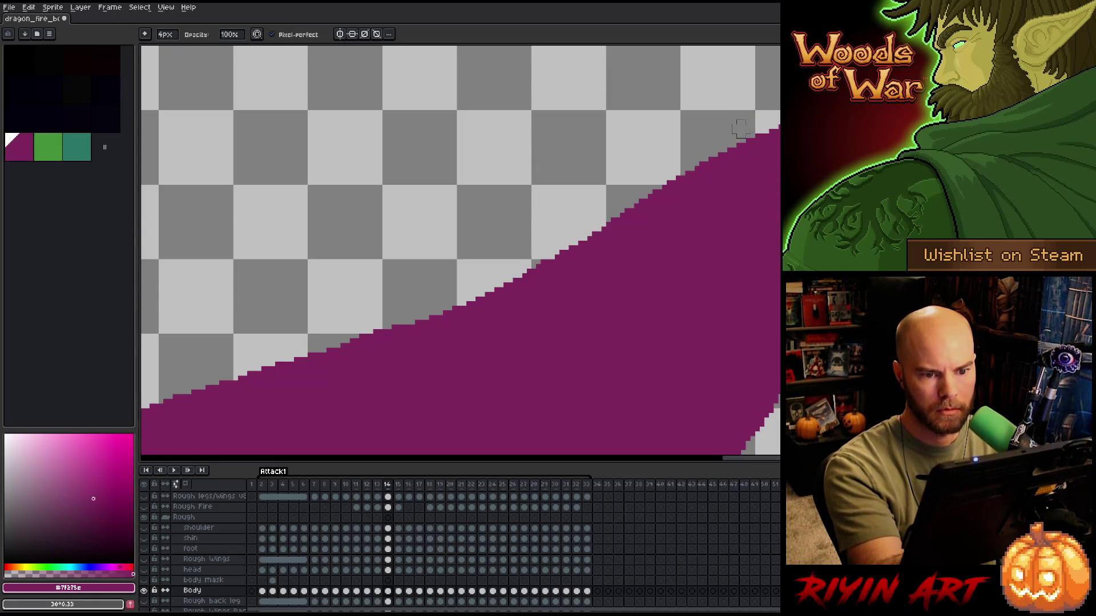
pyautogui.press('e')
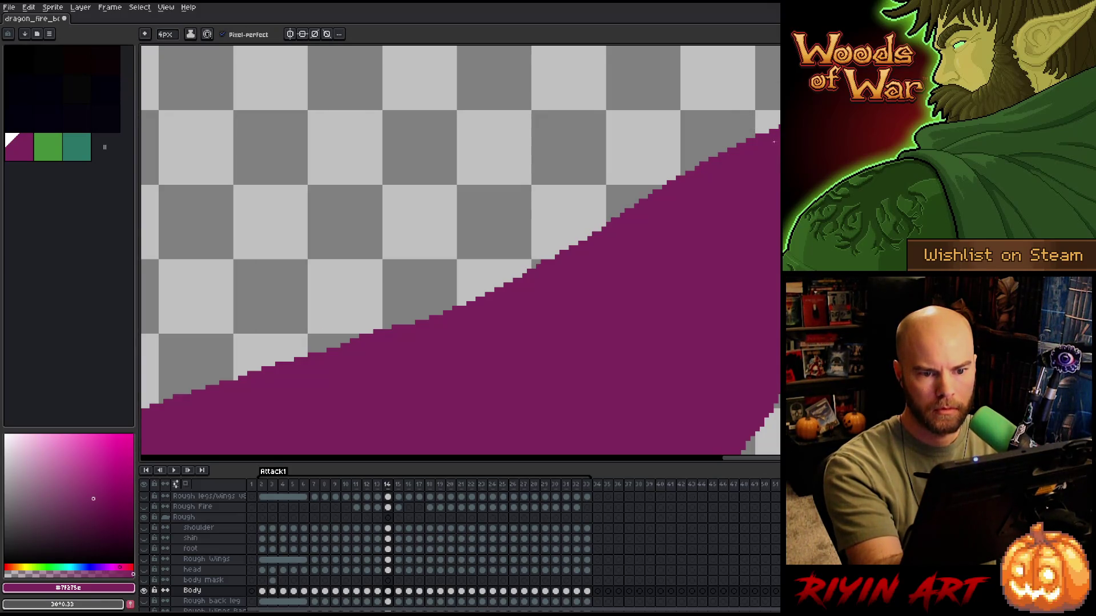
pyautogui.click(774, 138)
pyautogui.click(769, 143)
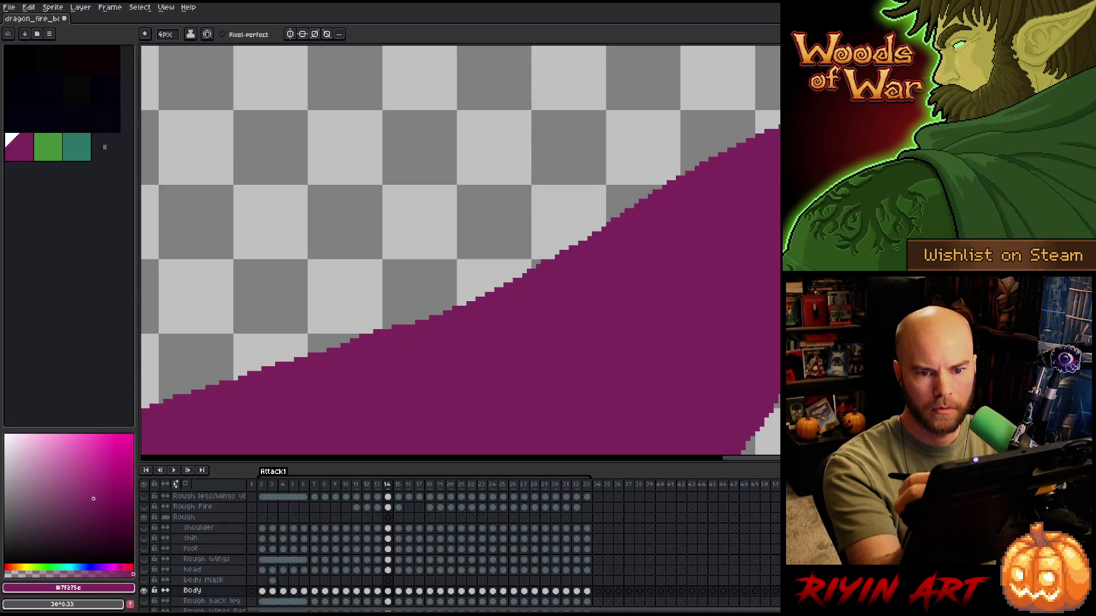
pyautogui.press('h')
pyautogui.moveTo(679, 228)
pyautogui.mouseDown()
pyautogui.moveTo(580, 271)
pyautogui.moveTo(628, 219)
pyautogui.mouseUp()
pyautogui.press('b')
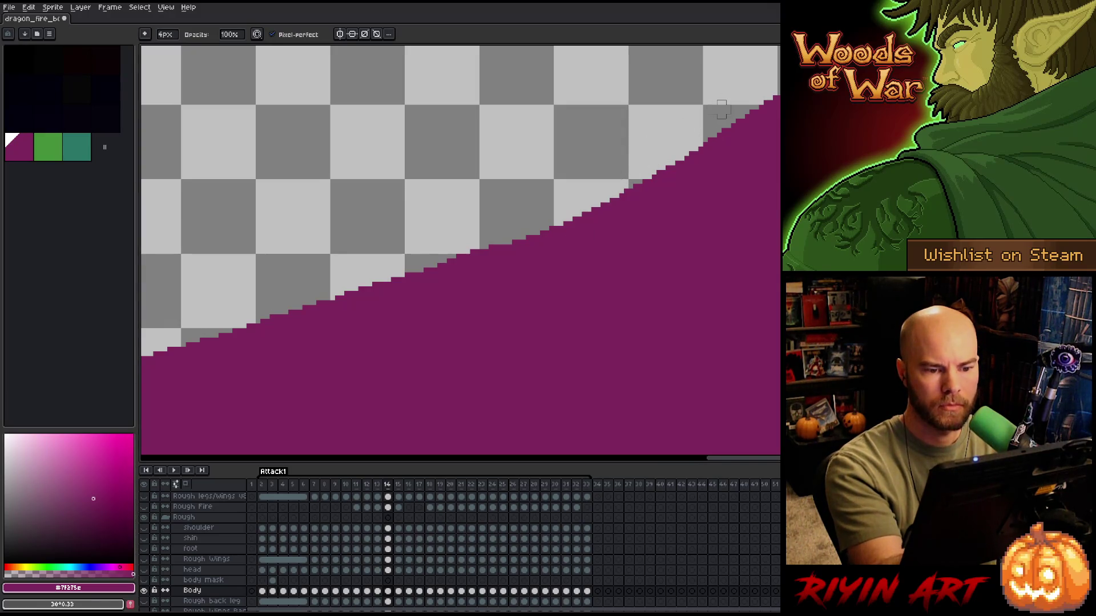
# - Erase a notch from the tip's bottom edge to round its lower corner
pyautogui.press('h')
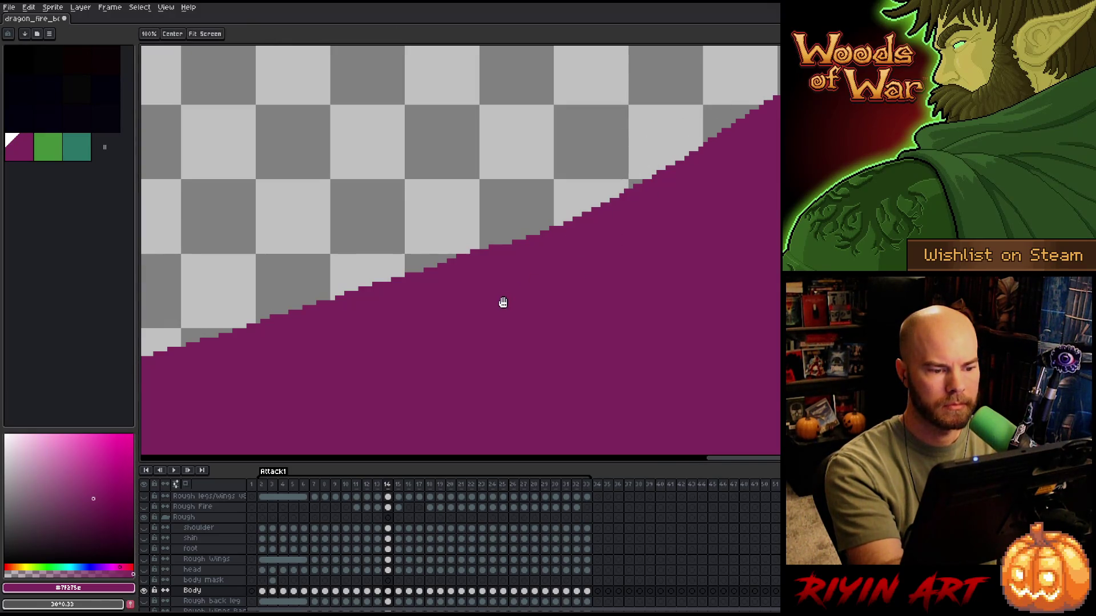
pyautogui.moveTo(504, 299); pyautogui.dragTo(694, 245)
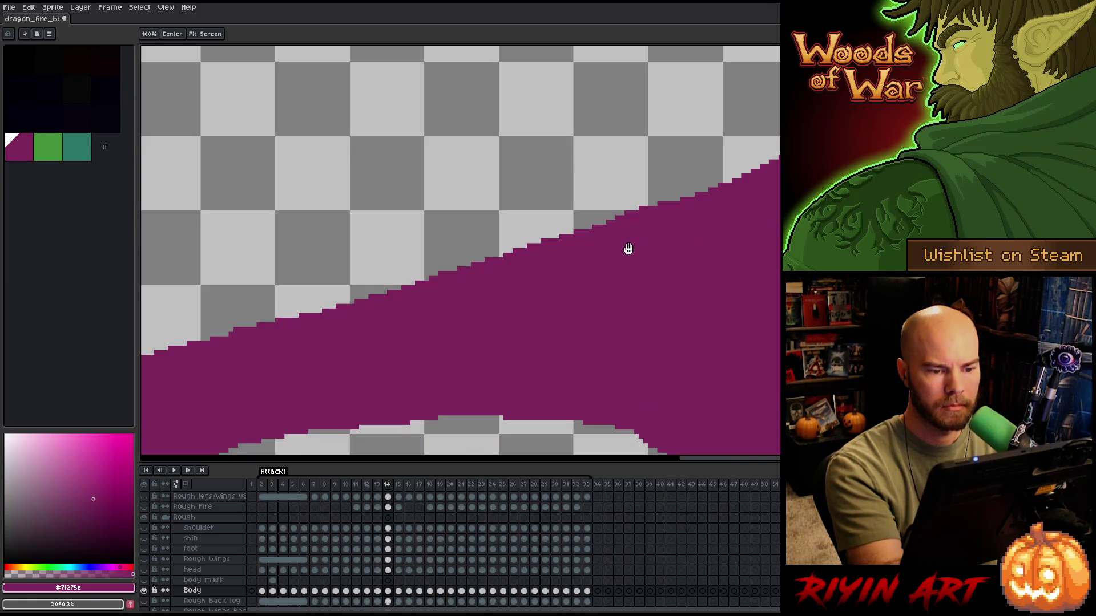
pyautogui.press('b')
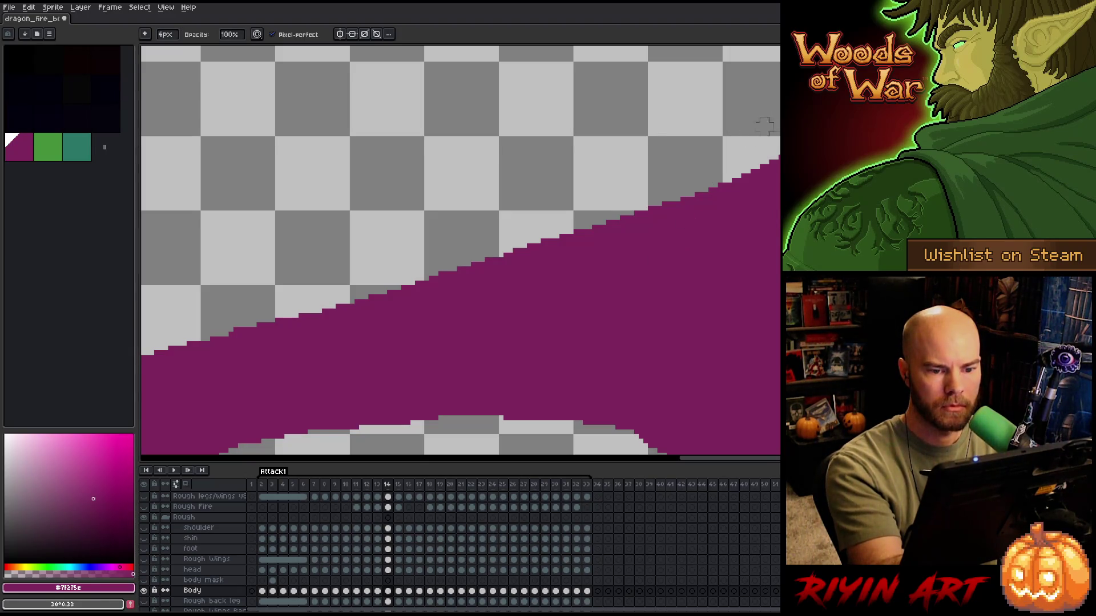
pyautogui.press('space')
pyautogui.moveTo(556, 294); pyautogui.dragTo(641, 227)
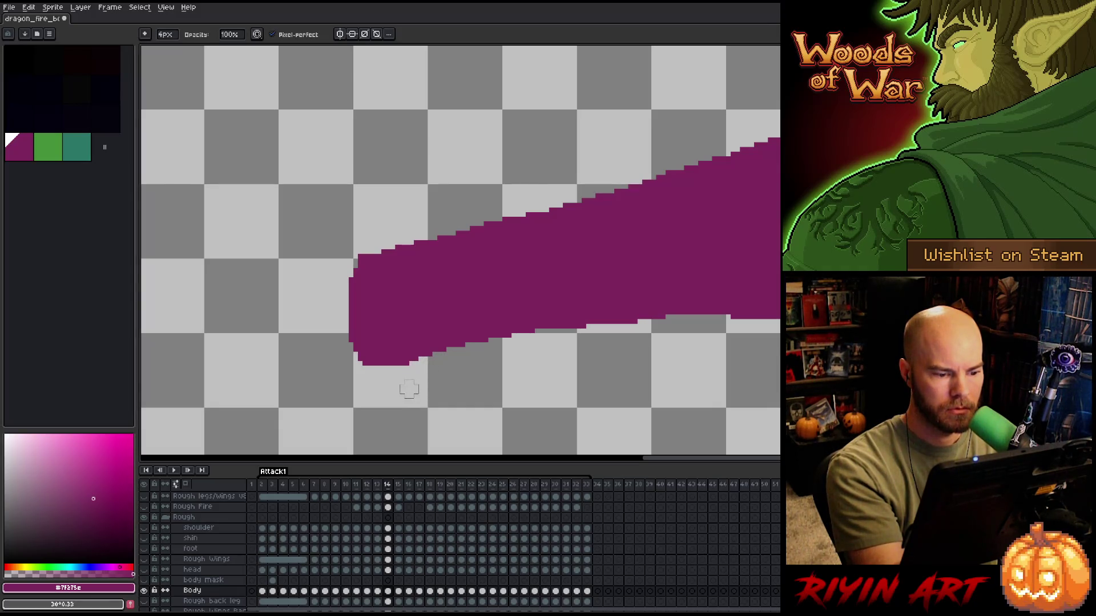
pyautogui.click(402, 365)
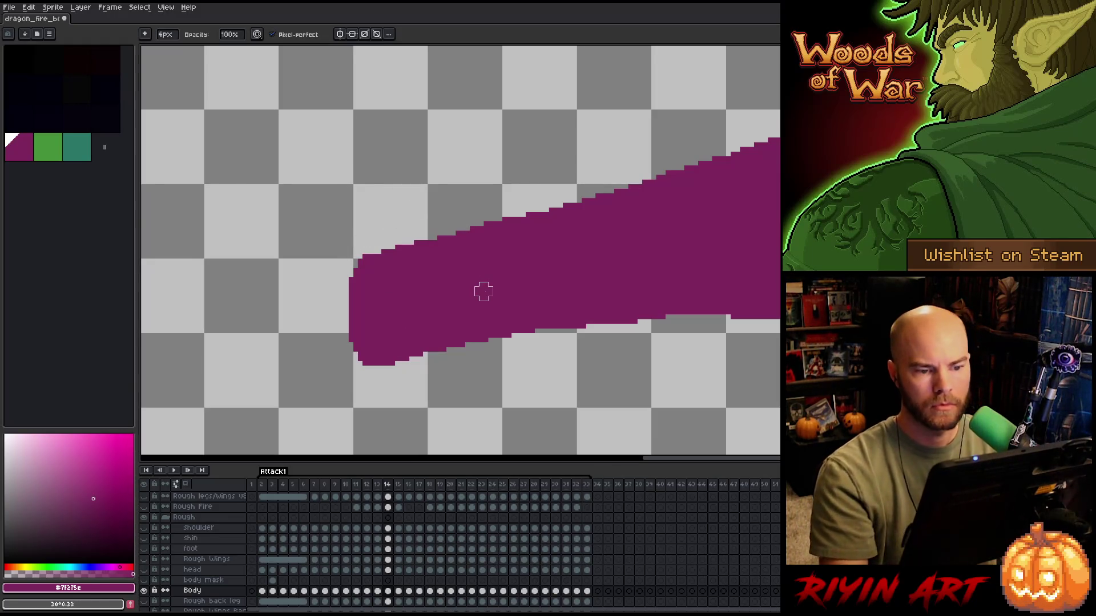
pyautogui.scroll(-3, 502, 269)
pyautogui.scroll(3, 594, 234)
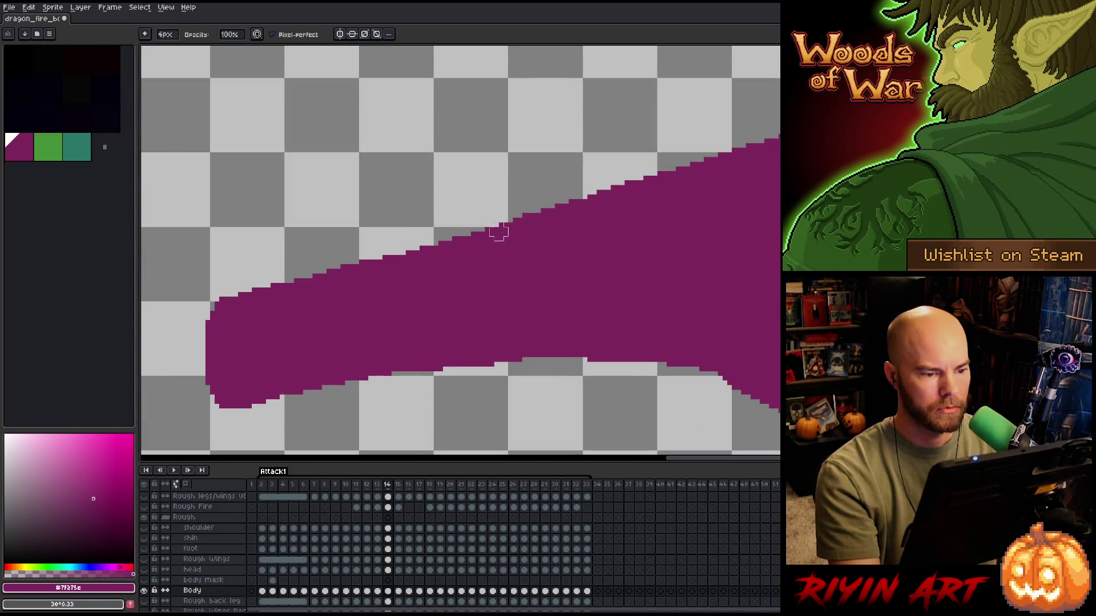
pyautogui.scroll(-4, 440, 221)
pyautogui.scroll(2, 536, 231)
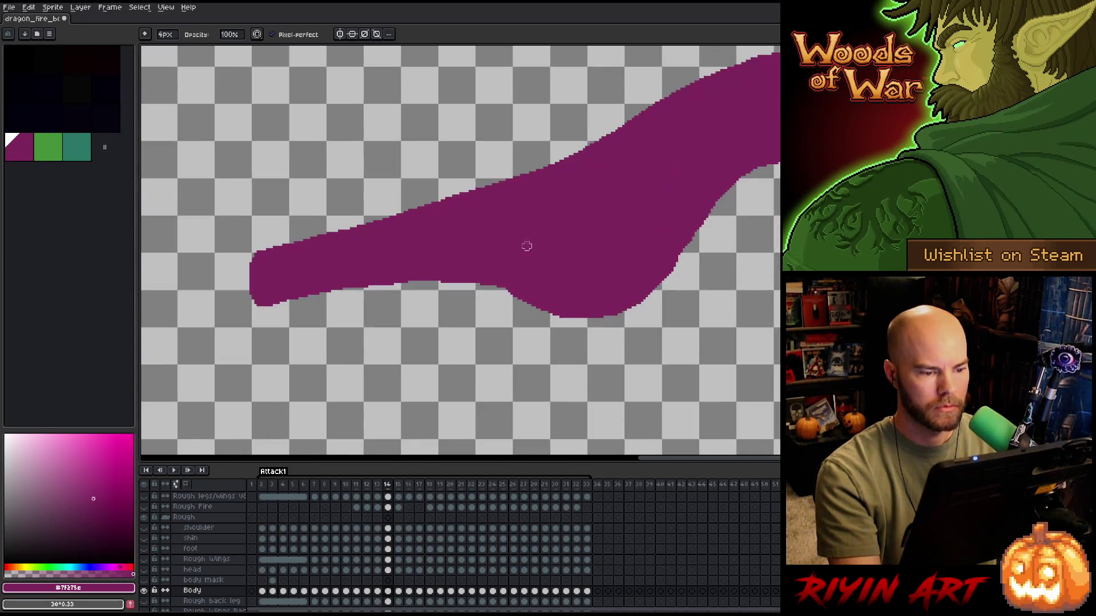
# - Flip between frames 13 and 14 to compare the neck's edge
pyautogui.scroll(1, 532, 245)
pyautogui.scroll(-1, 503, 251)
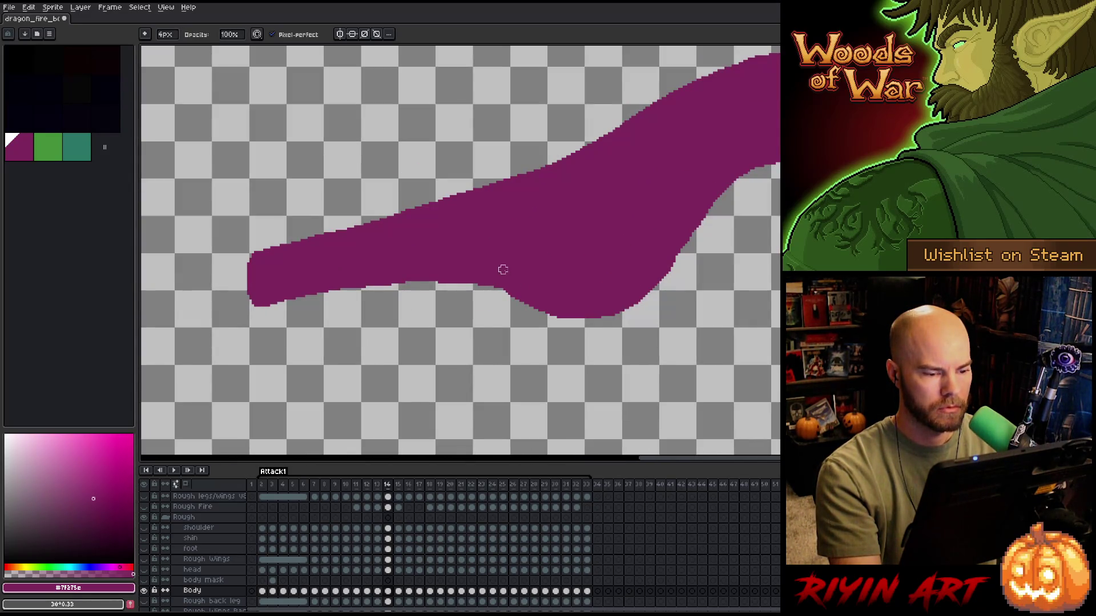
pyautogui.press(',')
pyautogui.press('.')
pyautogui.press(',')
pyautogui.scroll(4, 504, 269)
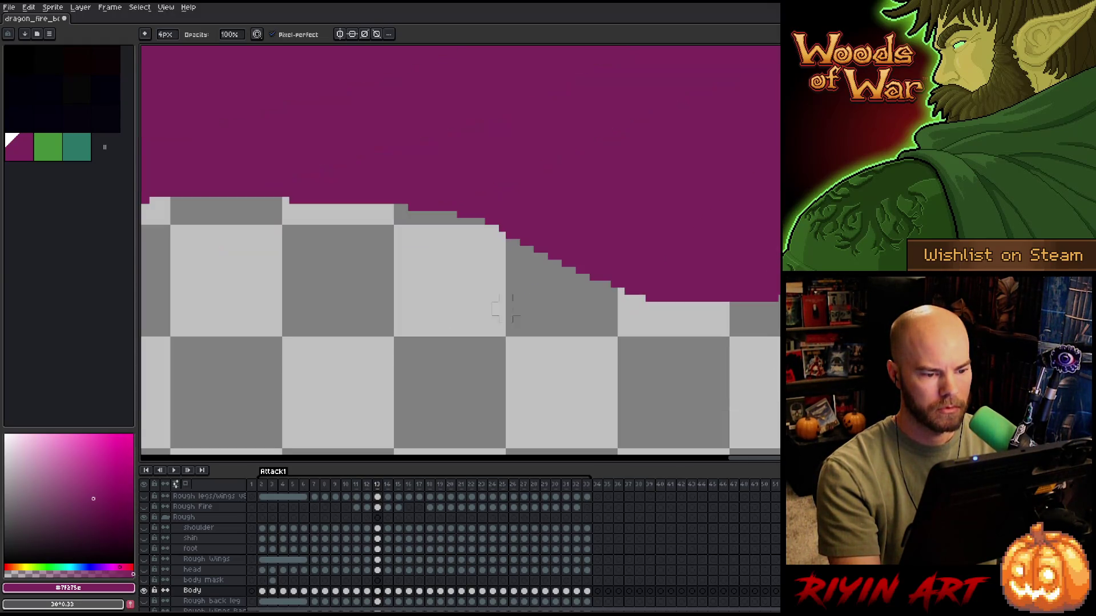
pyautogui.press('.')
pyautogui.press(',')
pyautogui.press('.')
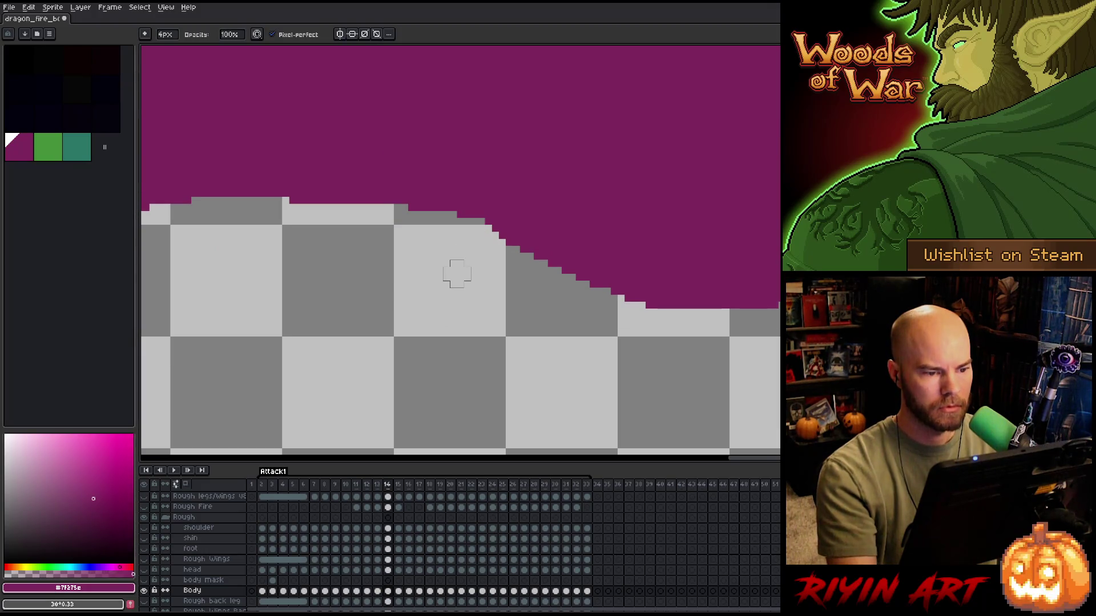
# - Pencil in the grey gap pixels to smooth the stepped neck edge on frame 14
pyautogui.press('b')
pyautogui.click(482, 221)
pyautogui.click(453, 214)
pyautogui.click(405, 207)
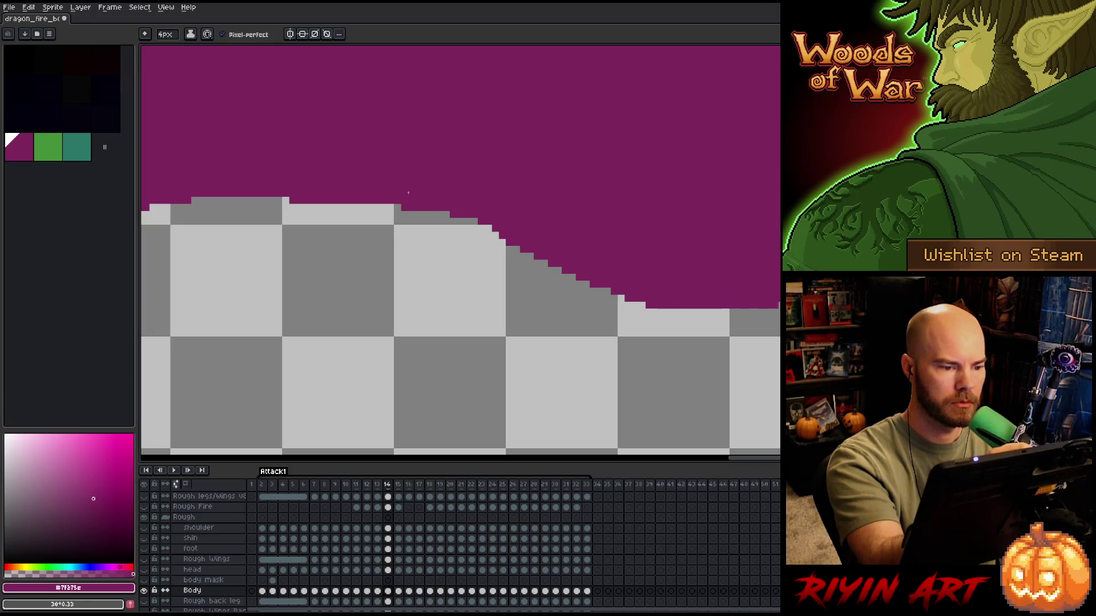
pyautogui.press(',')
pyautogui.press('.')
pyautogui.click(352, 207)
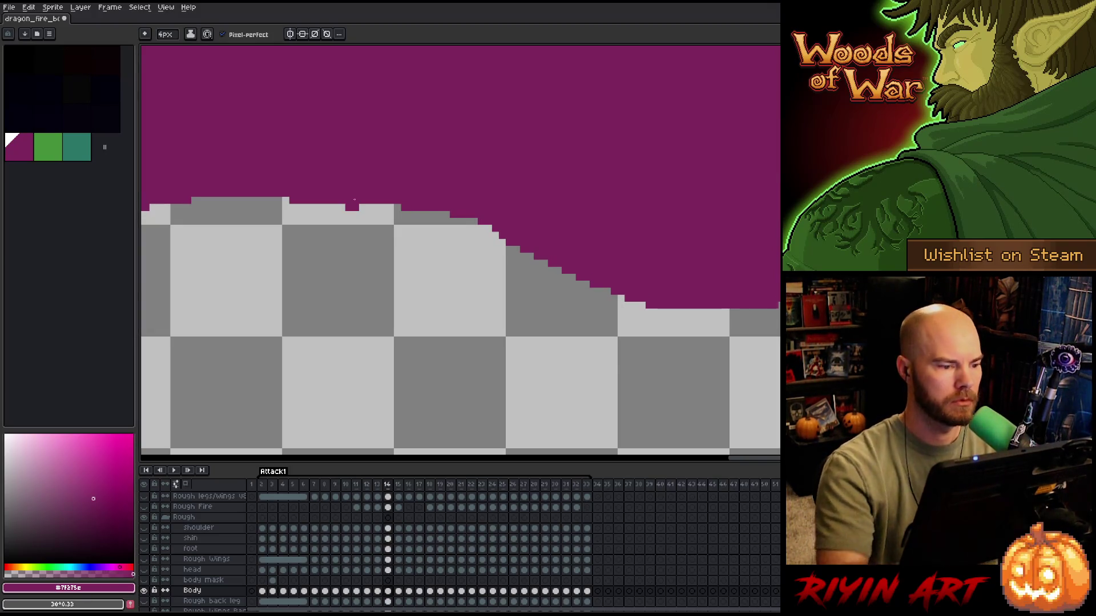
# - Recheck the neck's left end by flipping between frames 13 and 14
pyautogui.press(',')
pyautogui.press('.')
pyautogui.scroll(-2, 617, 349)
pyautogui.press(',')
pyautogui.press('.')
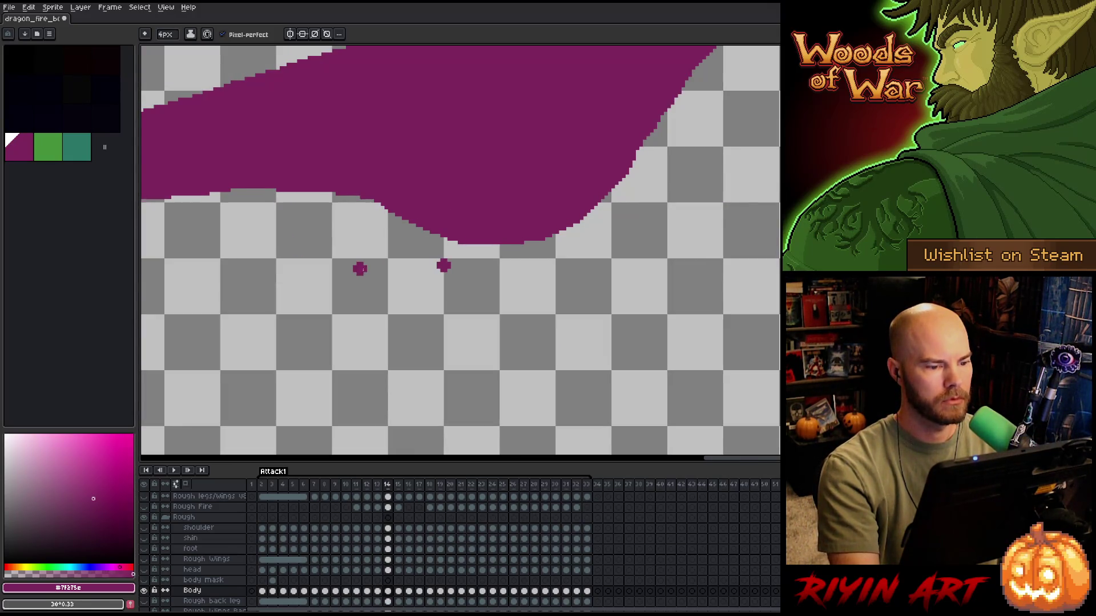
pyautogui.moveTo(457, 342)
pyautogui.mouseDown()
pyautogui.moveTo(550, 338)
pyautogui.moveTo(640, 313)
pyautogui.mouseUp()
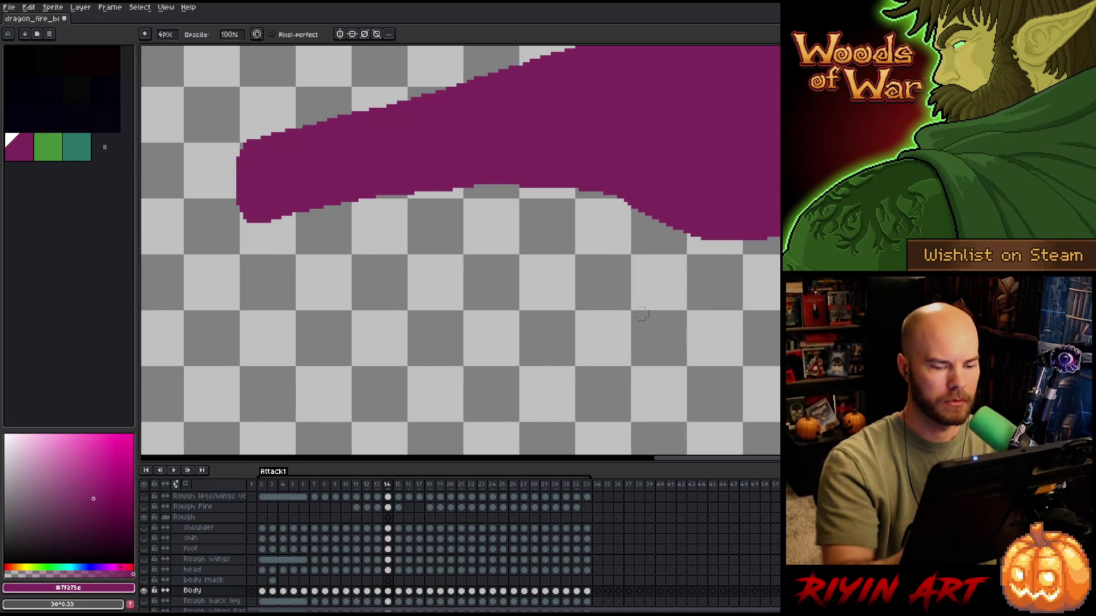
pyautogui.press(',')
pyautogui.press('.')
pyautogui.press(',')
pyautogui.press('.')
pyautogui.press(',')
pyautogui.press('.')
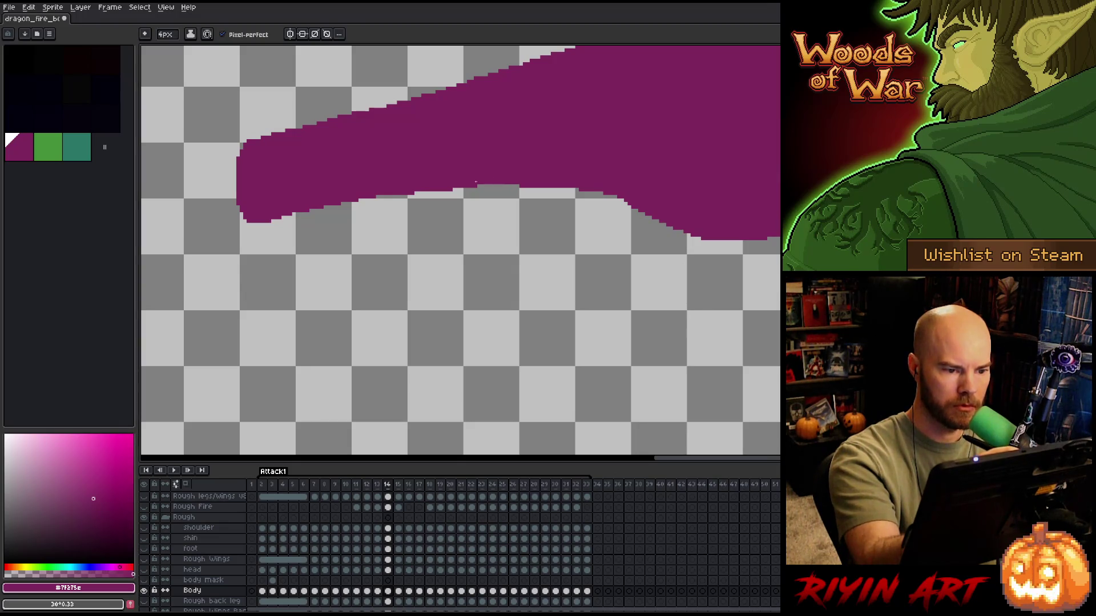
# - Compare frame 14's lower edge with frames 13 and 15, ending on frame 14
pyautogui.press(',')
pyautogui.press('.')
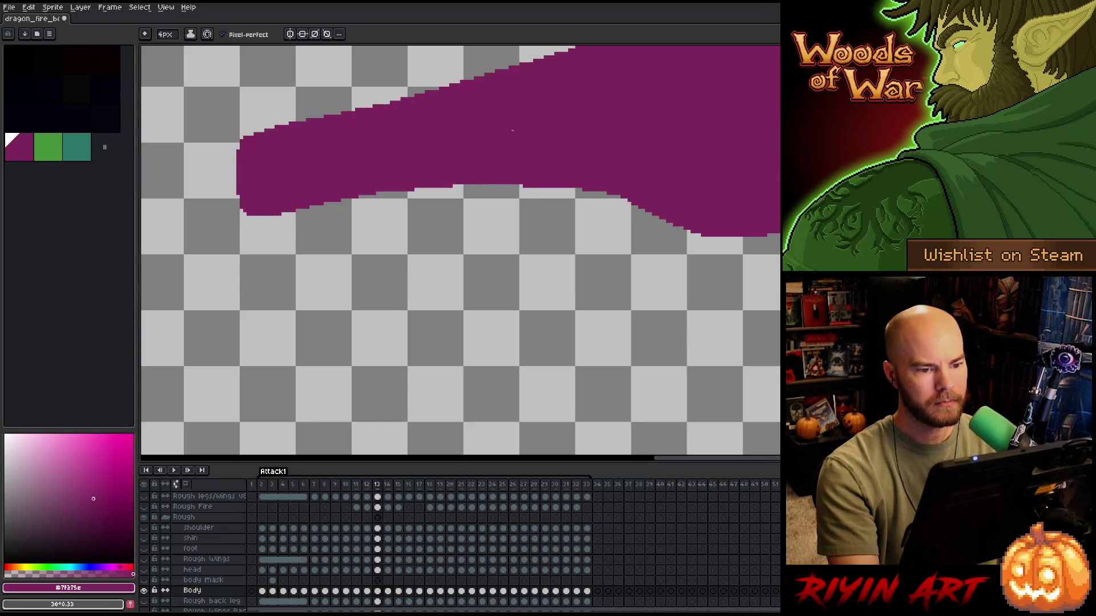
pyautogui.scroll(-1, 600, 237)
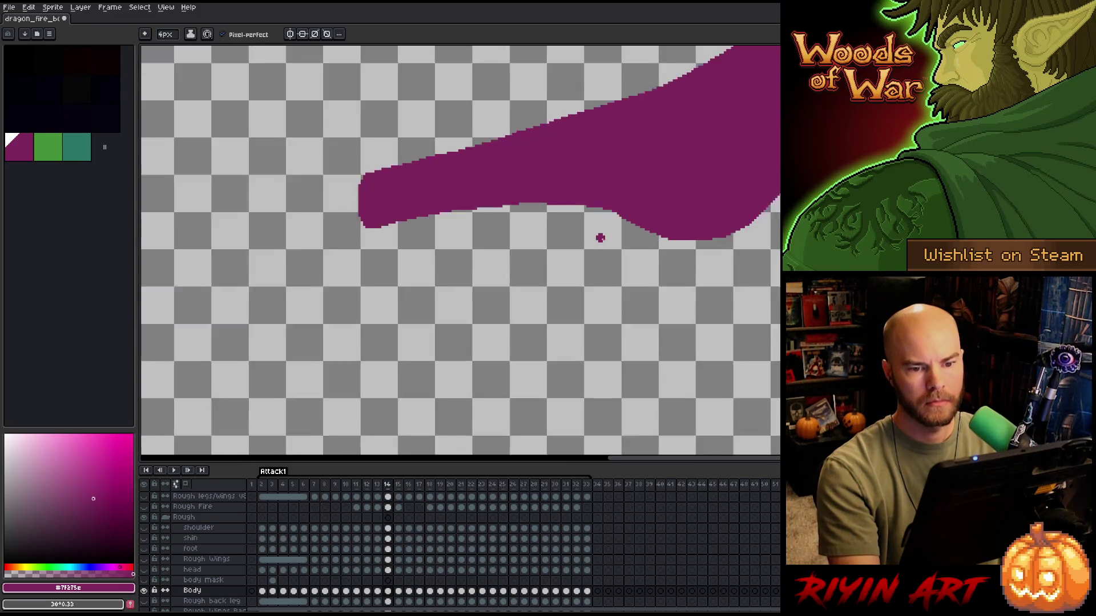
pyautogui.scroll(-1, 600, 238)
pyautogui.press('.')
pyautogui.press(',')
pyautogui.press('.')
pyautogui.press(',')
pyautogui.press('.')
pyautogui.moveTo(624, 167); pyautogui.dragTo(565, 288)
pyautogui.press(',')
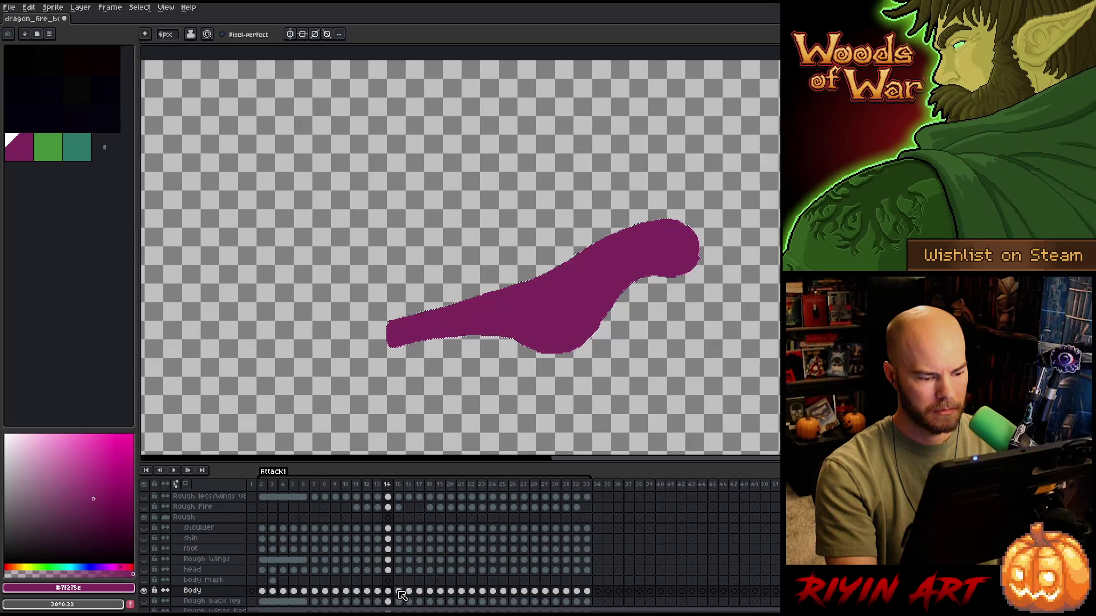
# - Save the sprite, then on frame 15 fill in the magenta neck's lower edge
pyautogui.click(398, 592)
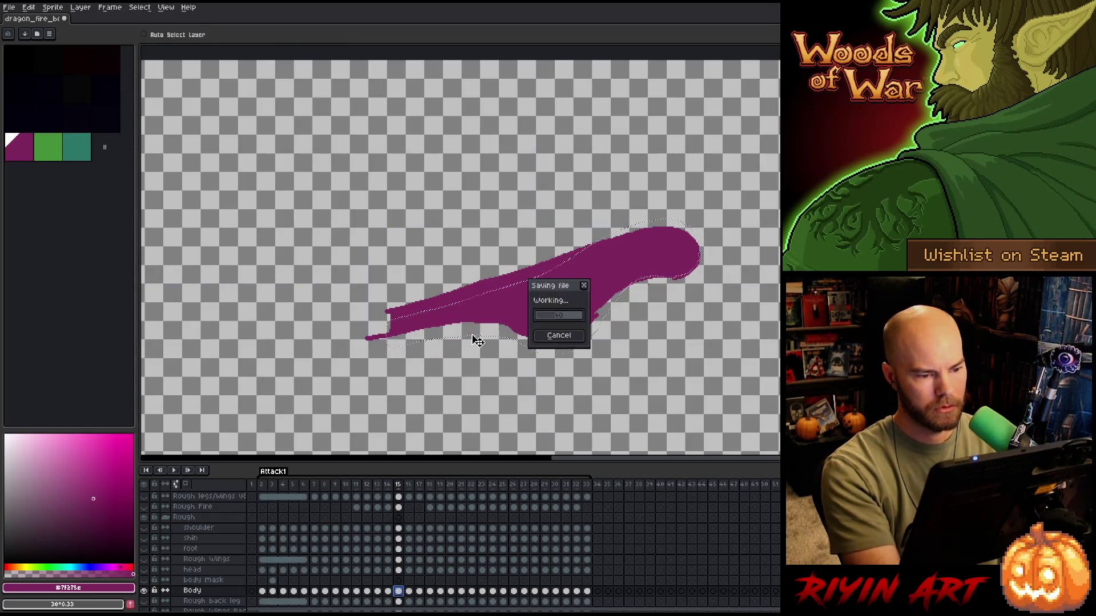
pyautogui.hotkey('ctrl', 's')
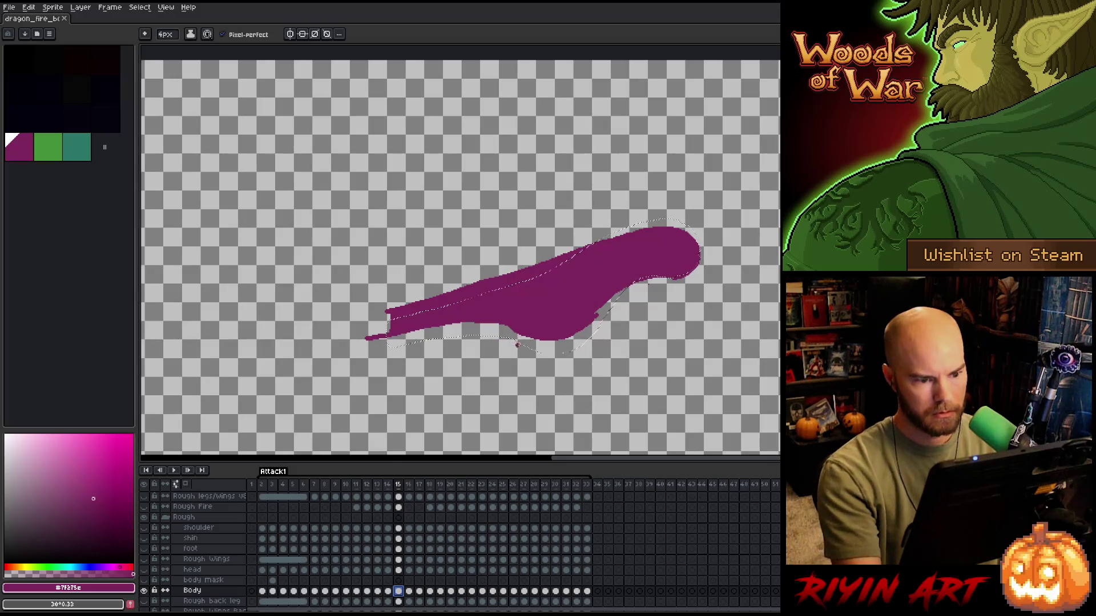
pyautogui.press('m')
pyautogui.click(560, 357)
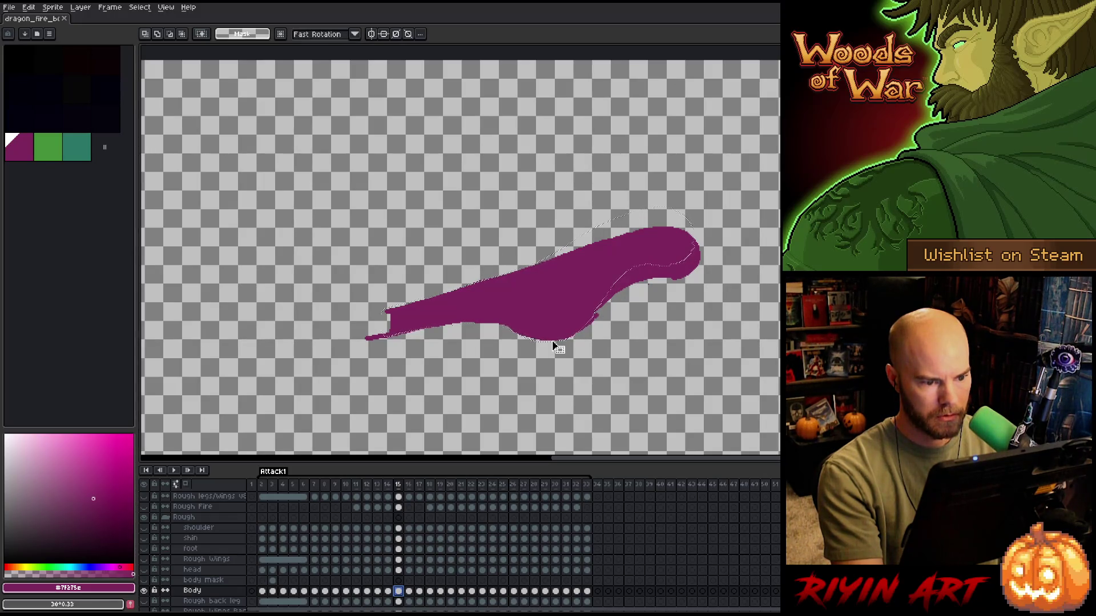
pyautogui.scroll(-1, 546, 315)
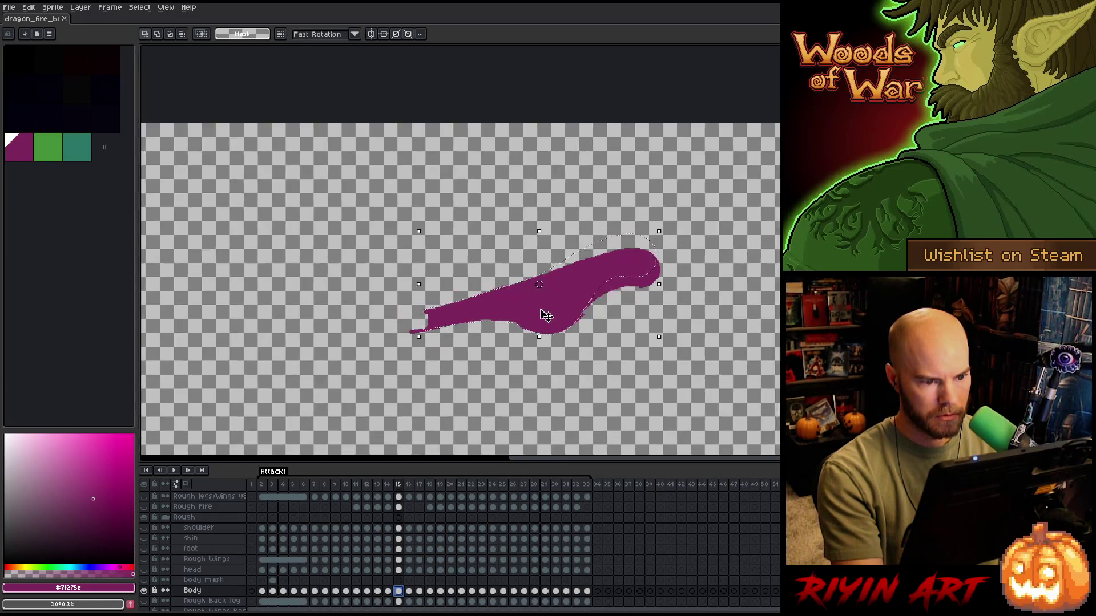
pyautogui.scroll(2, 546, 316)
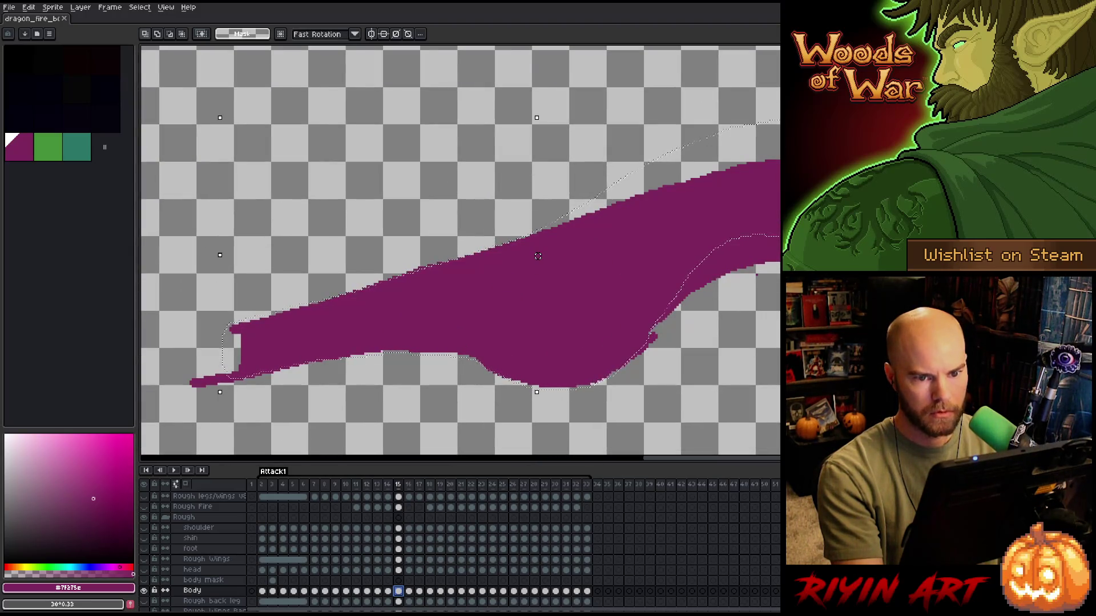
pyautogui.press('b')
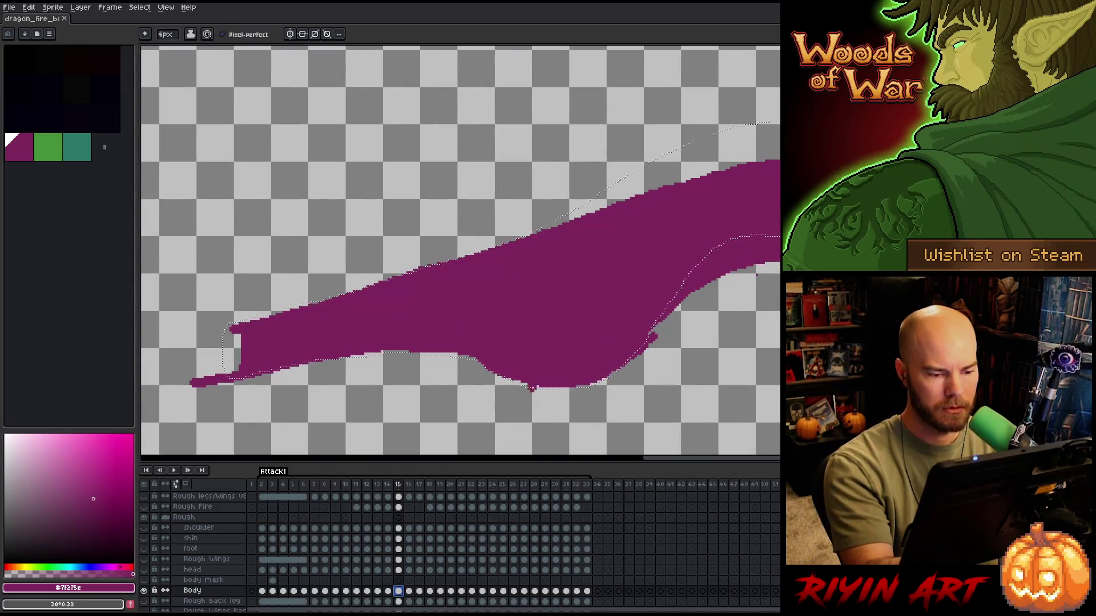
pyautogui.moveTo(531, 389); pyautogui.dragTo(559, 389)
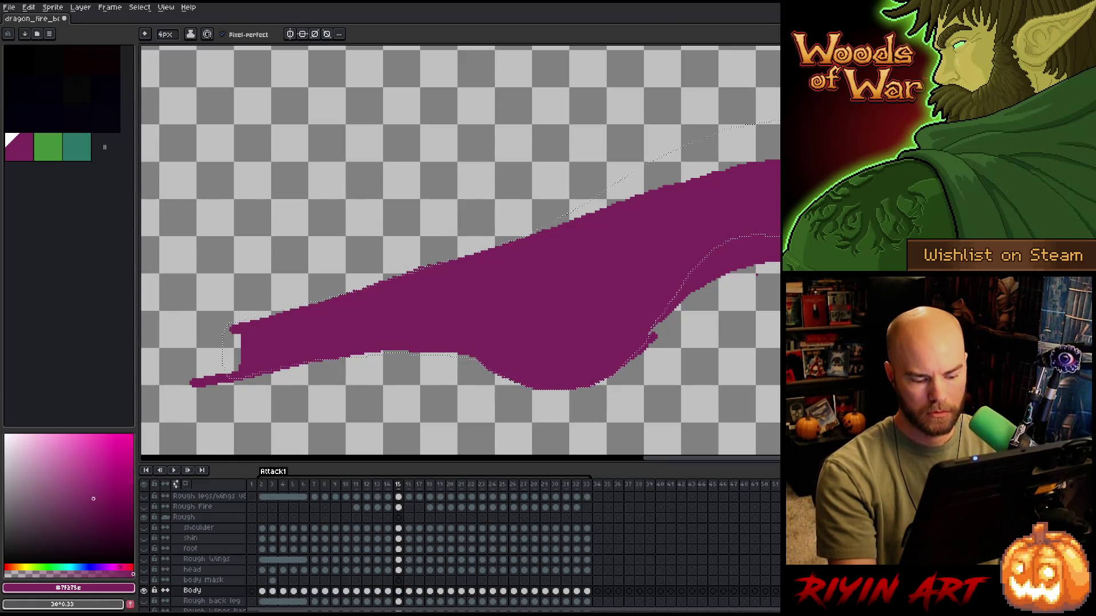
# - Rotate the selected part of the neck by about 1.5° and commit the transform
pyautogui.hotkey('ctrl', 't')
pyautogui.scroll(-1, 617, 228)
pyautogui.moveTo(617, 229); pyautogui.dragTo(671, 324)
pyautogui.press('Return')
pyautogui.scroll(-1, 654, 215)
pyautogui.moveTo(686, 335)
pyautogui.moveTo(742, 399); pyautogui.dragTo(764, 373)
pyautogui.press('Return')
pyautogui.moveTo(685, 339); pyautogui.dragTo(659, 214)
pyautogui.hotkey('ctrl', 'z')
pyautogui.moveTo(692, 342); pyautogui.dragTo(692, 342)
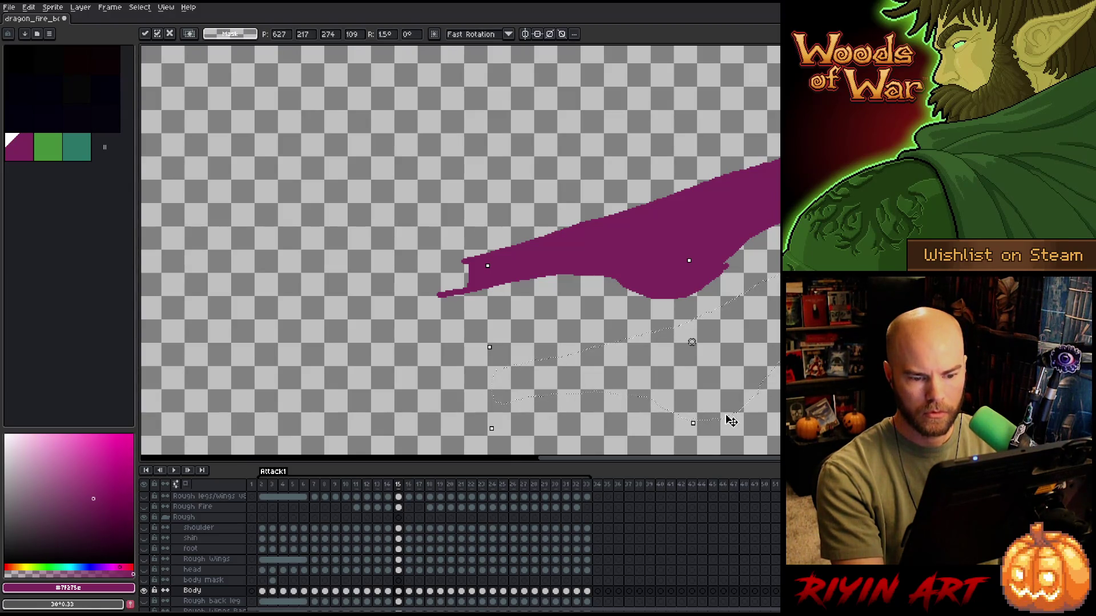
pyautogui.press('Return')
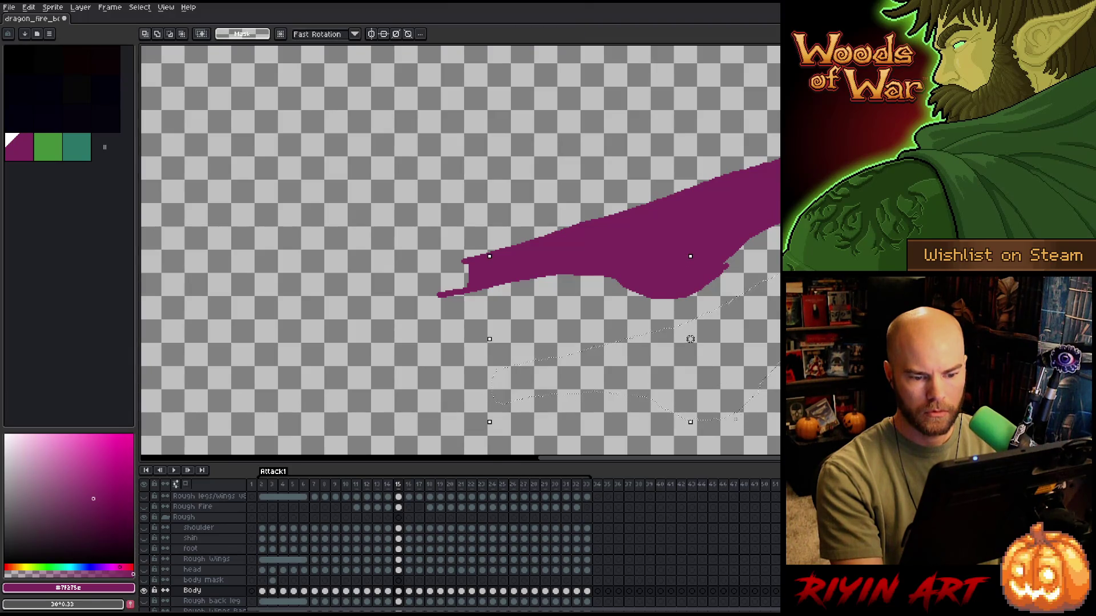
# - Shift the selection outline onto the neck, deselect, and compare frame 15 with frame 14
pyautogui.moveTo(734, 420); pyautogui.dragTo(701, 303)
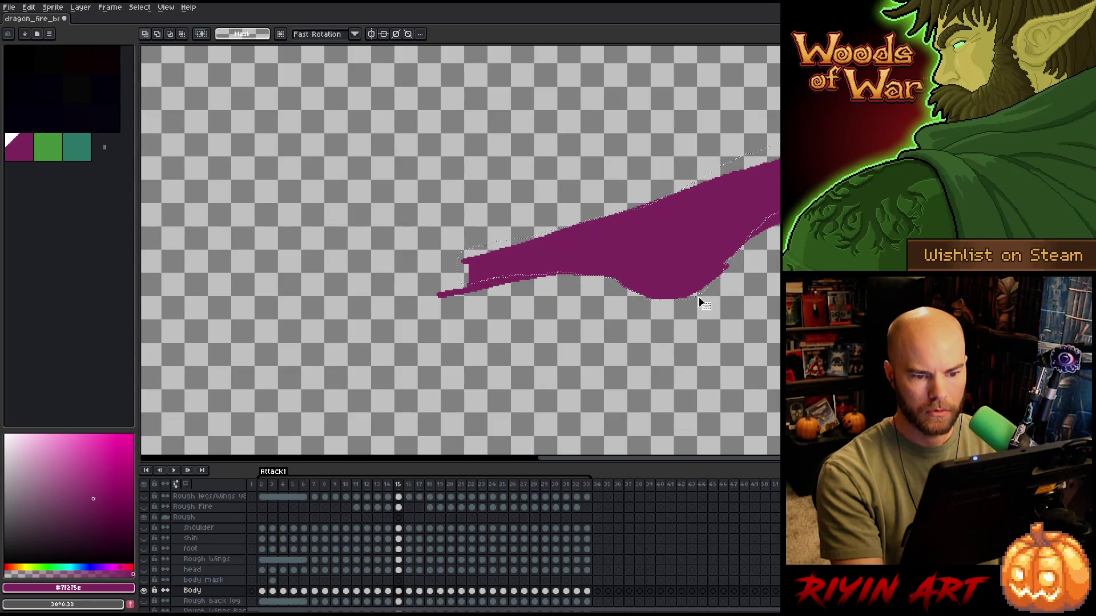
pyautogui.scroll(2, 703, 288)
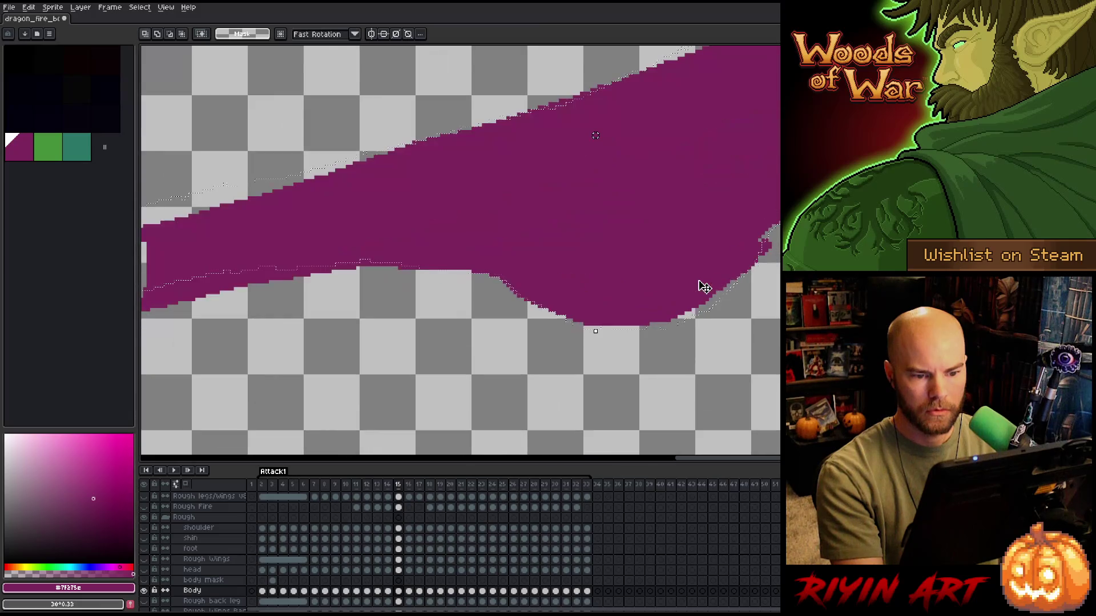
pyautogui.scroll(-2, 702, 285)
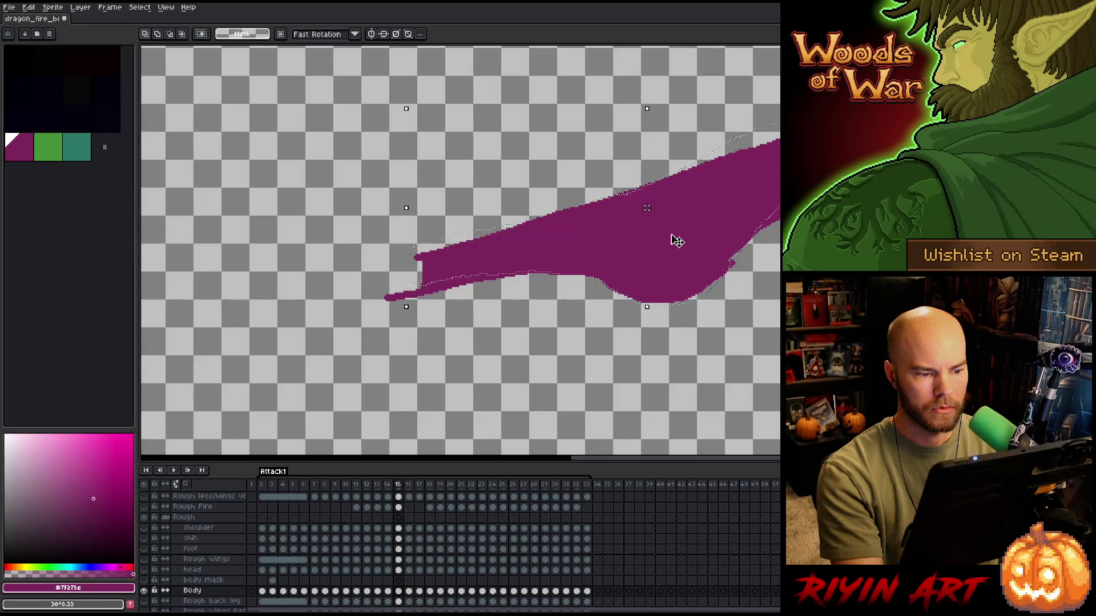
pyautogui.hotkey('ctrl', 'd')
pyautogui.press('Left')
pyautogui.press('Right')
pyautogui.press('Left')
pyautogui.press('Right')
pyautogui.press('Left')
pyautogui.press('Right')
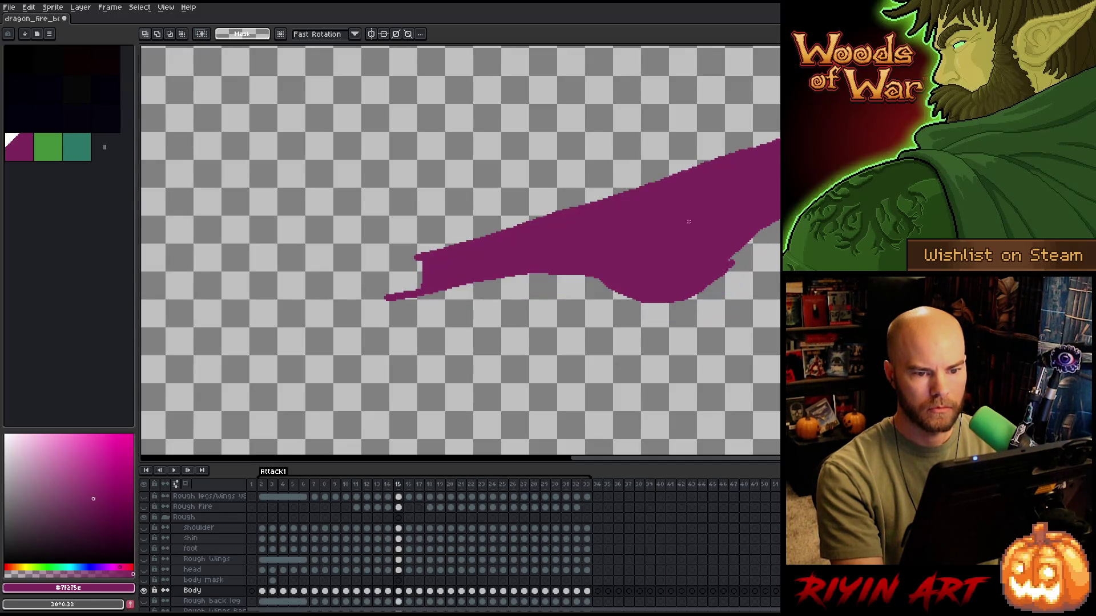
pyautogui.scroll(2, 719, 170)
# - Fill the notch in the neck's edge on frame 15 and compare it with frame 14
pyautogui.press('b')
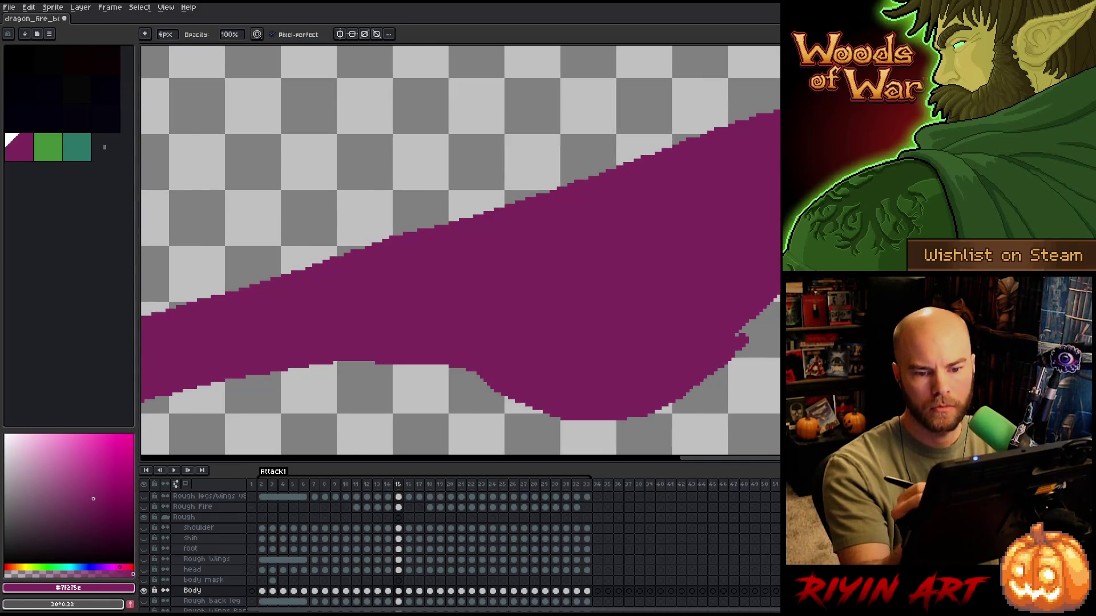
pyautogui.click(746, 346)
pyautogui.moveTo(742, 336); pyautogui.dragTo(771, 302)
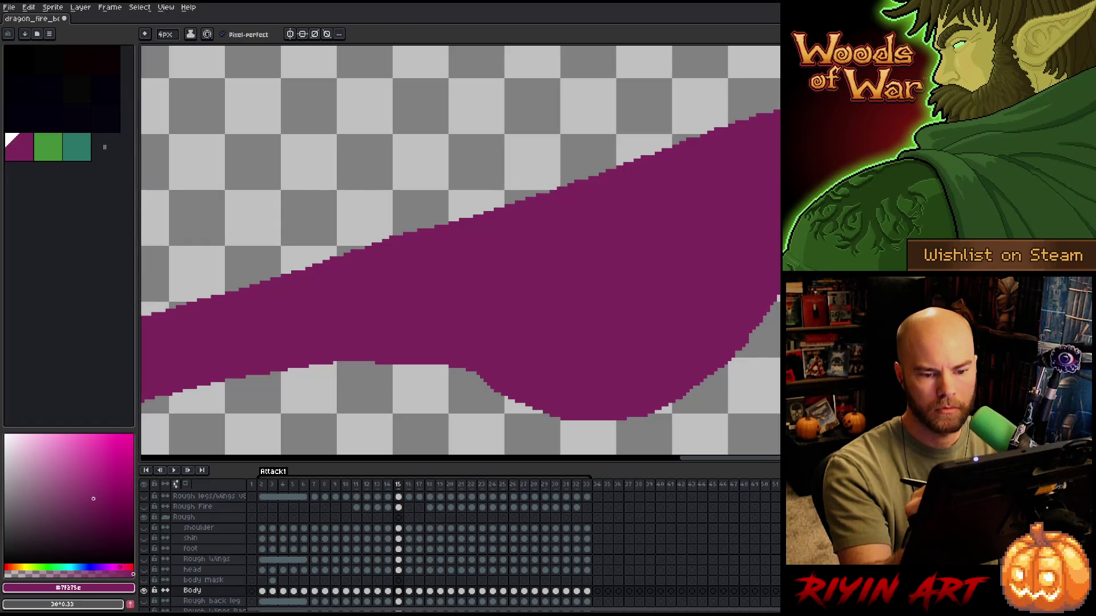
pyautogui.press('Left')
pyautogui.press('Right')
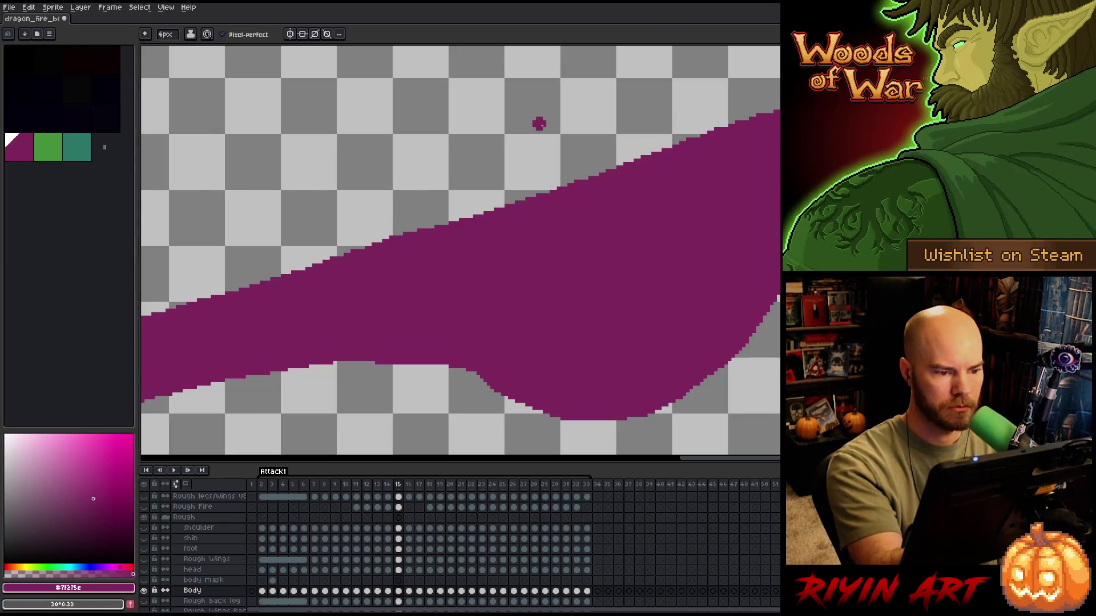
pyautogui.press(',')
pyautogui.press('.')
pyautogui.press(',')
pyautogui.press('.')
pyautogui.press(',')
pyautogui.press('.')
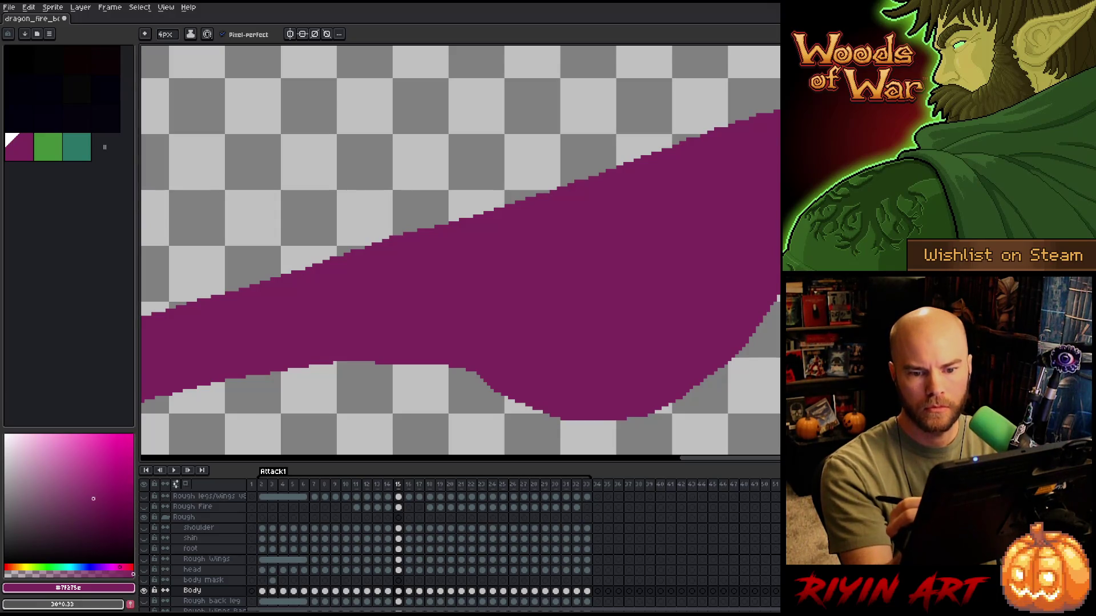
# - Outline a rounded left tip on frame 15's neck and fill it solid magenta
pyautogui.press('b')
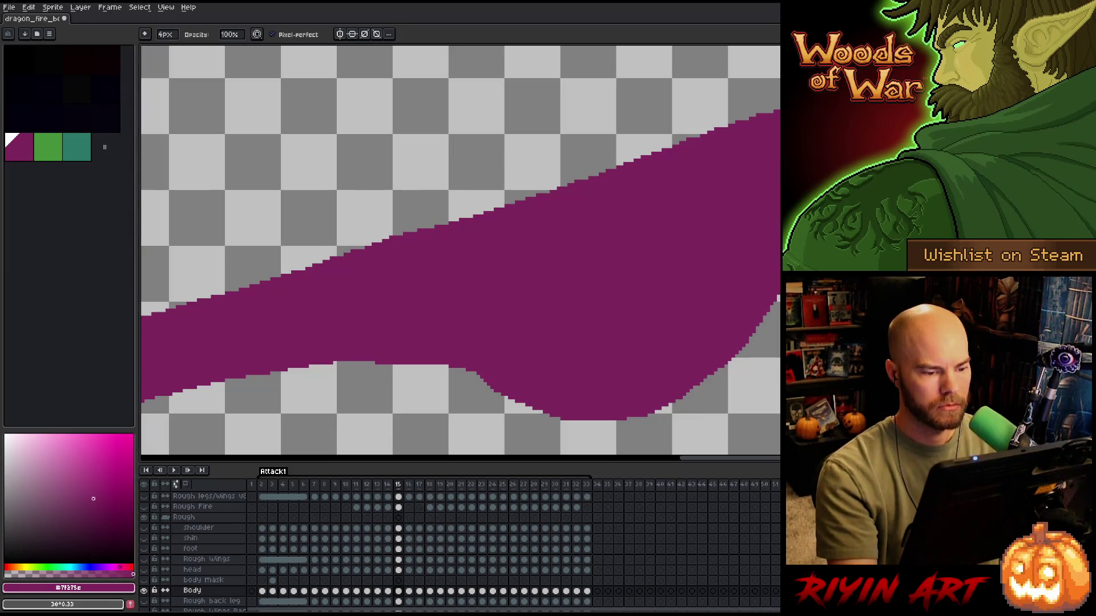
pyautogui.press('-')
pyautogui.press(',')
pyautogui.press('.')
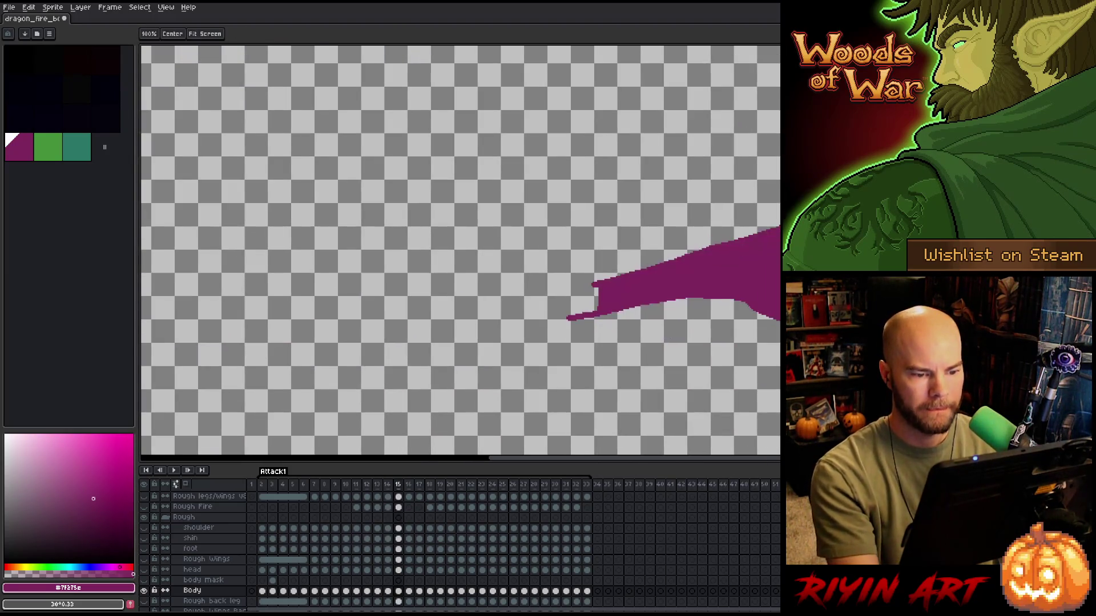
pyautogui.moveTo(742, 257); pyautogui.dragTo(505, 294)
pyautogui.press('+')
pyautogui.moveTo(301, 322)
pyautogui.mouseDown()
pyautogui.moveTo(254, 359)
pyautogui.moveTo(303, 361)
pyautogui.mouseUp()
pyautogui.press('g')
pyautogui.click(285, 348)
# - On frame 16, outline a rounded neck tip and fill it solid magenta
pyautogui.moveTo(674, 382); pyautogui.dragTo(617, 368)
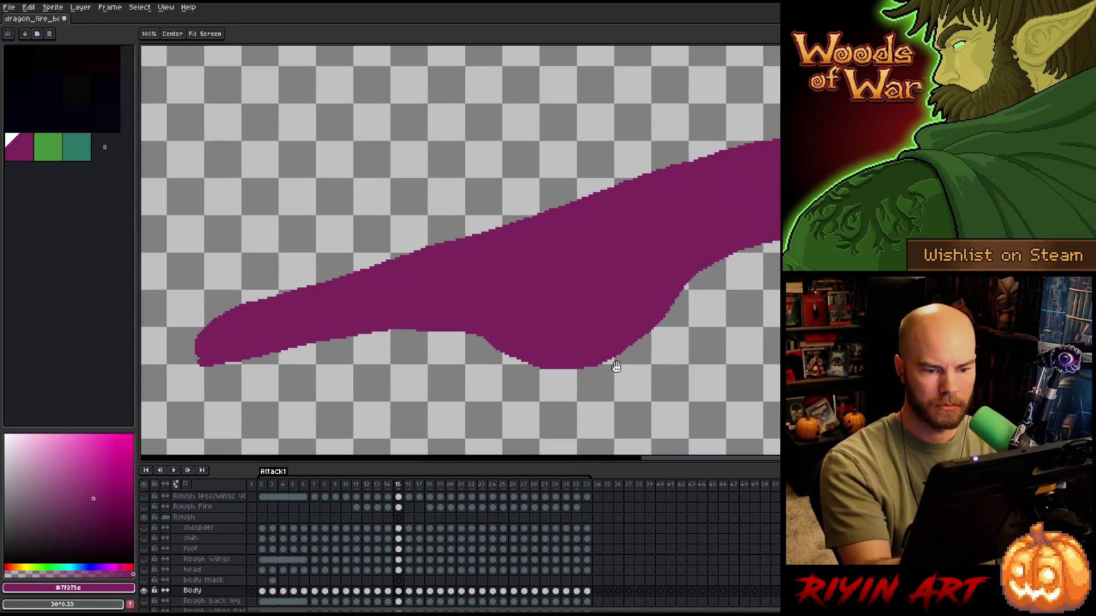
pyautogui.press(',')
pyautogui.press(',')
pyautogui.press(',')
pyautogui.press('.')
pyautogui.press('.')
pyautogui.press('.')
pyautogui.press('.')
pyautogui.press('b')
pyautogui.moveTo(208, 294); pyautogui.dragTo(247, 331)
pyautogui.press('g')
pyautogui.click(223, 300)
# - Compare frame 16 with frame 15 and load the body mask shape as a selection
pyautogui.press('b')
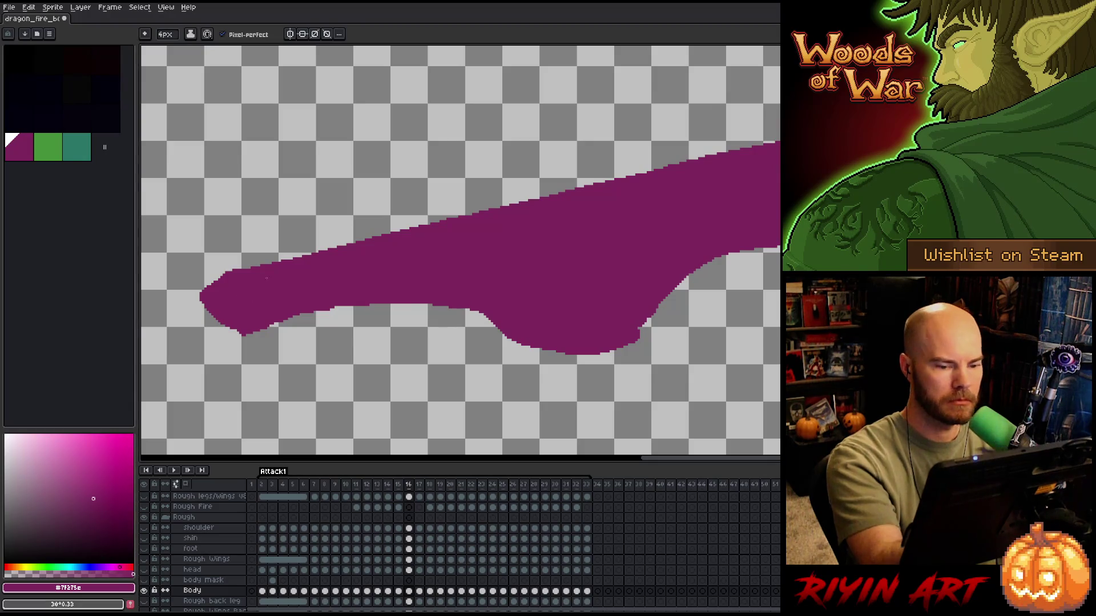
pyautogui.press(',')
pyautogui.press('.')
pyautogui.press(',')
pyautogui.press('.')
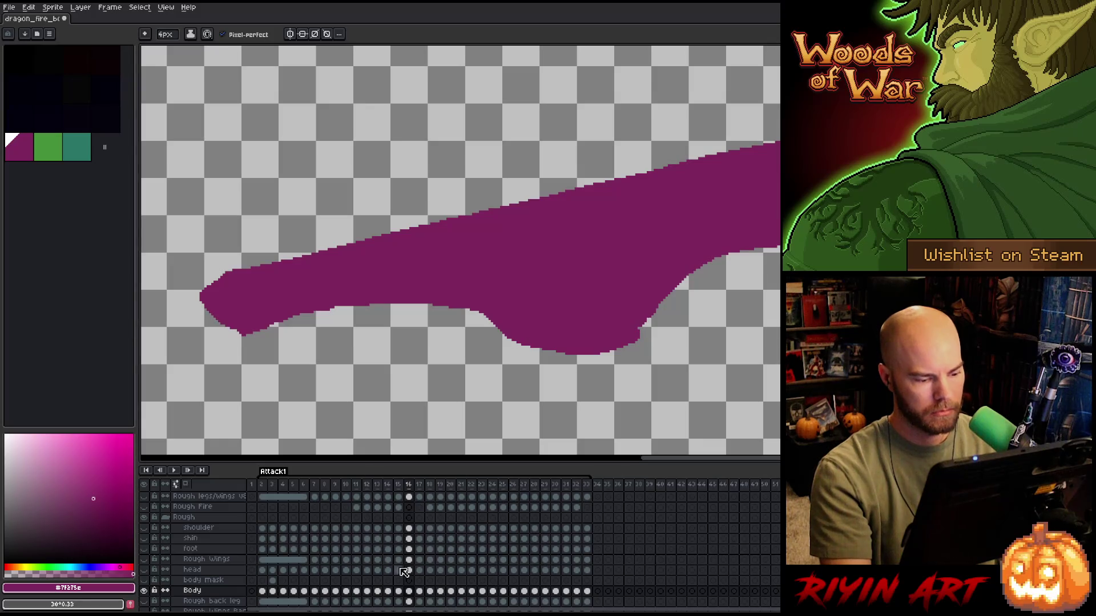
pyautogui.keyDown('ctrl'); pyautogui.click(409, 581); pyautogui.keyUp('ctrl')
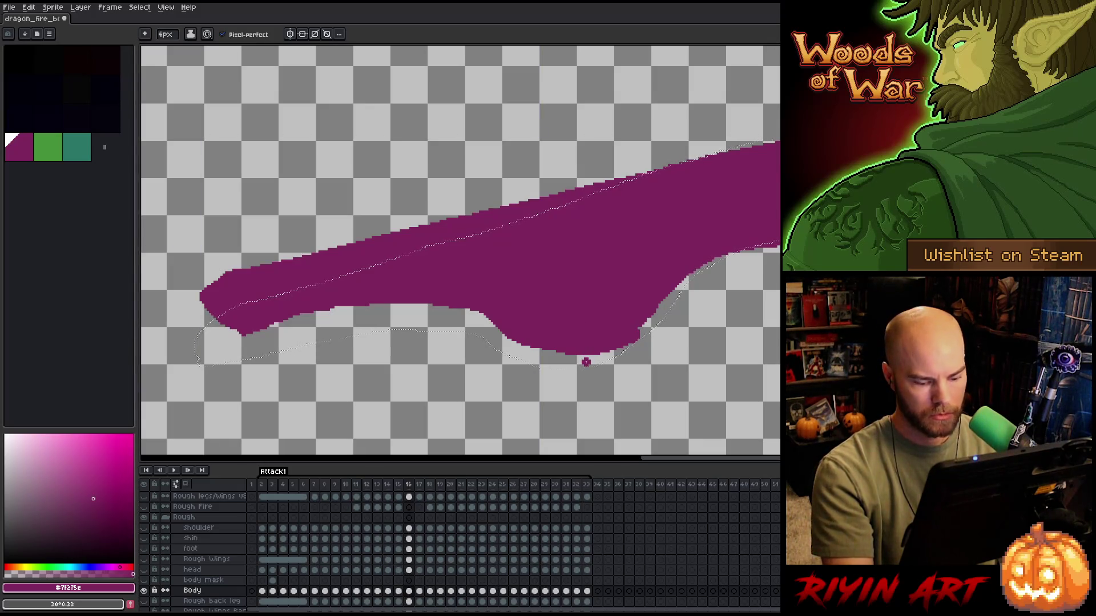
pyautogui.press('m')
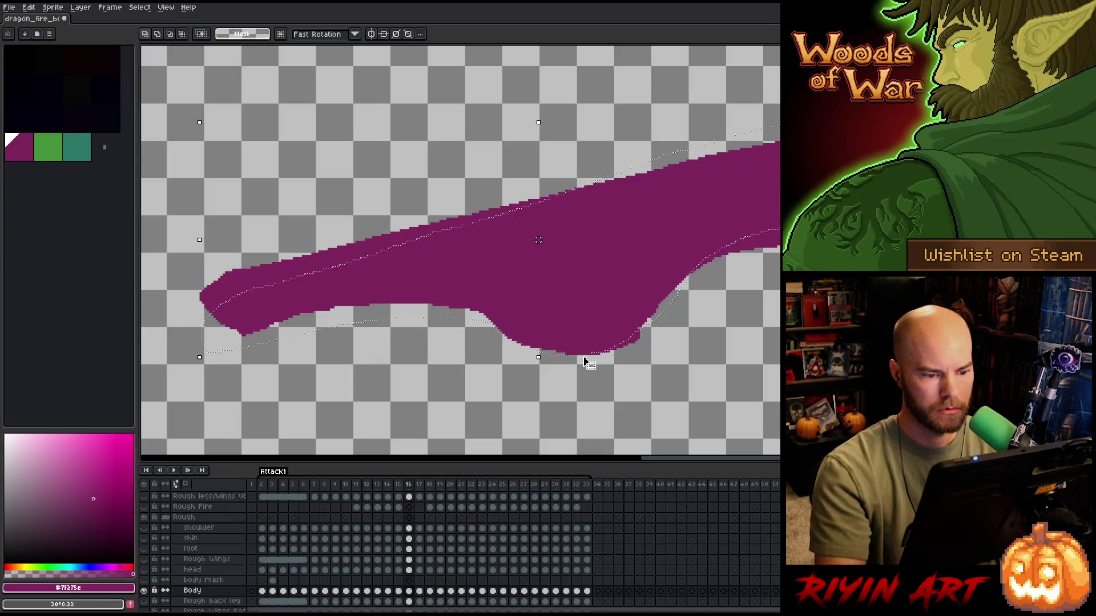
# - Paint extra magenta along the neck's upper edge inside the selection, then deselect
pyautogui.press('b')
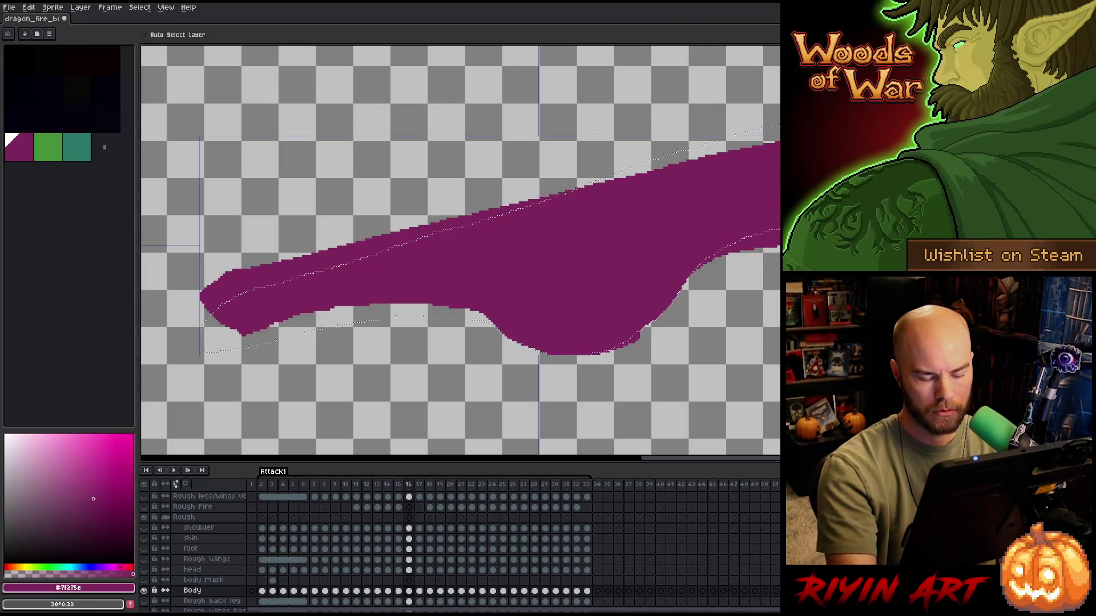
pyautogui.press('e')
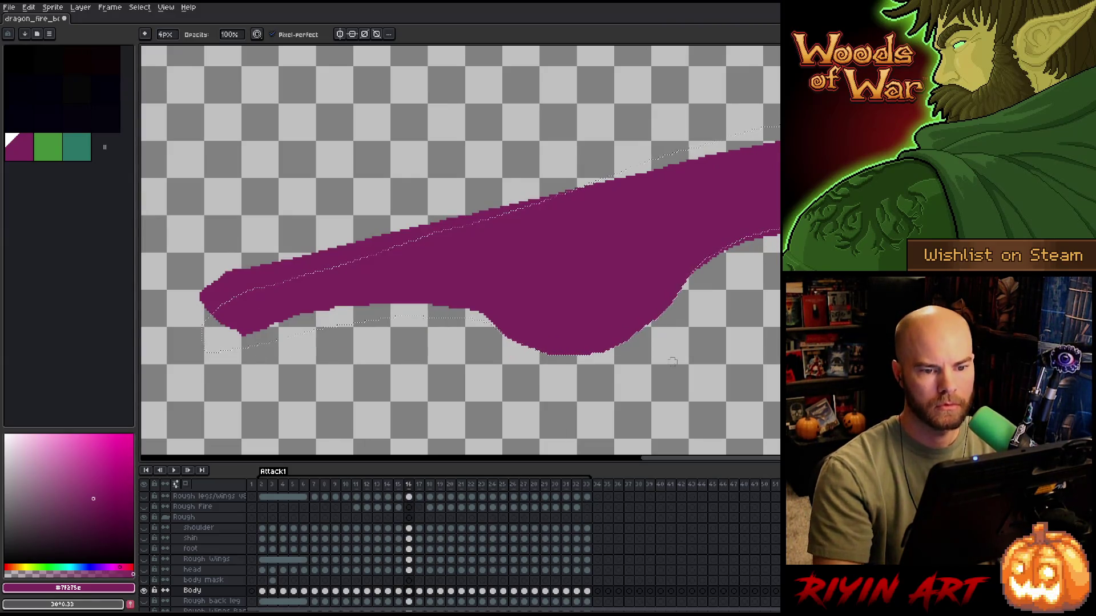
pyautogui.press('e')
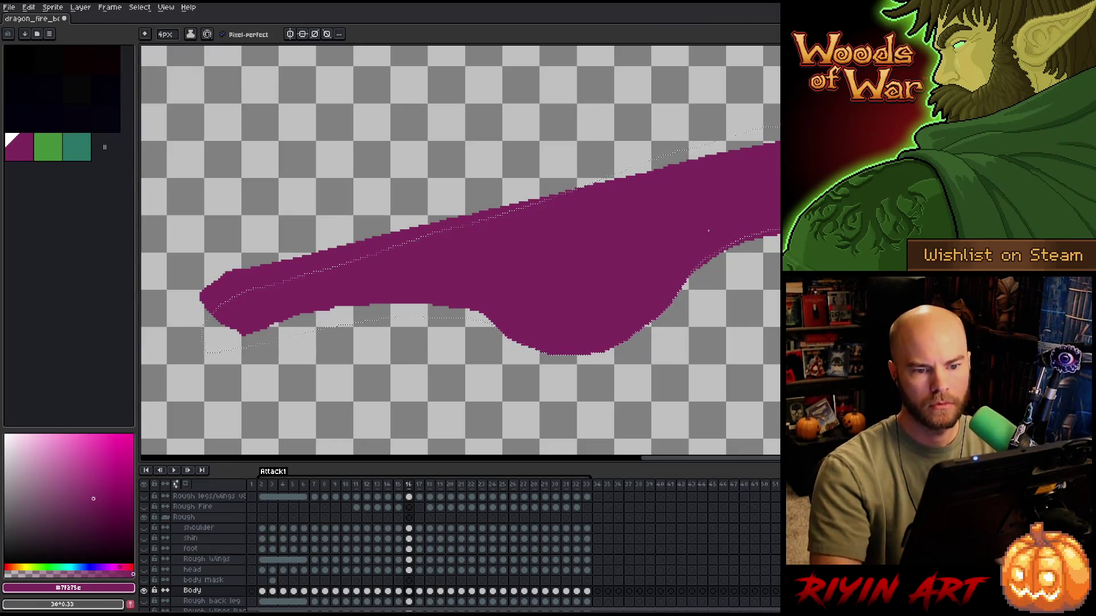
pyautogui.moveTo(742, 144); pyautogui.dragTo(780, 137)
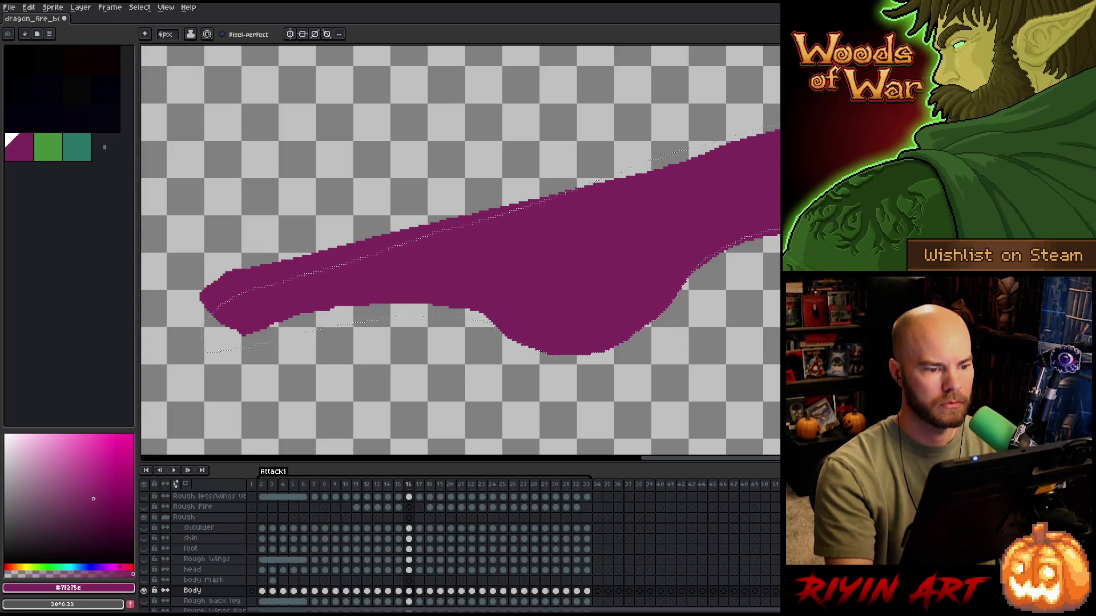
pyautogui.hotkey('ctrl', 'd')
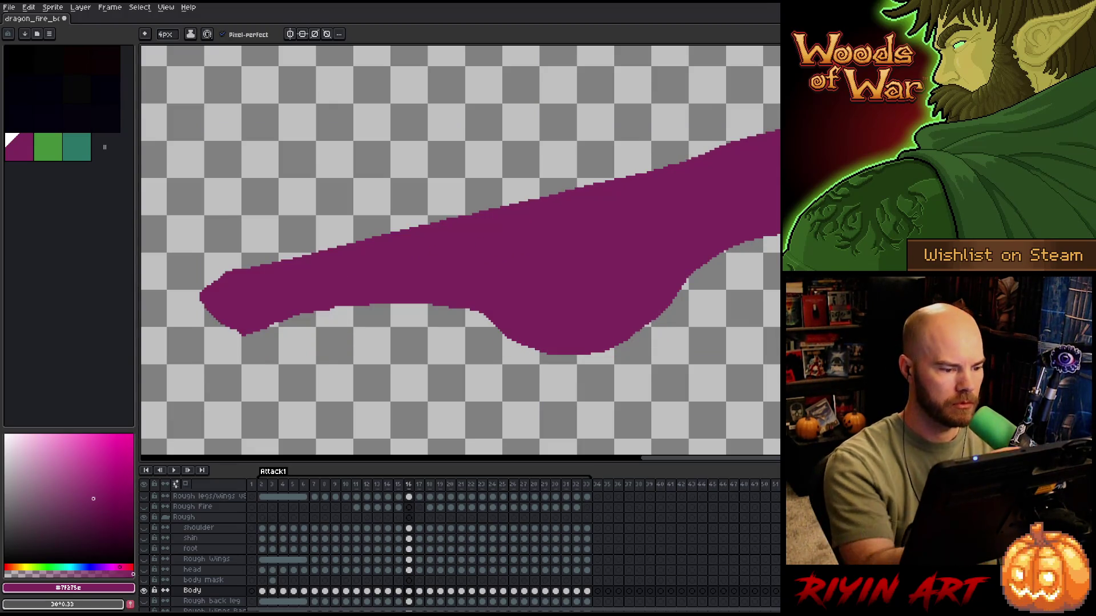
# - Step through frames to frame 17 and fill the notch at the neck's left tip
pyautogui.press('e')
pyautogui.press('Left')
pyautogui.press('Right')
pyautogui.press('Left')
pyautogui.press('Right')
pyautogui.press('Left')
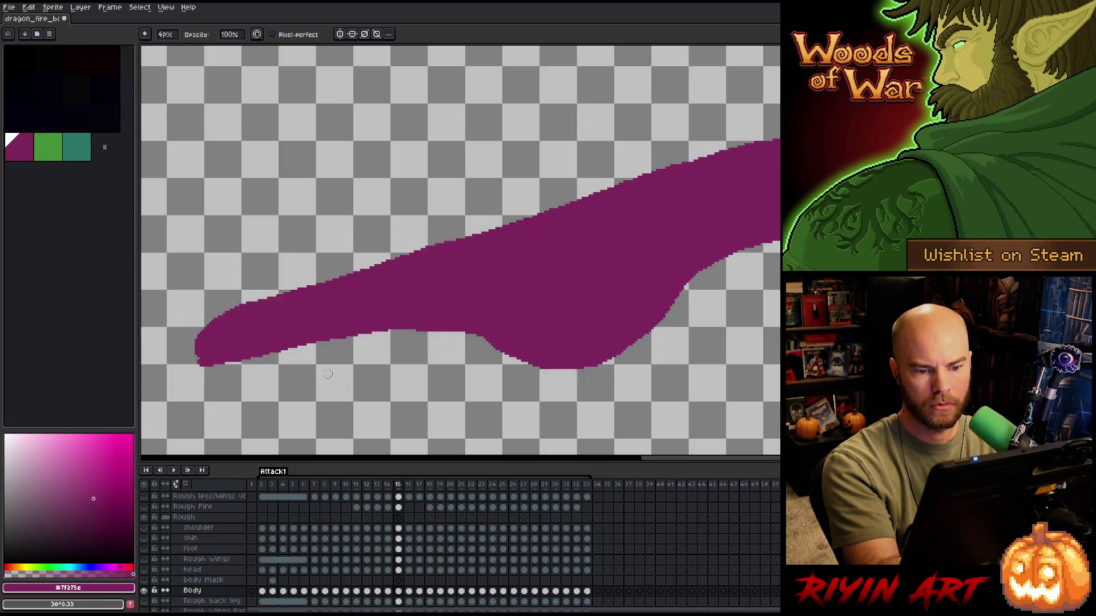
pyautogui.press('Right')
pyautogui.press('Right')
pyautogui.press('Left')
pyautogui.press('Right')
pyautogui.press('b')
pyautogui.moveTo(239, 276)
pyautogui.mouseDown()
pyautogui.moveTo(238, 255)
pyautogui.moveTo(239, 263)
pyautogui.mouseUp()
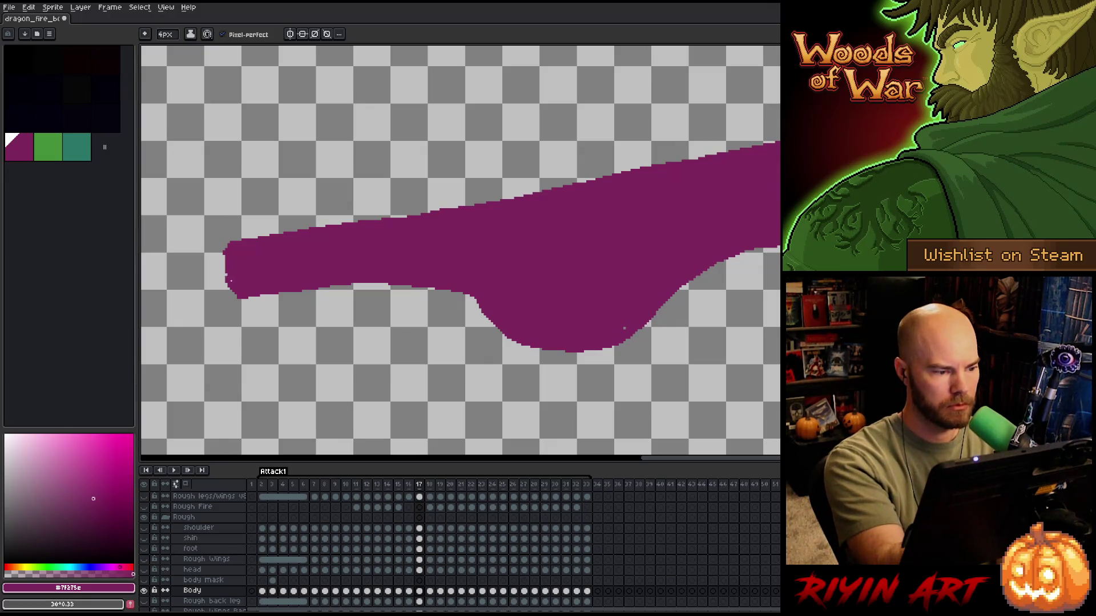
# - Go back to frame 16 and save the sprite
pyautogui.press('Left')
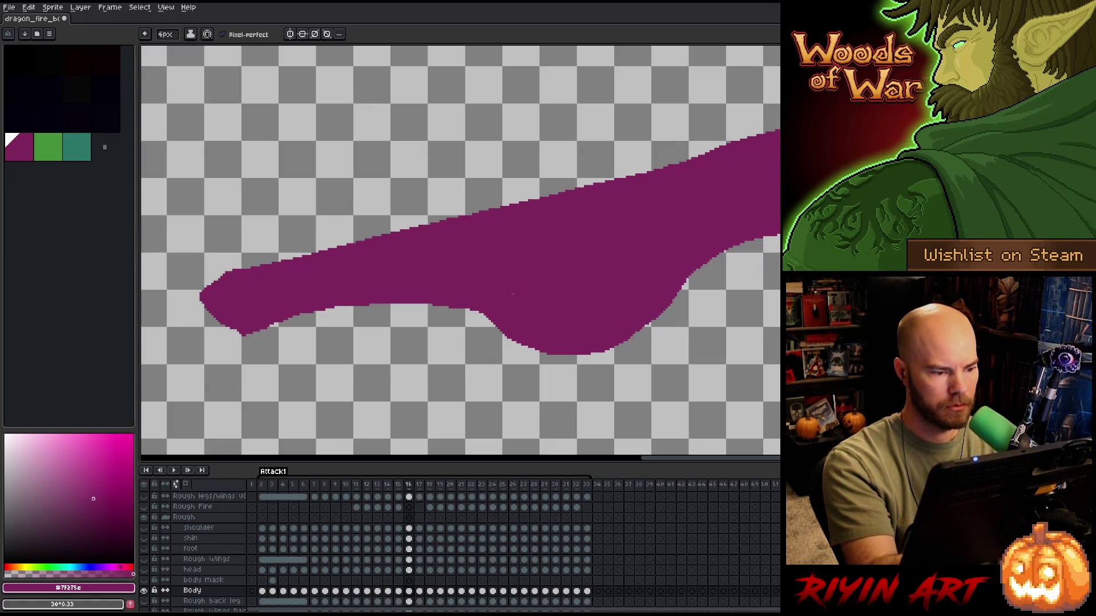
pyautogui.press('e')
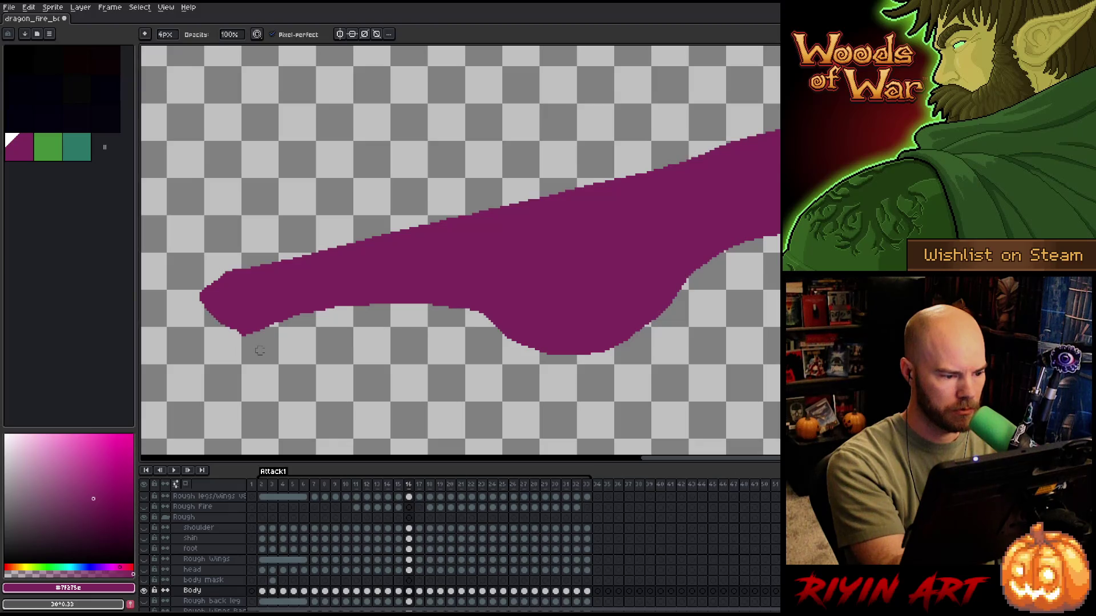
pyautogui.press('b')
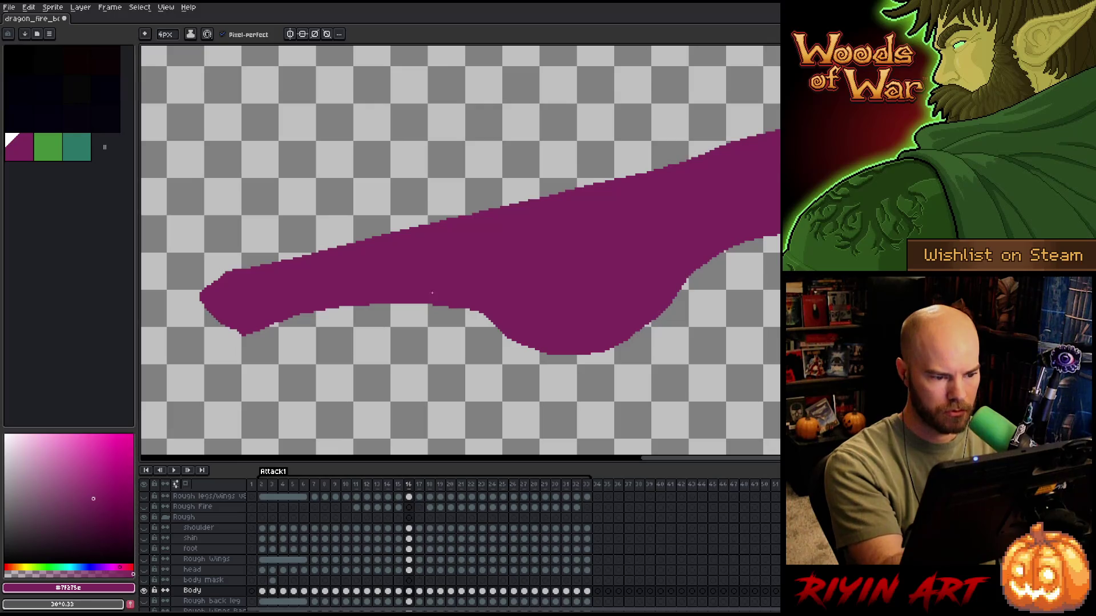
pyautogui.press('e')
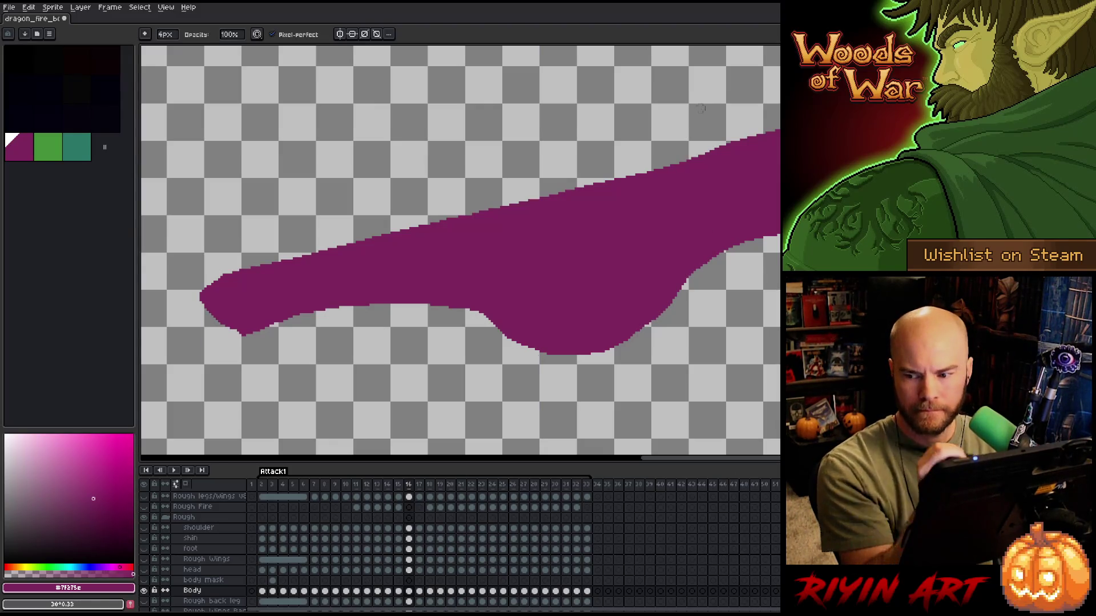
pyautogui.press('v')
pyautogui.hotkey('ctrl', 's')
pyautogui.press('b')
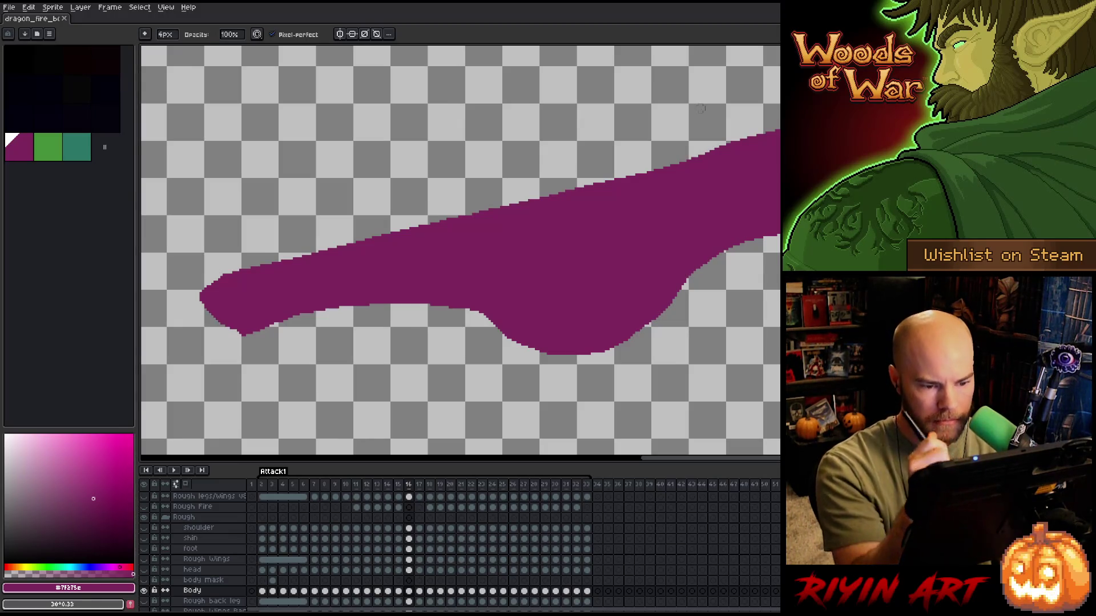
pyautogui.press('b')
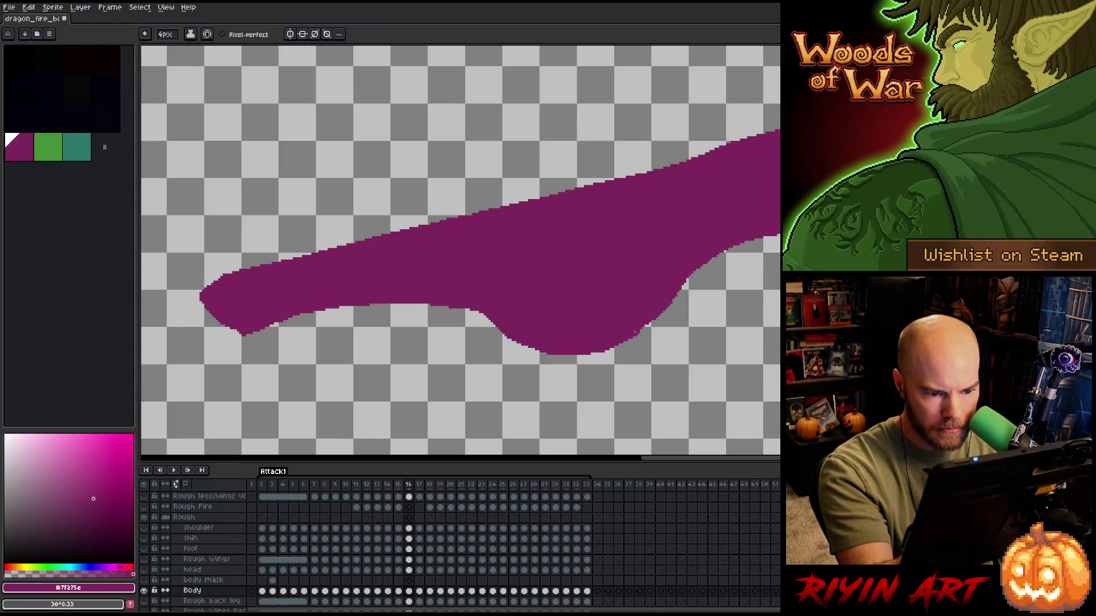
pyautogui.hotkey('ctrl', 's')
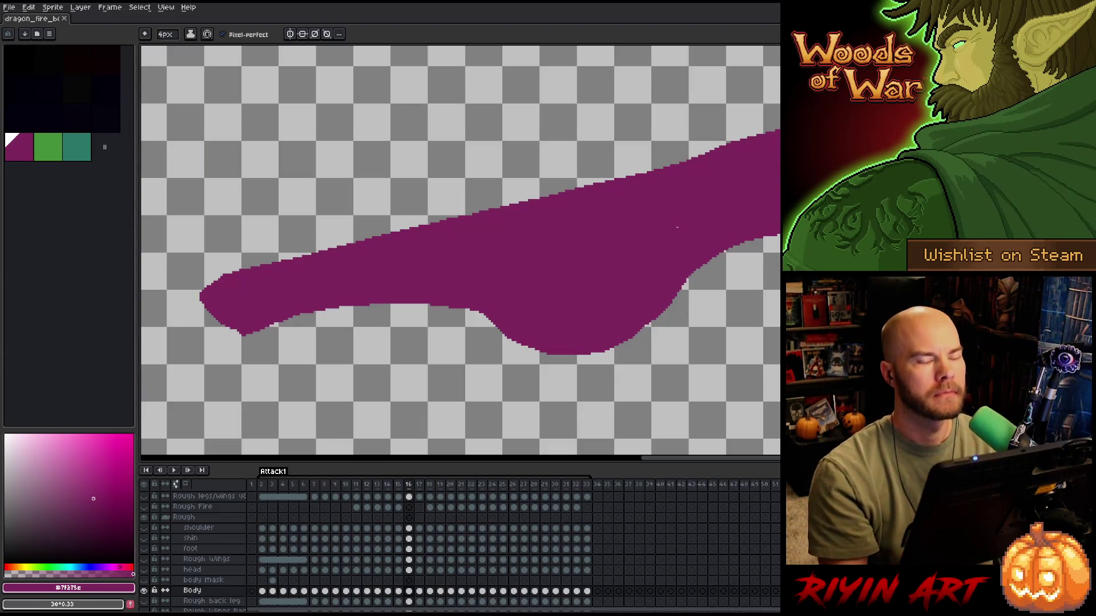
# - Flip between frames 16 and 17 and pan so the whole neck is visible
pyautogui.scroll(-2, 706, 193)
pyautogui.press('Right')
pyautogui.press('Left')
pyautogui.press('Right')
pyautogui.moveTo(672, 288); pyautogui.dragTo(514, 268)
pyautogui.scroll(1, 514, 268)
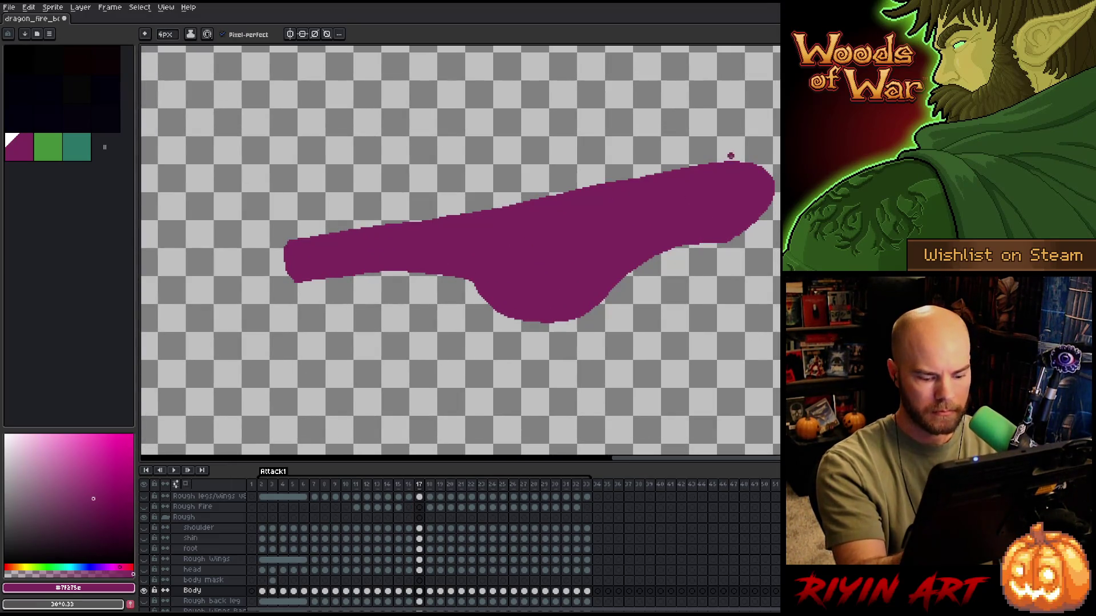
pyautogui.press('Left')
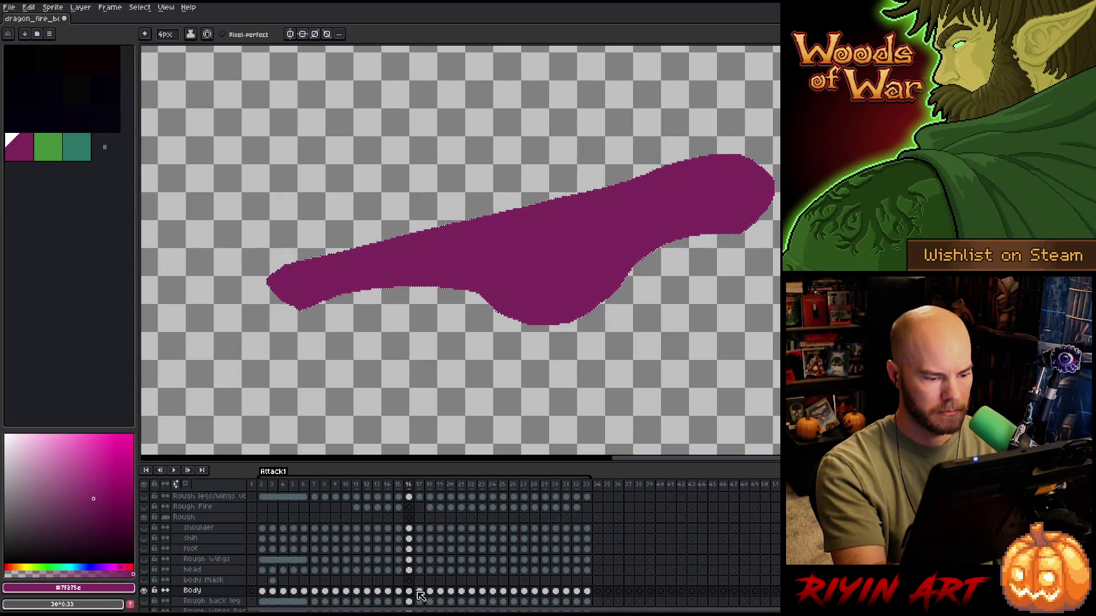
pyautogui.click(420, 592)
pyautogui.press('v')
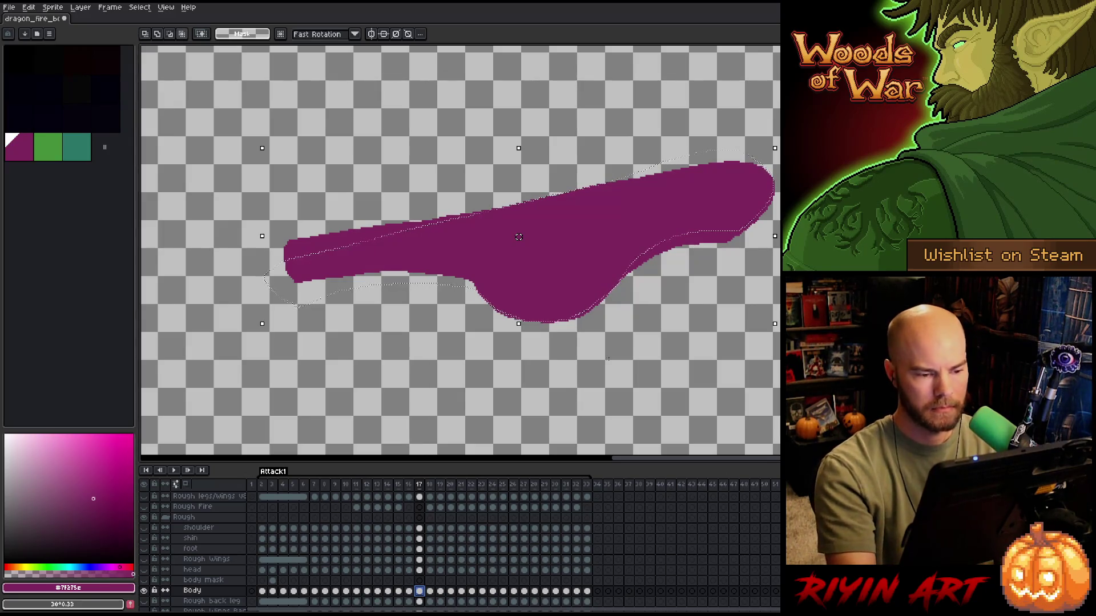
pyautogui.press('b')
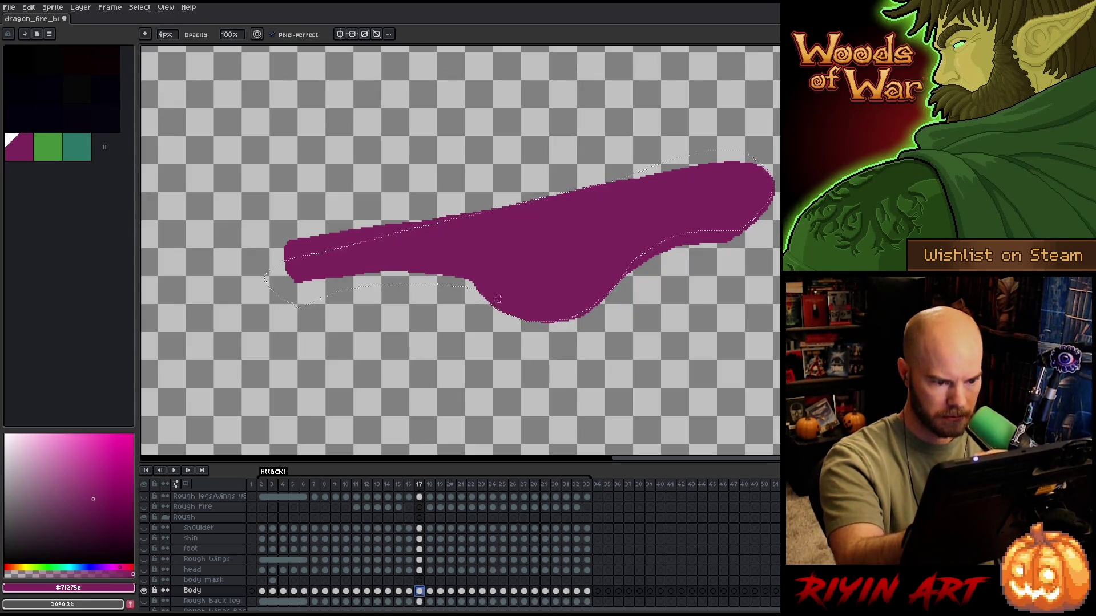
pyautogui.moveTo(521, 316); pyautogui.dragTo(521, 323)
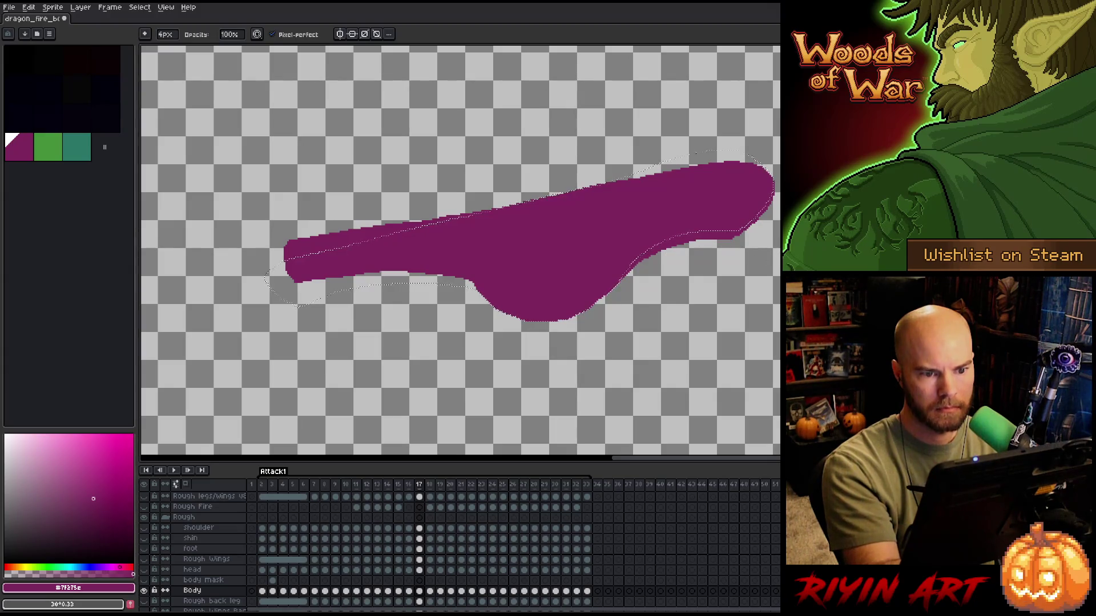
pyautogui.hotkey('ctrl', 'd')
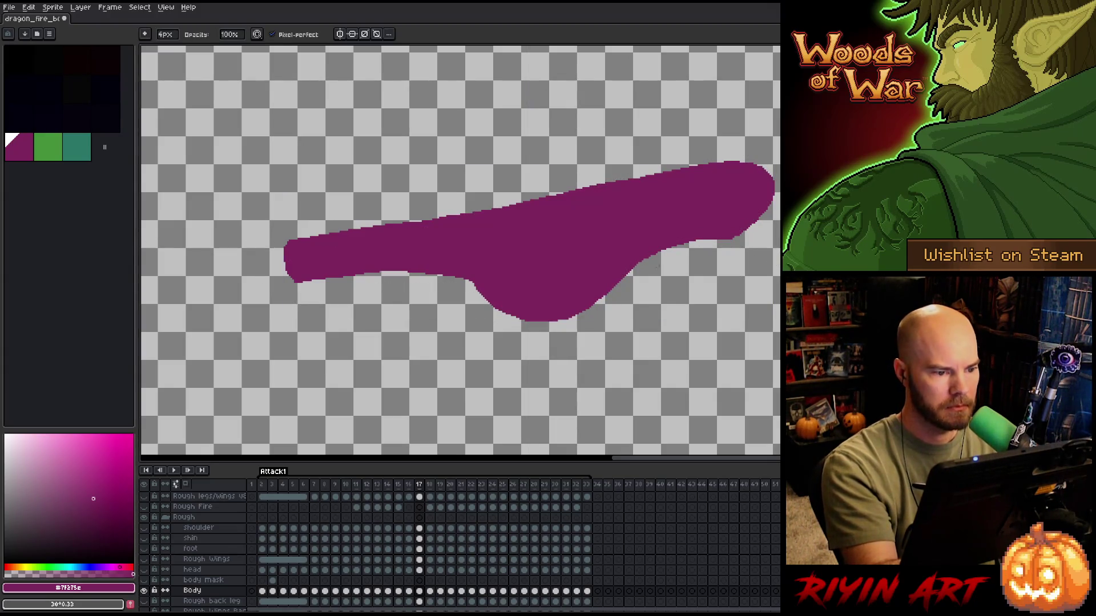
pyautogui.press('e')
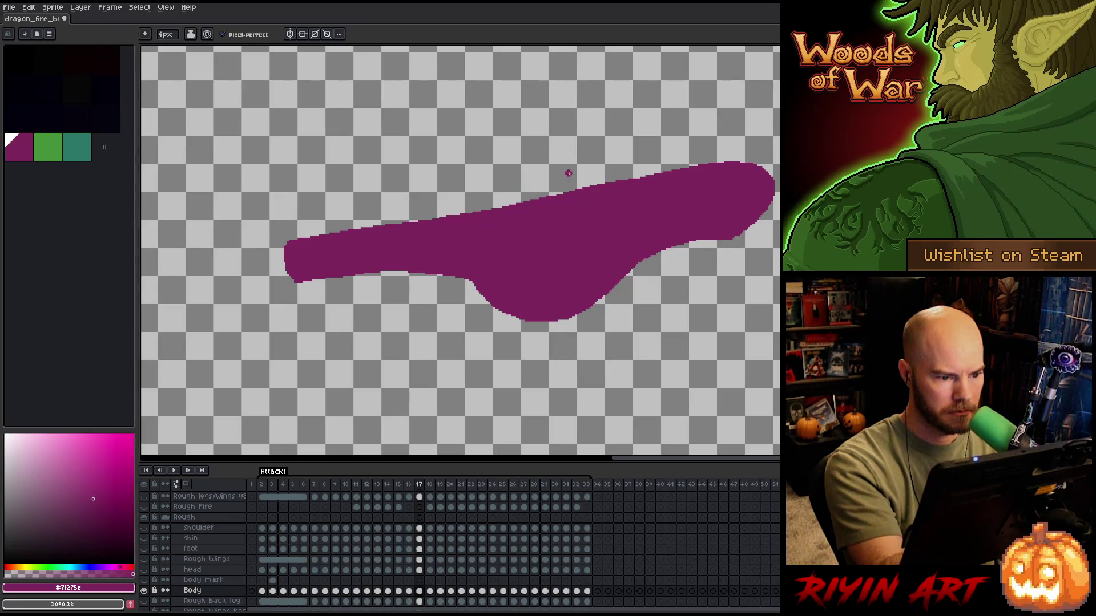
pyautogui.press(',')
pyautogui.press('.')
pyautogui.press(',')
pyautogui.press('.')
pyautogui.press(',')
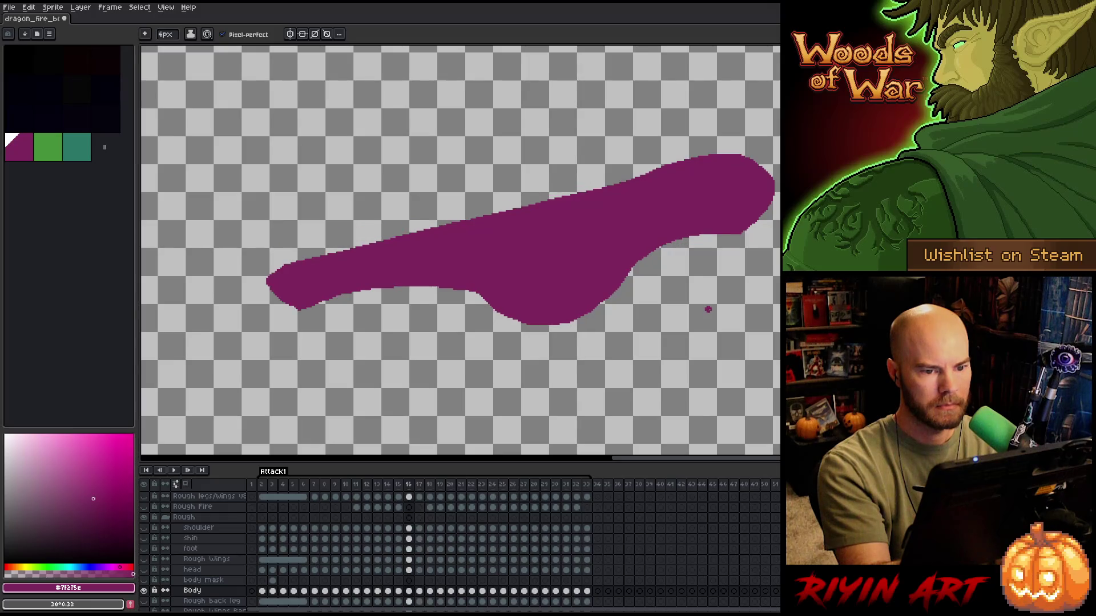
pyautogui.press('.')
pyautogui.press(',')
pyautogui.press('.')
pyautogui.press('.')
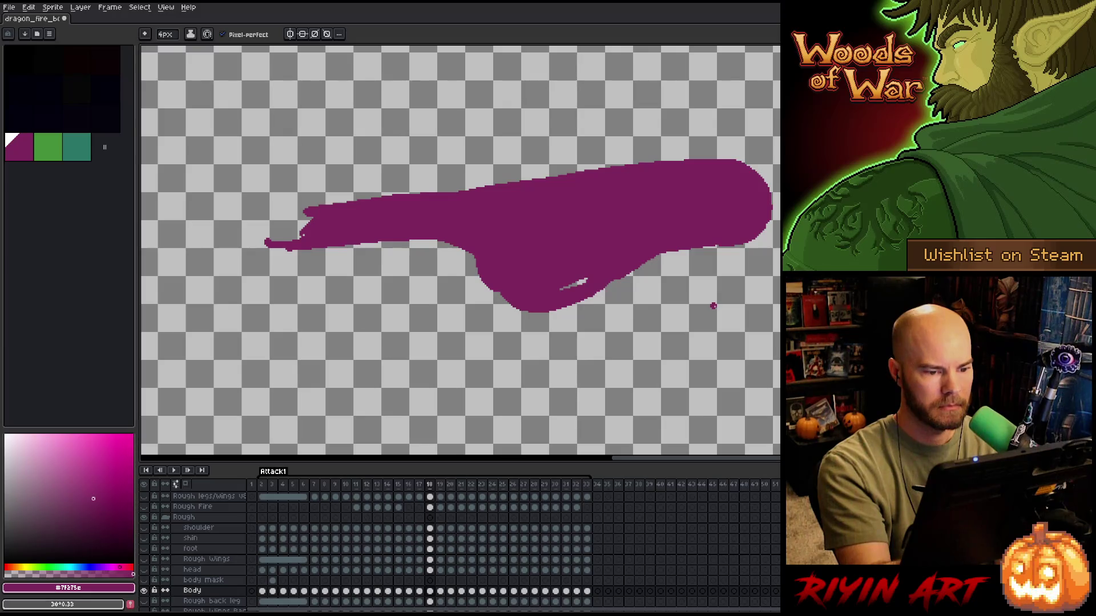
pyautogui.press(',')
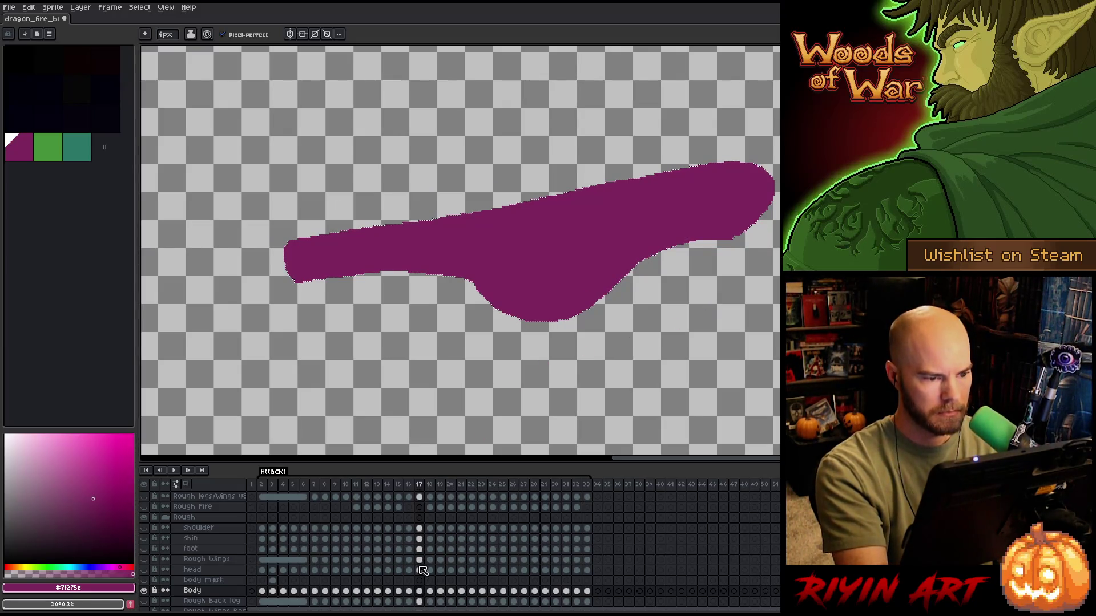
pyautogui.click(429, 592)
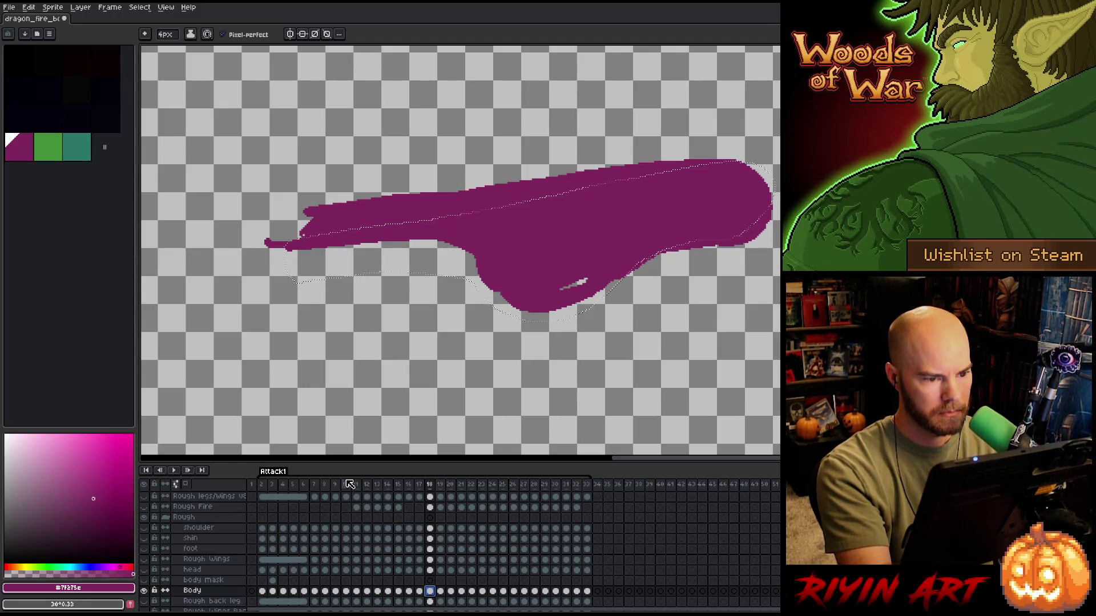
# - Load the body mask selection, nudge it up to fit, and paint in frame 18's lower-right edge
pyautogui.keyDown('ctrl'); pyautogui.click(273, 581); pyautogui.keyUp('ctrl')
pyautogui.press('m')
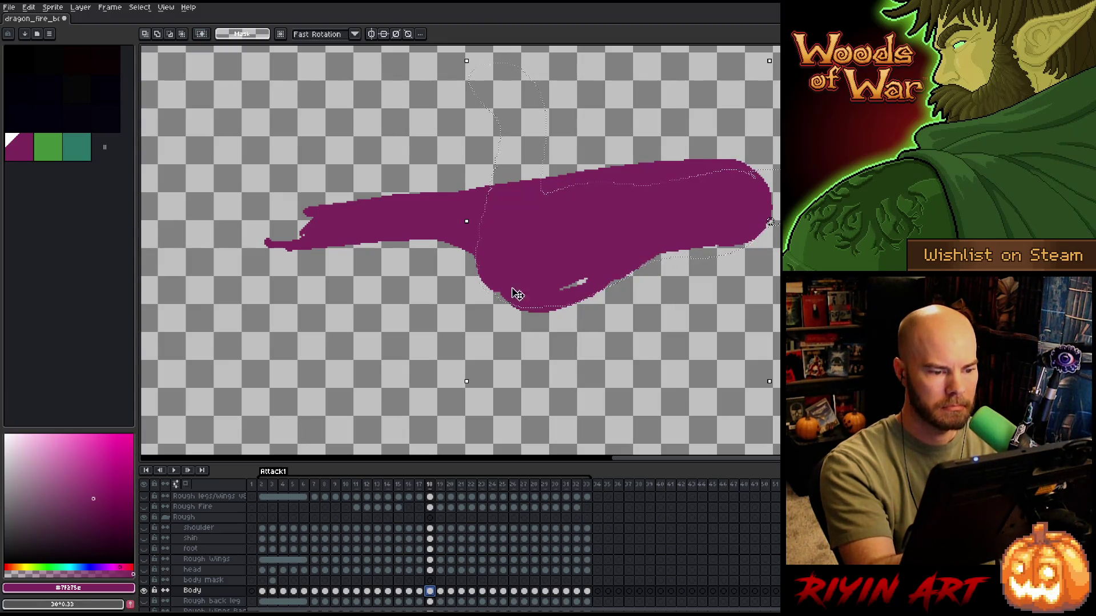
pyautogui.press('b')
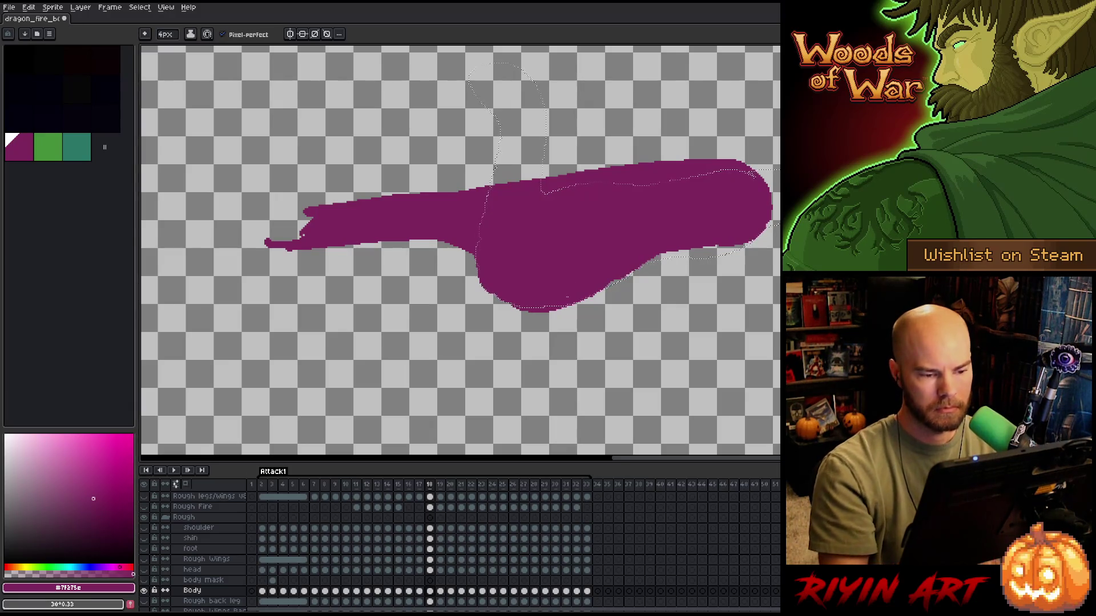
pyautogui.press('e')
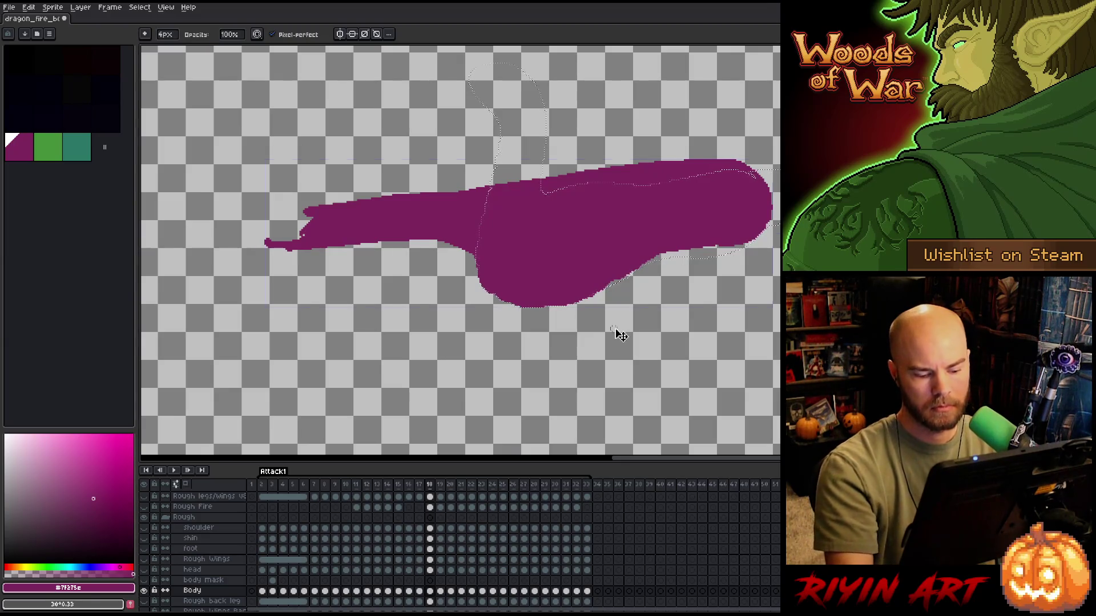
pyautogui.press('v')
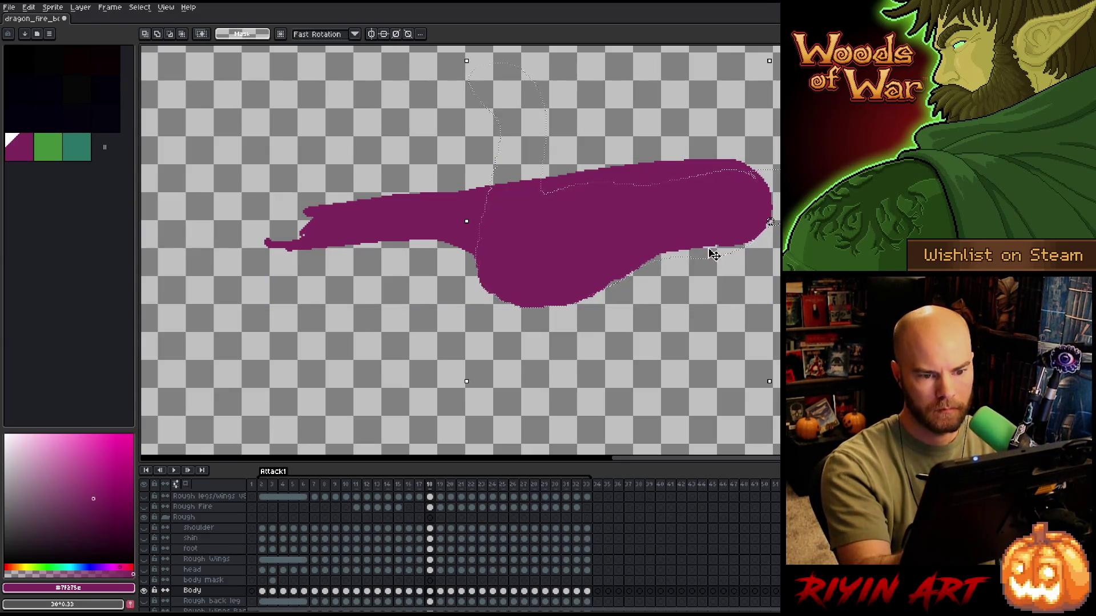
pyautogui.moveTo(708, 264); pyautogui.dragTo(710, 254)
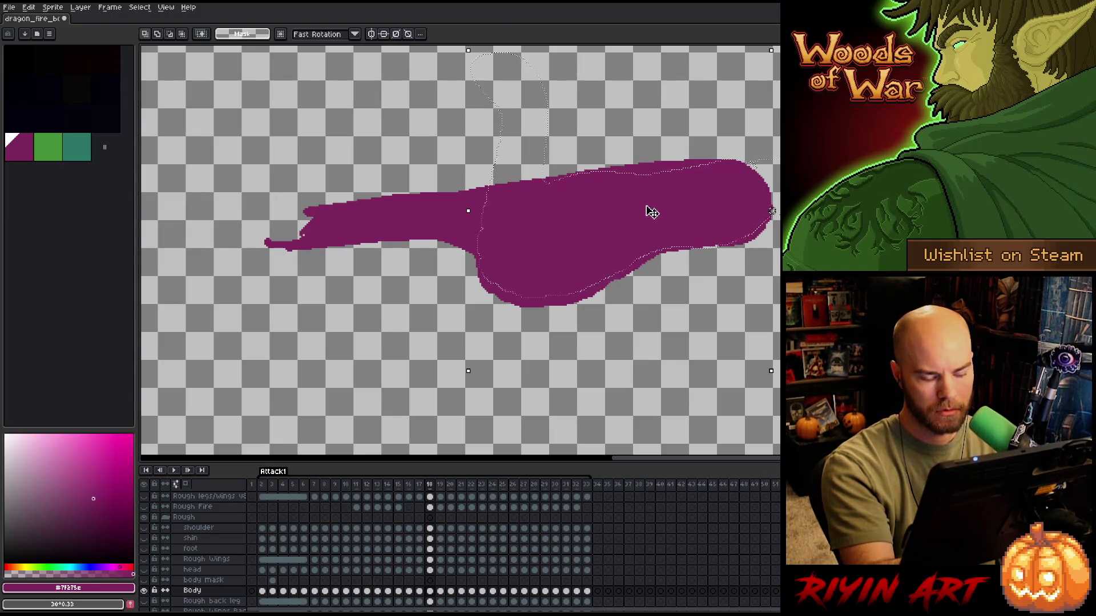
pyautogui.press('b')
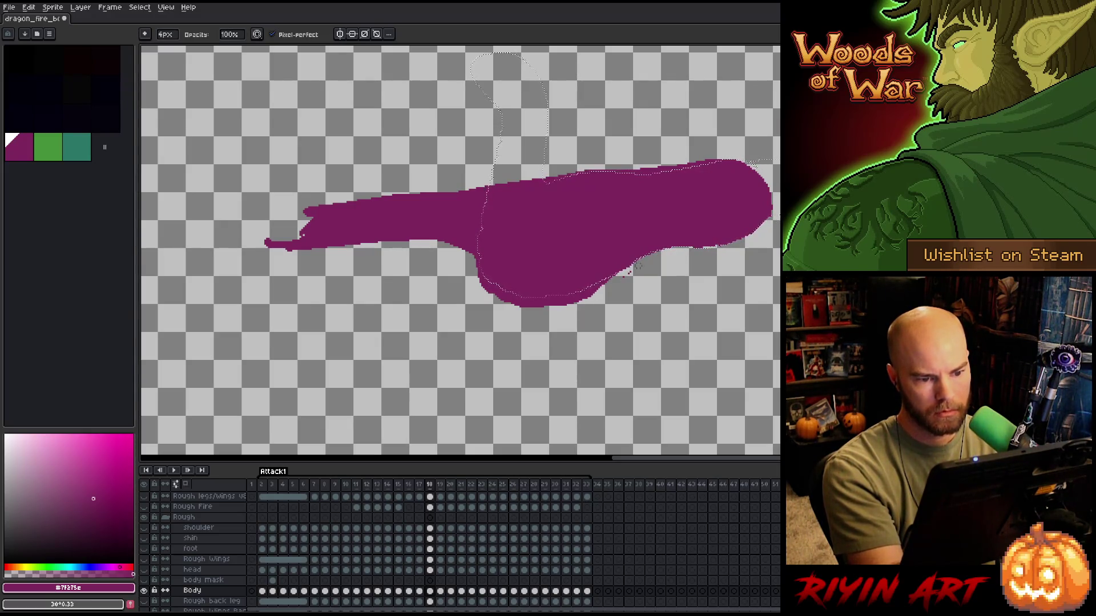
pyautogui.moveTo(588, 298); pyautogui.dragTo(605, 289)
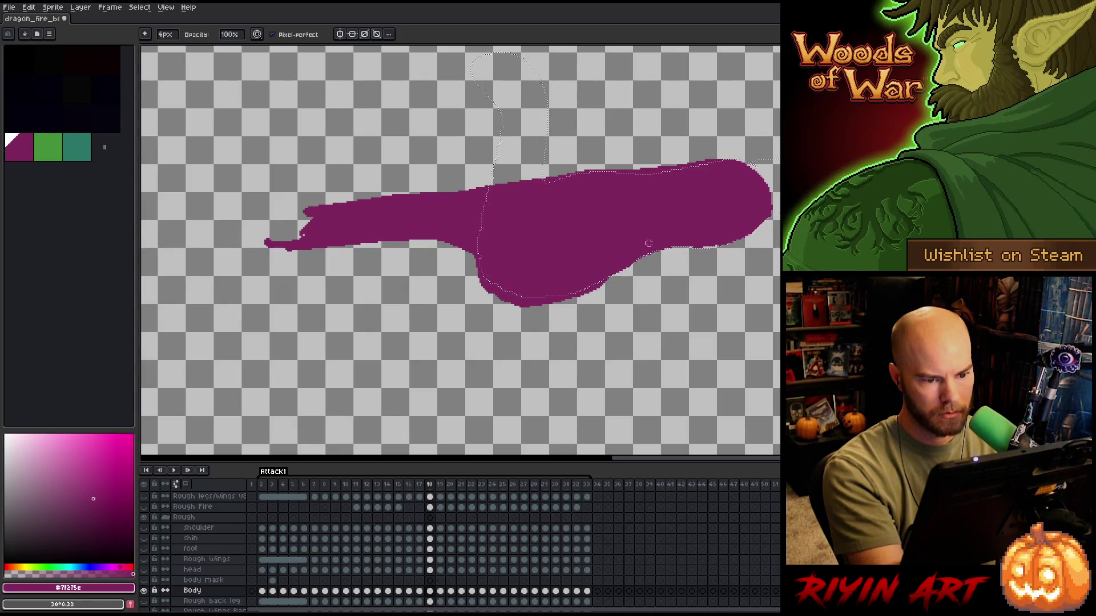
pyautogui.hotkey('ctrl', 'd')
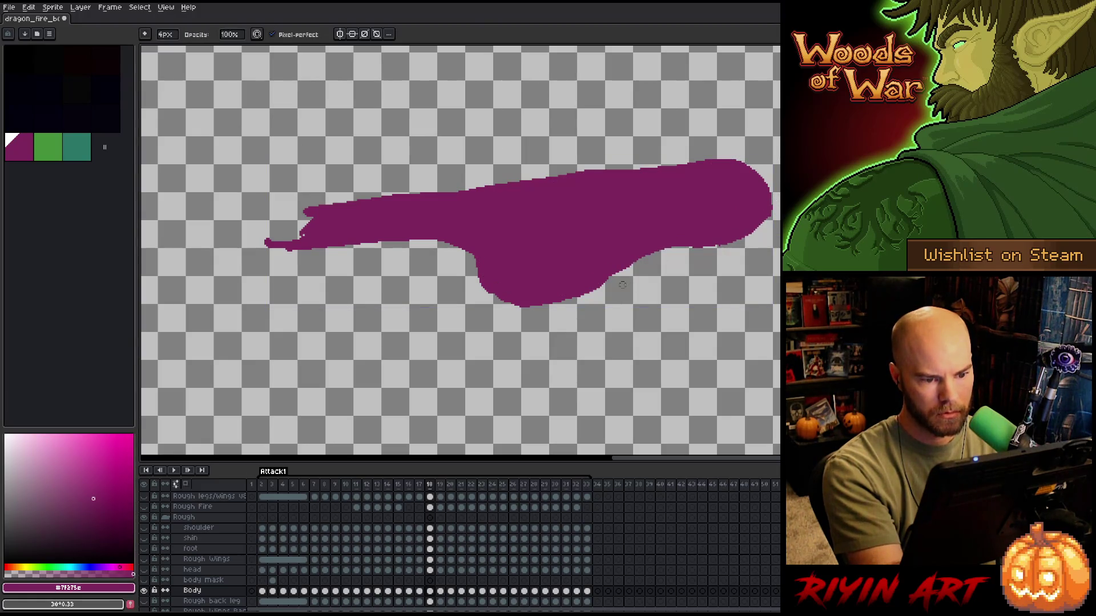
# - Compare neighbouring frames, then round off the neck's pointed left tip on frame 18
pyautogui.press('e')
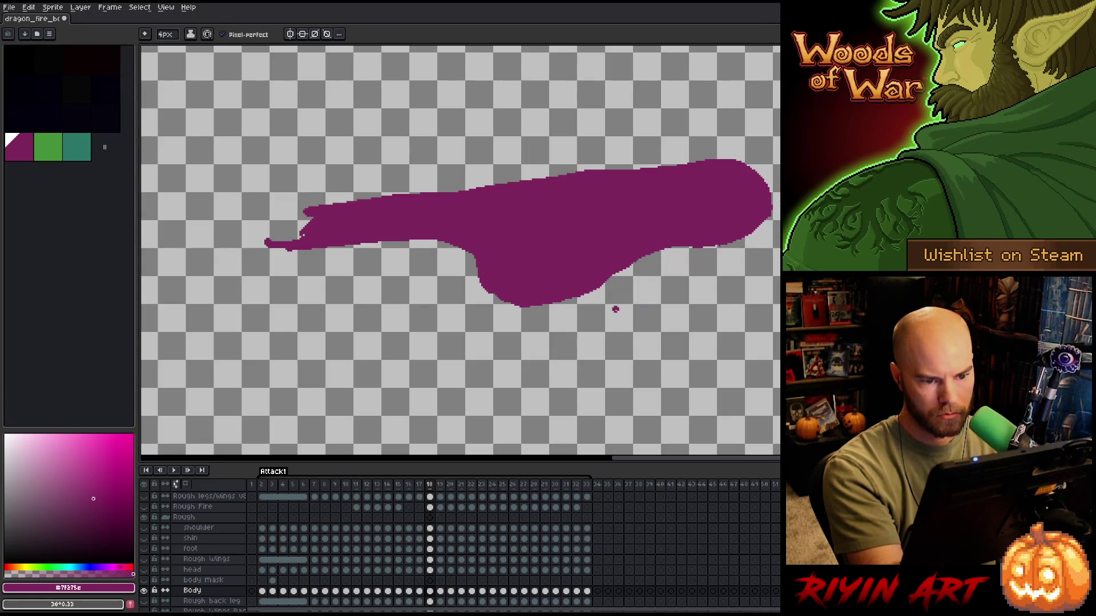
pyautogui.press('b')
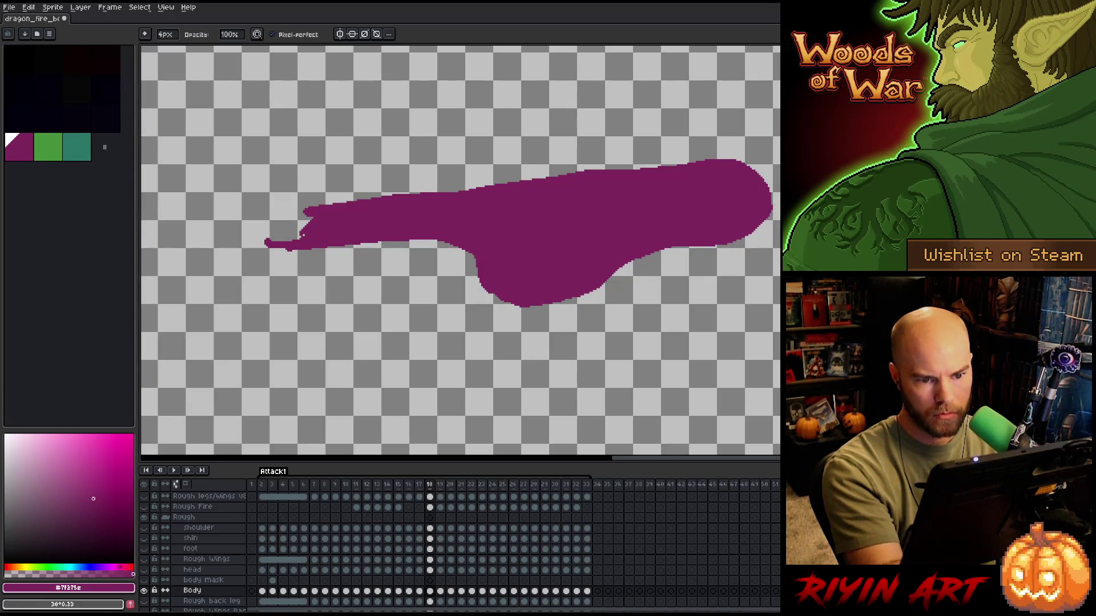
pyautogui.press('Left')
pyautogui.press('Right')
pyautogui.press('Left')
pyautogui.press('Right')
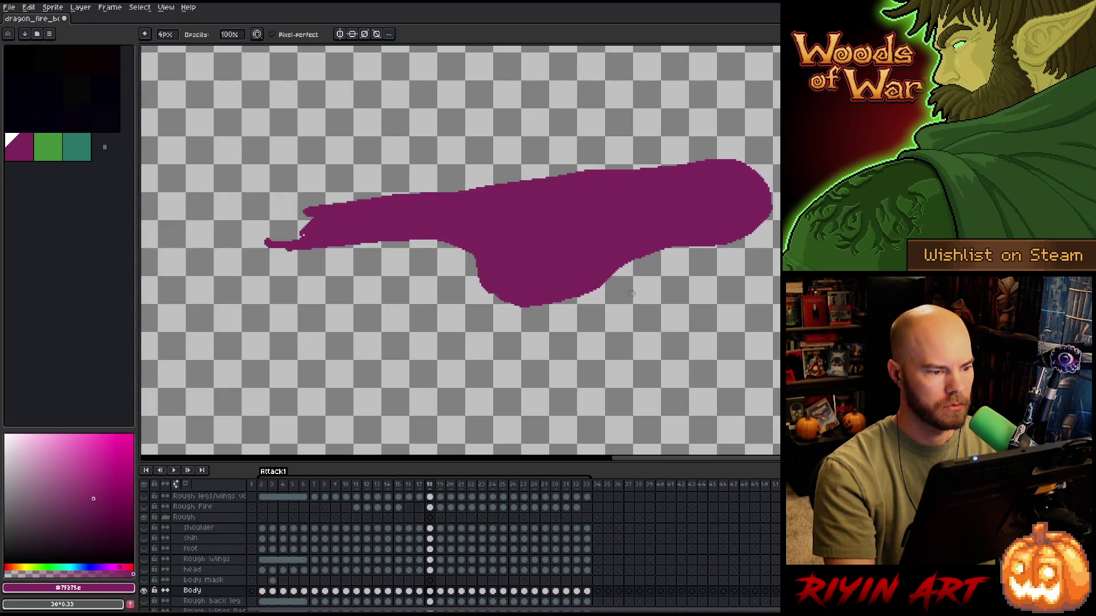
pyautogui.press('e')
pyautogui.moveTo(304, 209)
pyautogui.mouseDown()
pyautogui.moveTo(266, 244)
pyautogui.moveTo(304, 235)
pyautogui.mouseUp()
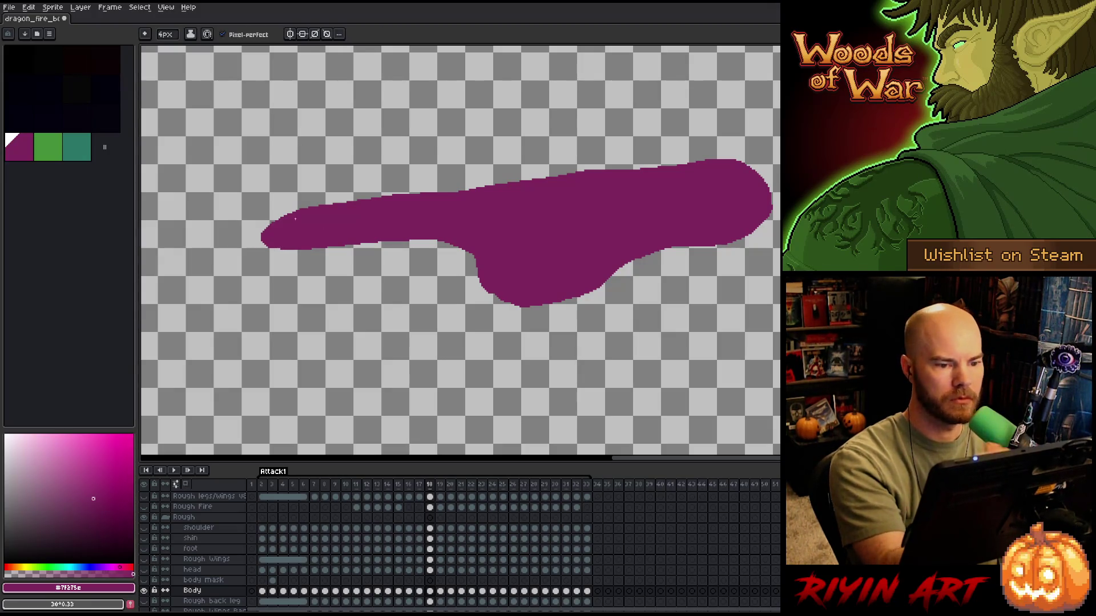
# - Save the file, flip through neighbouring frames to check motion, and load the Body cel selection
pyautogui.hotkey('ctrl', 's')
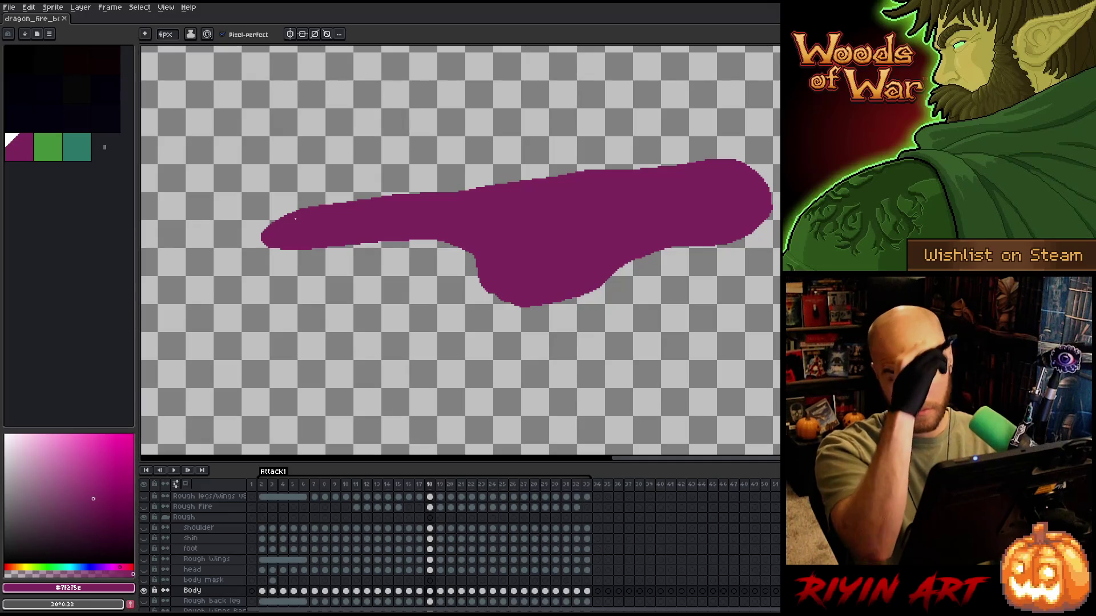
pyautogui.press('b')
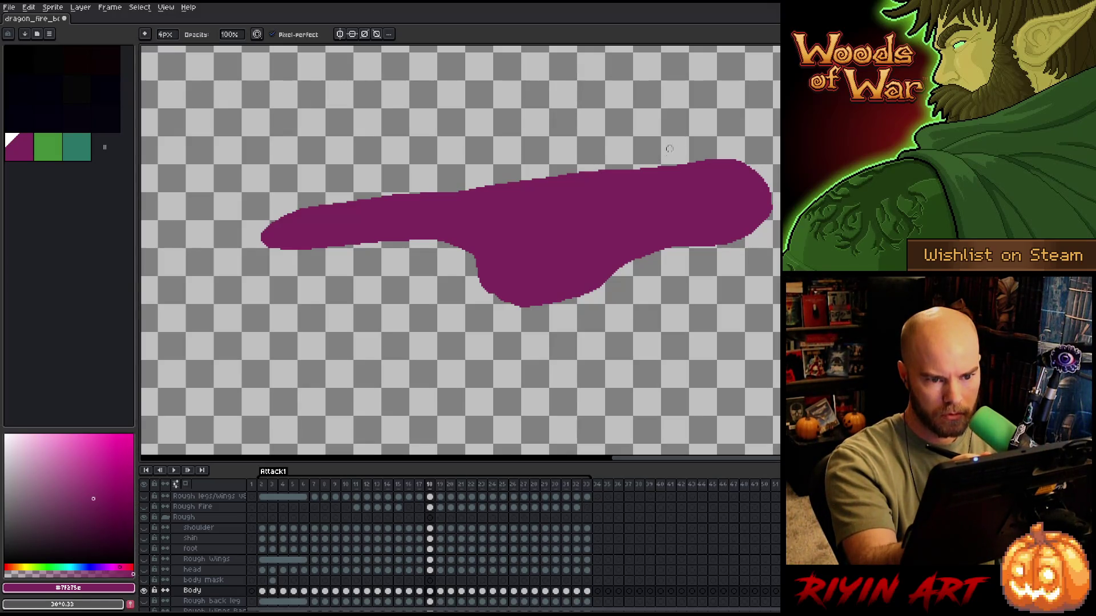
pyautogui.hotkey('ctrl', 's')
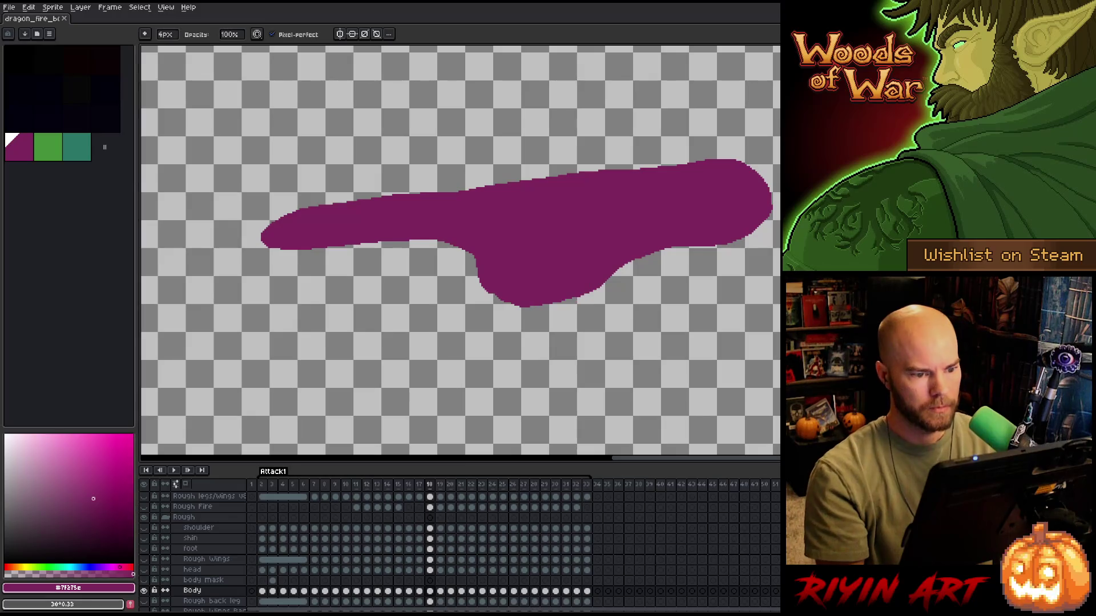
pyautogui.press('Right')
pyautogui.press('Left')
pyautogui.press('Left')
pyautogui.press('Right')
pyautogui.press('Right')
pyautogui.press('Left')
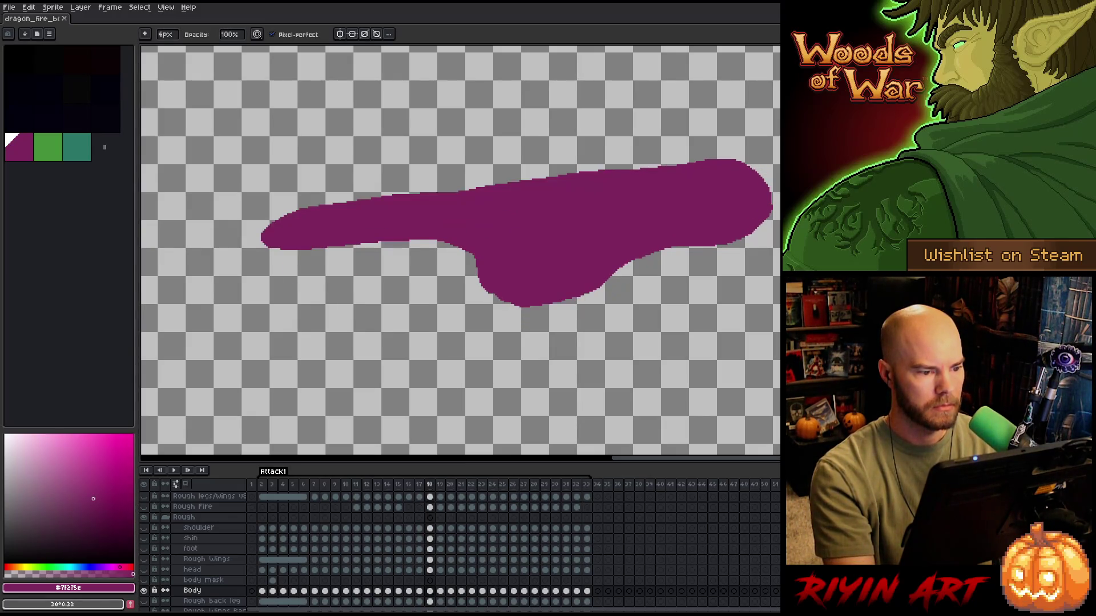
pyautogui.press('Right')
pyautogui.press('Left')
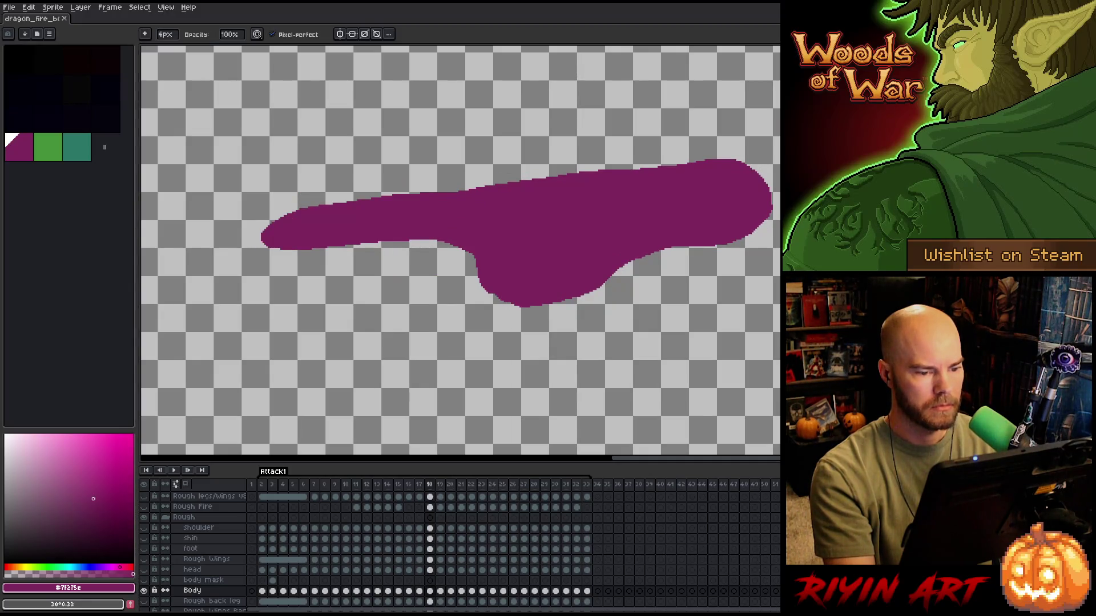
pyautogui.keyDown('ctrl'); pyautogui.click(277, 590); pyautogui.keyUp('ctrl')
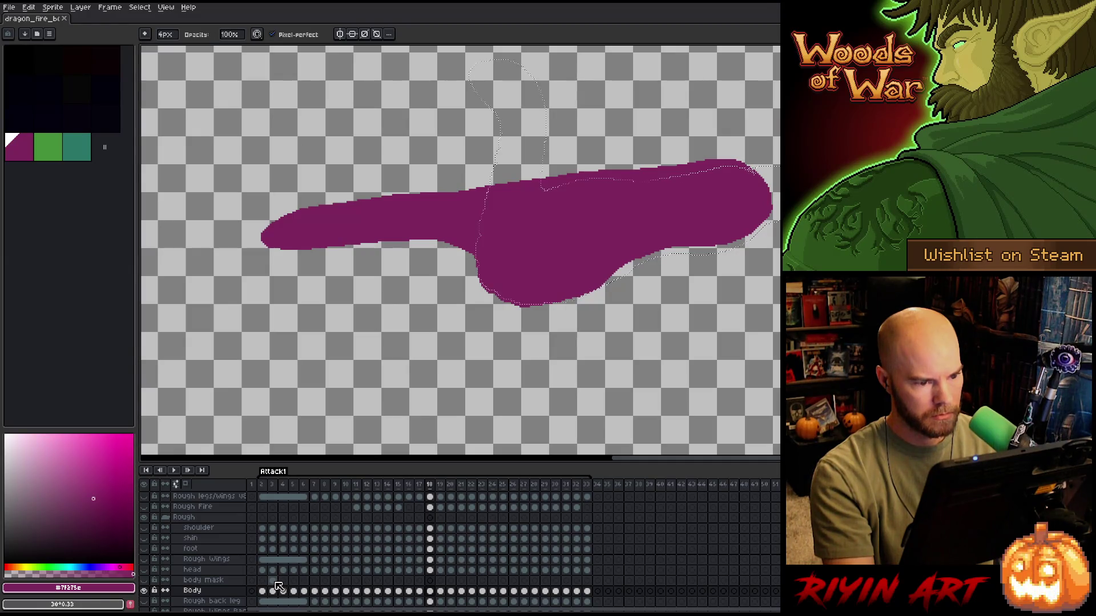
# - Nudge frame 19's magenta body pixels slightly down into place and commit the move
pyautogui.click(440, 592)
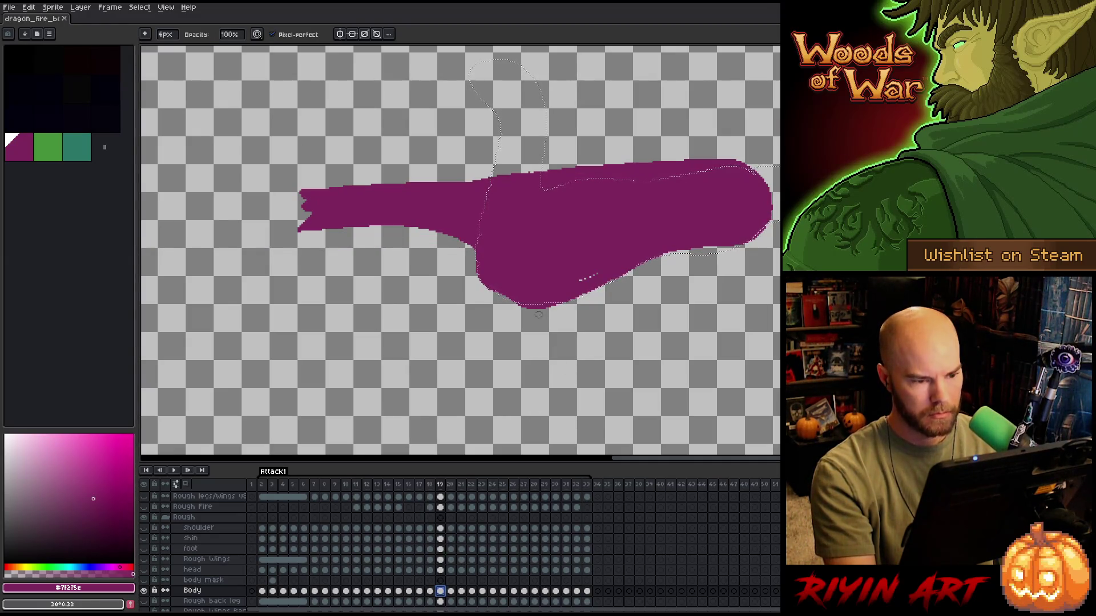
pyautogui.press('m')
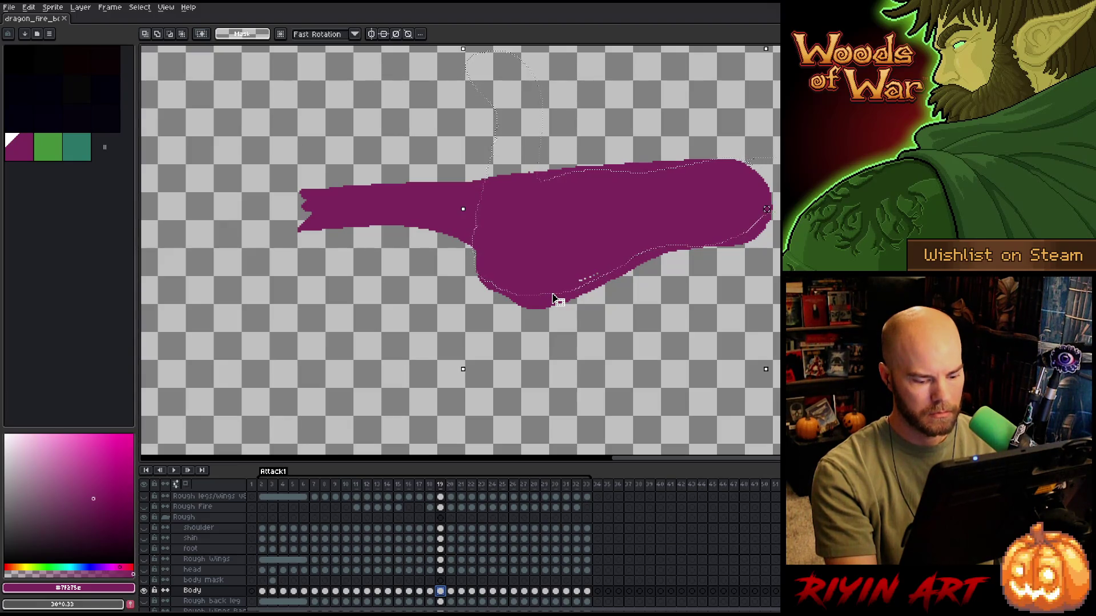
pyautogui.press(',')
pyautogui.moveTo(553, 297); pyautogui.dragTo(553, 305)
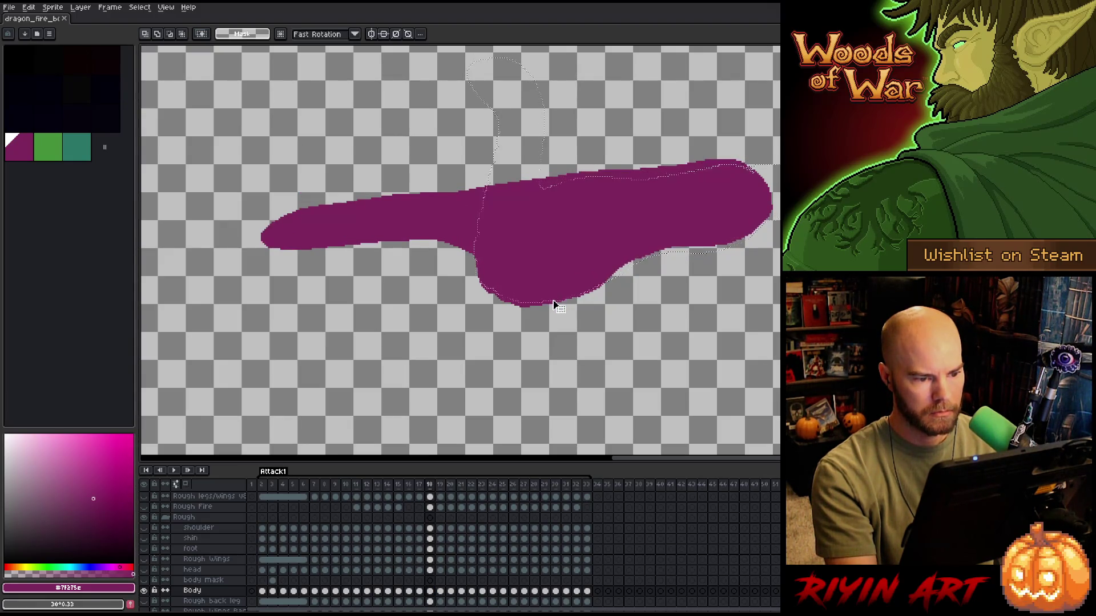
pyautogui.press('.')
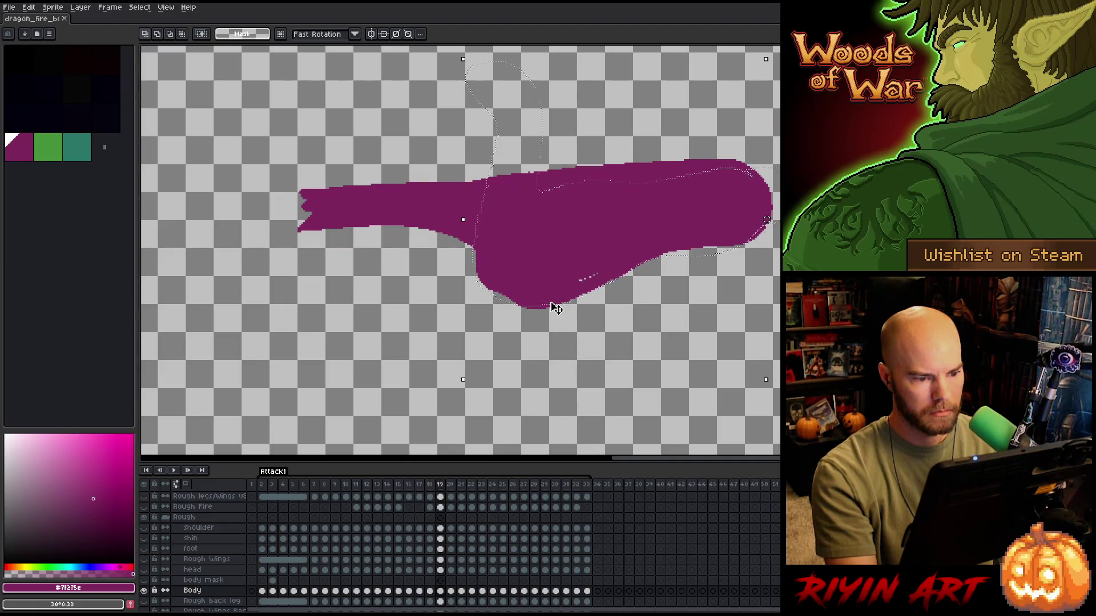
pyautogui.click(552, 305)
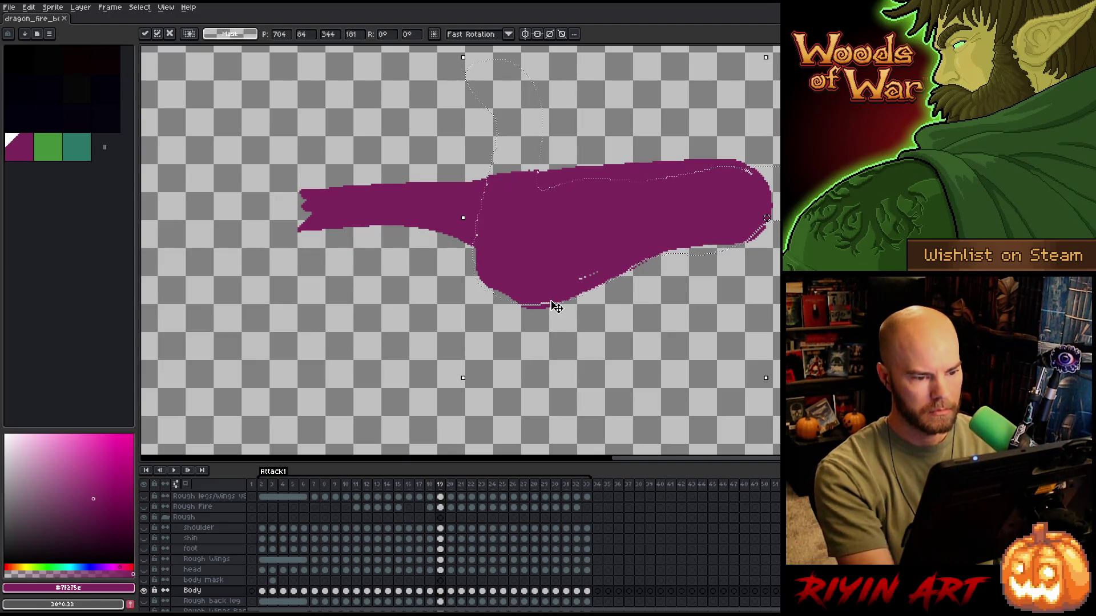
pyautogui.press('Return')
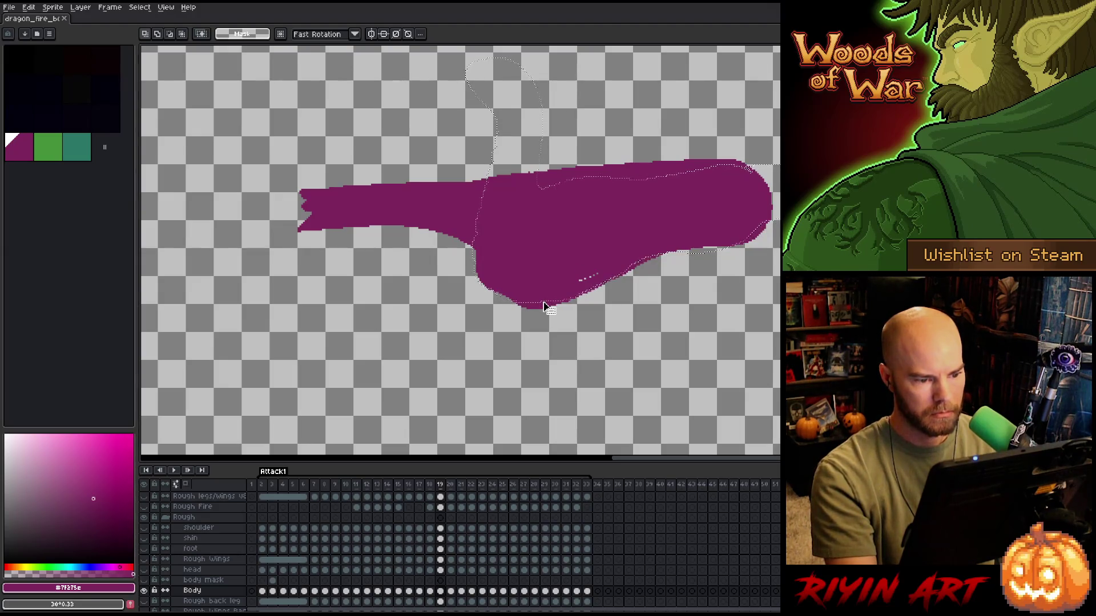
# - Flip between frames 18 and 19 to compare the repositioned body, ending on frame 18
pyautogui.press(',')
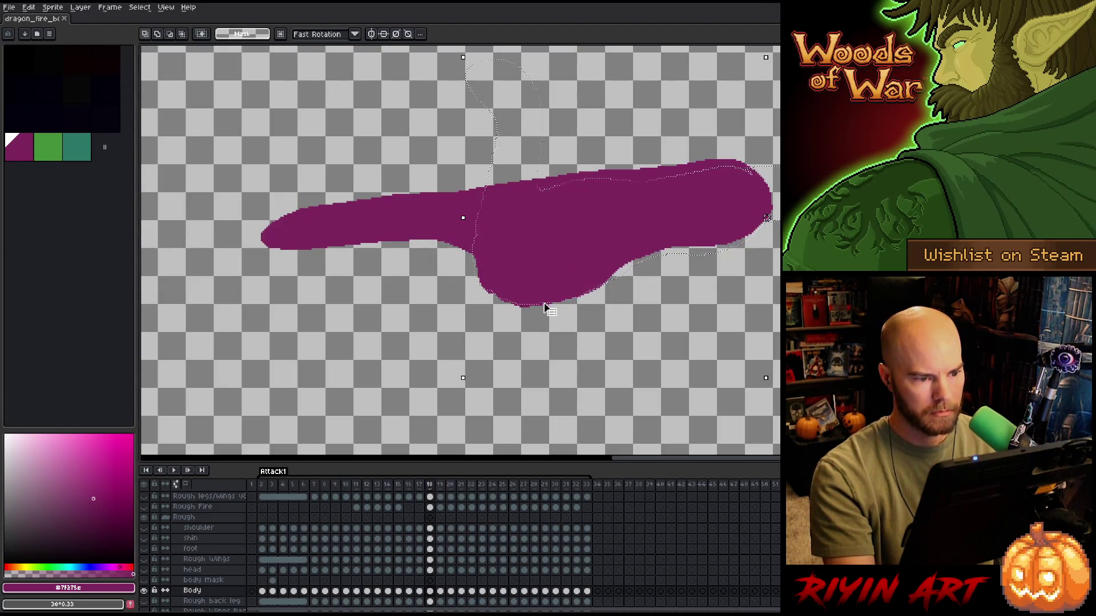
pyautogui.press('.')
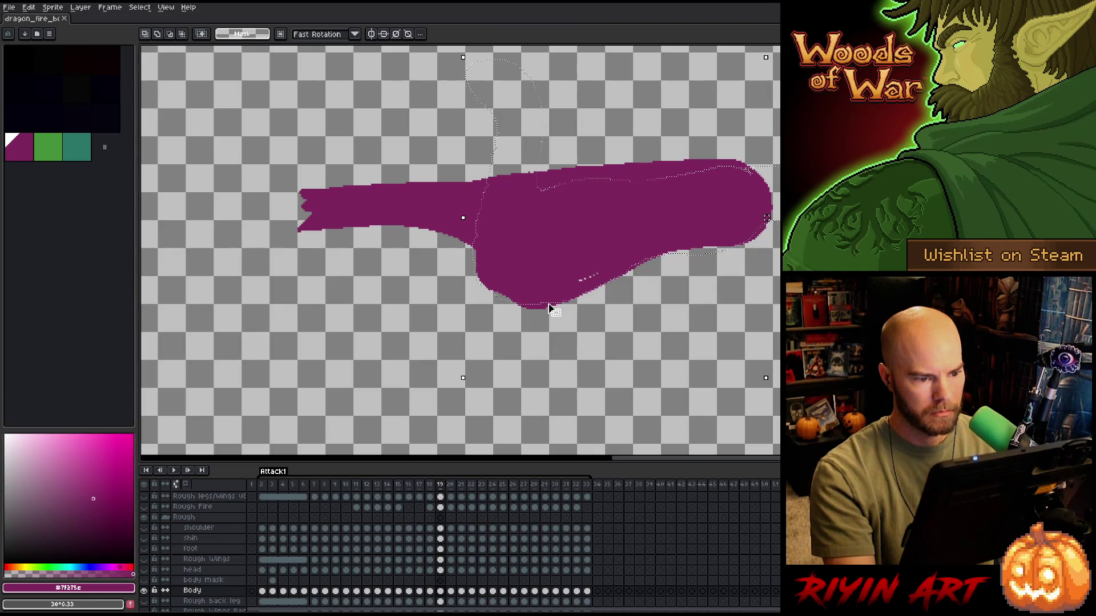
pyautogui.press(',')
pyautogui.press('.')
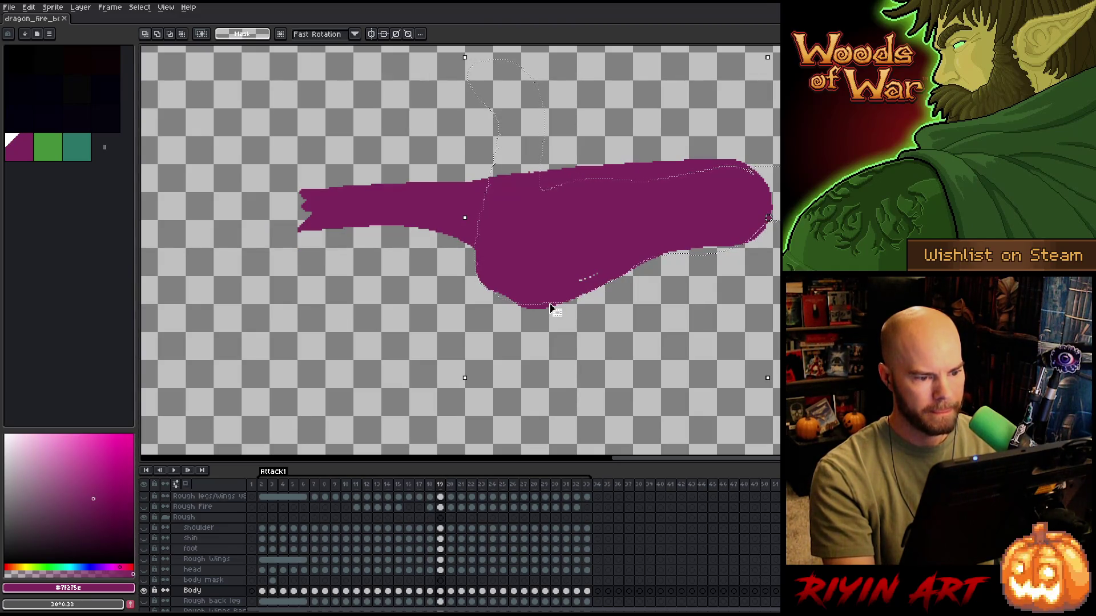
pyautogui.press('b')
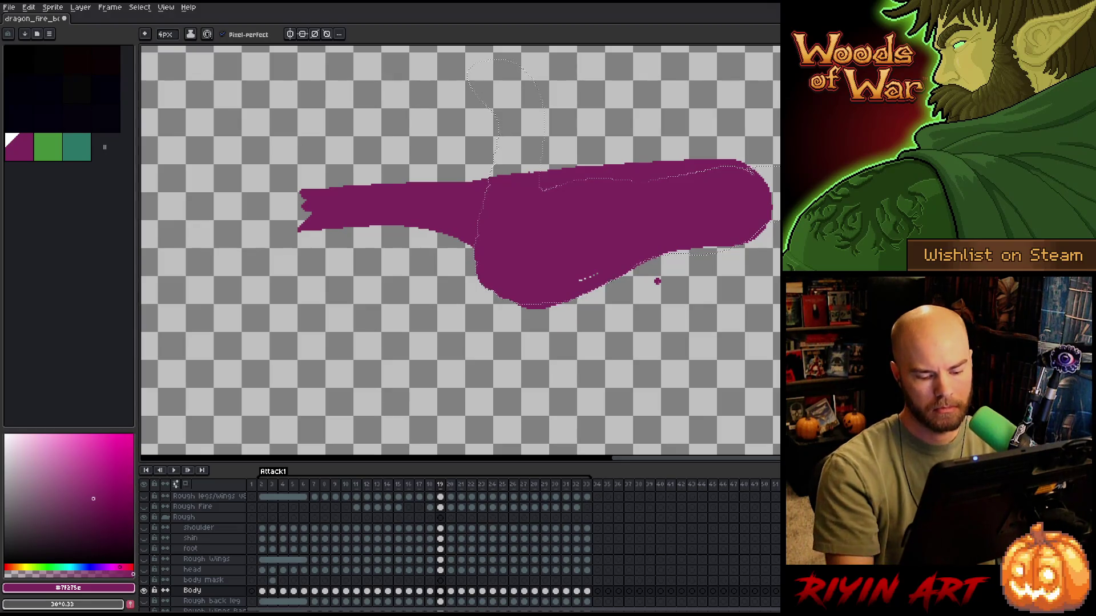
pyautogui.press(',')
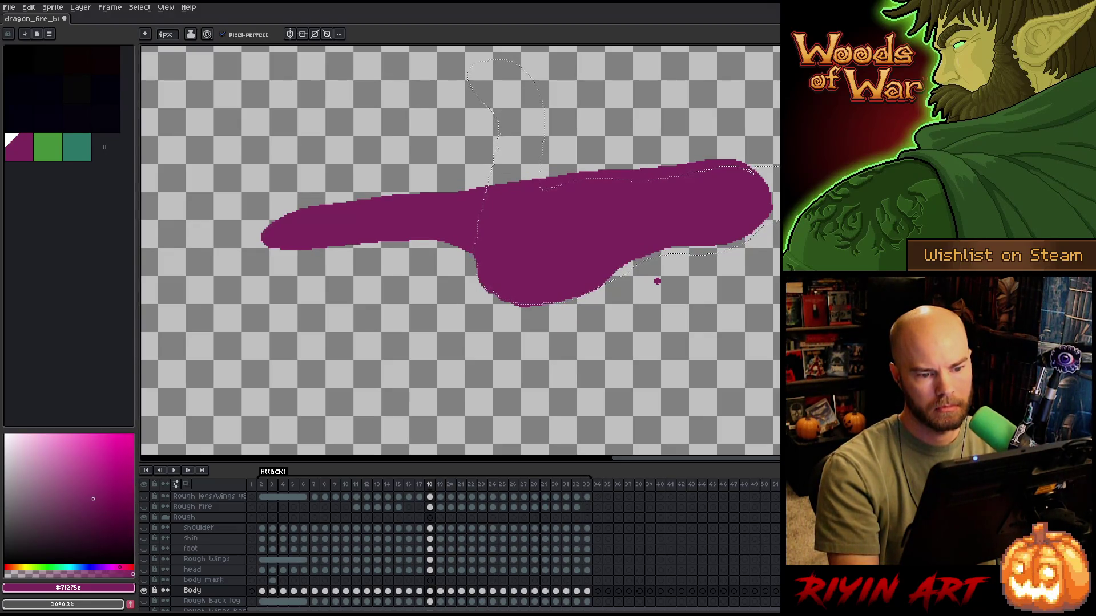
pyautogui.press('.')
pyautogui.press(',')
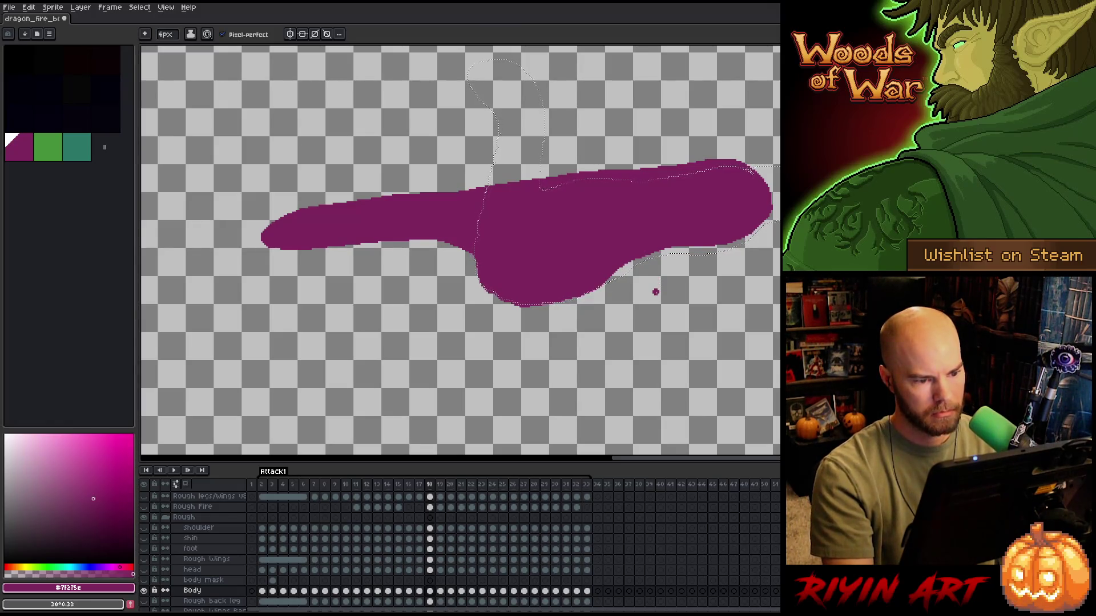
# - Position a body-shaped lasso selection outline over frame 18's magenta neck
pyautogui.press('e')
pyautogui.press('b')
pyautogui.press('e')
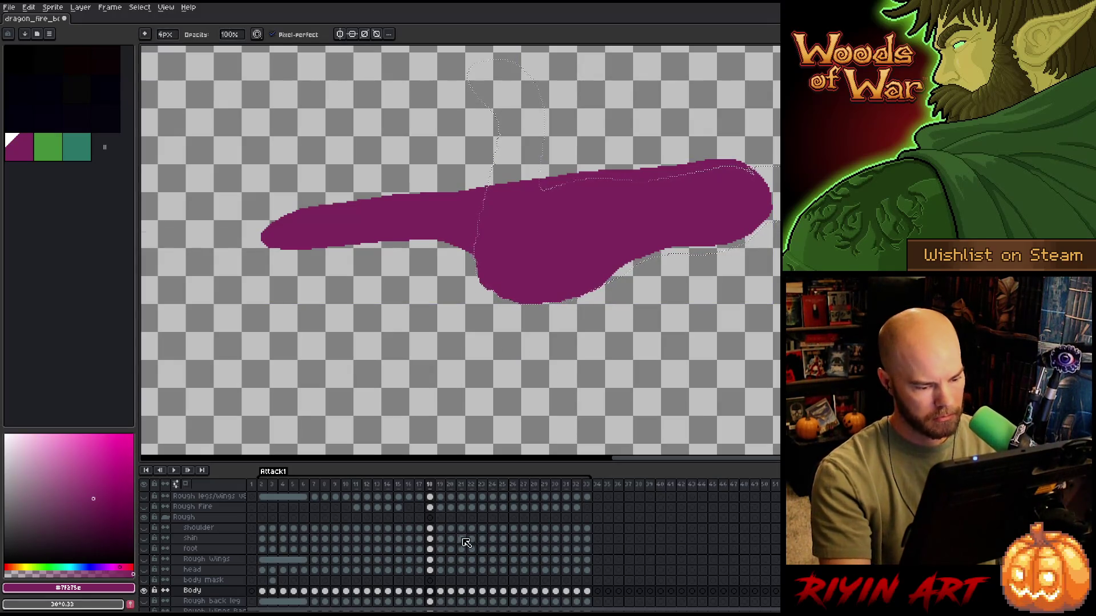
pyautogui.hotkey('ctrl', 'z')
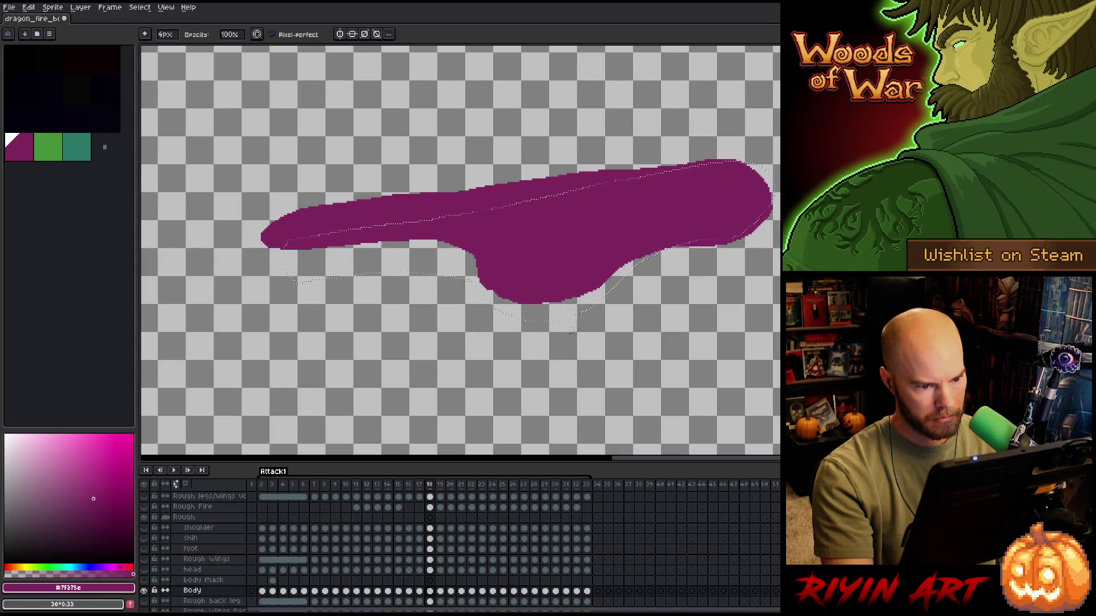
pyautogui.press('ctrl')
pyautogui.moveTo(542, 326); pyautogui.dragTo(542, 312)
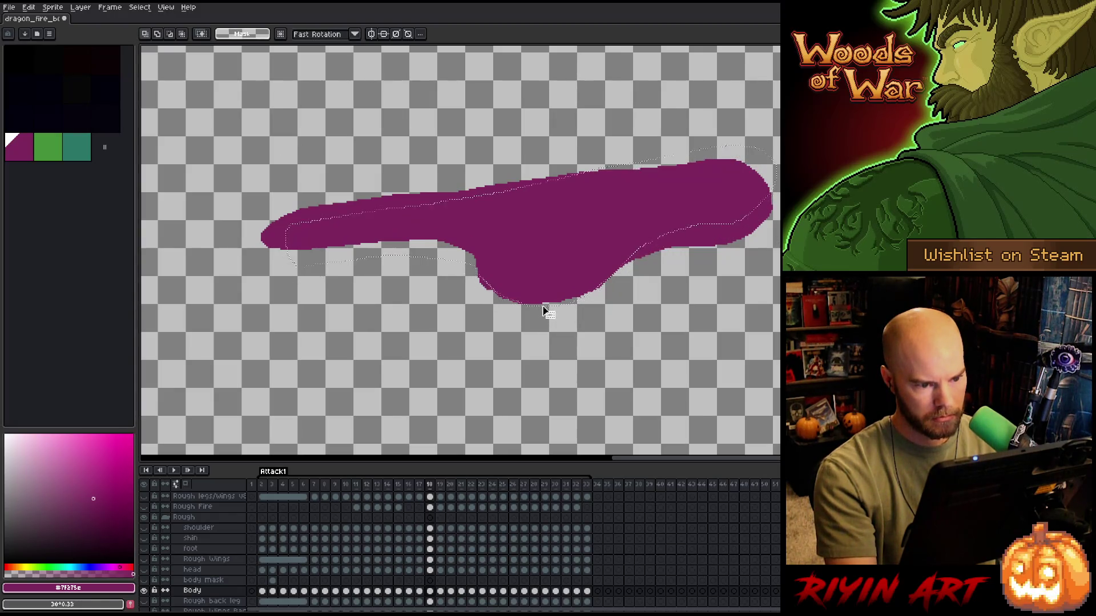
pyautogui.moveTo(543, 312); pyautogui.dragTo(548, 324)
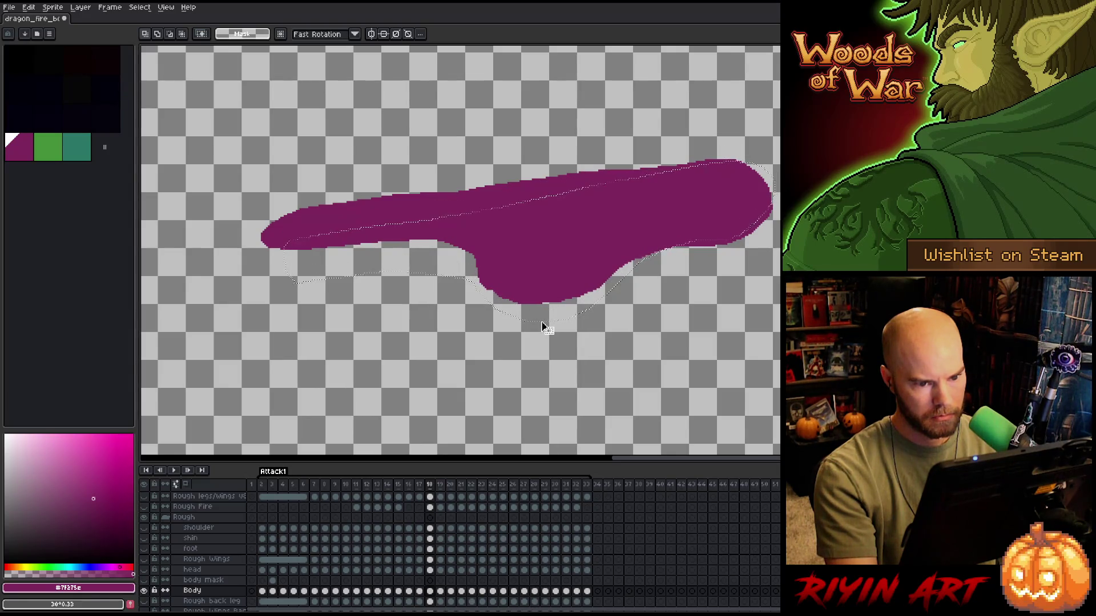